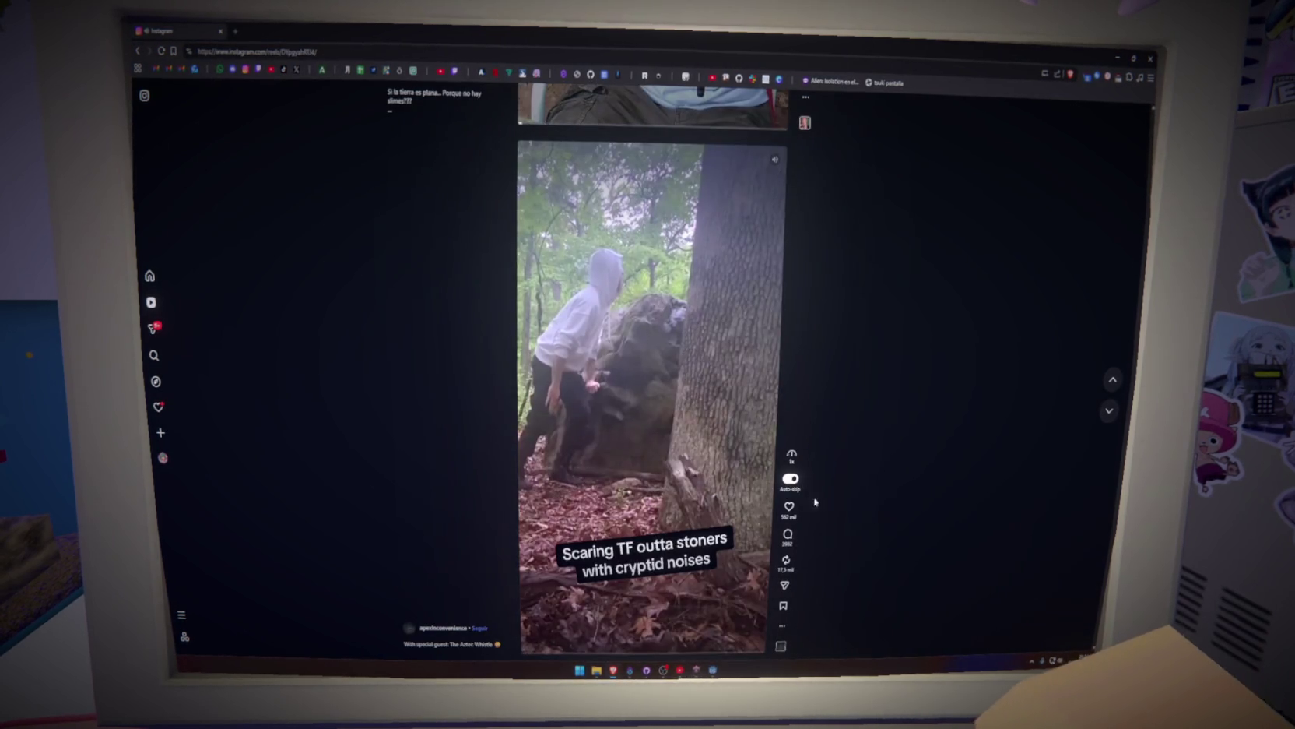
Go back one reel, check its likes list, then scroll down to the League of Legends clip.
{"action": "scroll", "coordinate": [816, 502], "scroll_direction": "up", "scroll_amount": 1}
{"action": "left_click", "coordinate": [789, 516]}
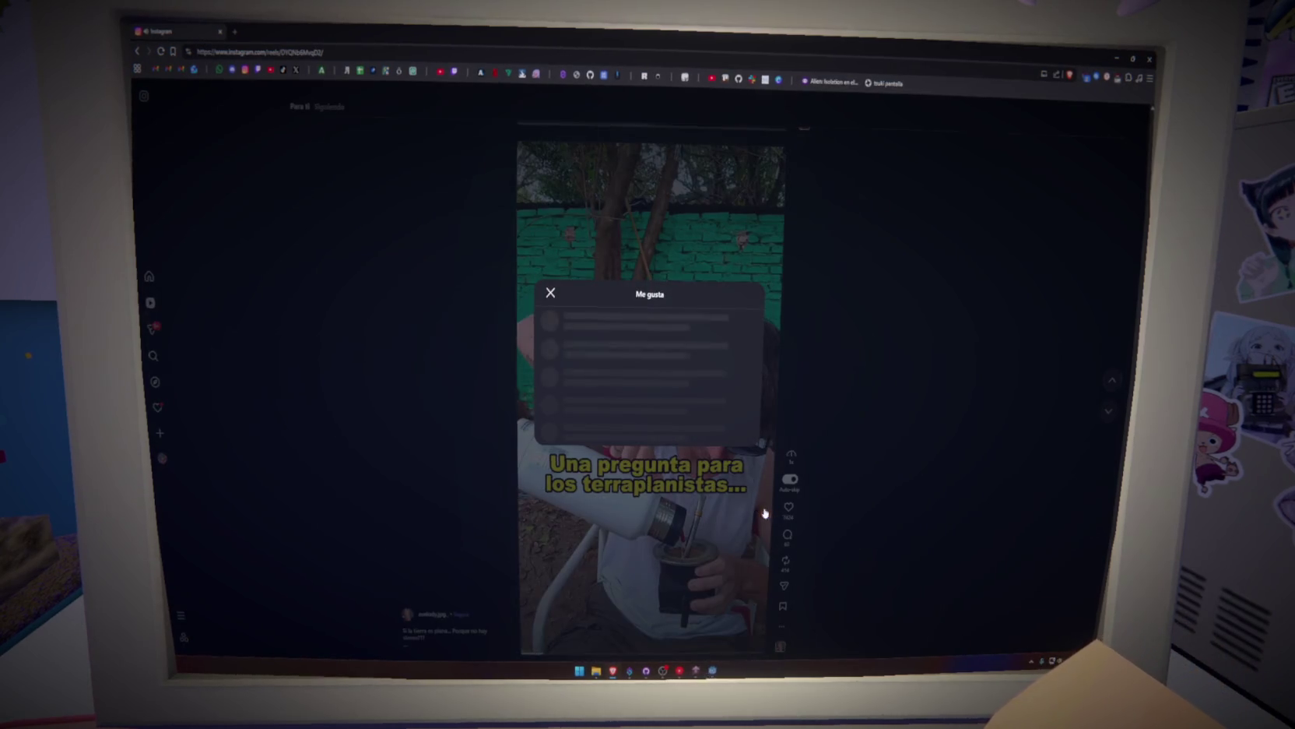
{"action": "left_click", "coordinate": [765, 513]}
{"action": "scroll", "coordinate": [743, 511], "scroll_direction": "down", "scroll_amount": 1}
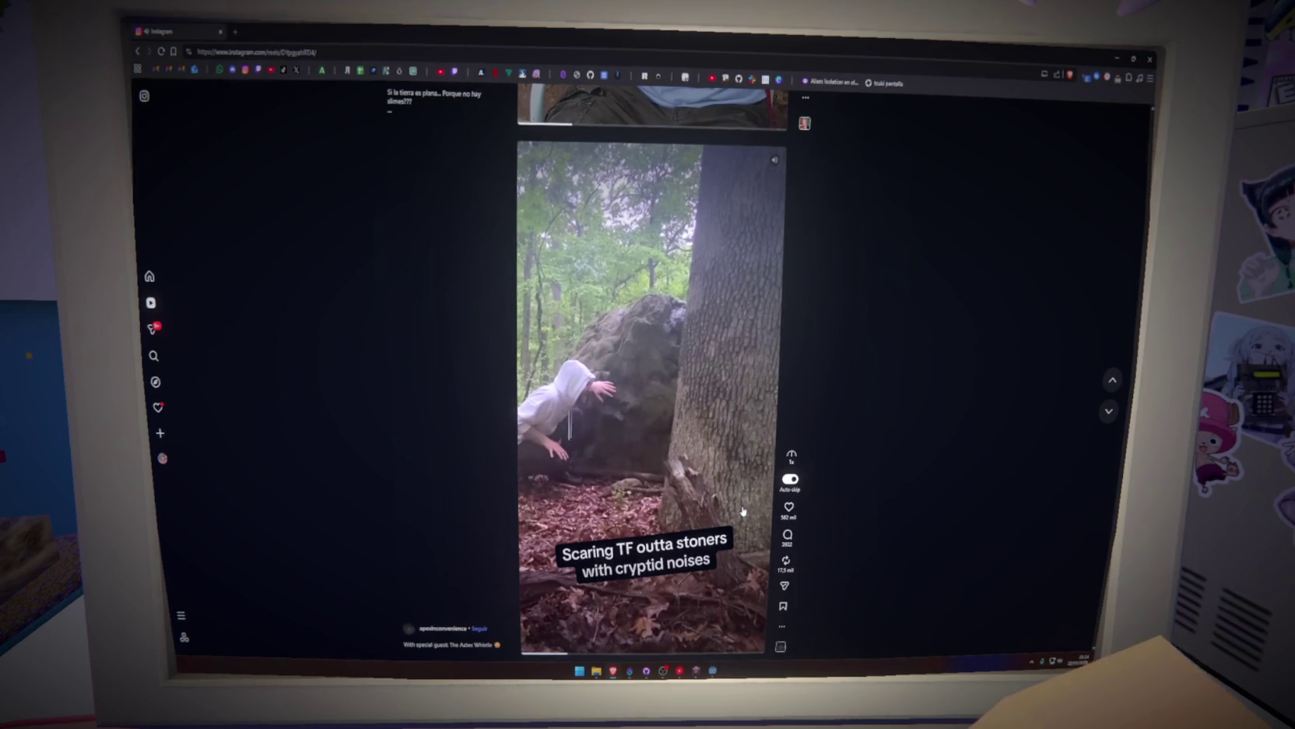
{"action": "scroll", "coordinate": [738, 501], "scroll_direction": "down", "scroll_amount": 1}
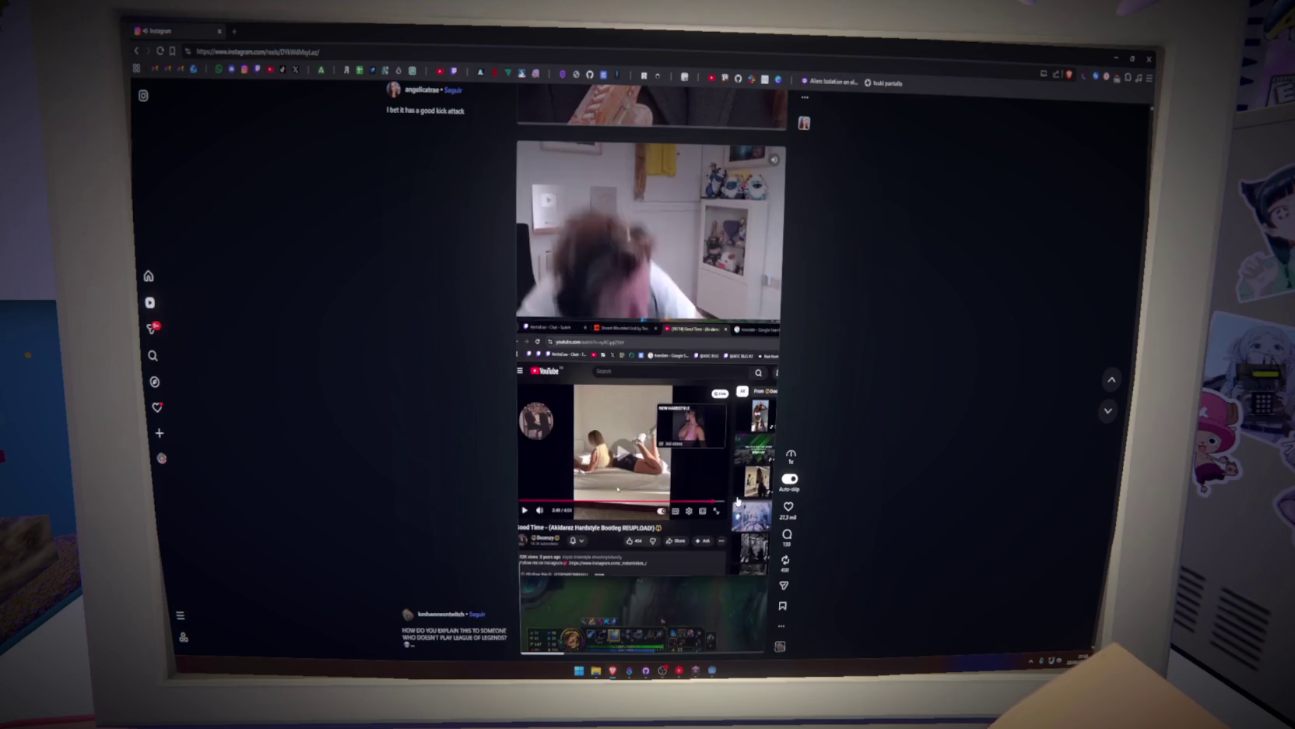
Pause the League of Legends clip and scroll on to the '3. fuet' reel.
{"action": "left_click", "coordinate": [550, 507]}
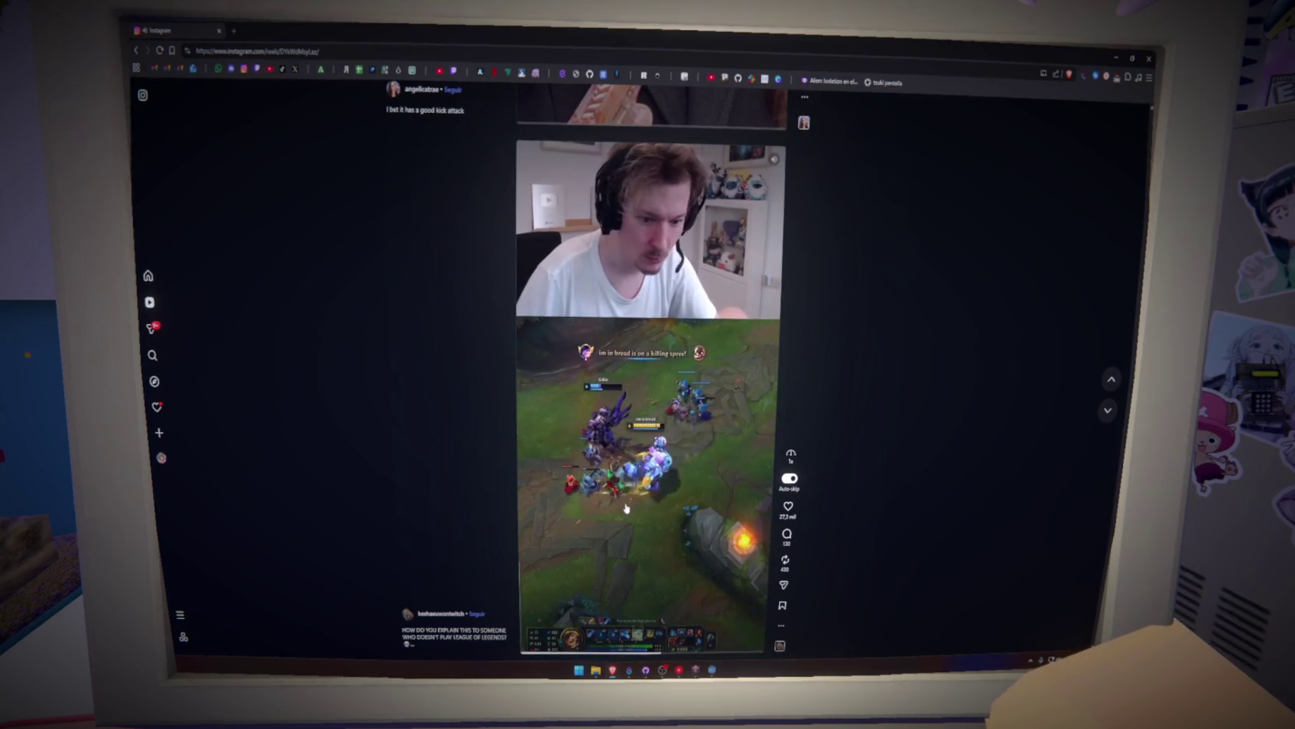
{"action": "scroll", "coordinate": [626, 508], "scroll_direction": "down", "scroll_amount": 1}
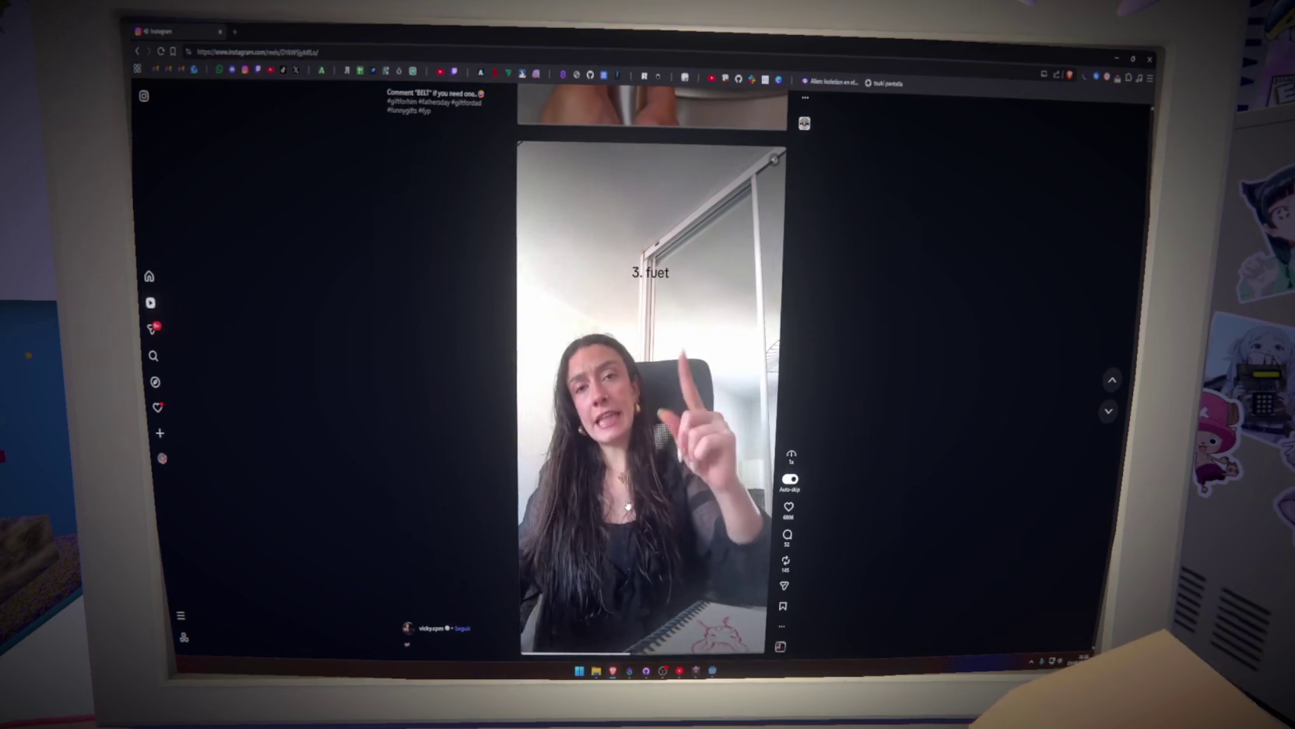
Scroll down to the Telepizza x Cheetos pizza reel.
{"action": "scroll", "coordinate": [627, 506], "scroll_direction": "down", "scroll_amount": 1}
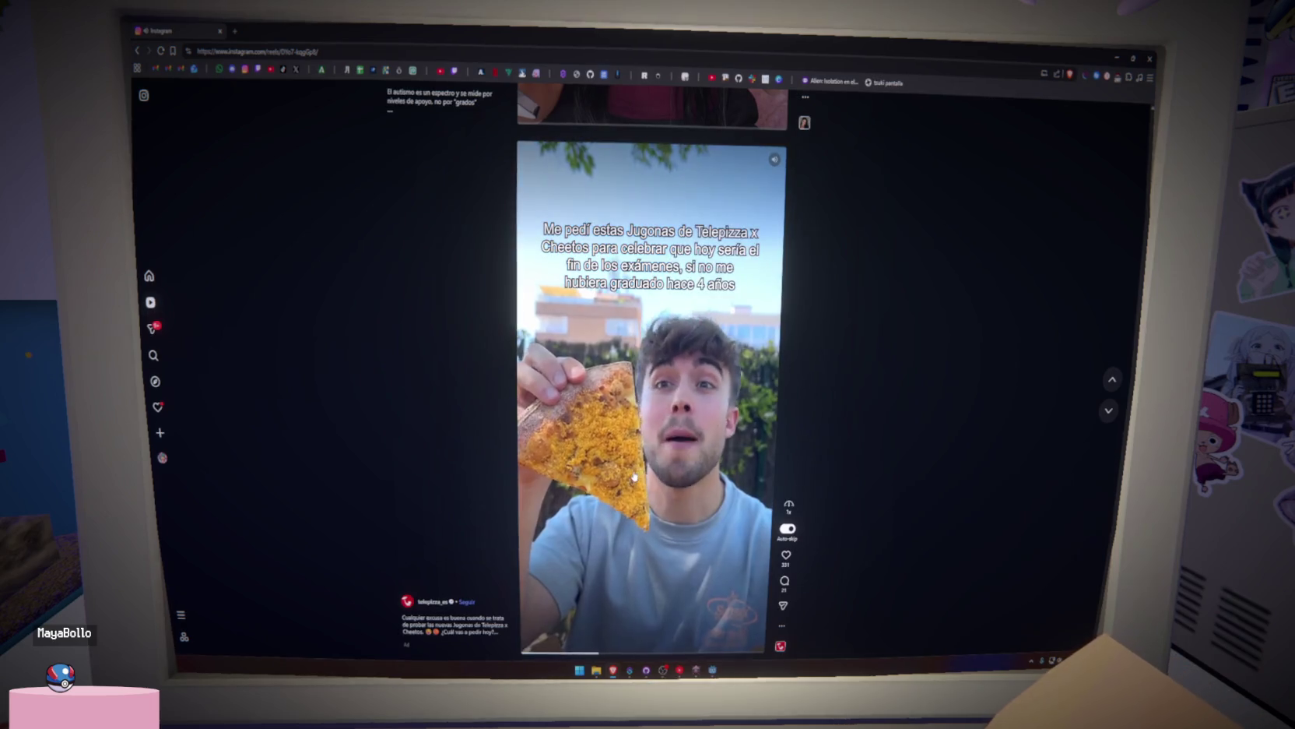
Scroll to the 'World record attempt day 18' Rubik's cube reel and pause it.
{"action": "scroll", "coordinate": [634, 477], "scroll_direction": "down", "scroll_amount": 1}
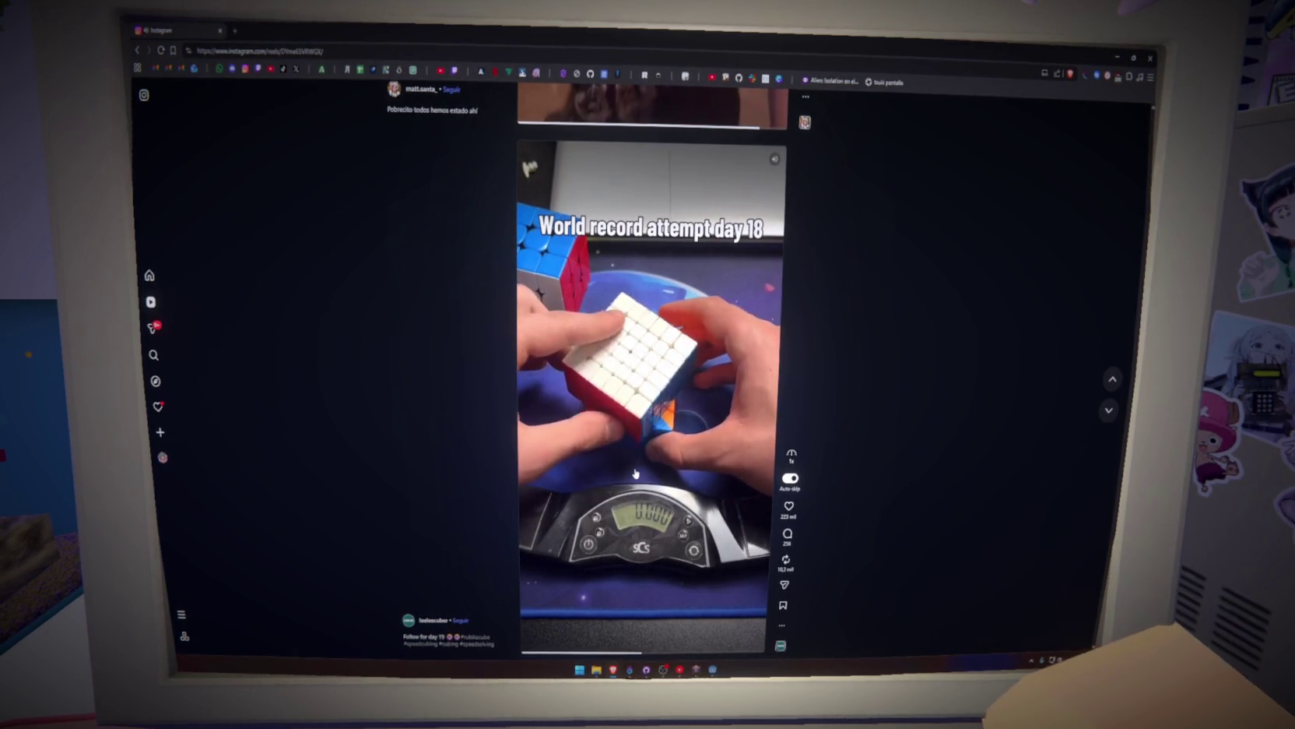
{"action": "left_click", "coordinate": [637, 468]}
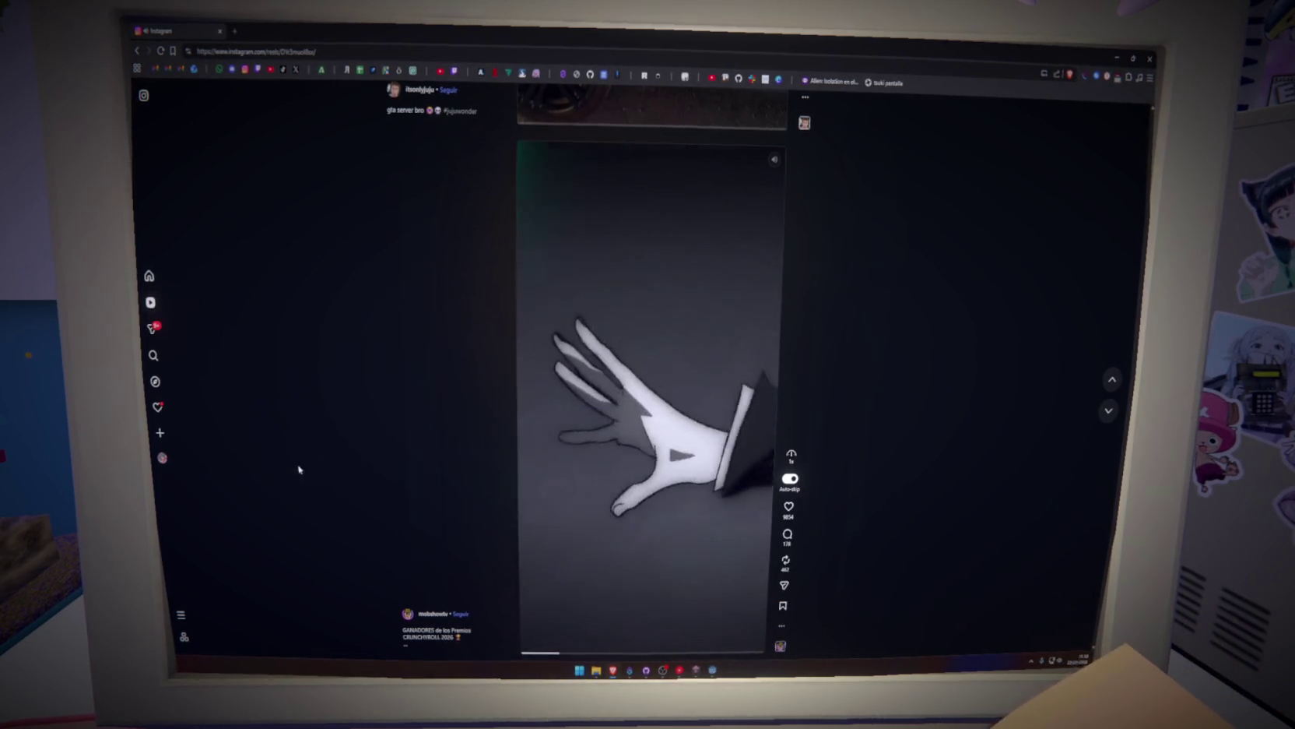
Pause the drawn hand animation reel and bring up the YouTube Music window.
{"action": "left_click", "coordinate": [621, 512]}
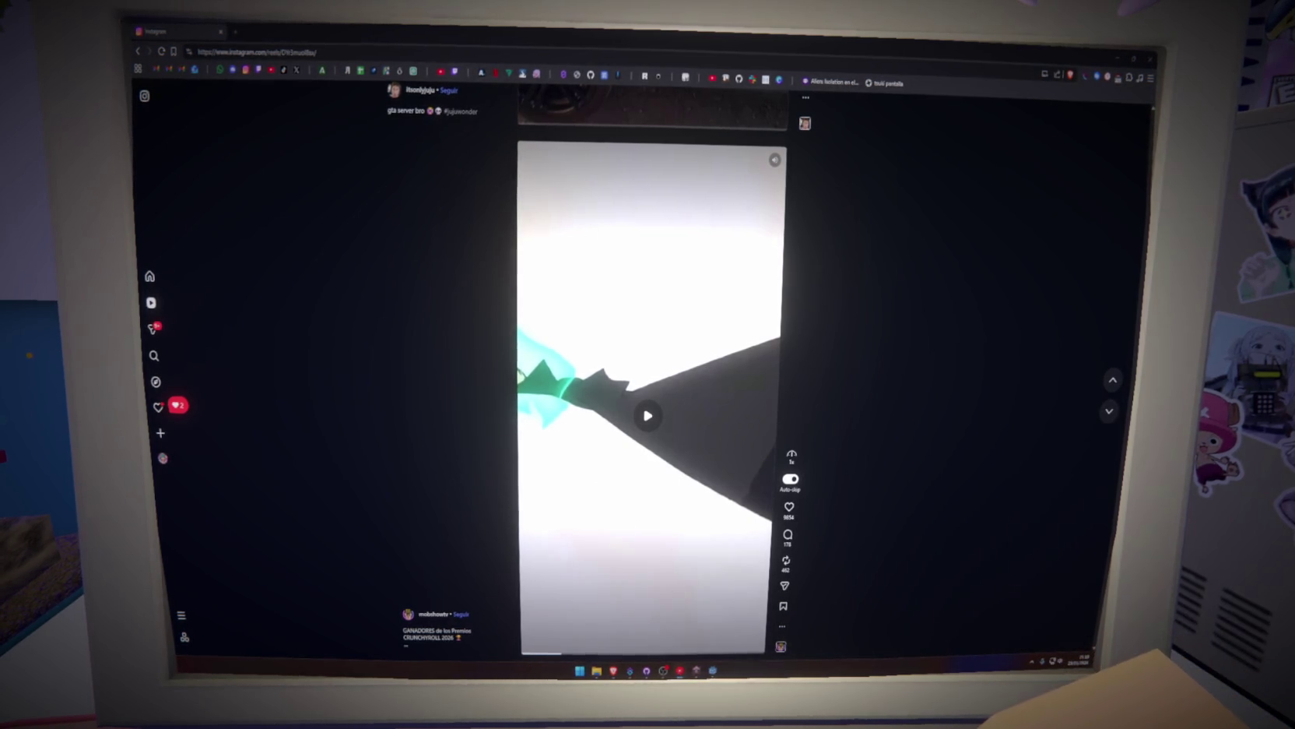
{"action": "left_click", "coordinate": [679, 670]}
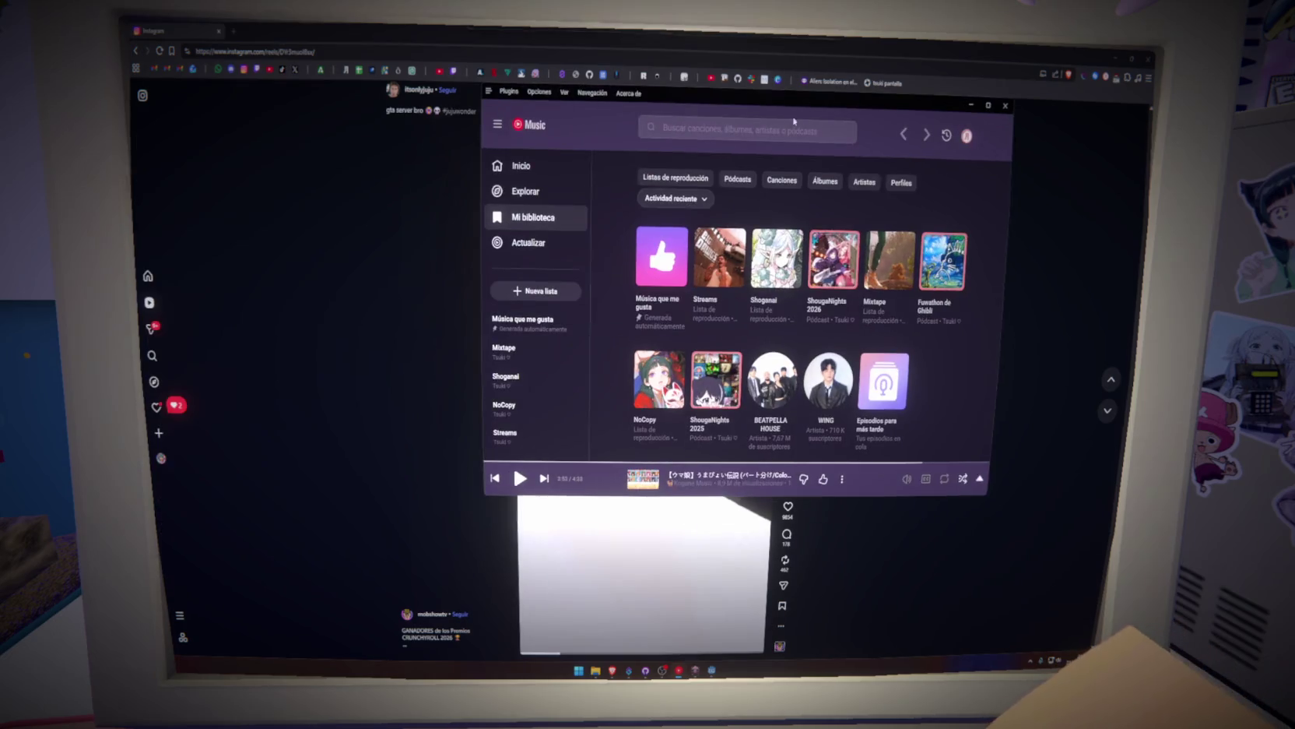
Search YouTube Music for 'yofukashi no uta op 2' and play Creepy Nuts' 'Mirage'.
{"action": "left_click", "coordinate": [755, 129]}
{"action": "type", "text": "yofu"}
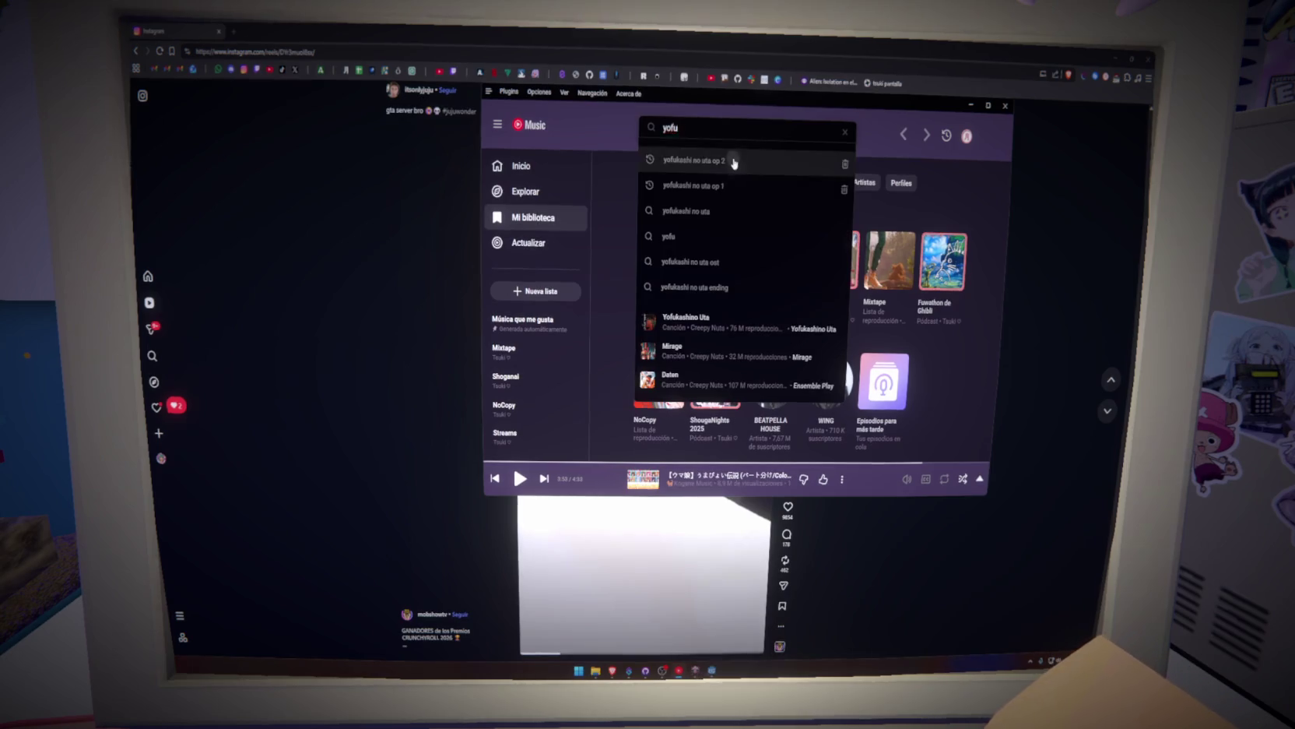
{"action": "left_click", "coordinate": [732, 159]}
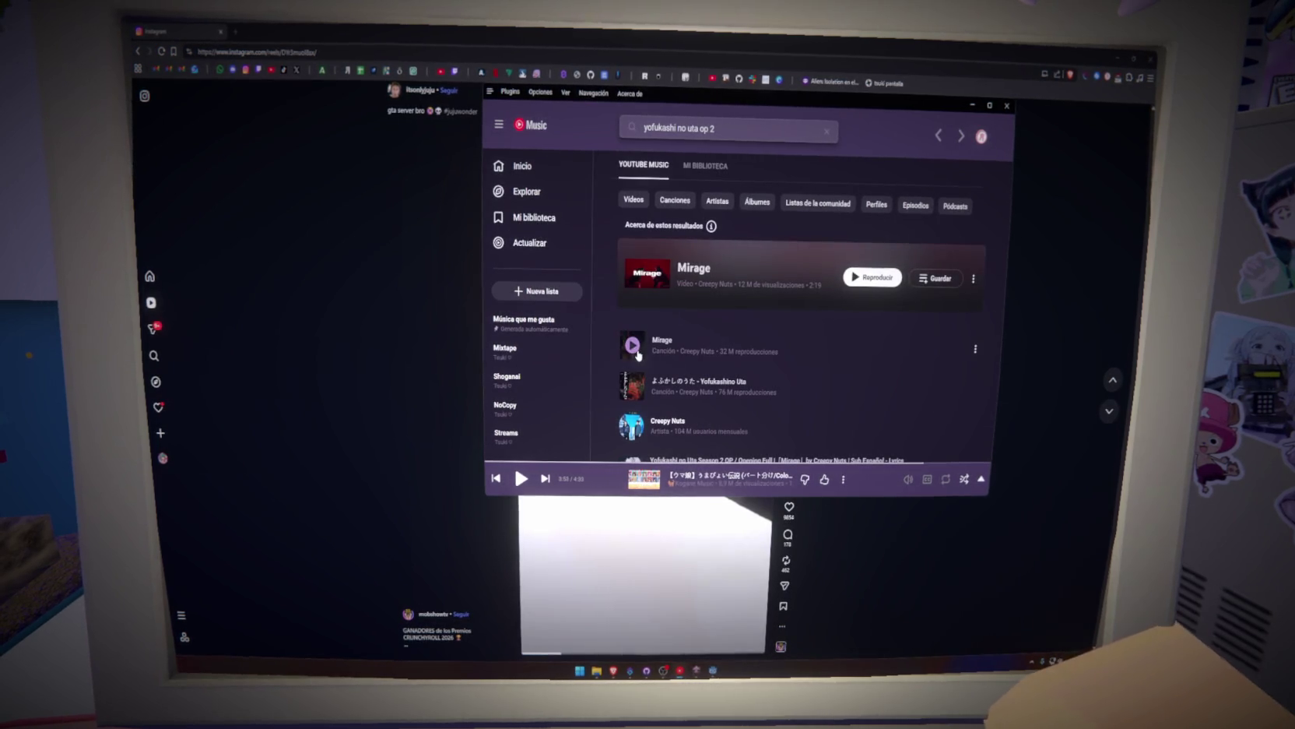
{"action": "left_click", "coordinate": [632, 343]}
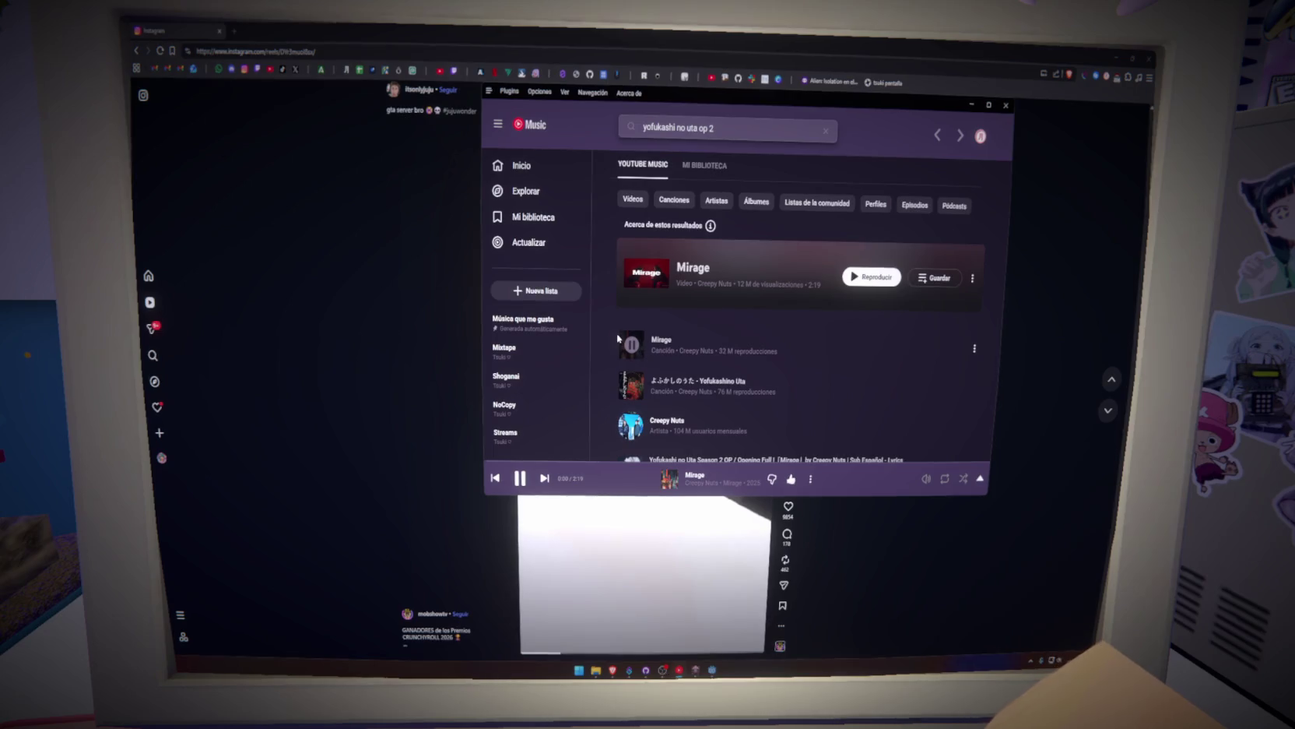
{"action": "key", "text": "super+g"}
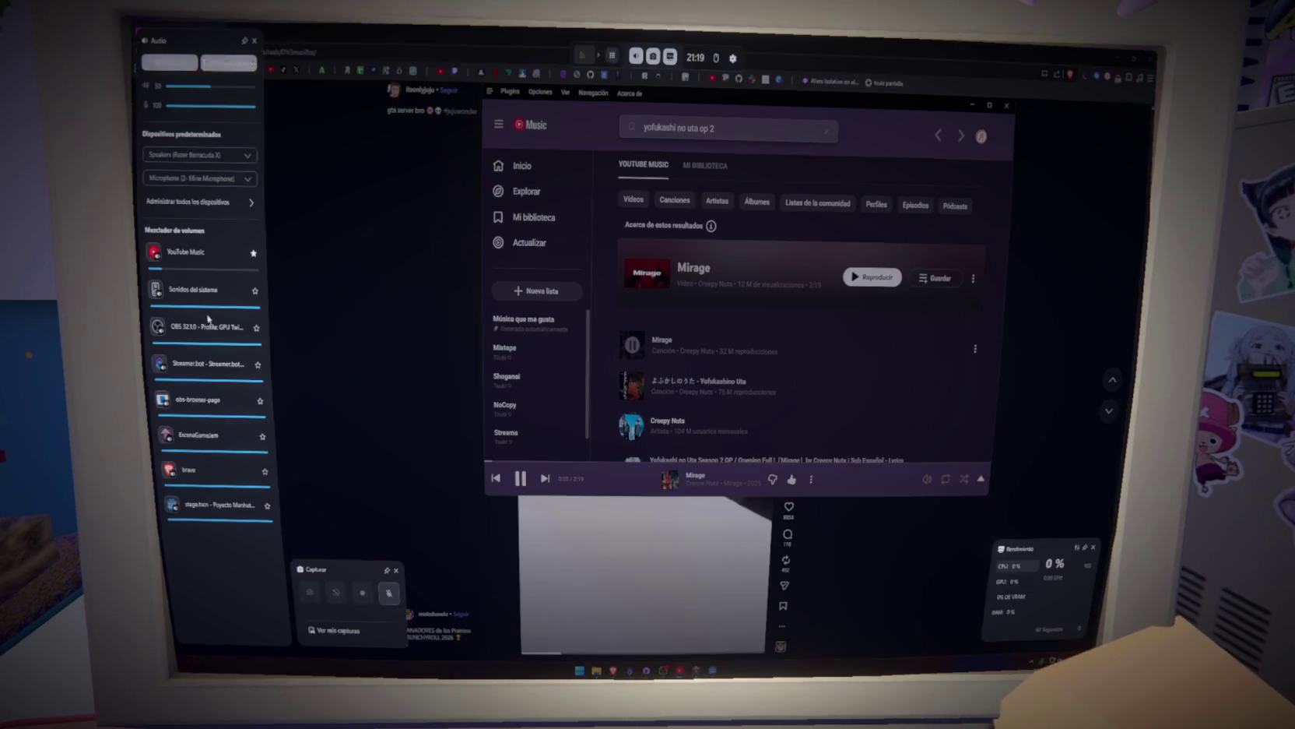
Raise YouTube Music's volume in the Game Bar audio mixer from 18 to 42, then close the overlay.
{"action": "left_click_drag", "start_coordinate": [171, 274], "coordinate": [215, 292]}
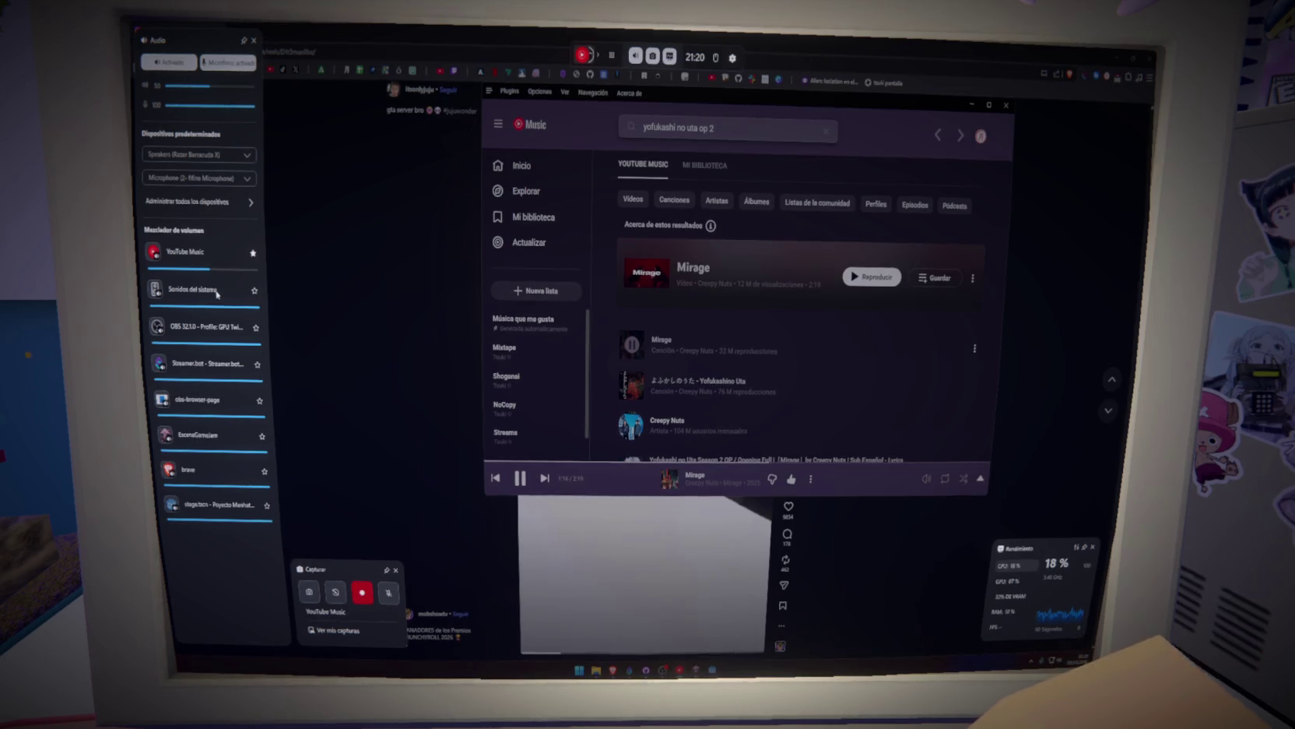
{"action": "key", "text": "super+g"}
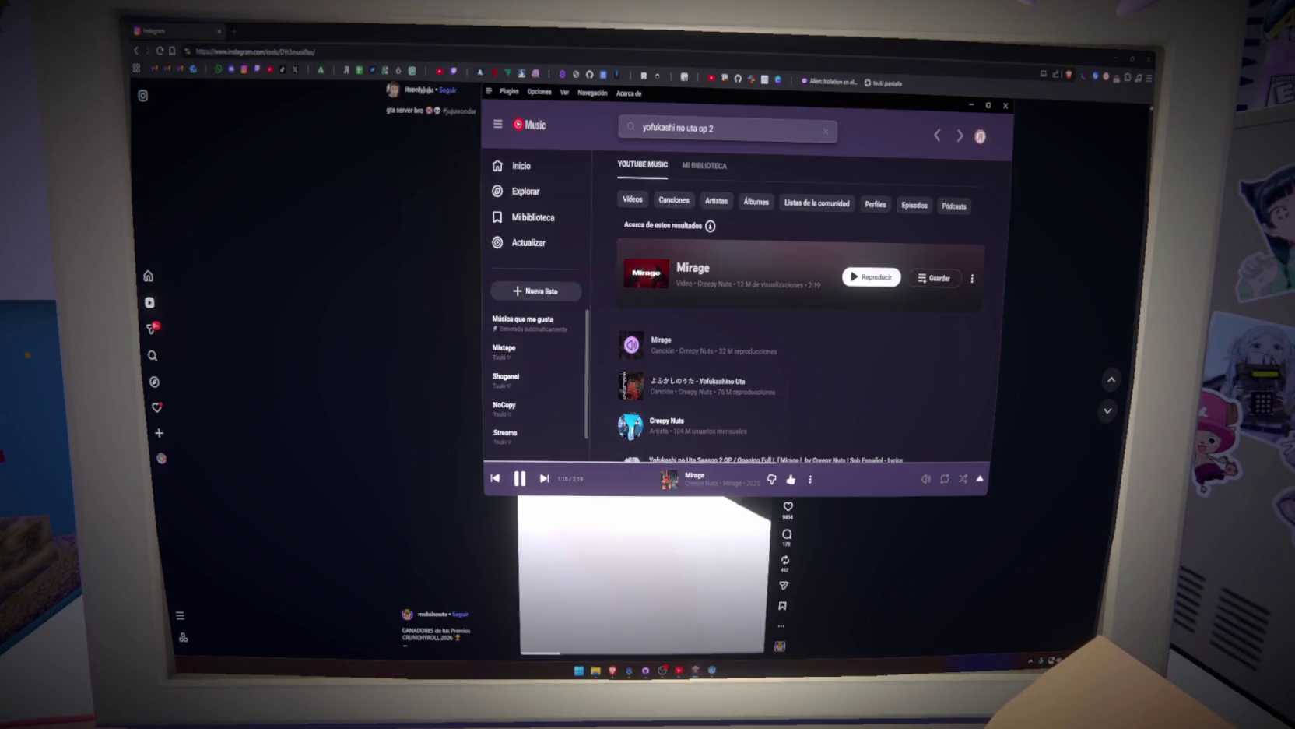
Pause 'Mirage' in YouTube Music and bring the Instagram reel back to the front.
{"action": "key", "text": "Escape"}
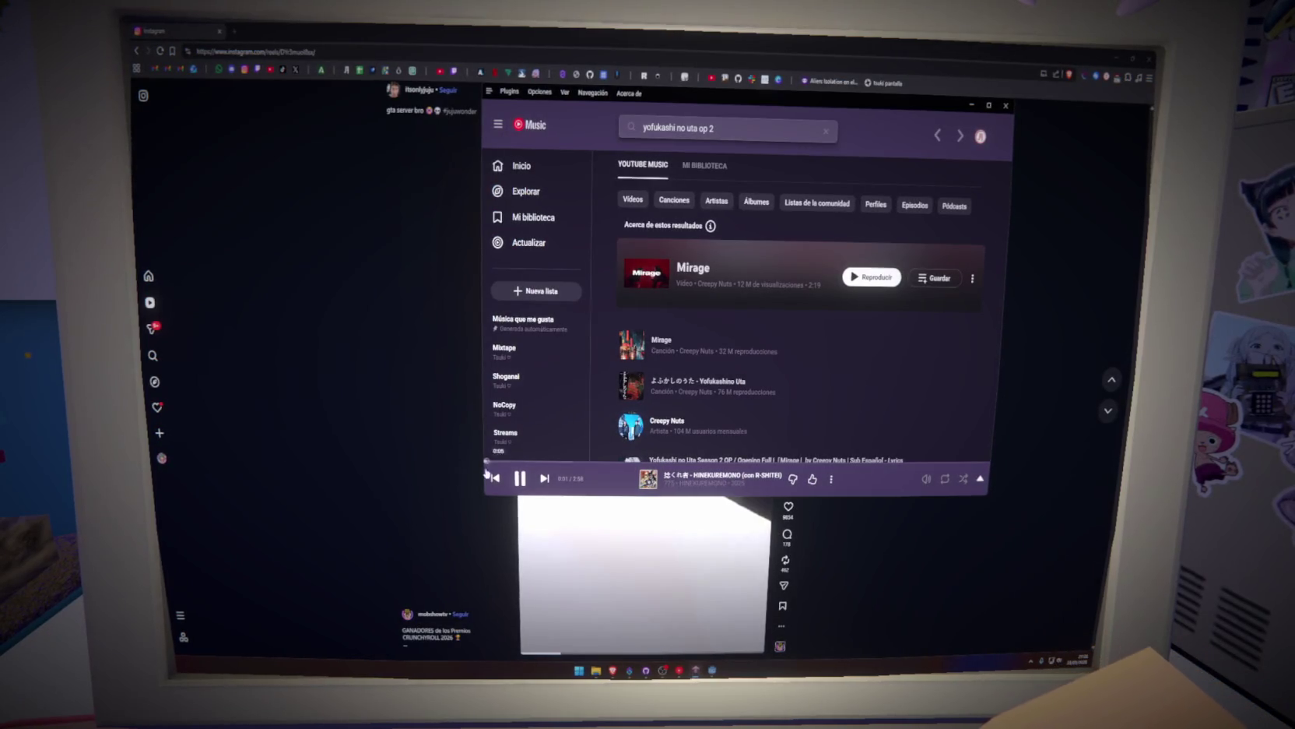
{"action": "left_click", "coordinate": [520, 478]}
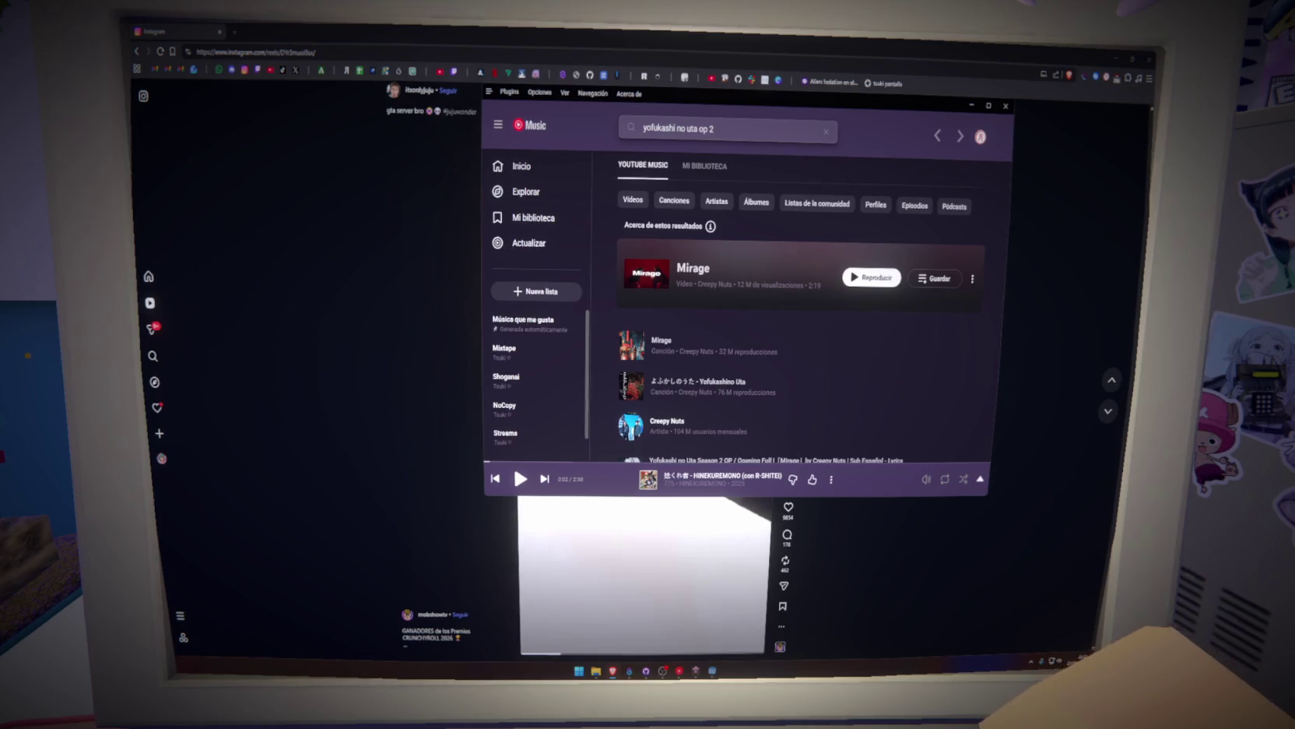
{"action": "left_click", "coordinate": [382, 253]}
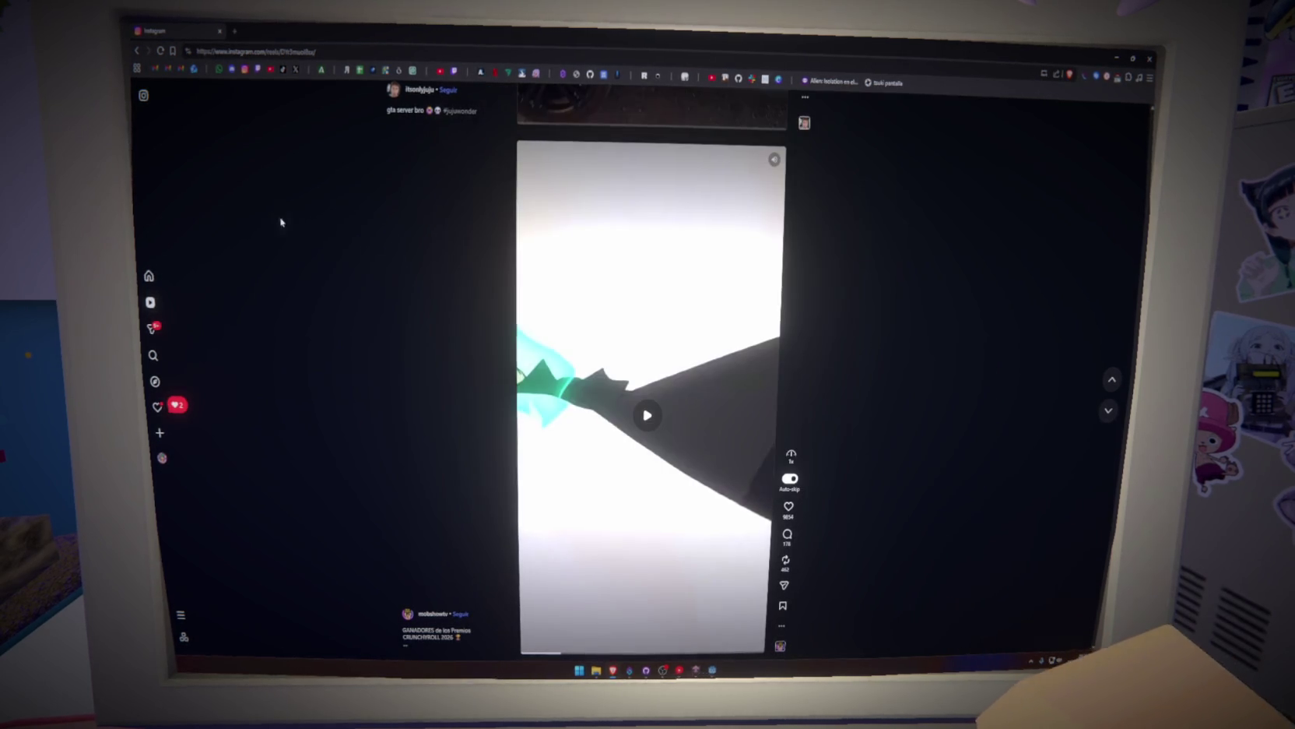
Play the Crunchyroll awards reel, pause it again, and open Twitch in a new tab.
{"action": "left_click", "coordinate": [685, 385]}
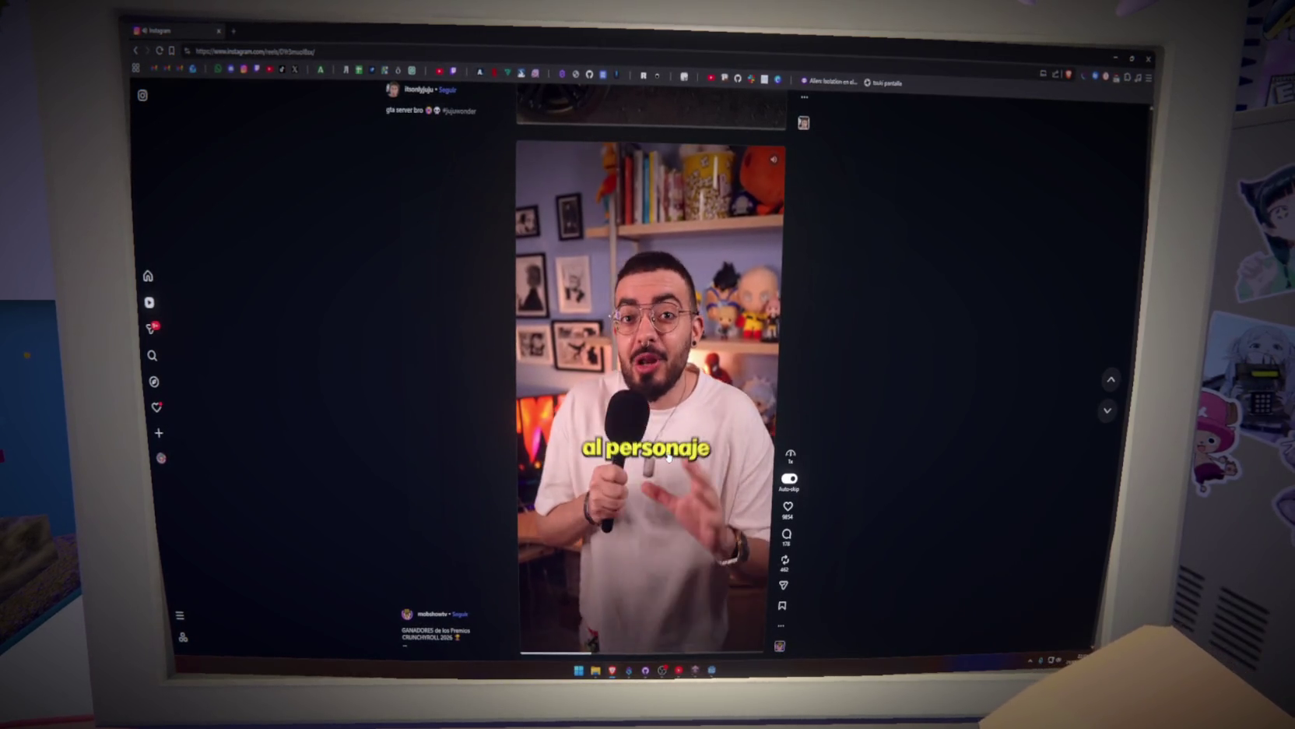
{"action": "left_click", "coordinate": [612, 436]}
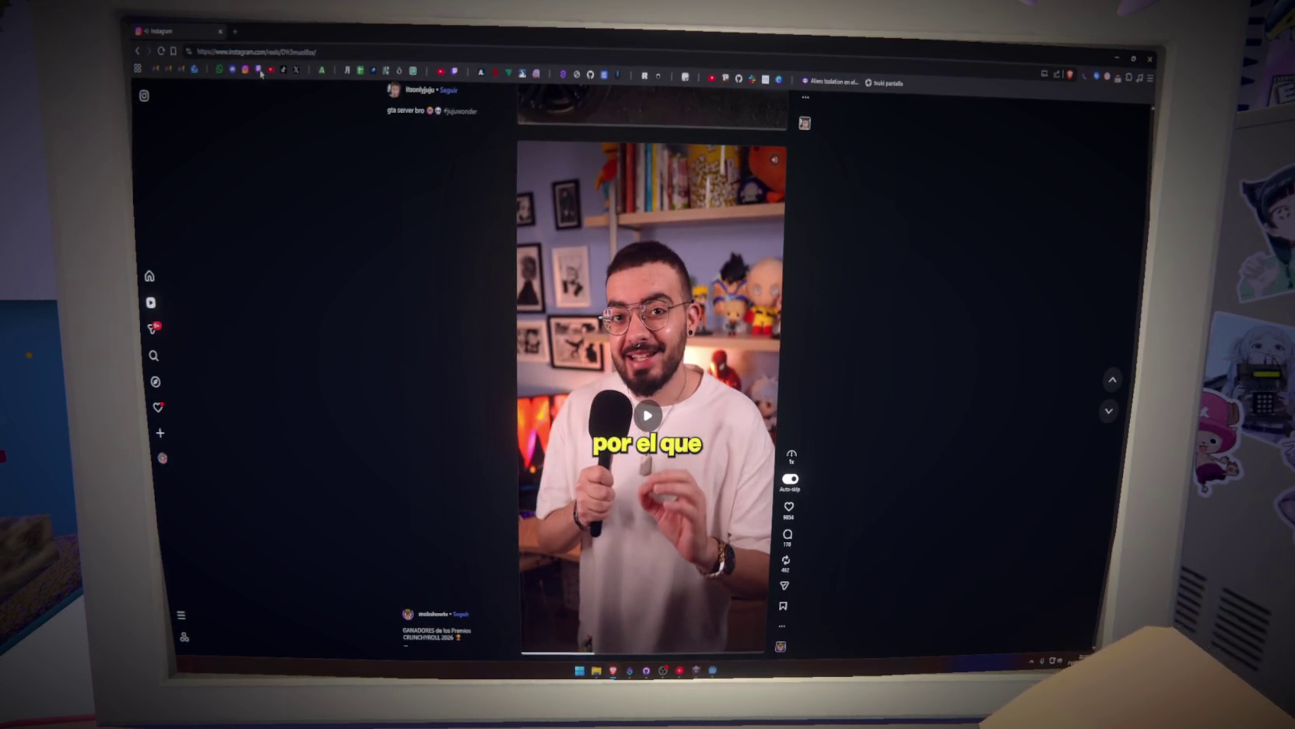
{"action": "left_click", "coordinate": [260, 70]}
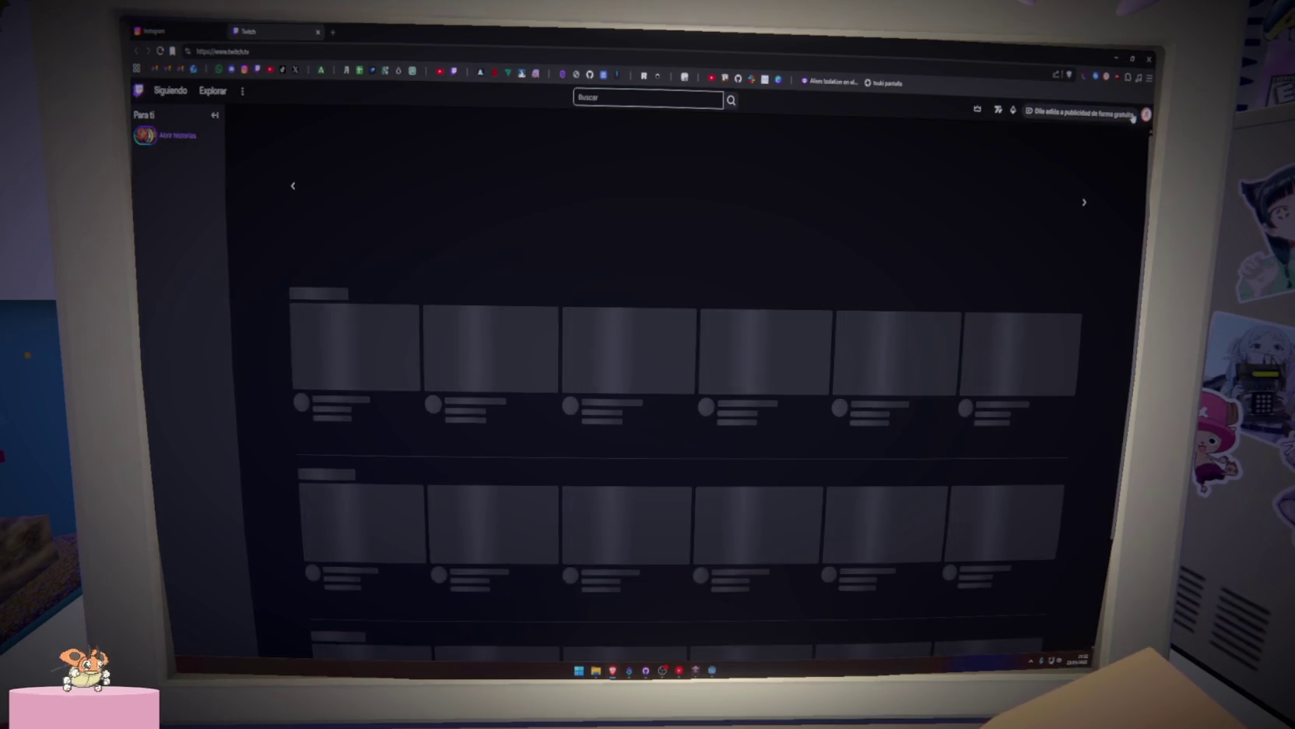
Keep 7TV's Unlisted Emotes set to 'Show Unlisted', then close the settings and the Twitch tab.
{"action": "left_click", "coordinate": [978, 109]}
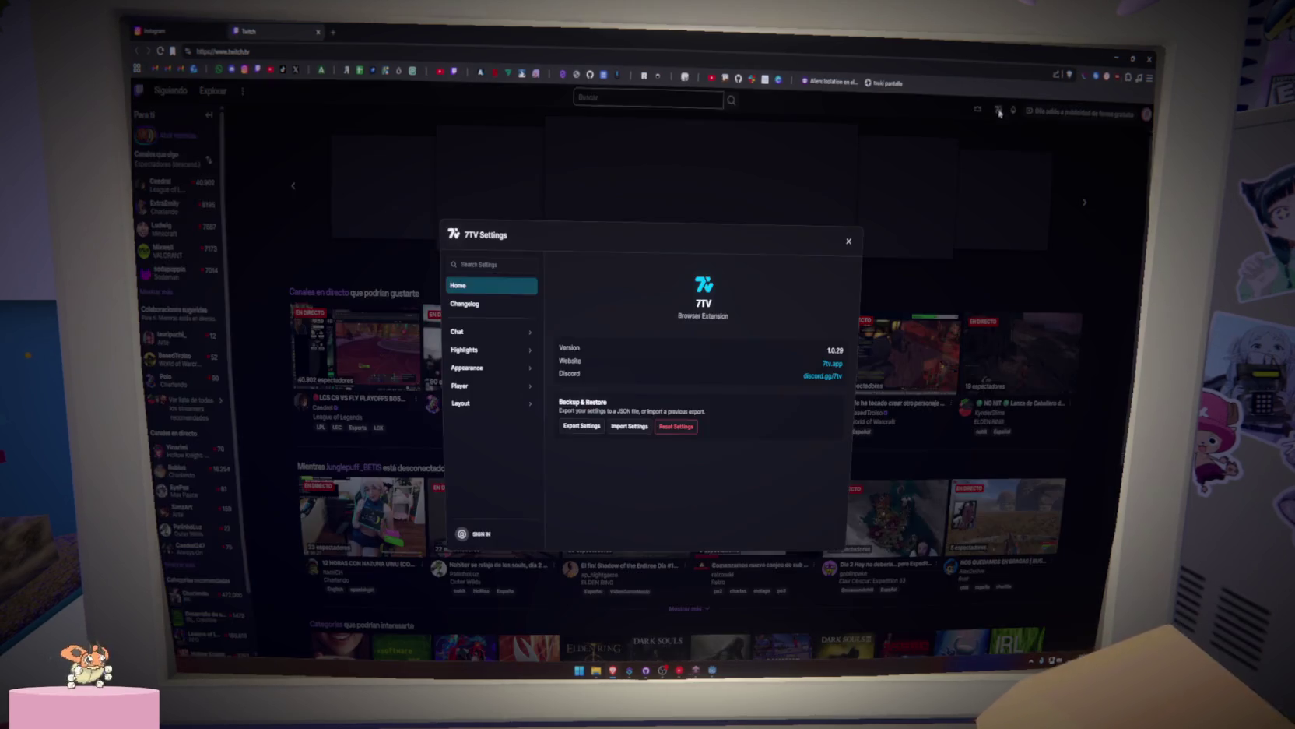
{"action": "left_click", "coordinate": [504, 266]}
{"action": "type", "text": "unli"}
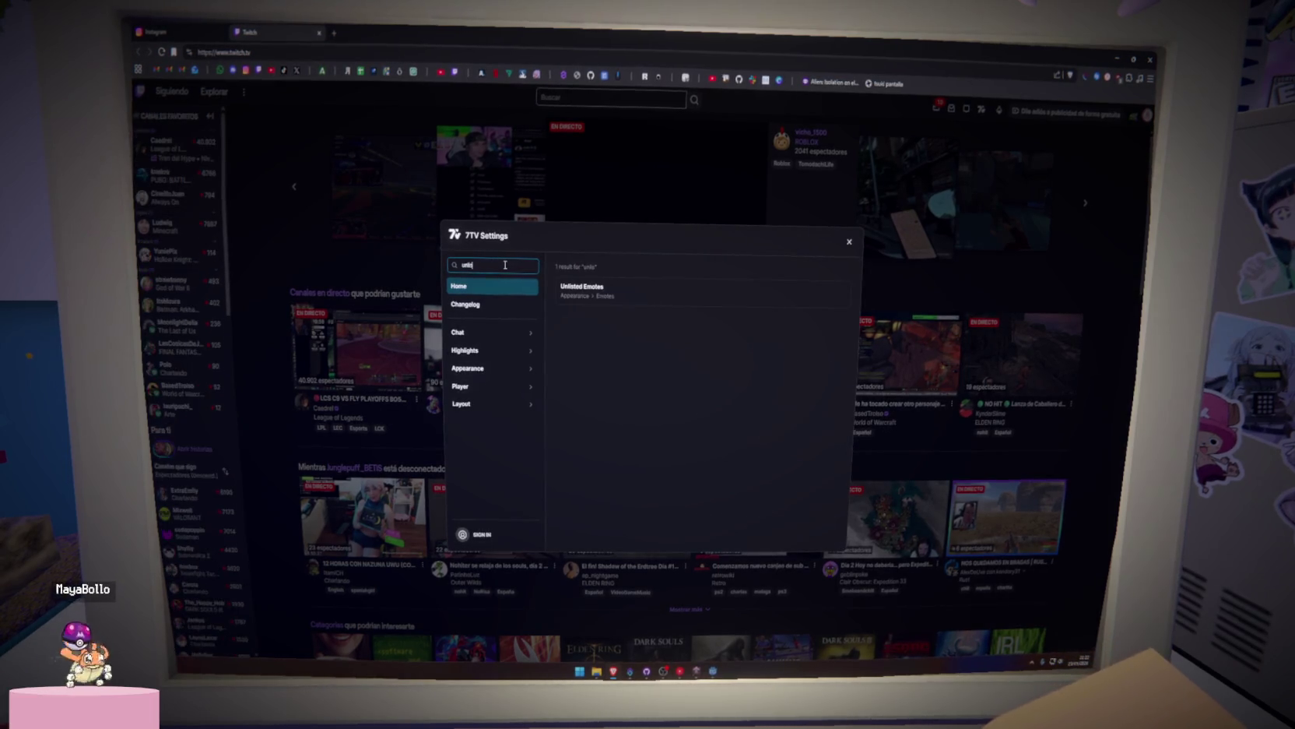
{"action": "left_click", "coordinate": [648, 287]}
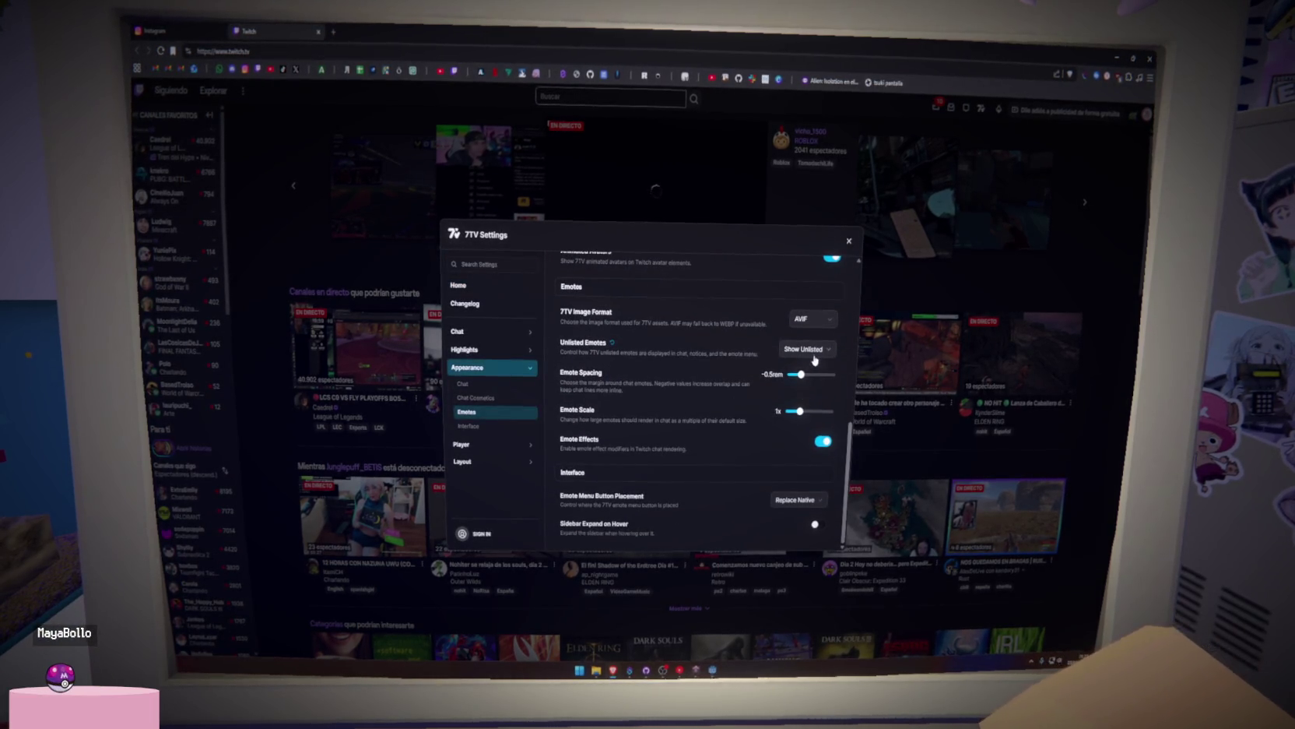
{"action": "left_click", "coordinate": [812, 354]}
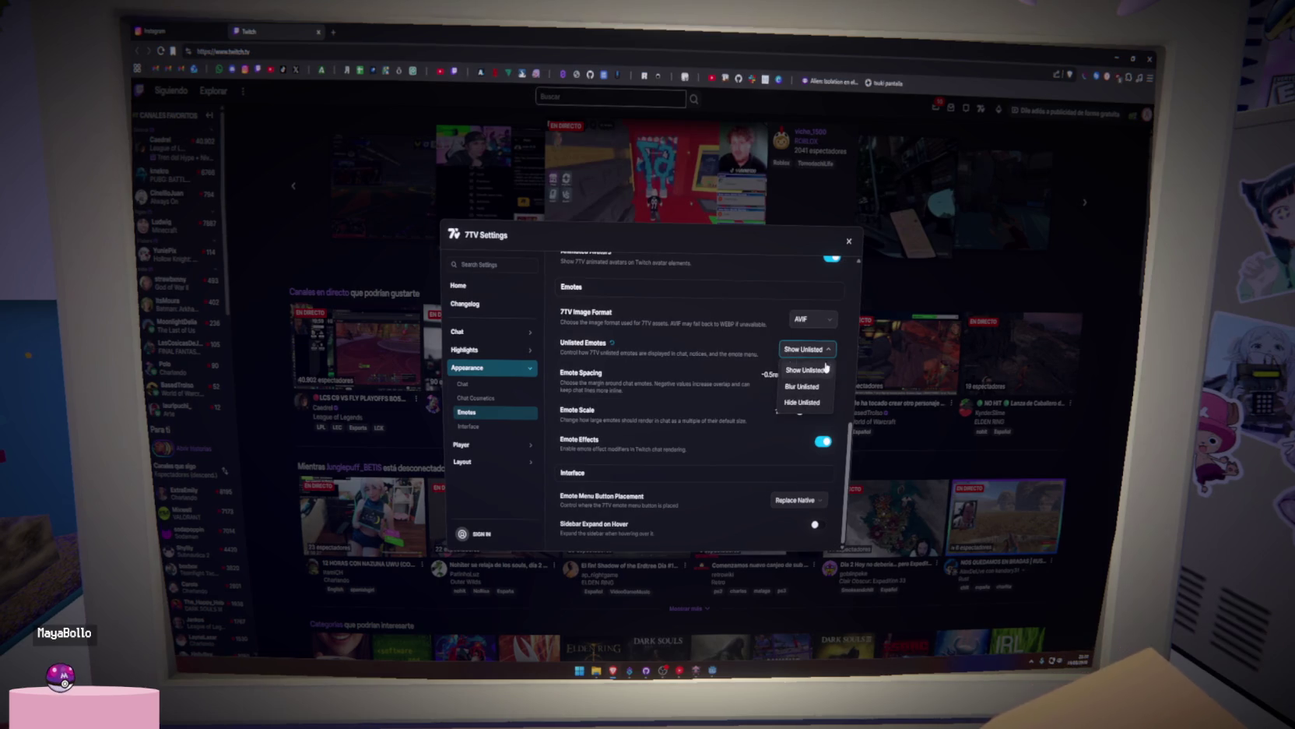
{"action": "left_click", "coordinate": [826, 367]}
{"action": "left_click", "coordinate": [849, 240]}
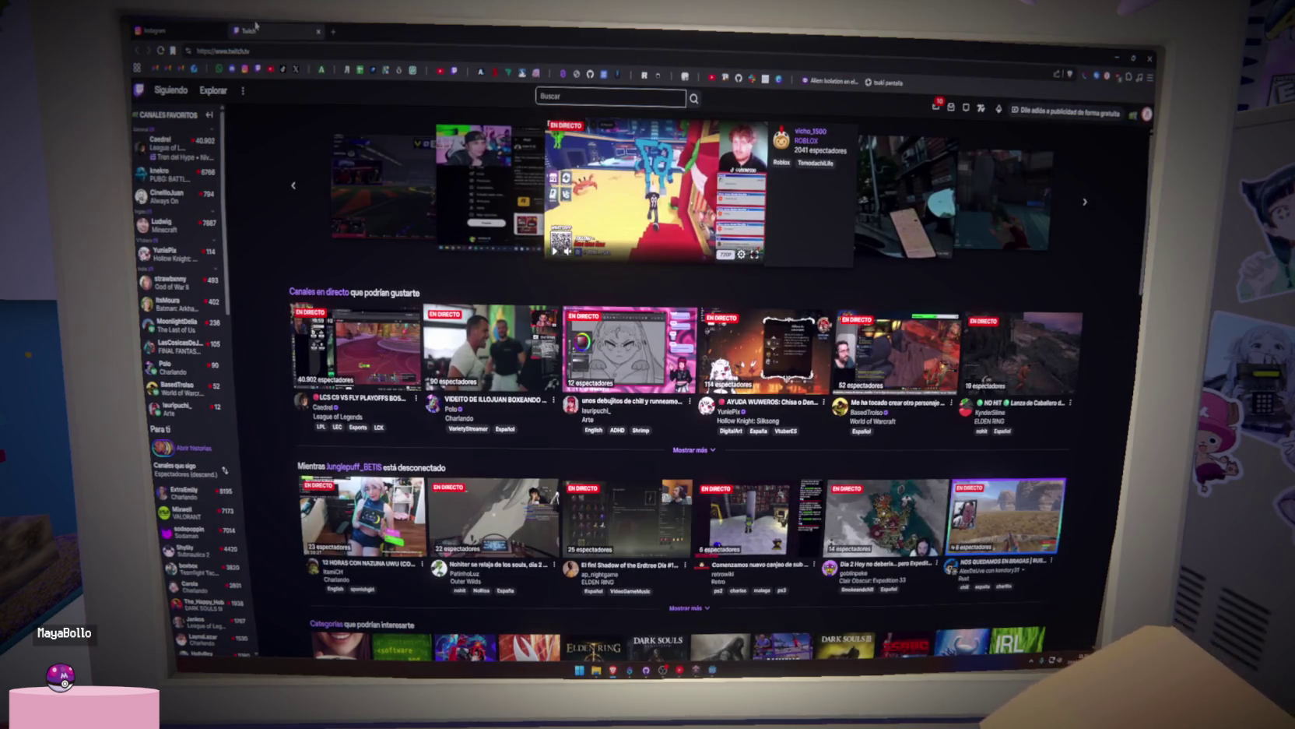
{"action": "middle_click", "coordinate": [255, 26]}
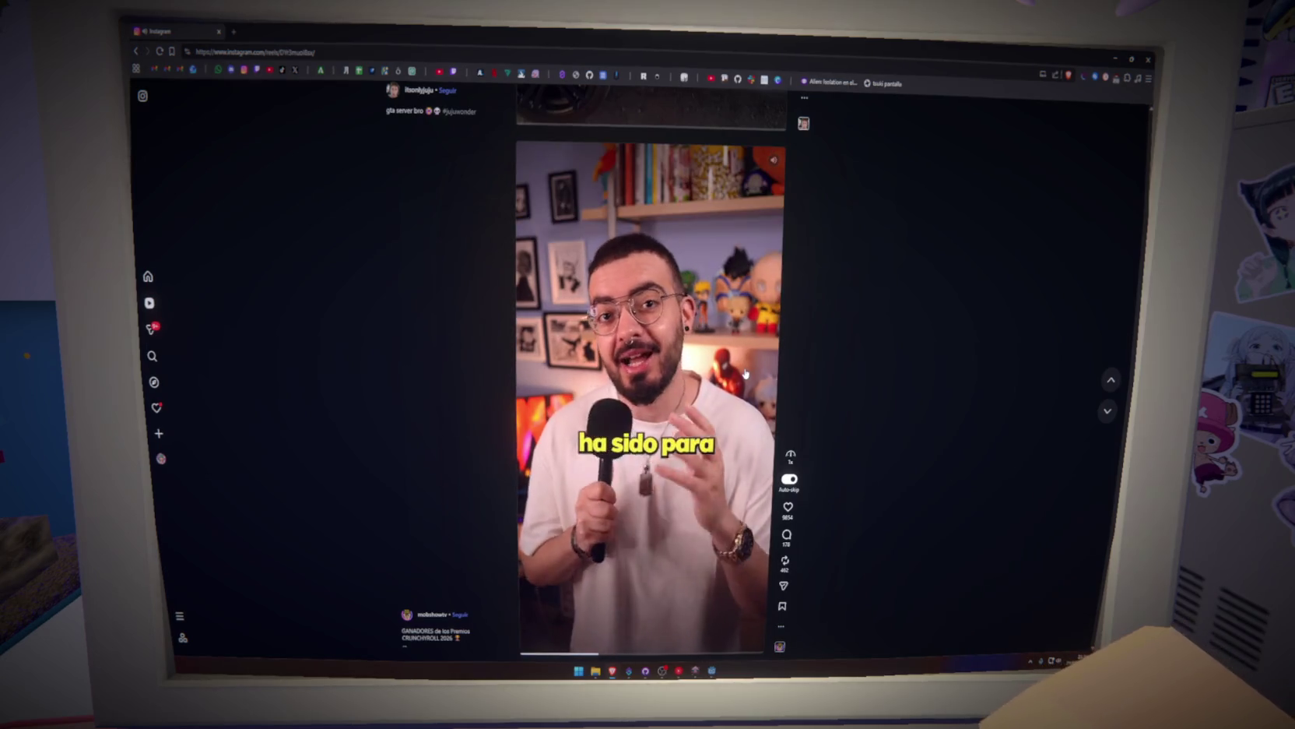
Scroll the Reels feed past several reels to the 'Bros type:' reel and pause it.
{"action": "scroll", "coordinate": [746, 374], "scroll_direction": "down", "scroll_amount": 1}
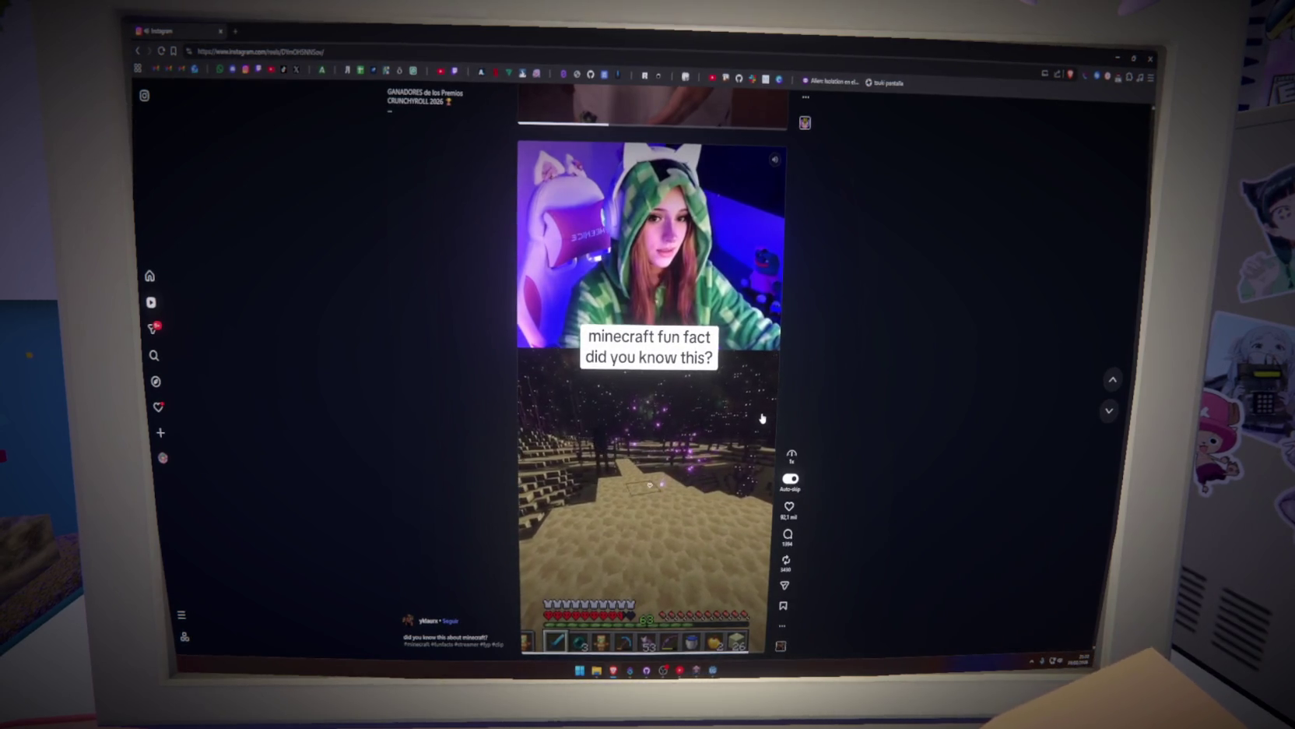
{"action": "scroll", "coordinate": [762, 418], "scroll_direction": "down", "scroll_amount": 1}
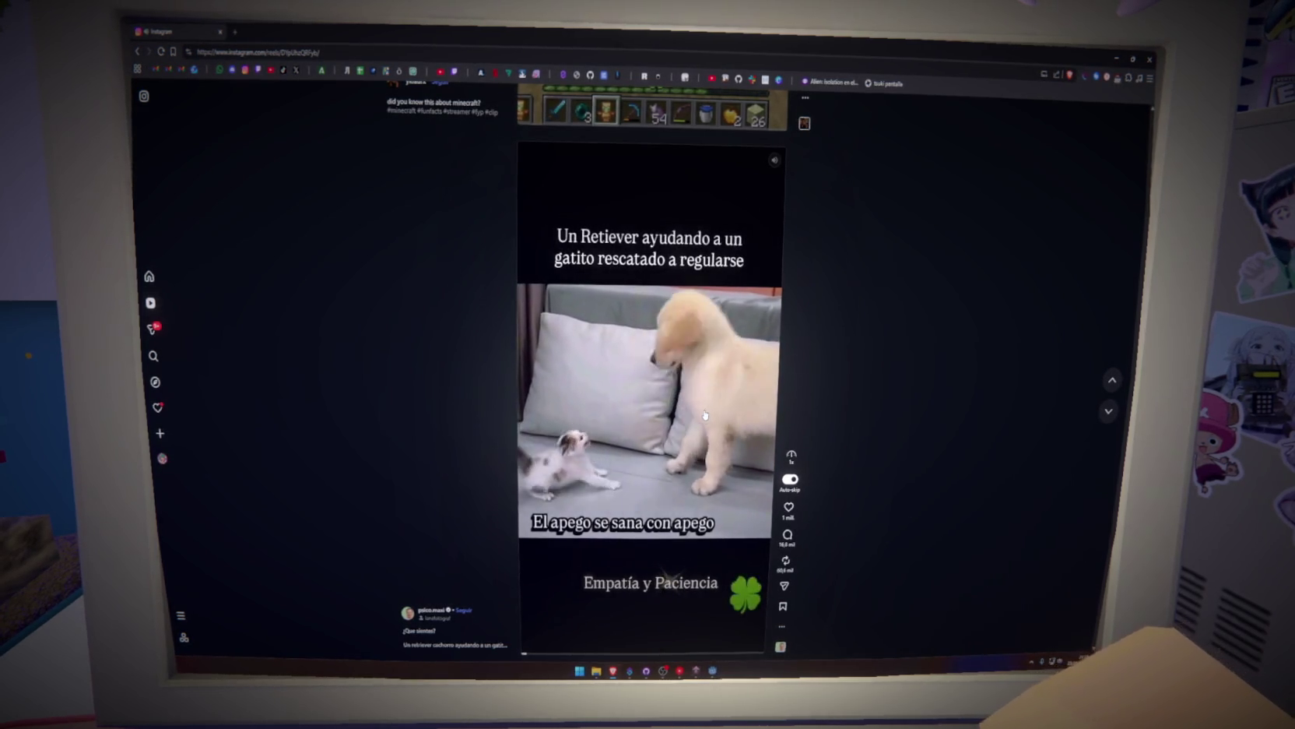
{"action": "scroll", "coordinate": [706, 415], "scroll_direction": "down", "scroll_amount": 1}
{"action": "scroll", "coordinate": [705, 413], "scroll_direction": "up", "scroll_amount": 1}
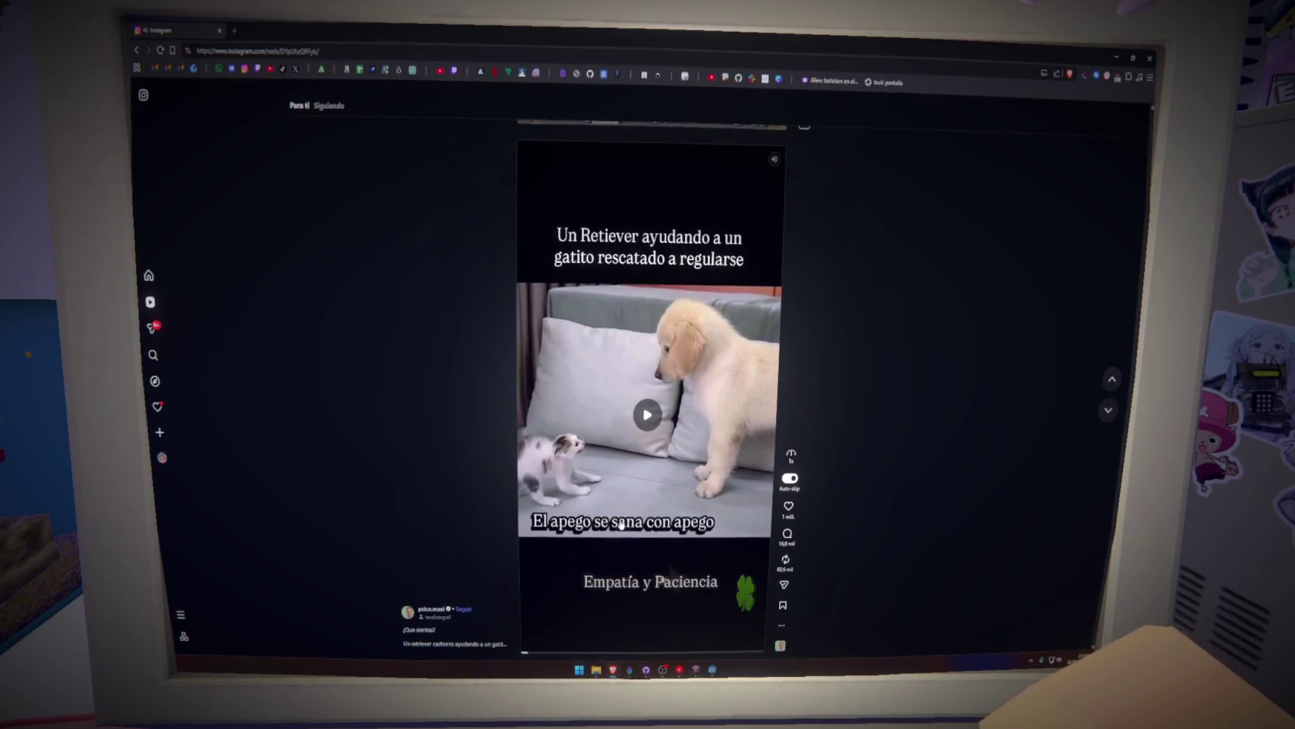
{"action": "scroll", "coordinate": [621, 525], "scroll_direction": "down", "scroll_amount": 1}
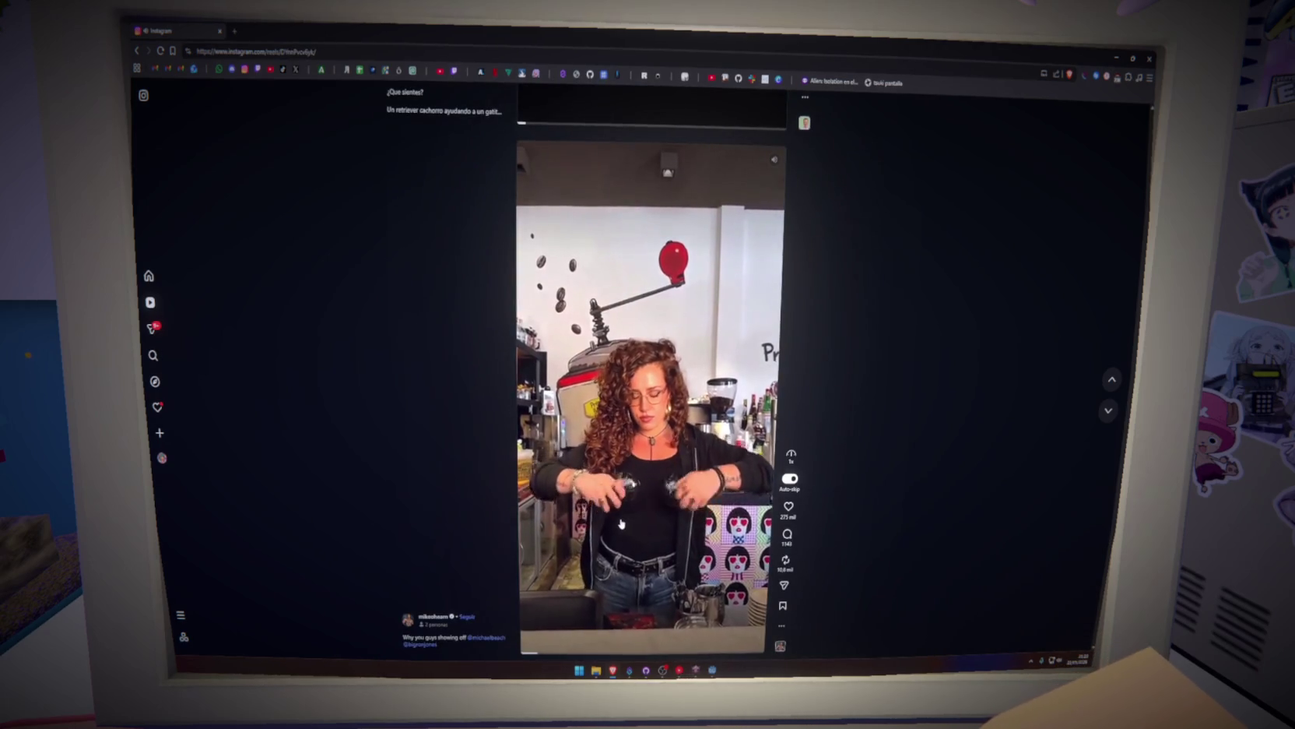
{"action": "scroll", "coordinate": [621, 525], "scroll_direction": "down", "scroll_amount": 1}
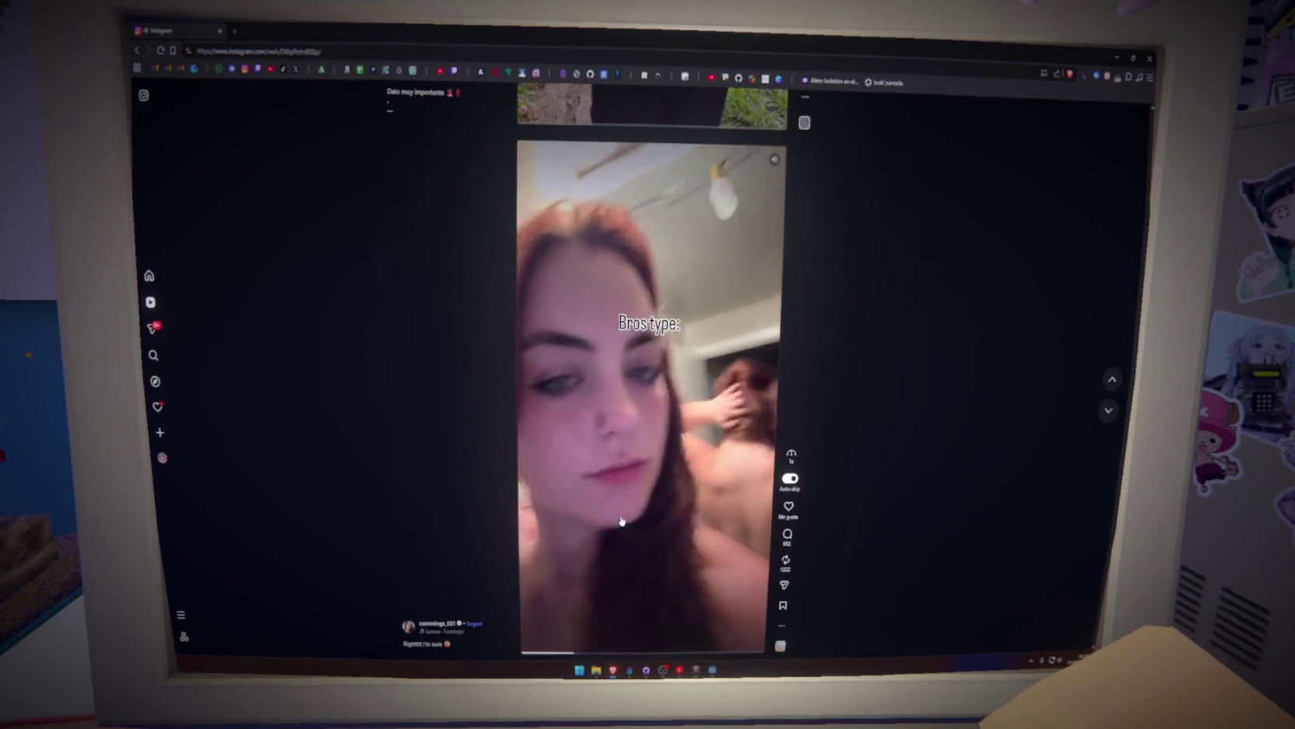
{"action": "left_click", "coordinate": [526, 437]}
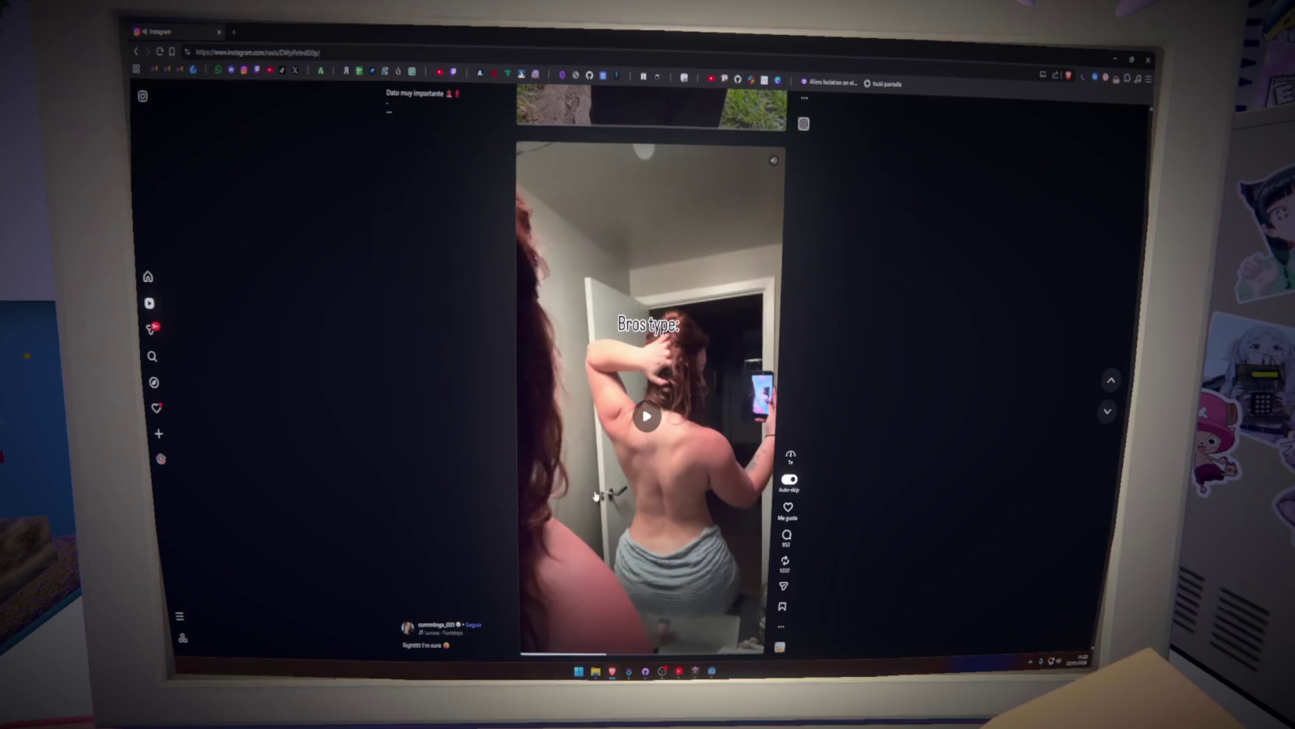
Rewind the 'Bros type:' reel near its start, replay it, then move on to the next reel.
{"action": "left_click", "coordinate": [548, 653]}
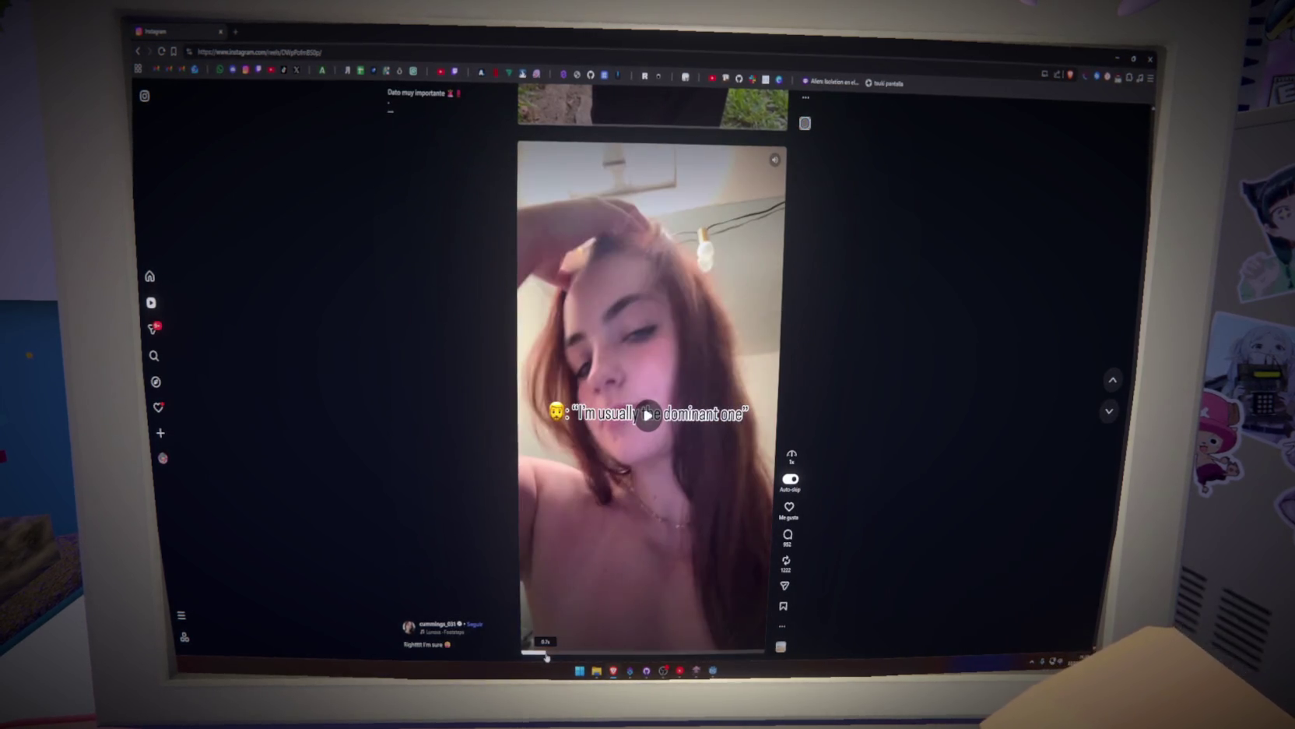
{"action": "left_click", "coordinate": [628, 552]}
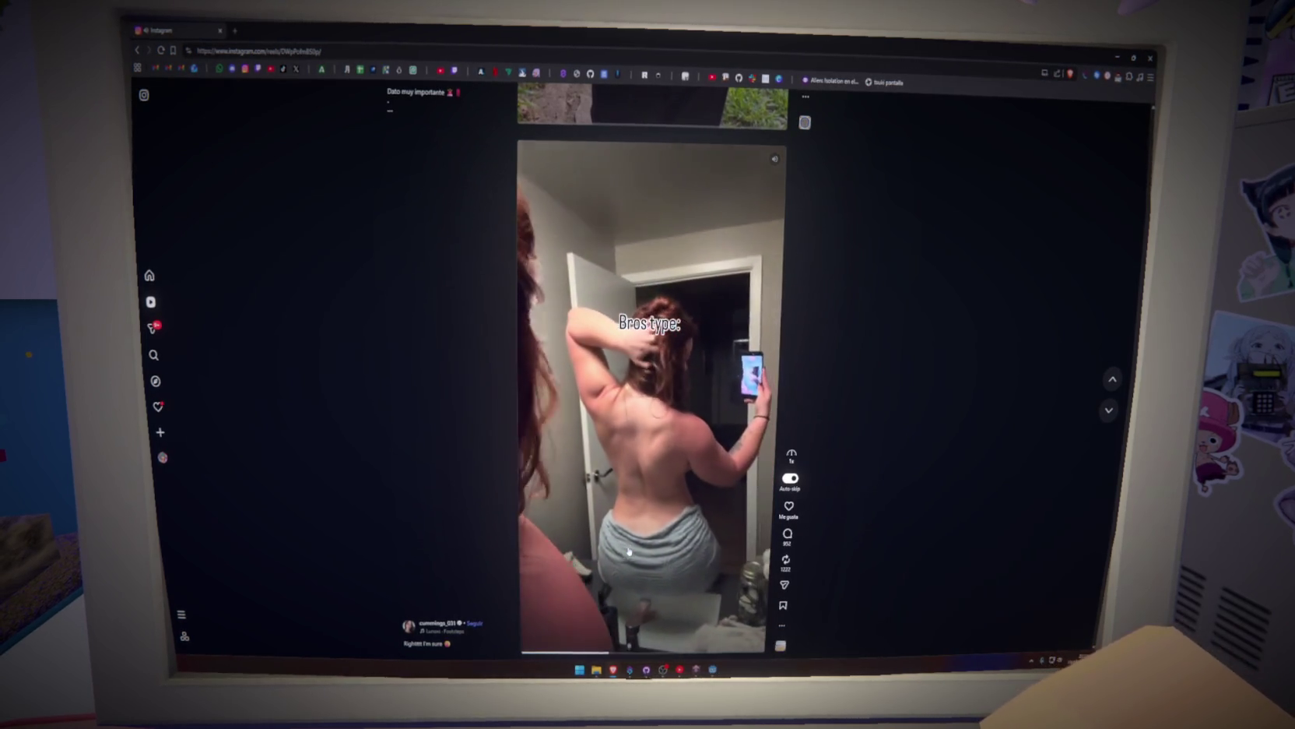
{"action": "left_click", "coordinate": [628, 552]}
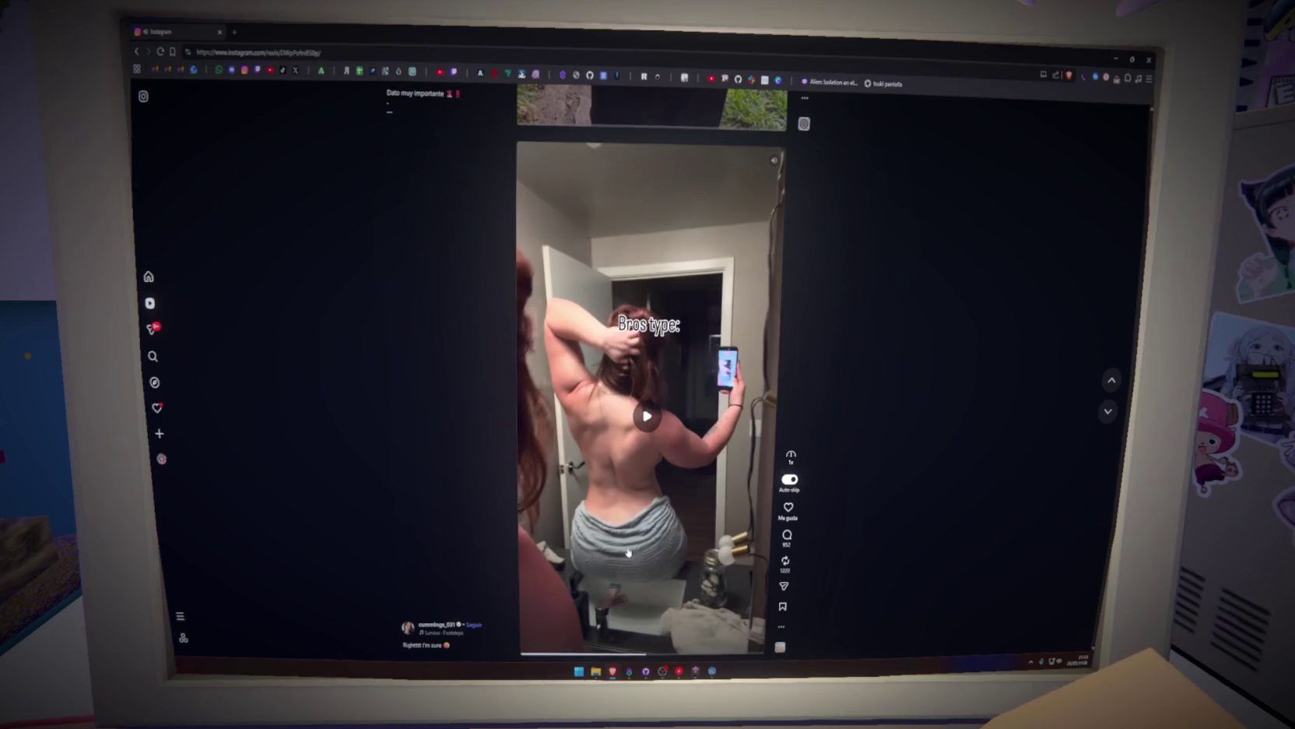
{"action": "left_click", "coordinate": [628, 550]}
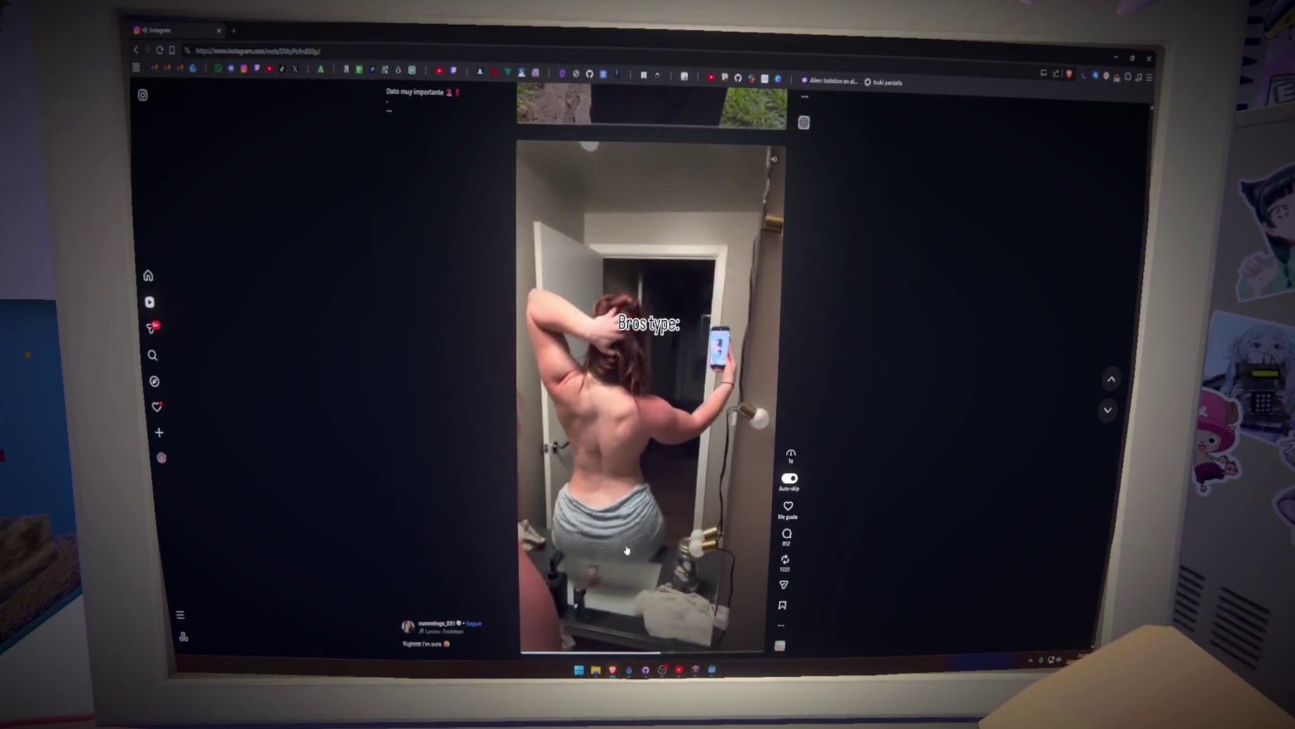
{"action": "scroll", "coordinate": [628, 551], "scroll_direction": "down", "scroll_amount": 1}
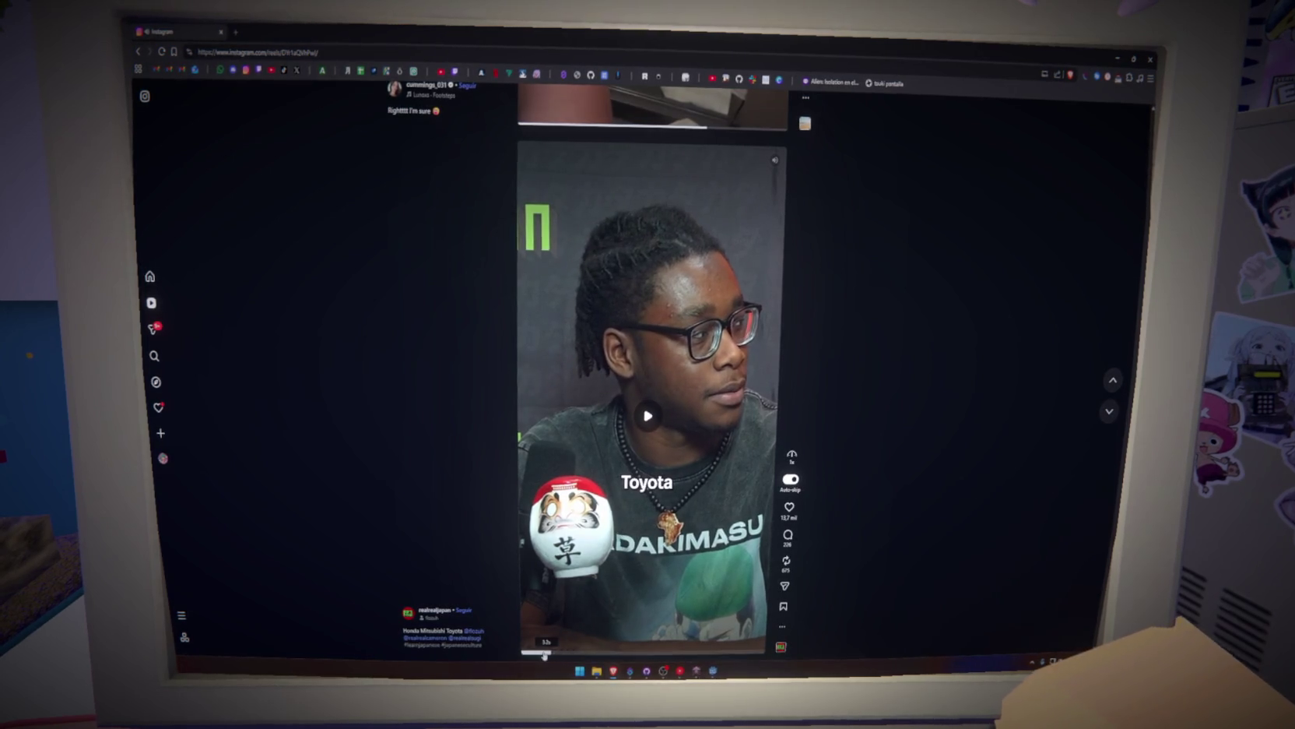
Pause and resume the Honda Mitsubishi Toyota reel, letting the feed auto-advance.
{"action": "left_click", "coordinate": [555, 633]}
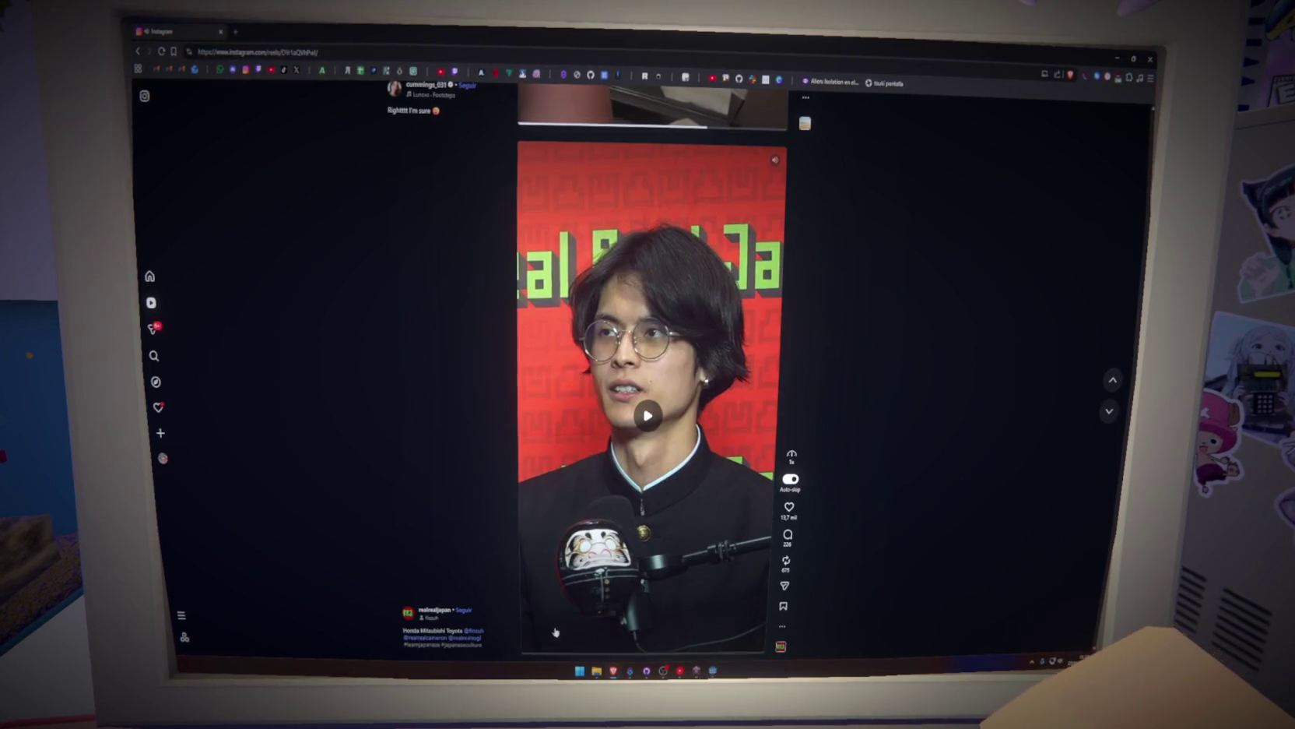
{"action": "left_click", "coordinate": [611, 590]}
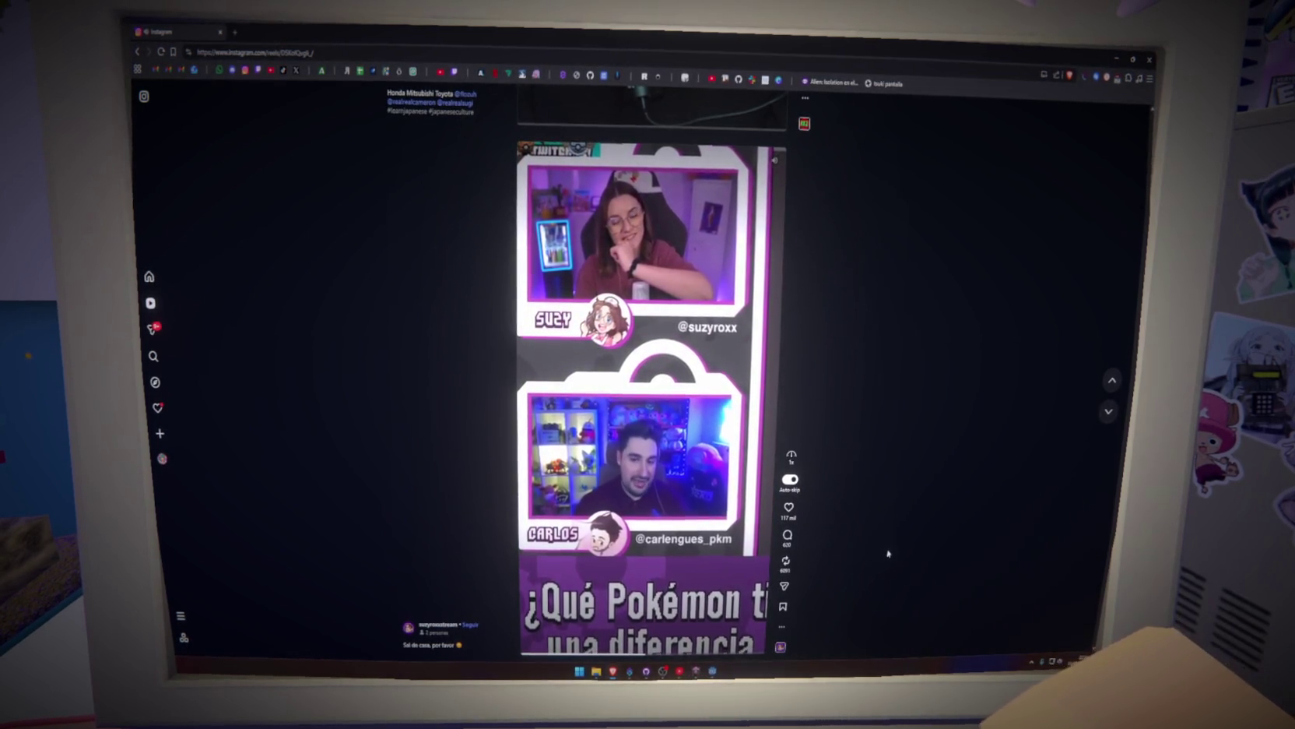
Pause and resume the streamers' Pokémon question reel, then pause it again with Space.
{"action": "left_click", "coordinate": [699, 553]}
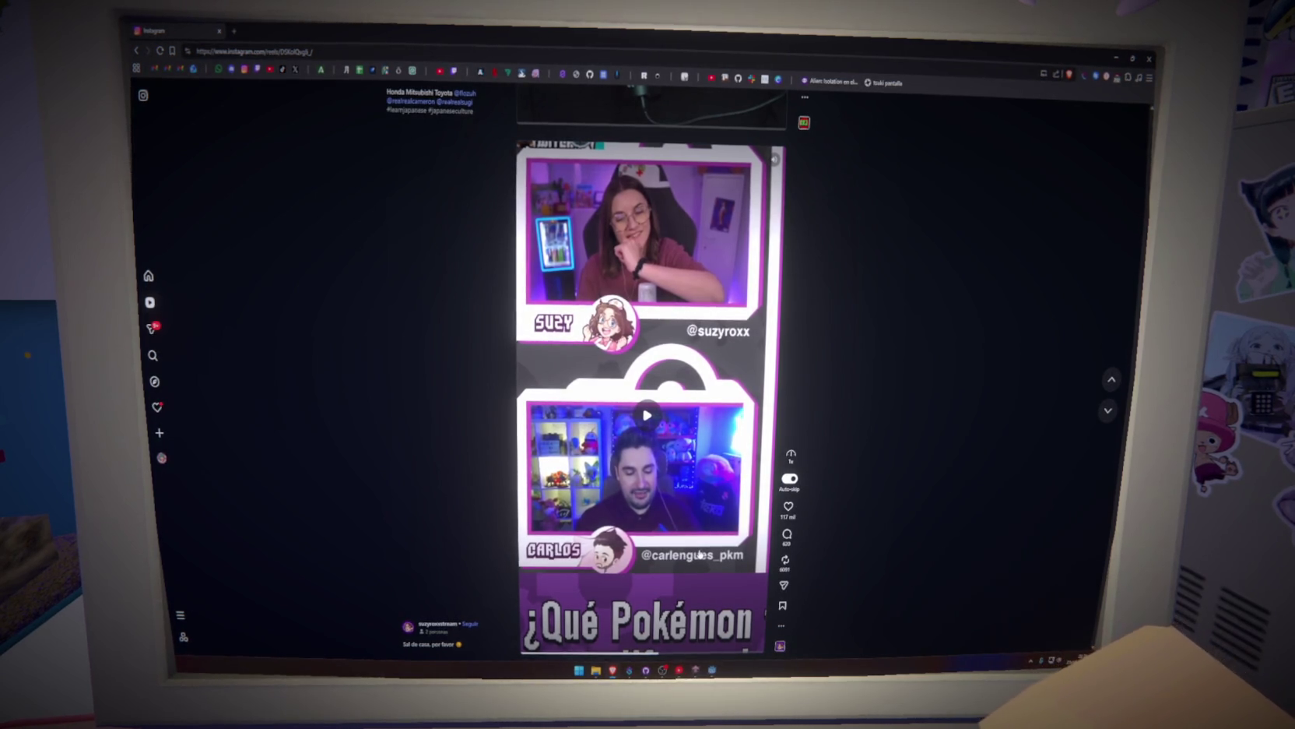
{"action": "left_click", "coordinate": [700, 553]}
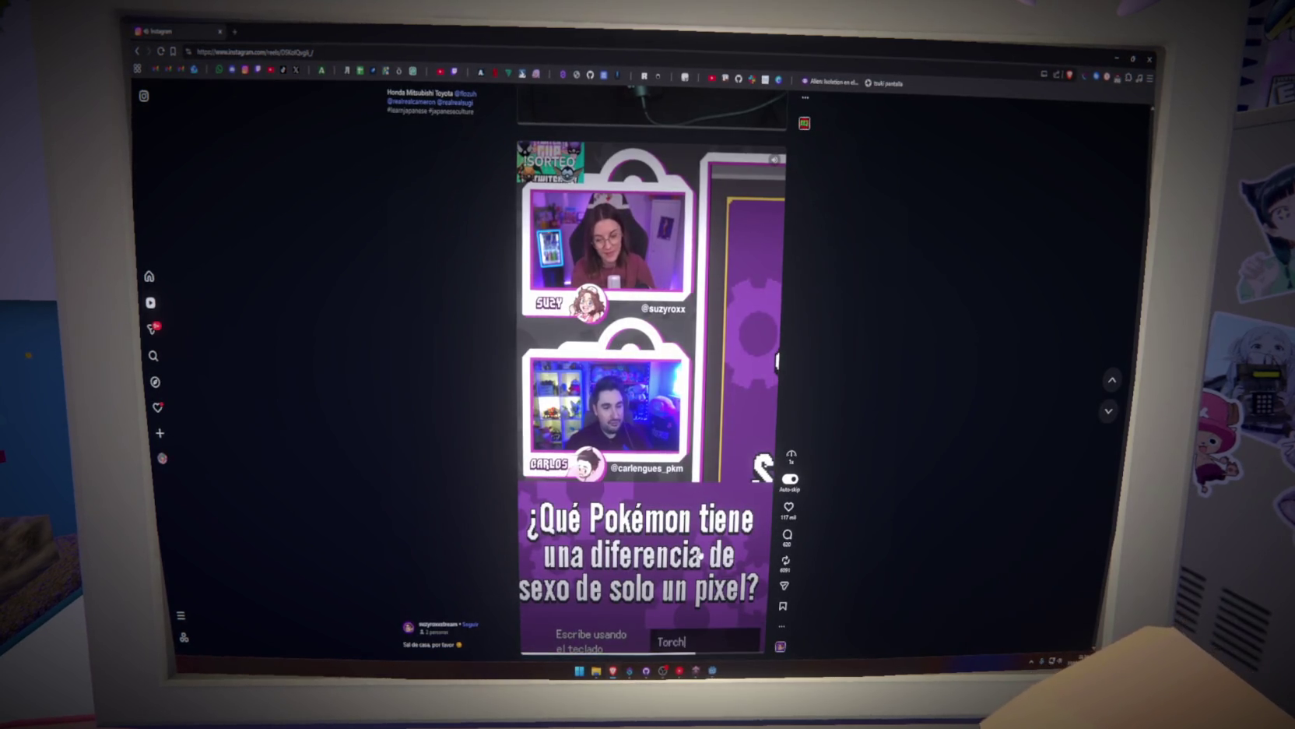
{"action": "key", "text": "space"}
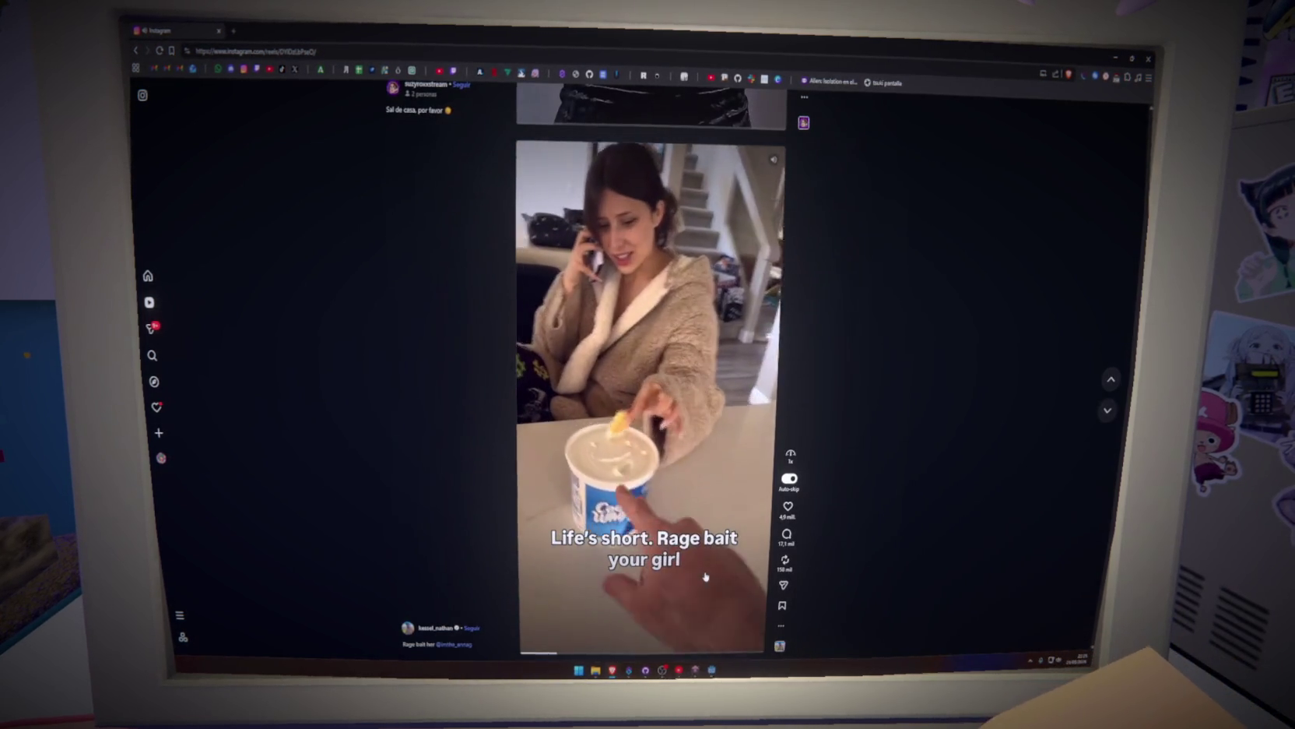
Pause and resume the current reels, then scroll on to the next one.
{"action": "left_click", "coordinate": [706, 577]}
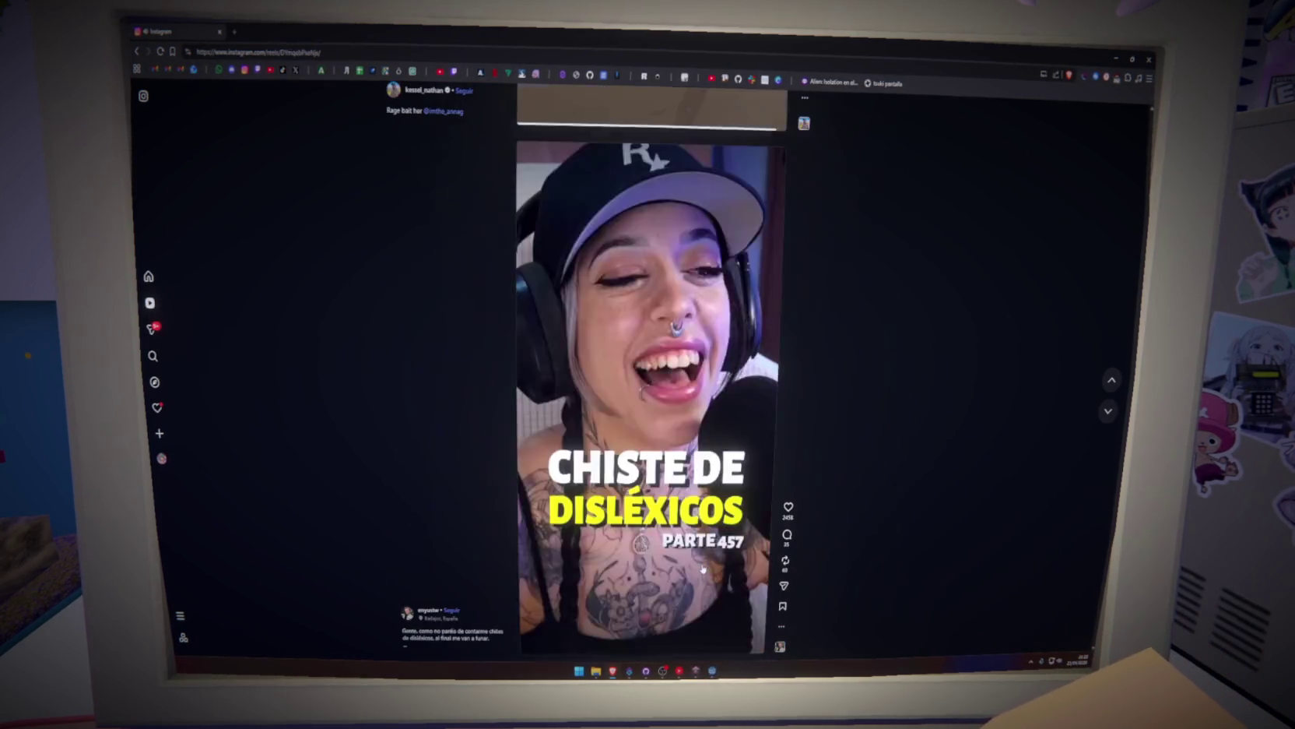
{"action": "left_click", "coordinate": [651, 619]}
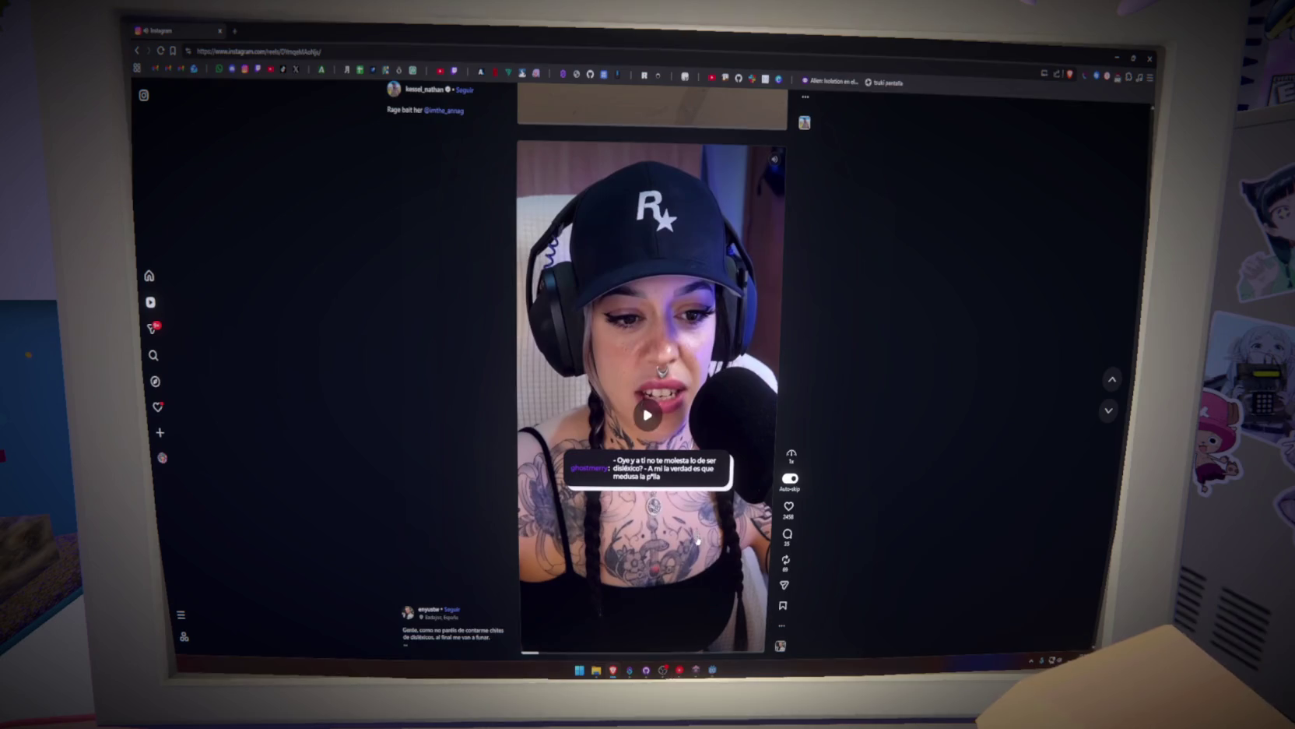
{"action": "left_click", "coordinate": [651, 619]}
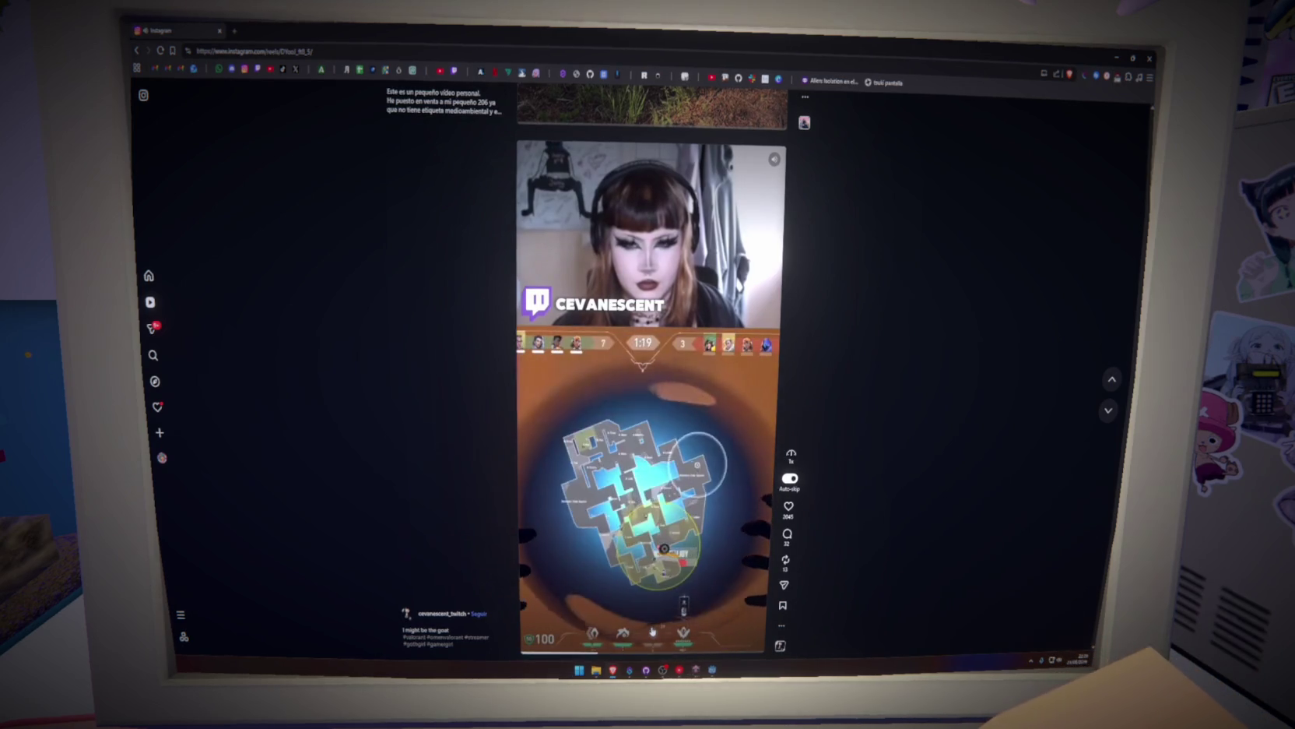
{"action": "scroll", "coordinate": [652, 631], "scroll_direction": "down", "scroll_amount": 1}
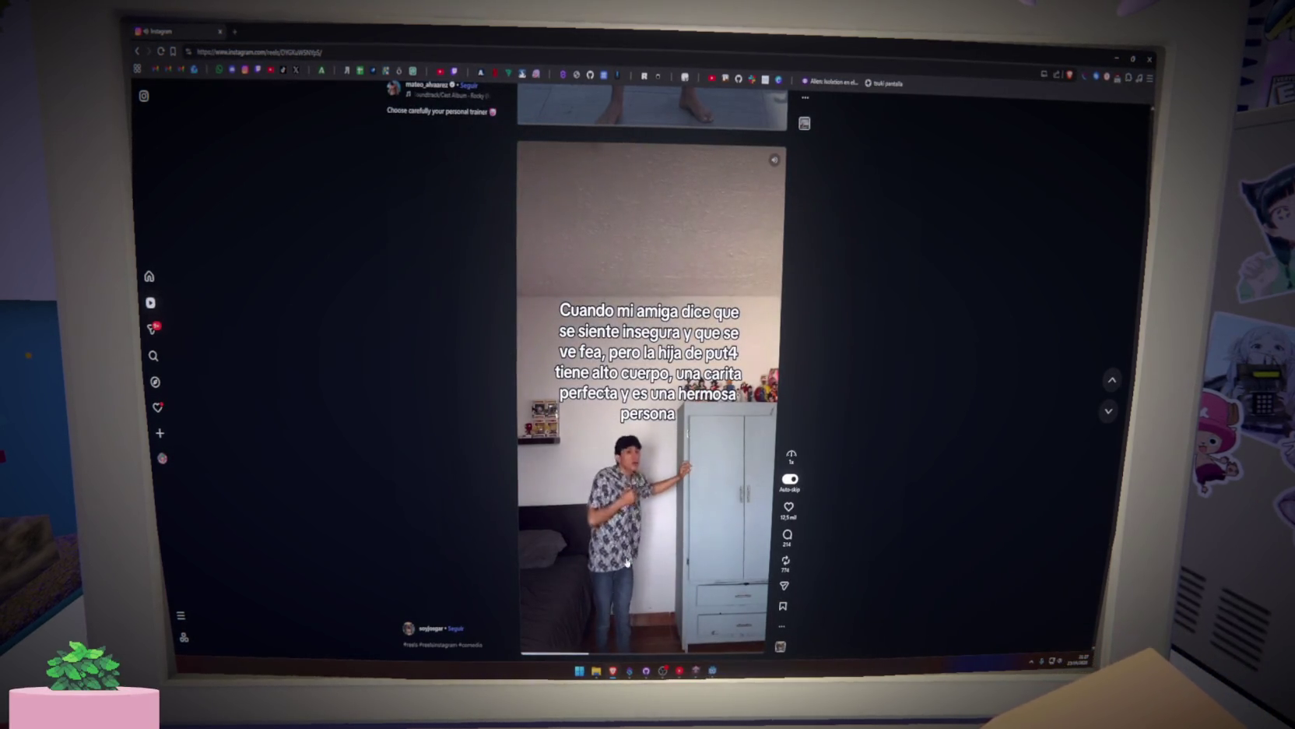
Scroll down to the Spain national team reel of players signing jerseys.
{"action": "scroll", "coordinate": [623, 559], "scroll_direction": "down", "scroll_amount": 1}
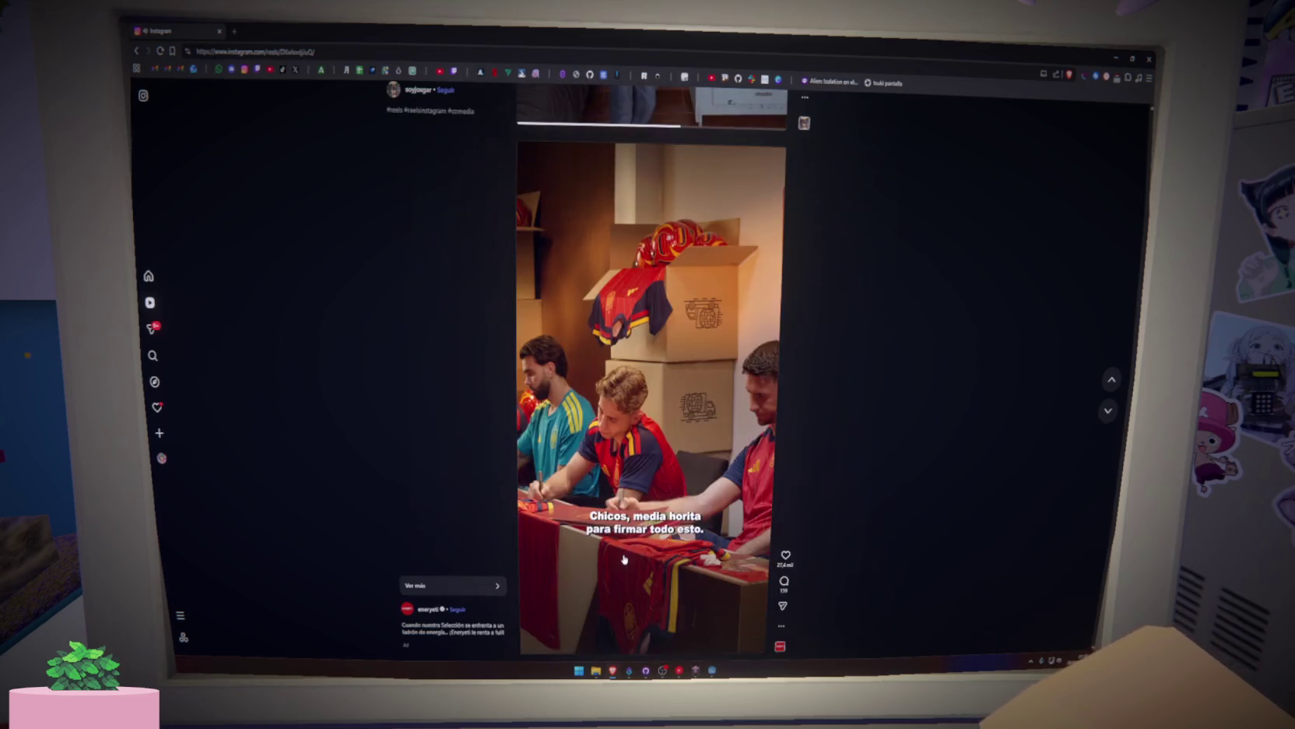
Pause a reel along the way and keep scrolling until the dachshund-squirrel reel appears.
{"action": "scroll", "coordinate": [624, 559], "scroll_direction": "down", "scroll_amount": 1}
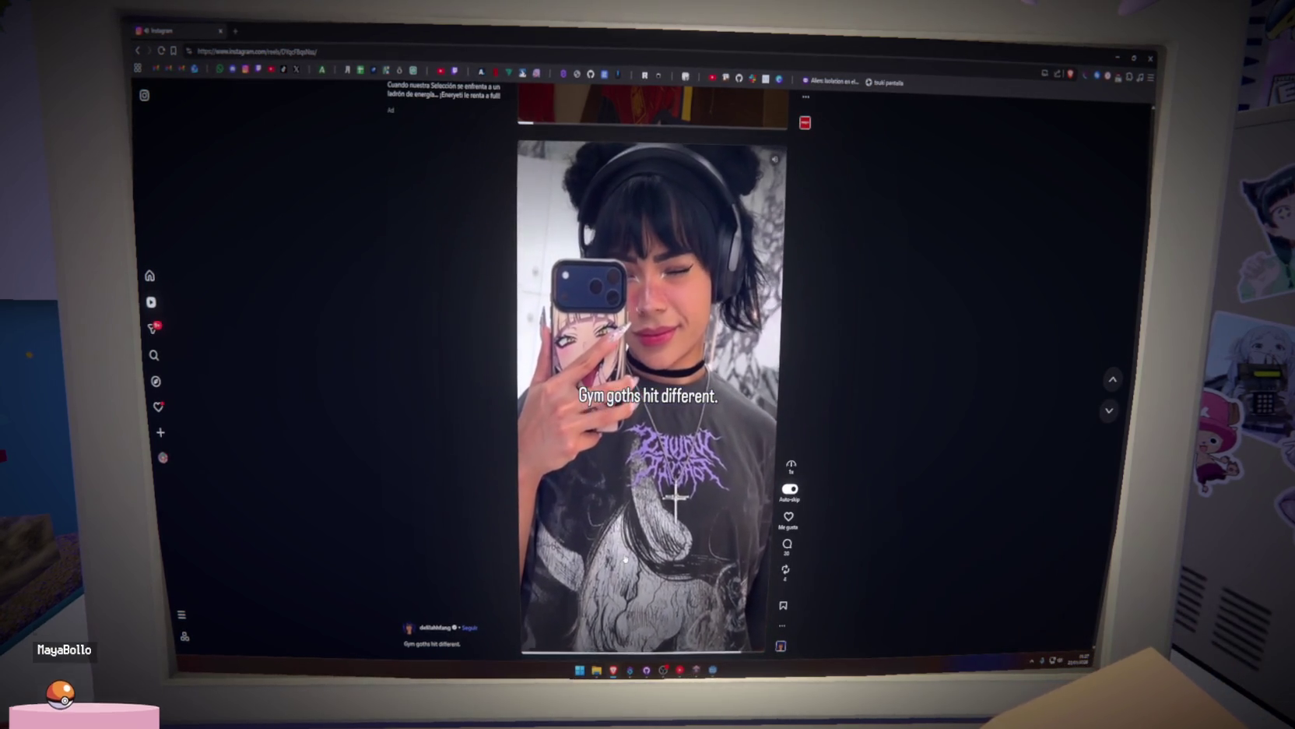
{"action": "left_click", "coordinate": [624, 559]}
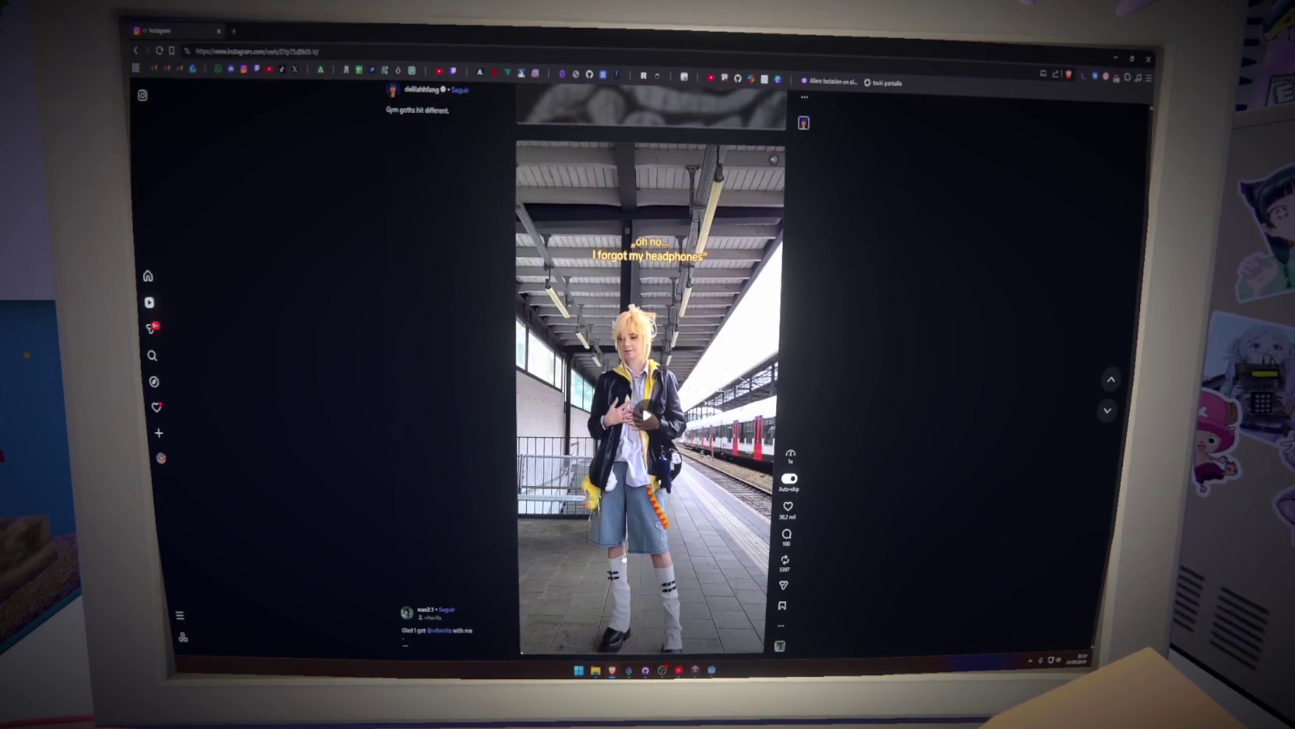
{"action": "scroll", "coordinate": [624, 559], "scroll_direction": "down", "scroll_amount": 1}
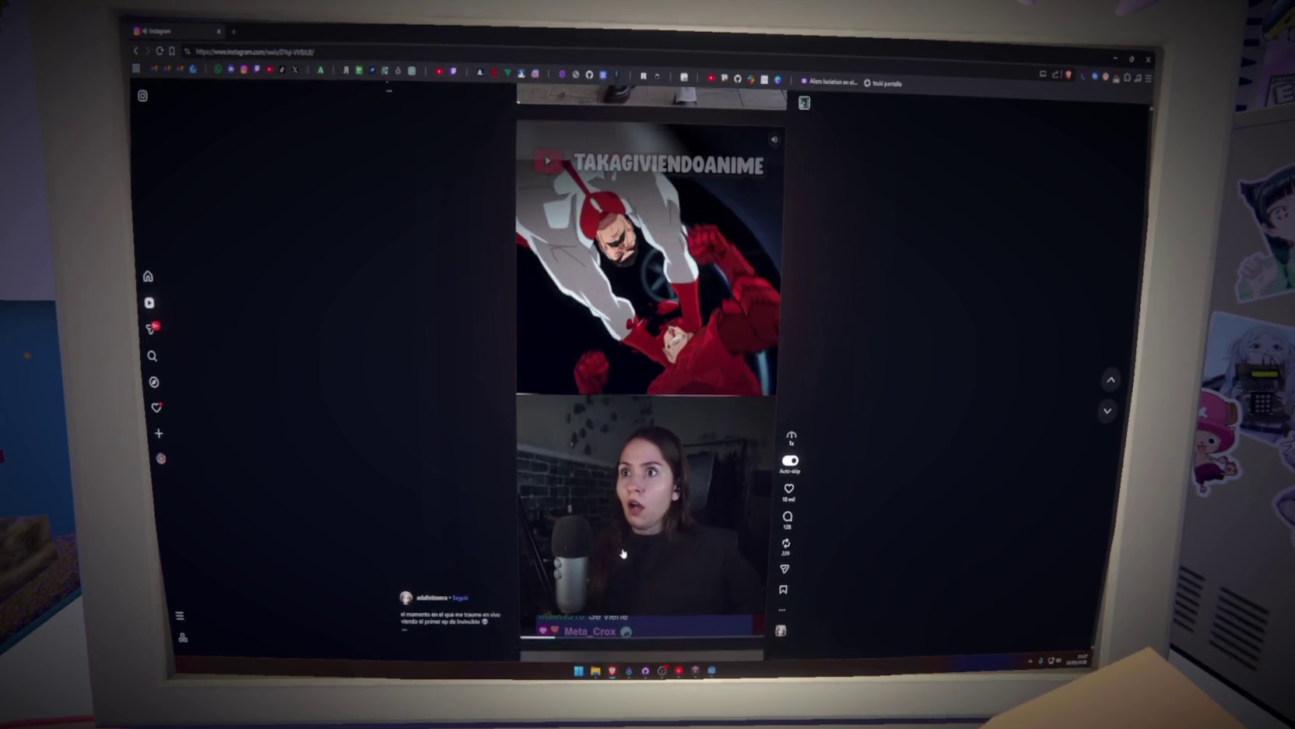
{"action": "scroll", "coordinate": [623, 553], "scroll_direction": "down", "scroll_amount": 1}
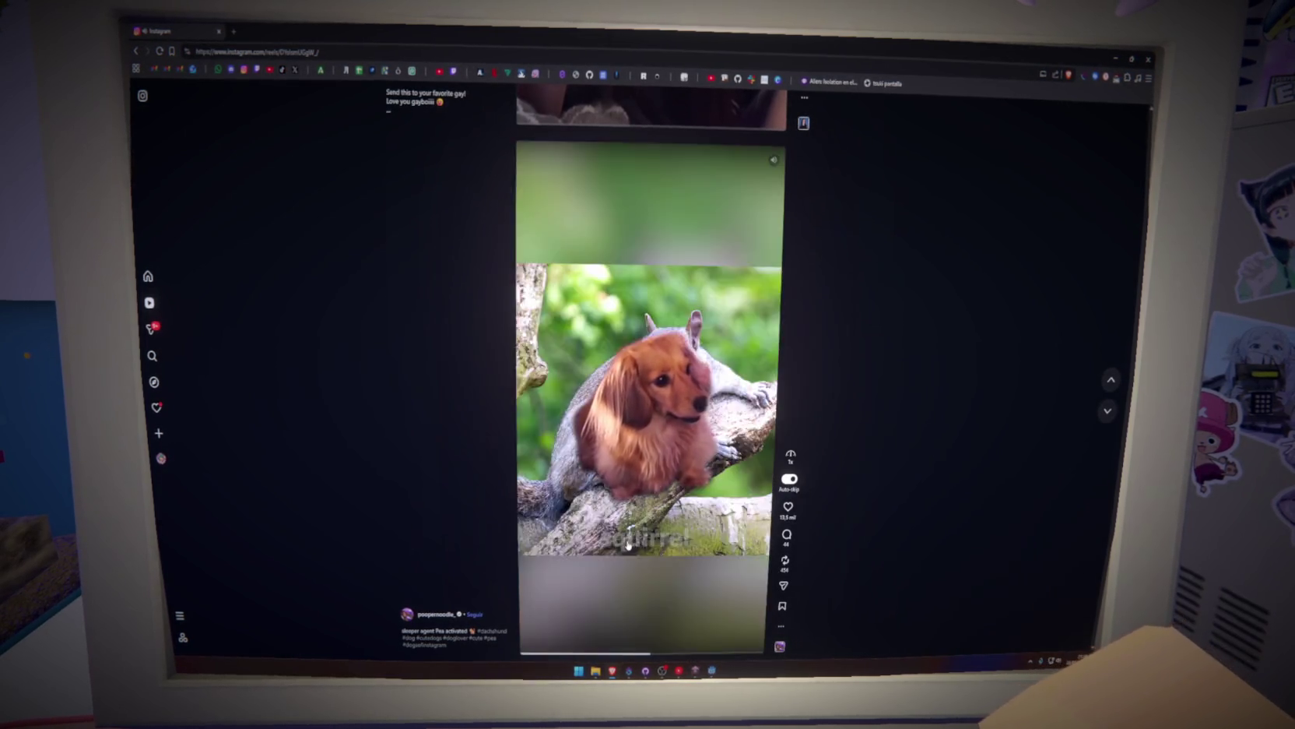
Like the dachshund reel, resume the paused car reel, and scroll on through the feed.
{"action": "left_click", "coordinate": [790, 507]}
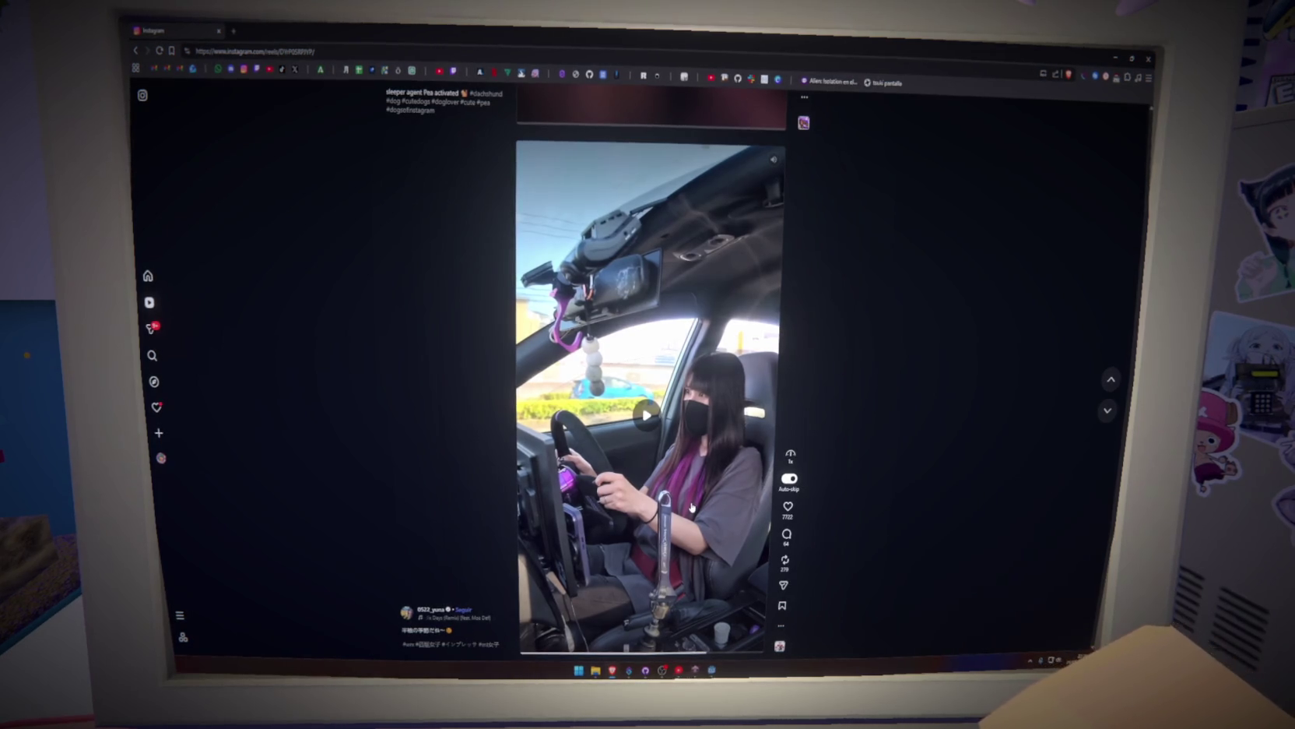
{"action": "left_click", "coordinate": [691, 507]}
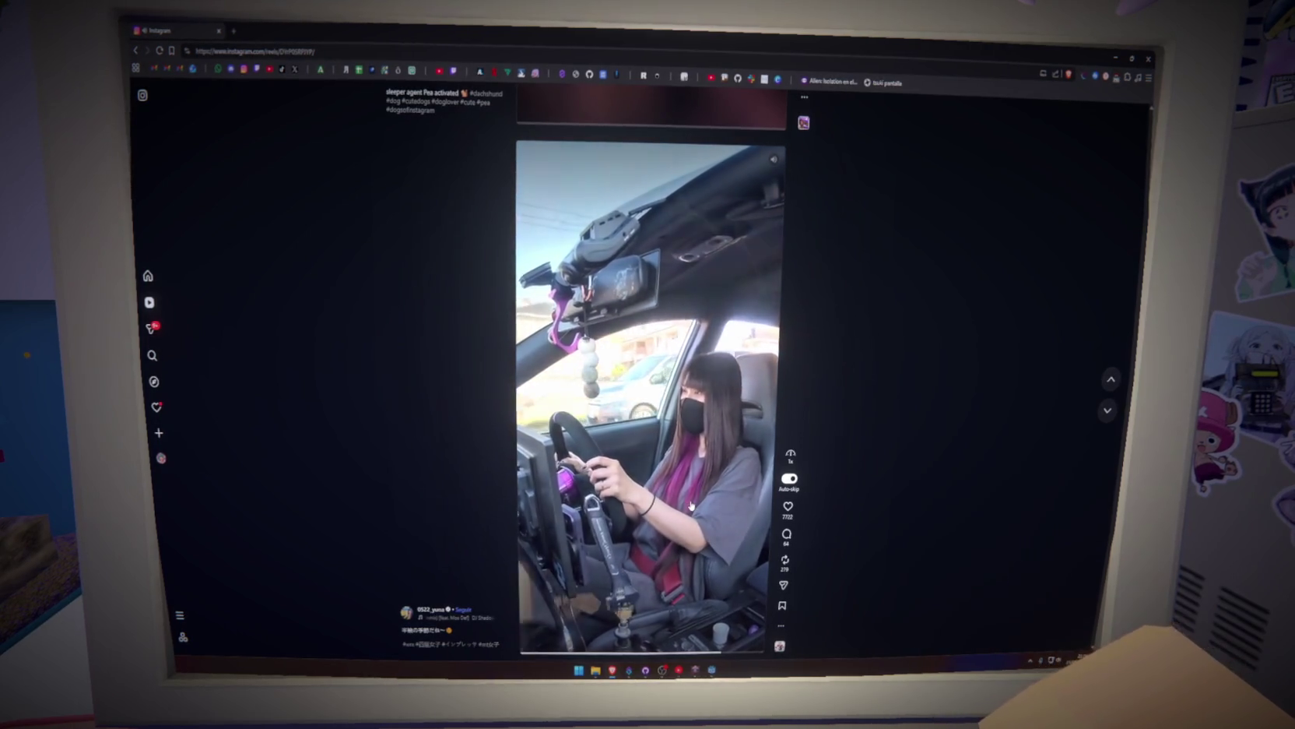
{"action": "scroll", "coordinate": [691, 506], "scroll_direction": "down", "scroll_amount": 1}
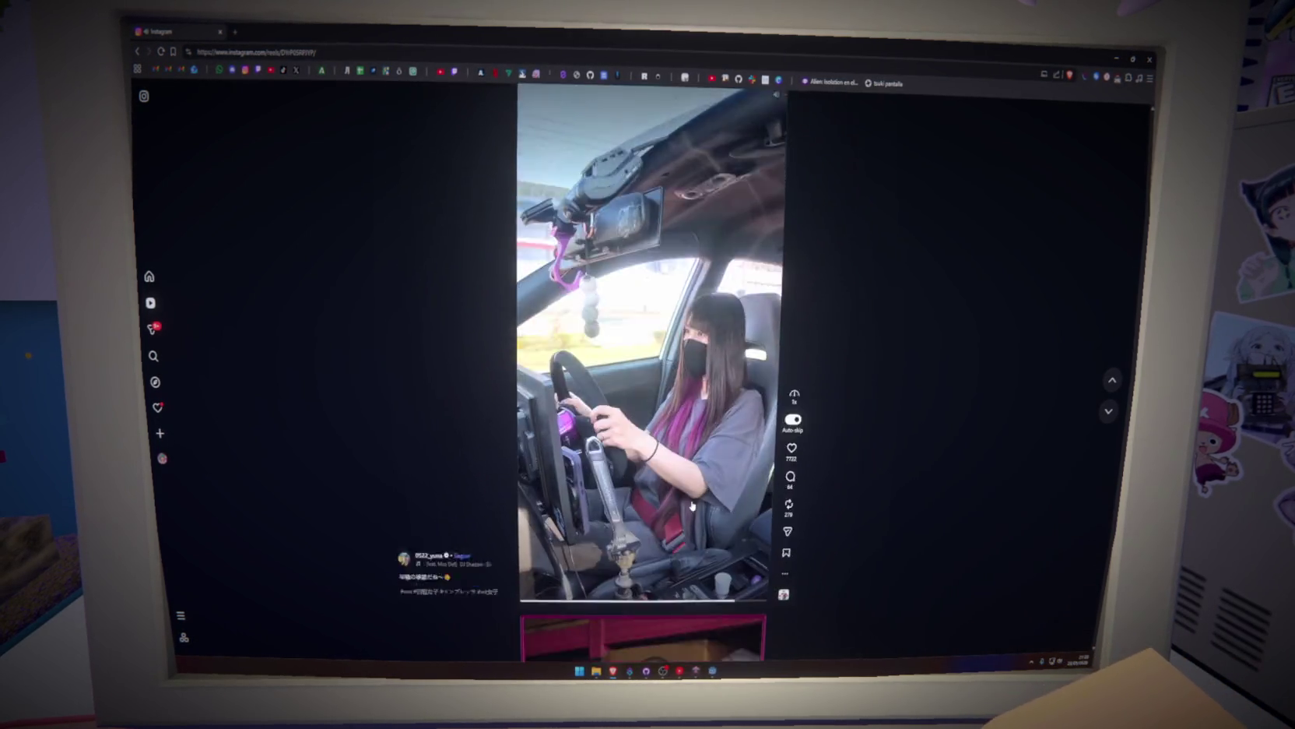
{"action": "scroll", "coordinate": [692, 507], "scroll_direction": "down", "scroll_amount": 2}
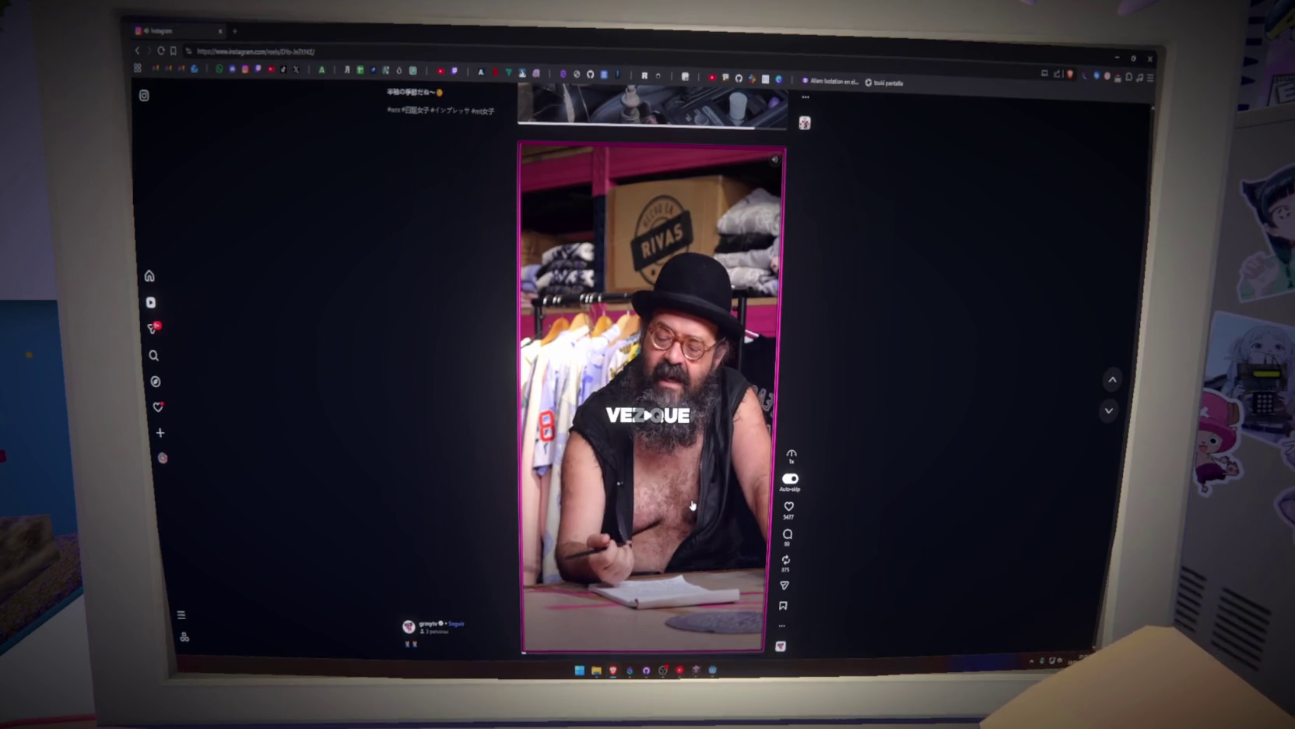
{"action": "scroll", "coordinate": [691, 507], "scroll_direction": "down", "scroll_amount": 1}
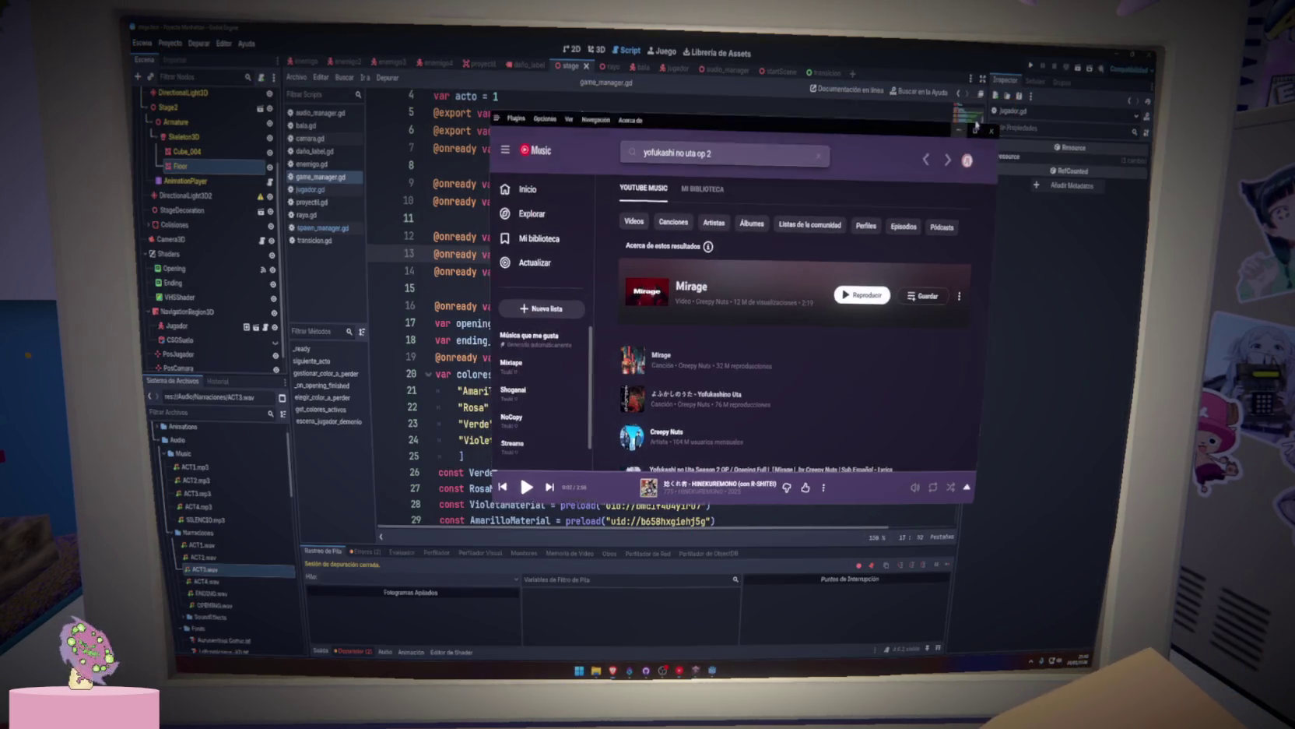
Bring the YouTube Music window back in front and dismiss the Game Bar overlay.
{"action": "left_click", "coordinate": [1007, 105]}
{"action": "left_click", "coordinate": [717, 374]}
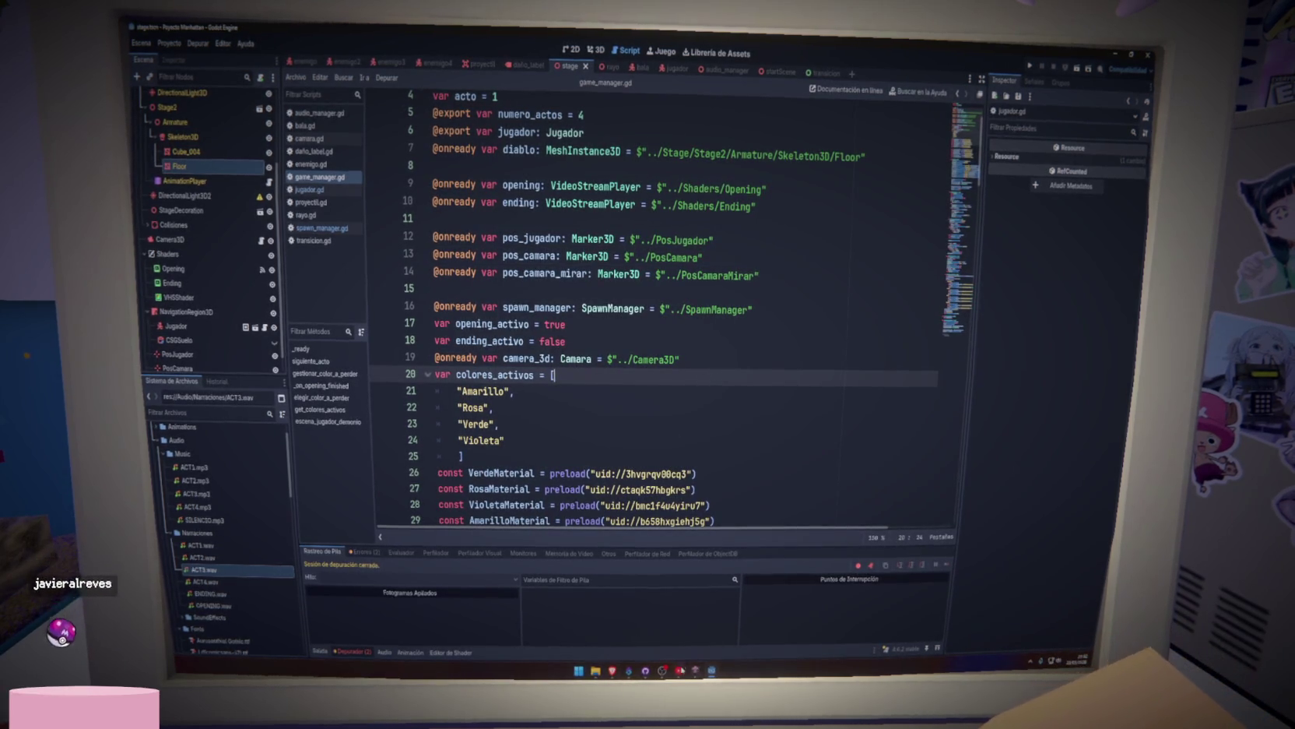
{"action": "mouse_move", "coordinate": [679, 669]}
{"action": "left_click", "coordinate": [679, 615]}
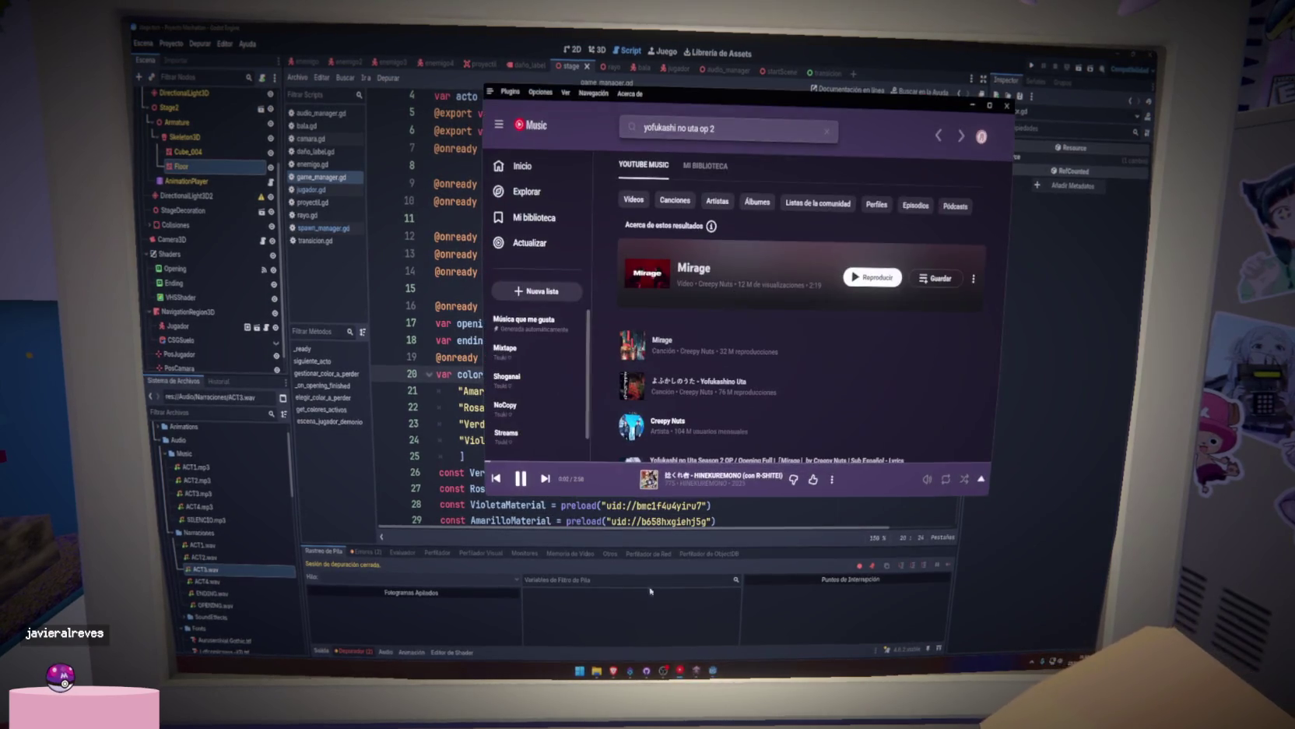
{"action": "key", "text": "super+g"}
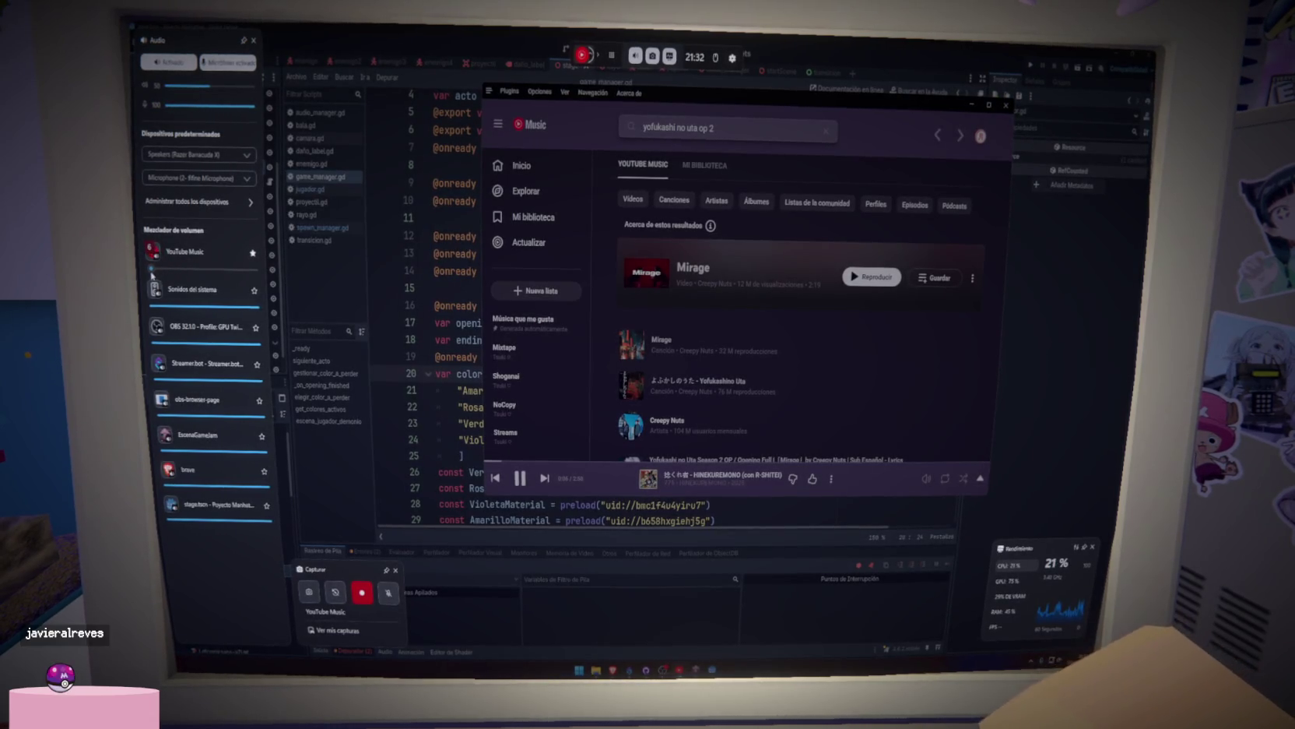
{"action": "left_click", "coordinate": [740, 330]}
Play Mirage by Creepy Nuts and start a radio from it via Iniciar radio.
{"action": "left_click", "coordinate": [739, 330]}
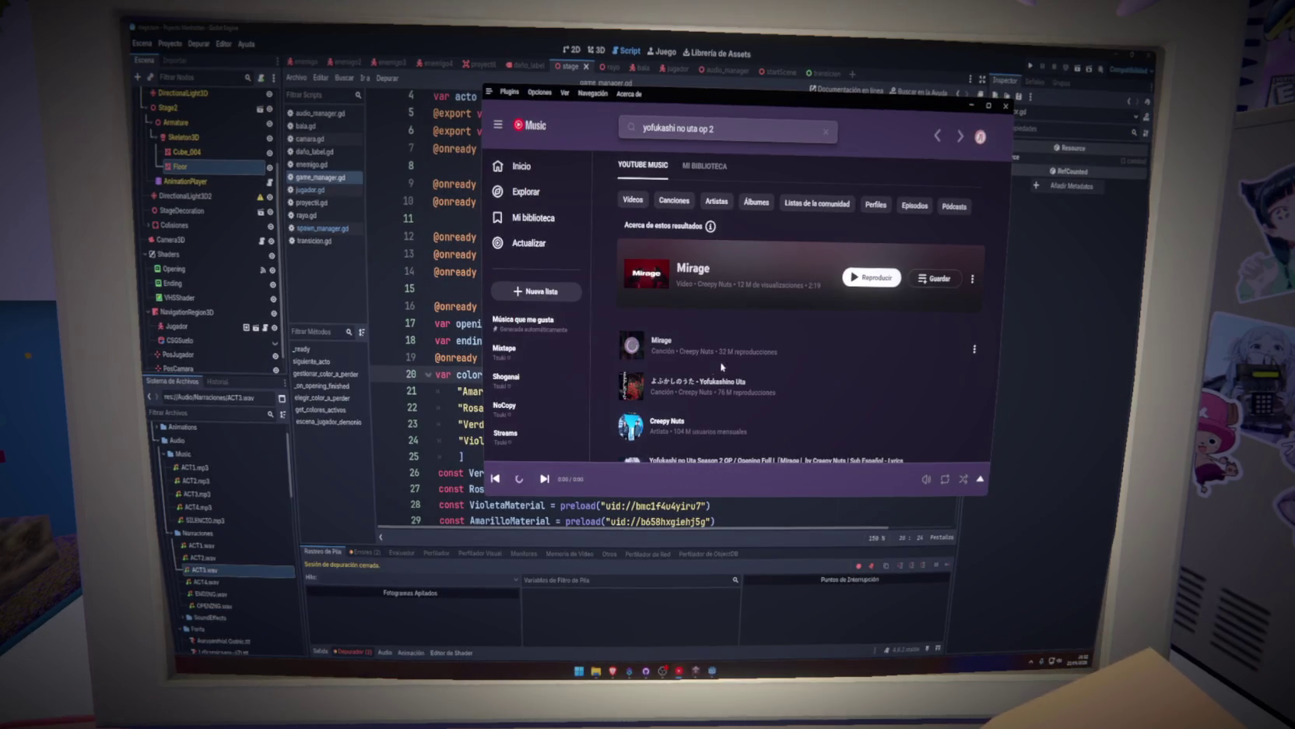
{"action": "left_click", "coordinate": [975, 344]}
{"action": "left_click", "coordinate": [911, 115]}
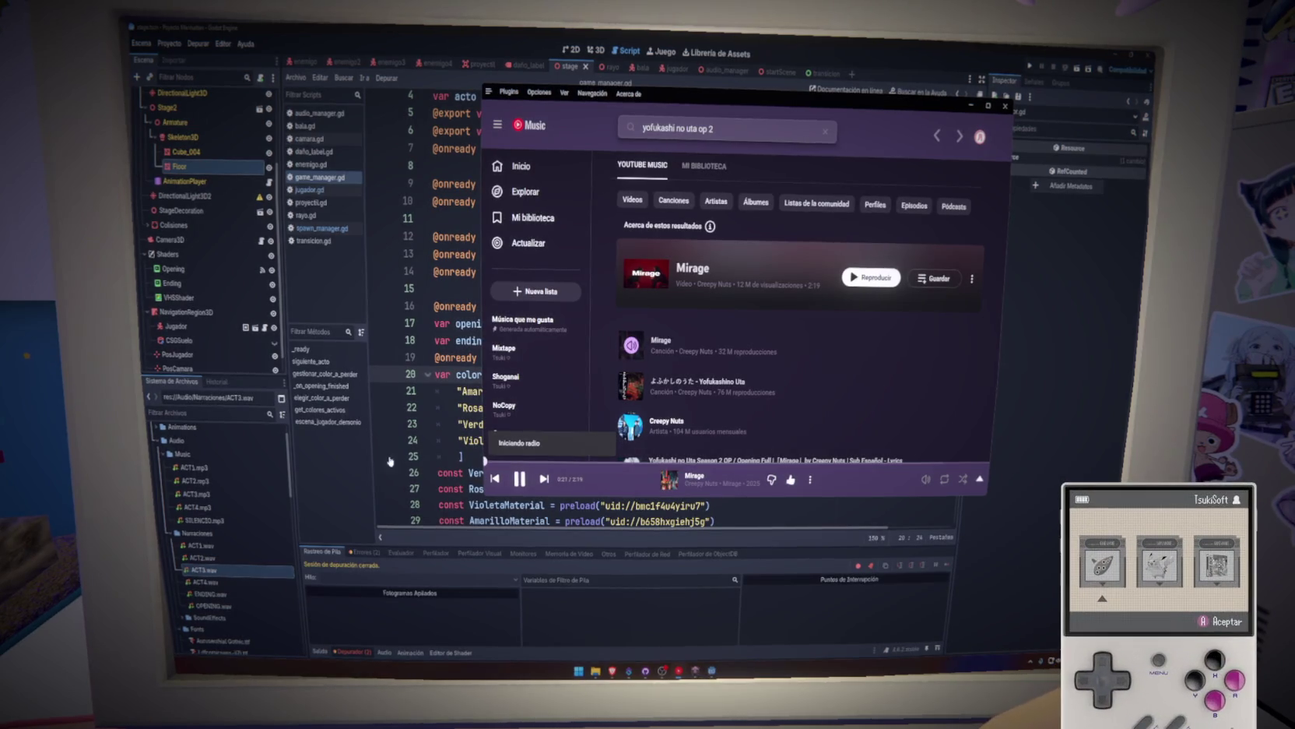
Expand the now-playing view with the upcoming queue, then return to the game_manager.gd script.
{"action": "left_click", "coordinate": [985, 482]}
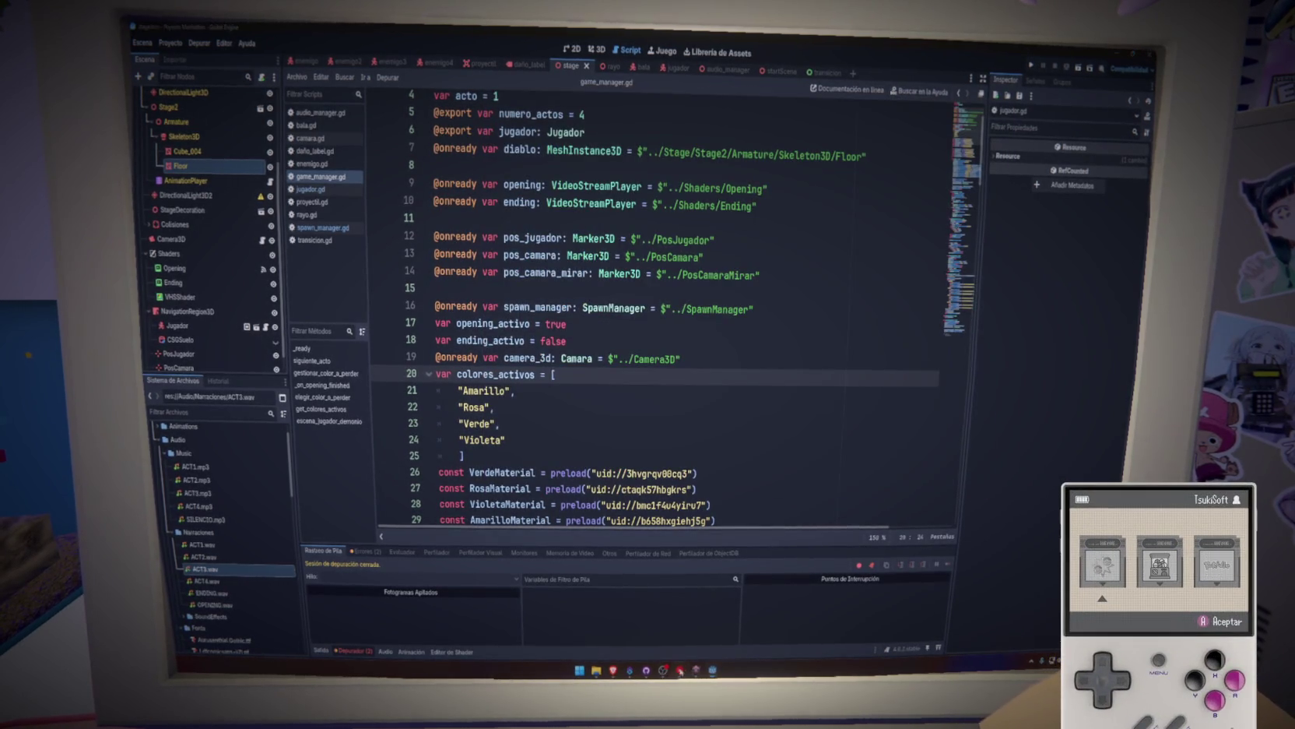
{"action": "key", "text": "alt+Tab"}
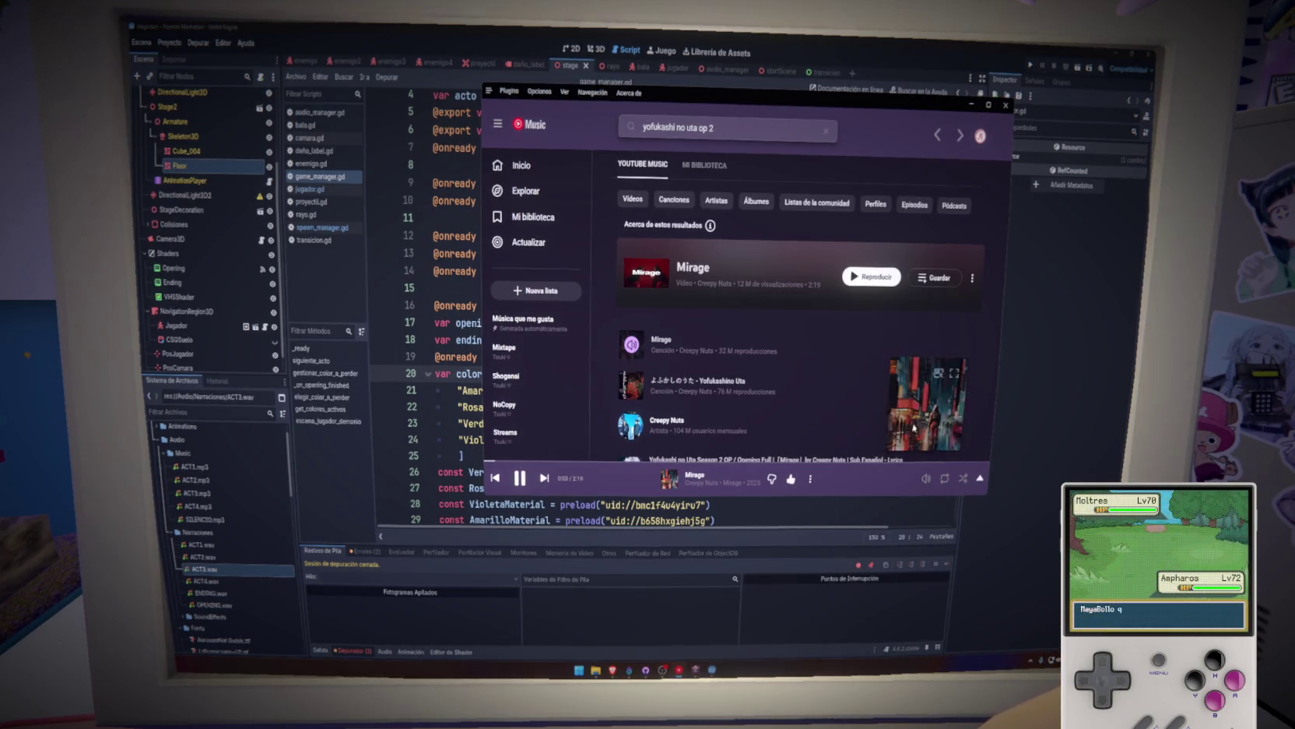
{"action": "left_click", "coordinate": [981, 479]}
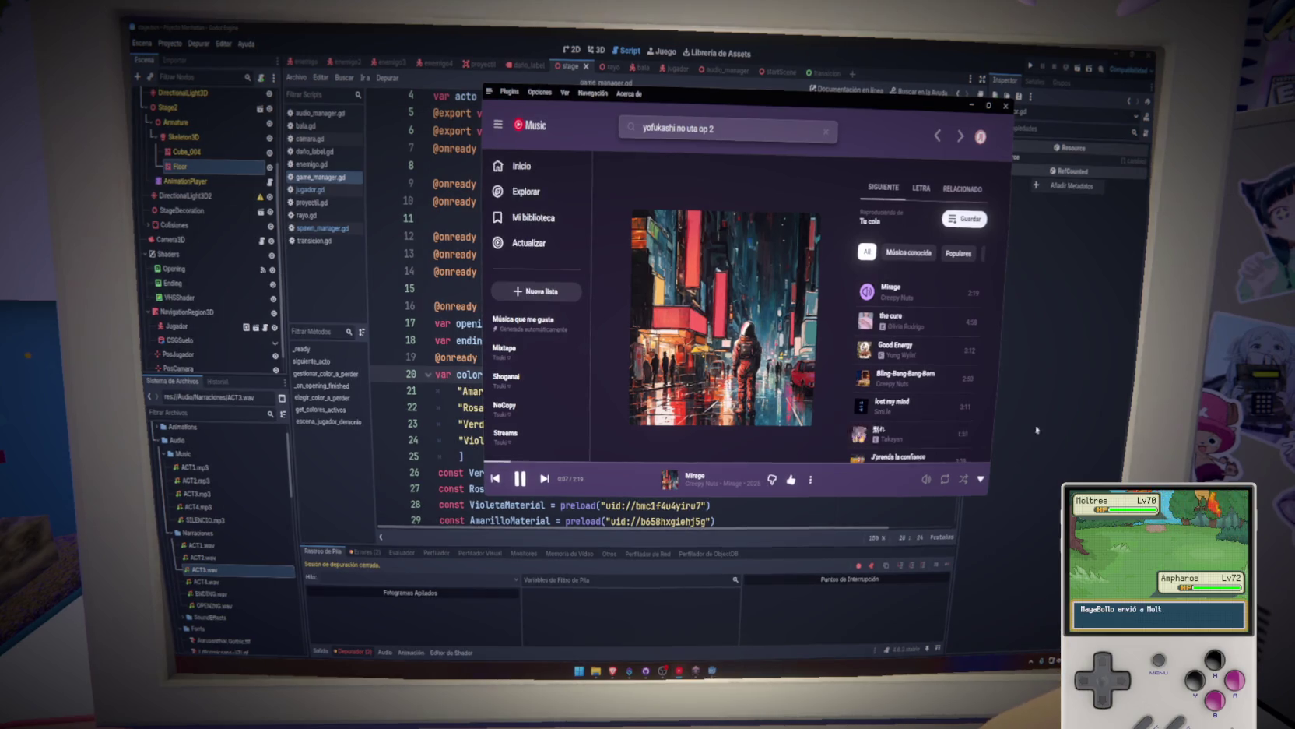
{"action": "key", "text": "alt+Tab"}
{"action": "left_click", "coordinate": [718, 338]}
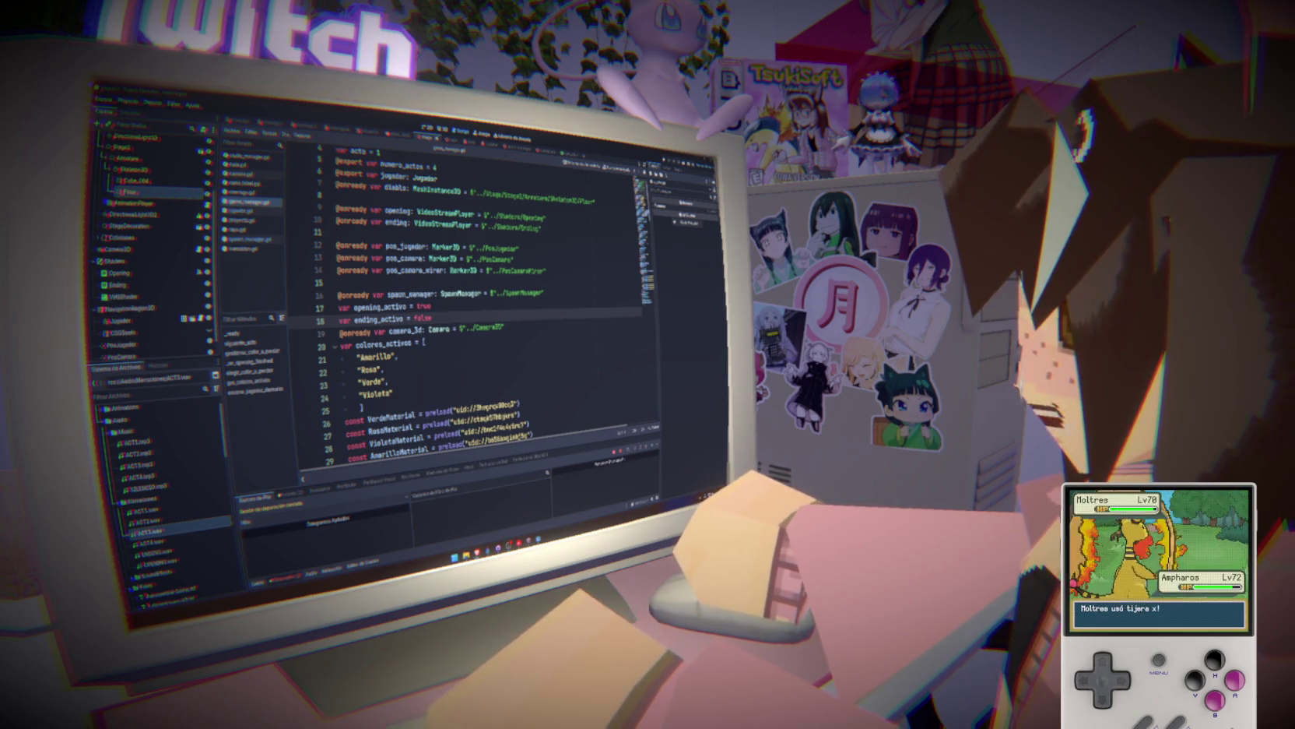
Place the cursor at line 15 and the Amarillo entry on line 21, then switch to the 2D view.
{"action": "left_click", "coordinate": [365, 280]}
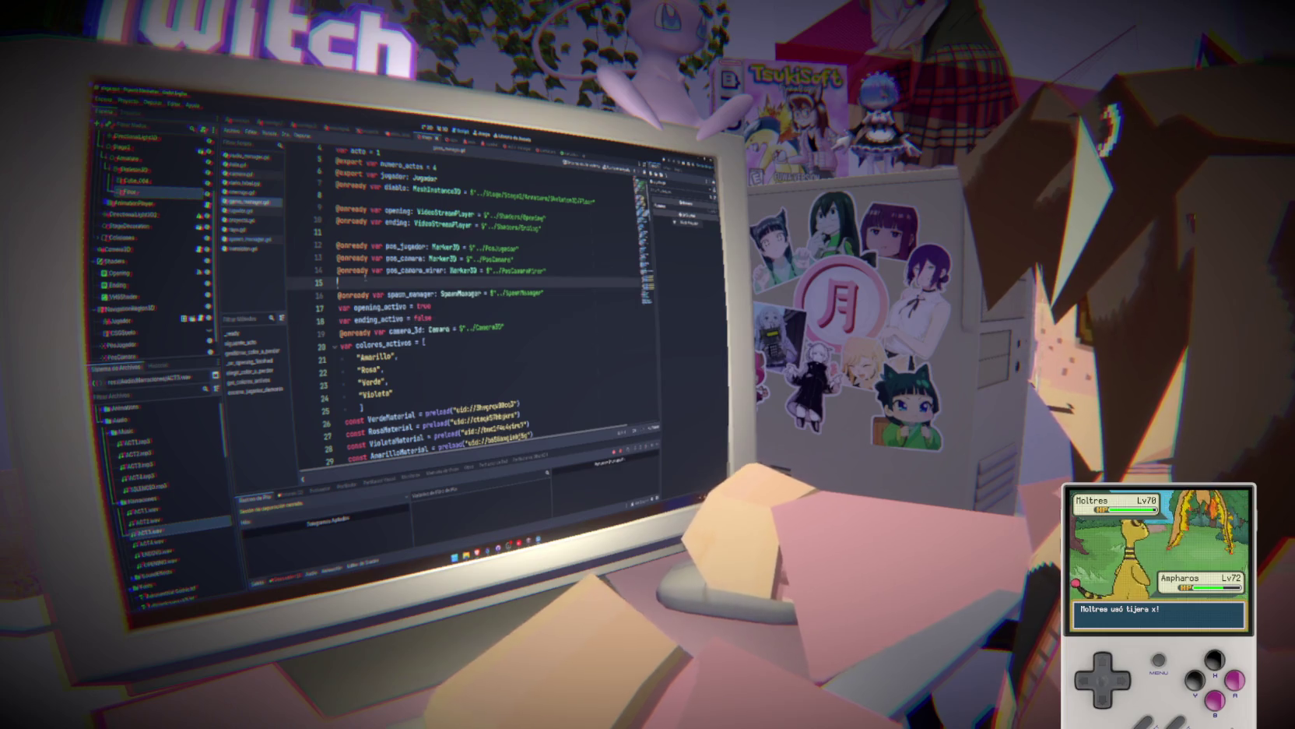
{"action": "left_click", "coordinate": [393, 357]}
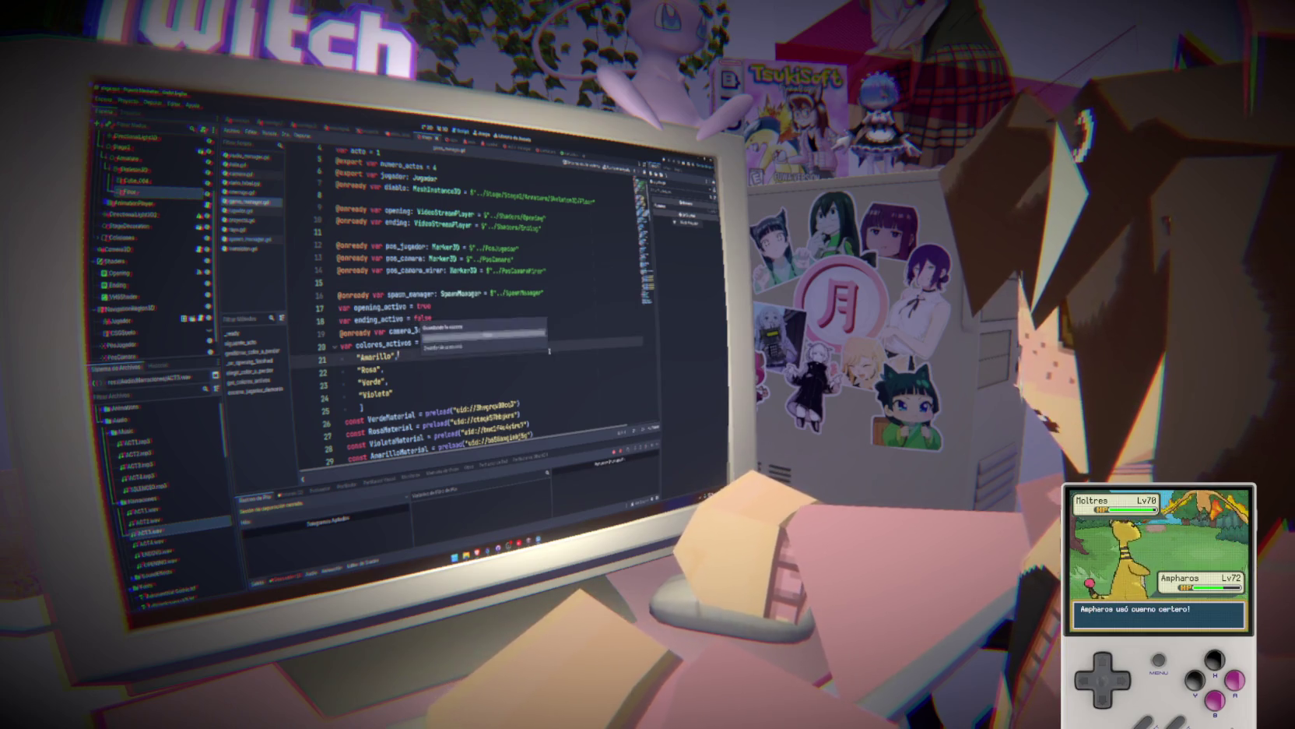
{"action": "left_click", "coordinate": [428, 128]}
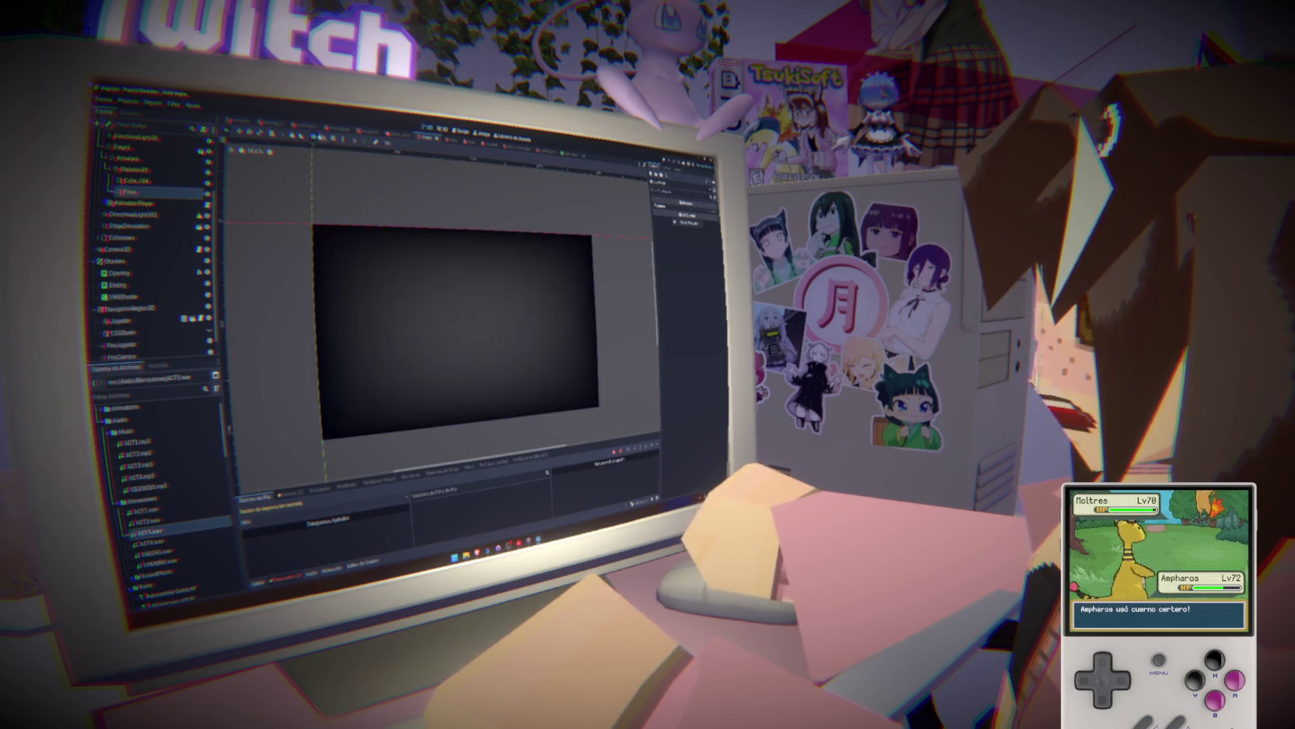
In the Transición scene, drag ColorRect above MarginContainer so ACTO 1 and AGUAS BILIARES appear.
{"action": "left_click", "coordinate": [567, 156]}
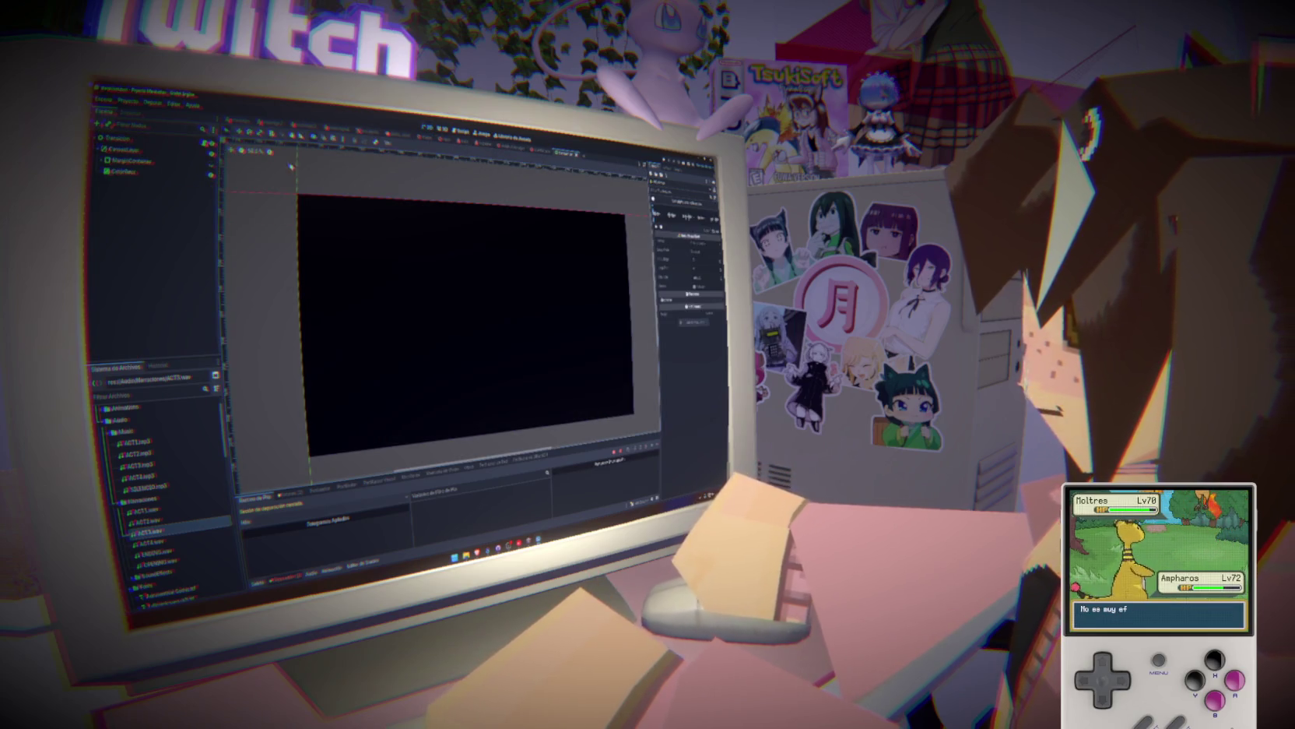
{"action": "left_click", "coordinate": [126, 160]}
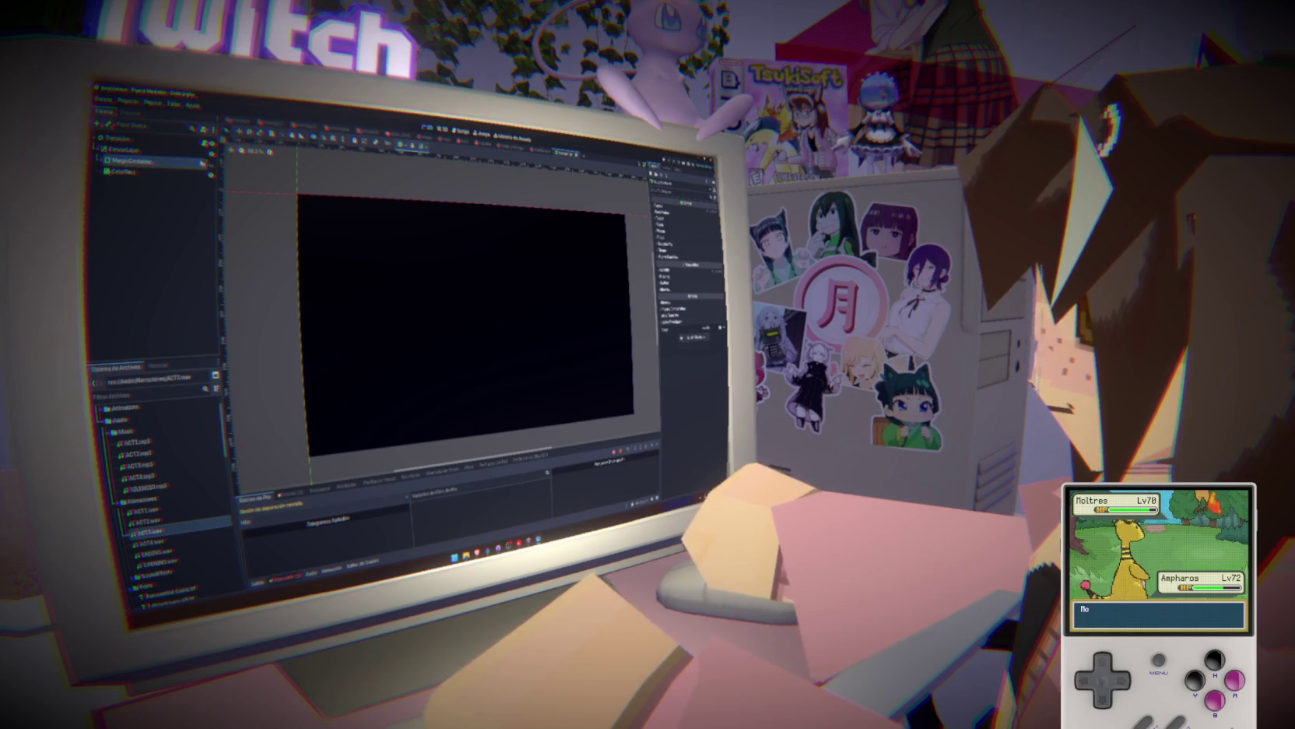
{"action": "left_click", "coordinate": [101, 161]}
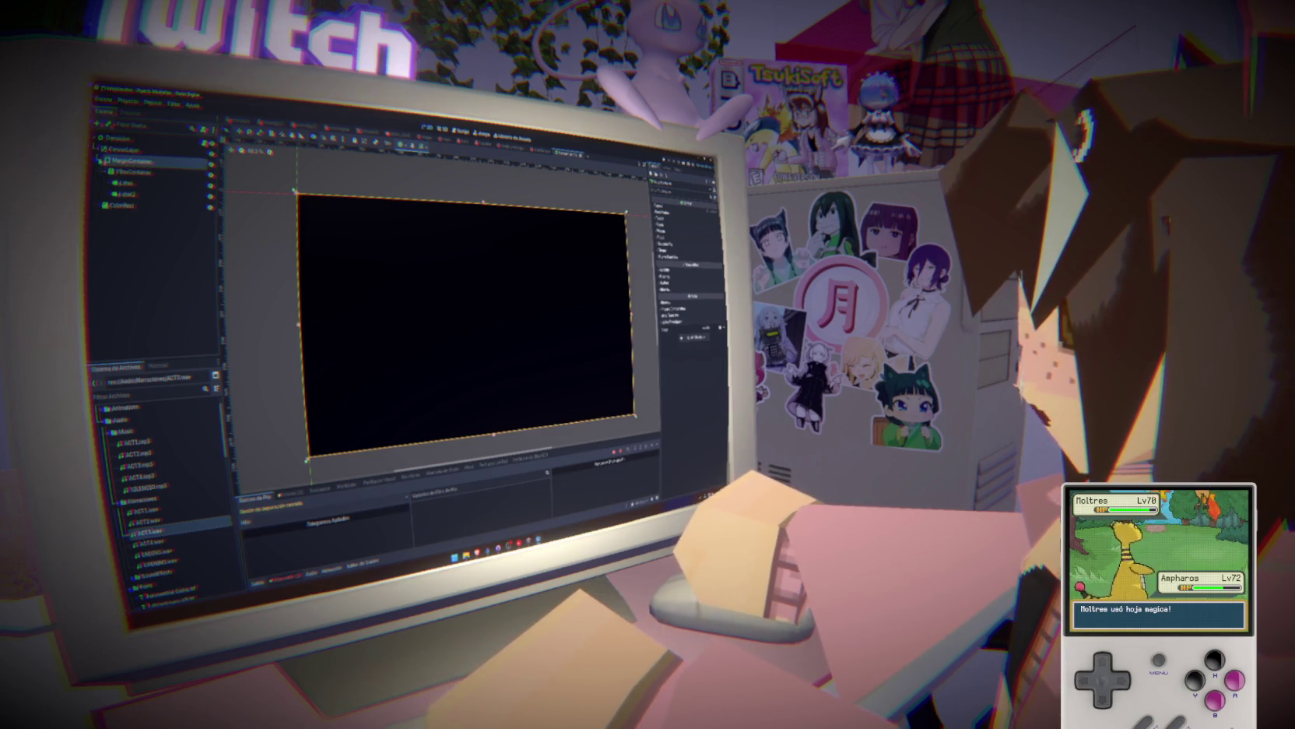
{"action": "left_click", "coordinate": [126, 206]}
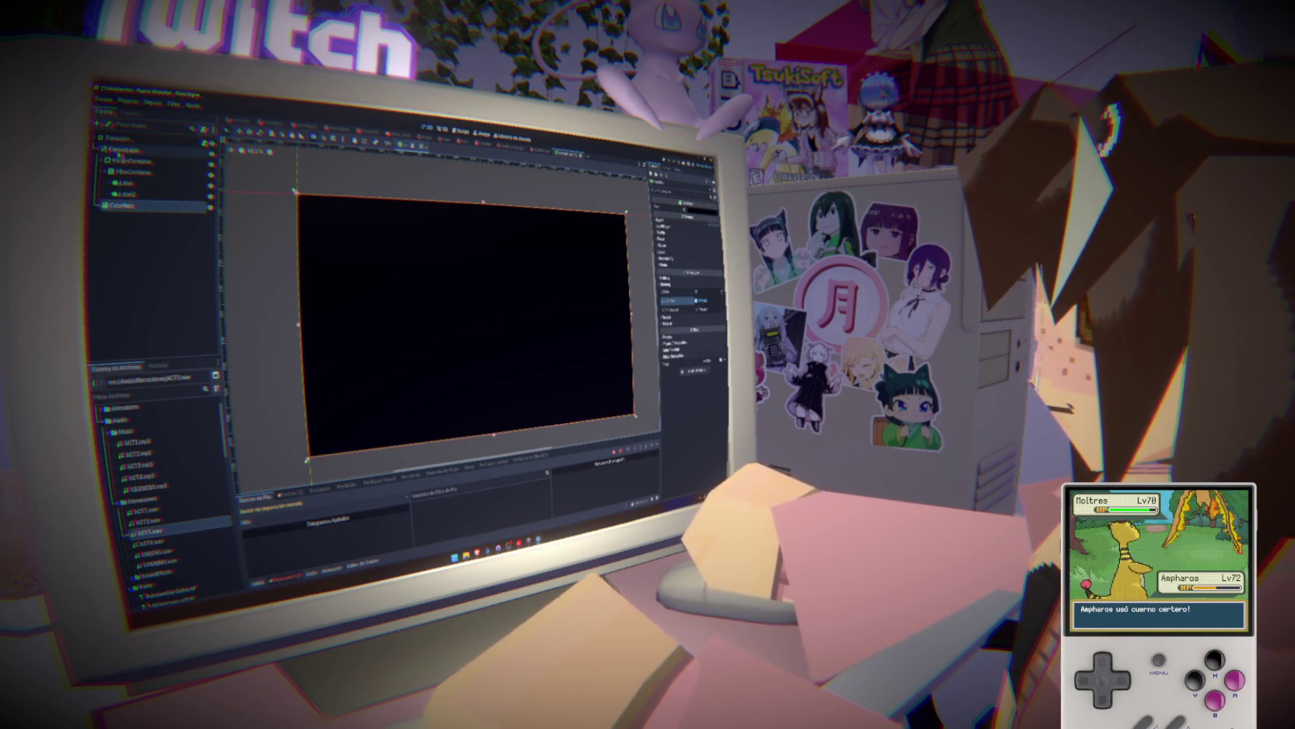
{"action": "left_click", "coordinate": [120, 141]}
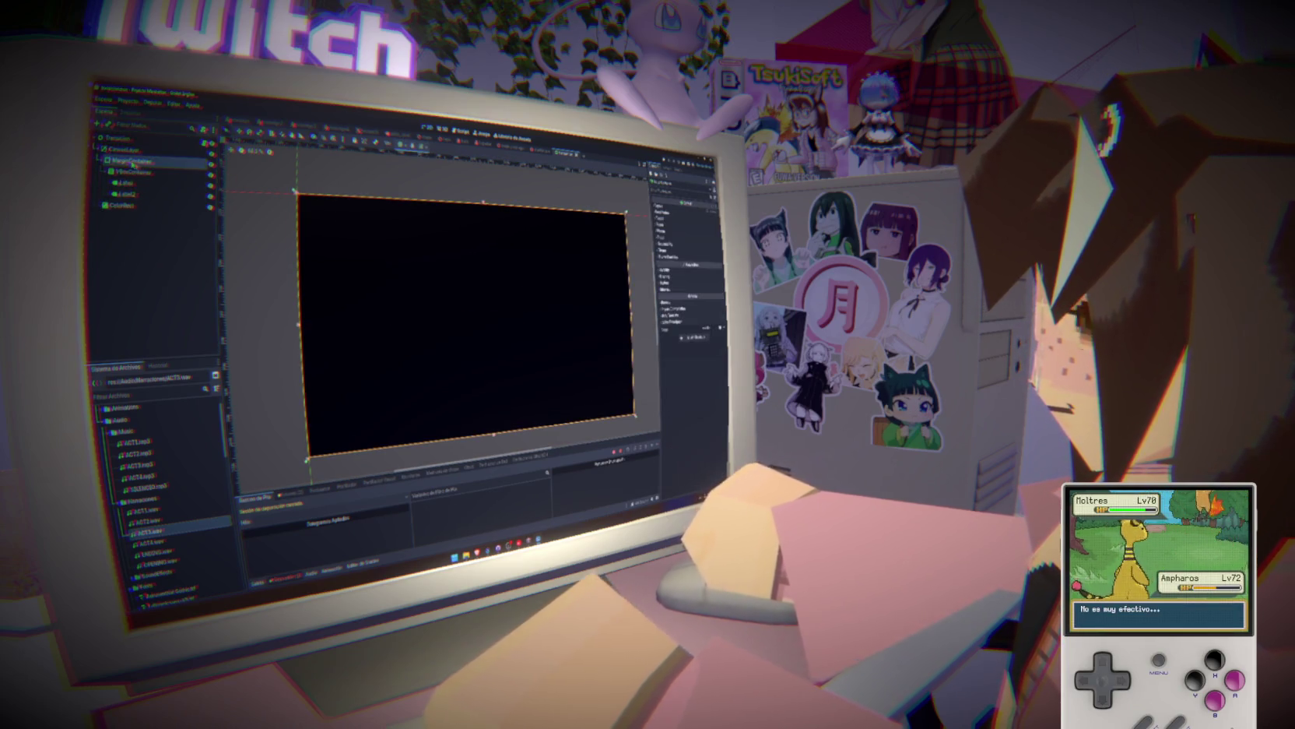
{"action": "left_click", "coordinate": [123, 205]}
{"action": "left_click_drag", "start_coordinate": [117, 206], "coordinate": [120, 158]}
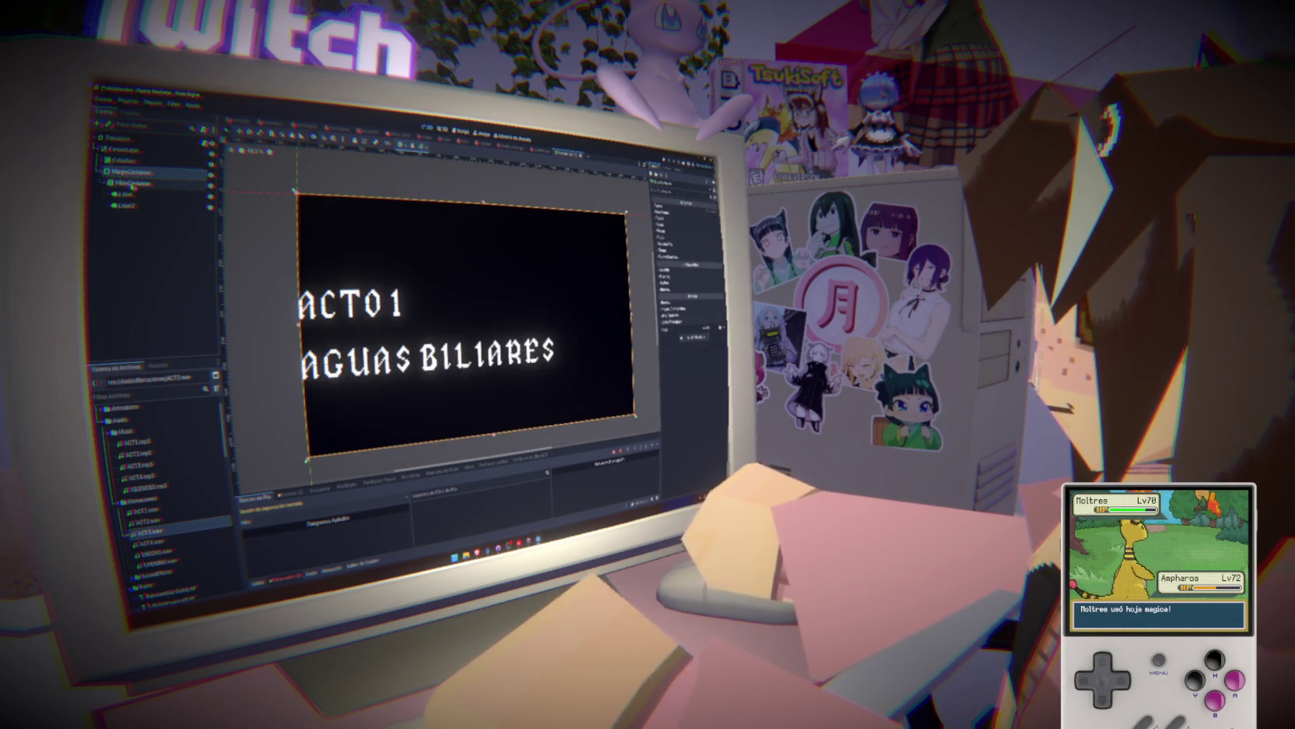
Centre the ACTO 1 and AGUAS BILIARES labels horizontally.
{"action": "left_click", "coordinate": [133, 194]}
{"action": "left_click", "coordinate": [127, 205], "text": "shift"}
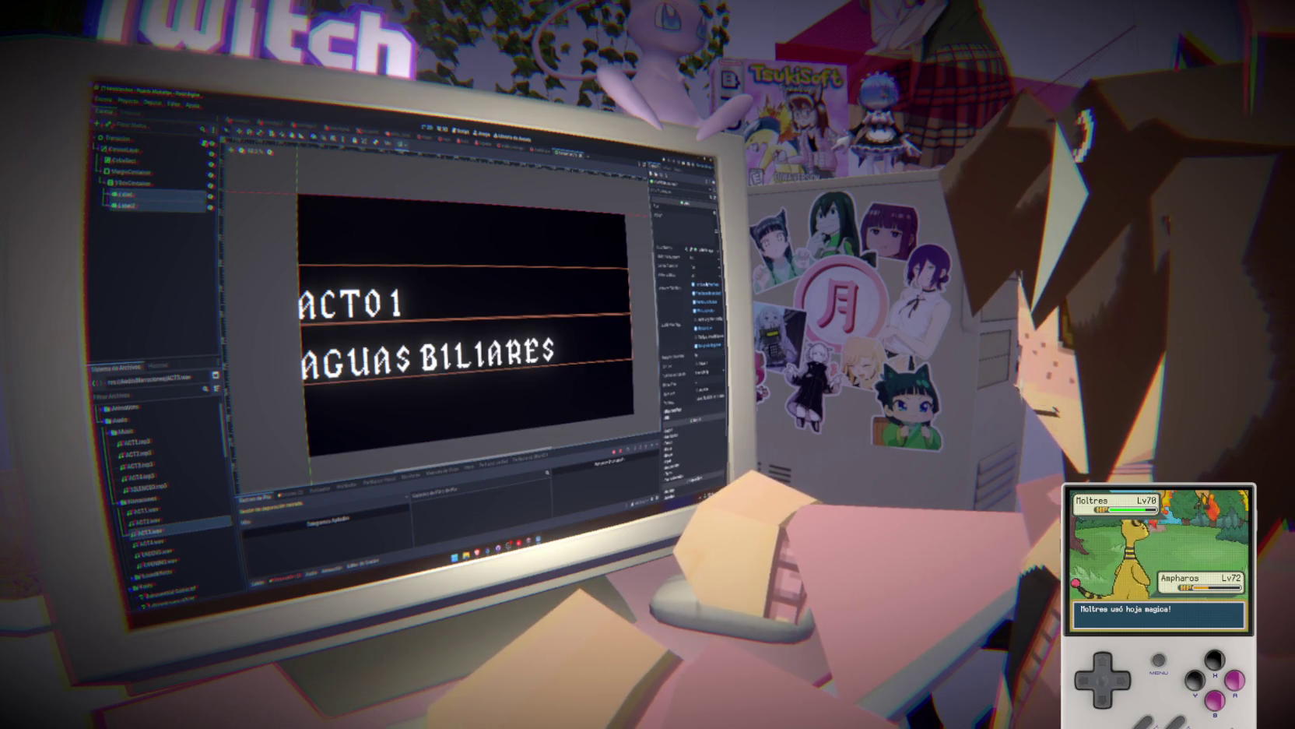
{"action": "left_click", "coordinate": [704, 269]}
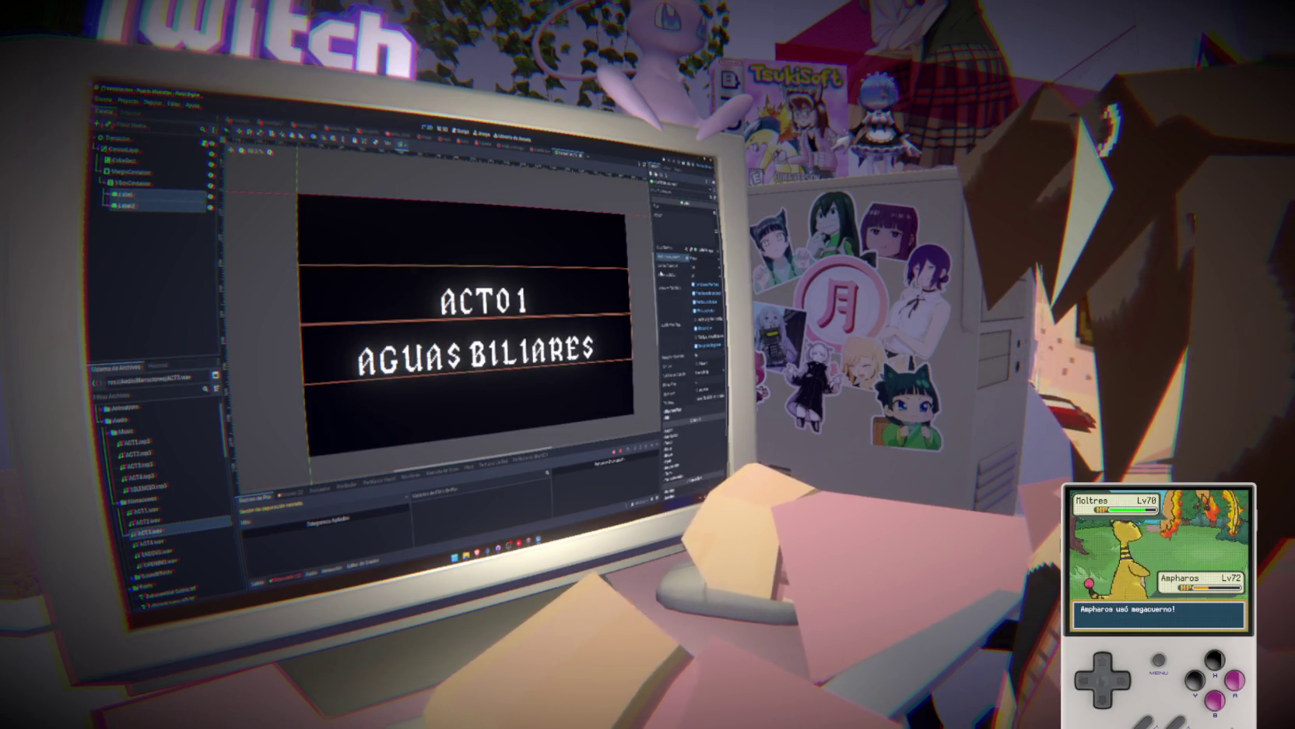
Give the AGUAS BILIARES label a smaller font size override.
{"action": "left_click", "coordinate": [564, 274]}
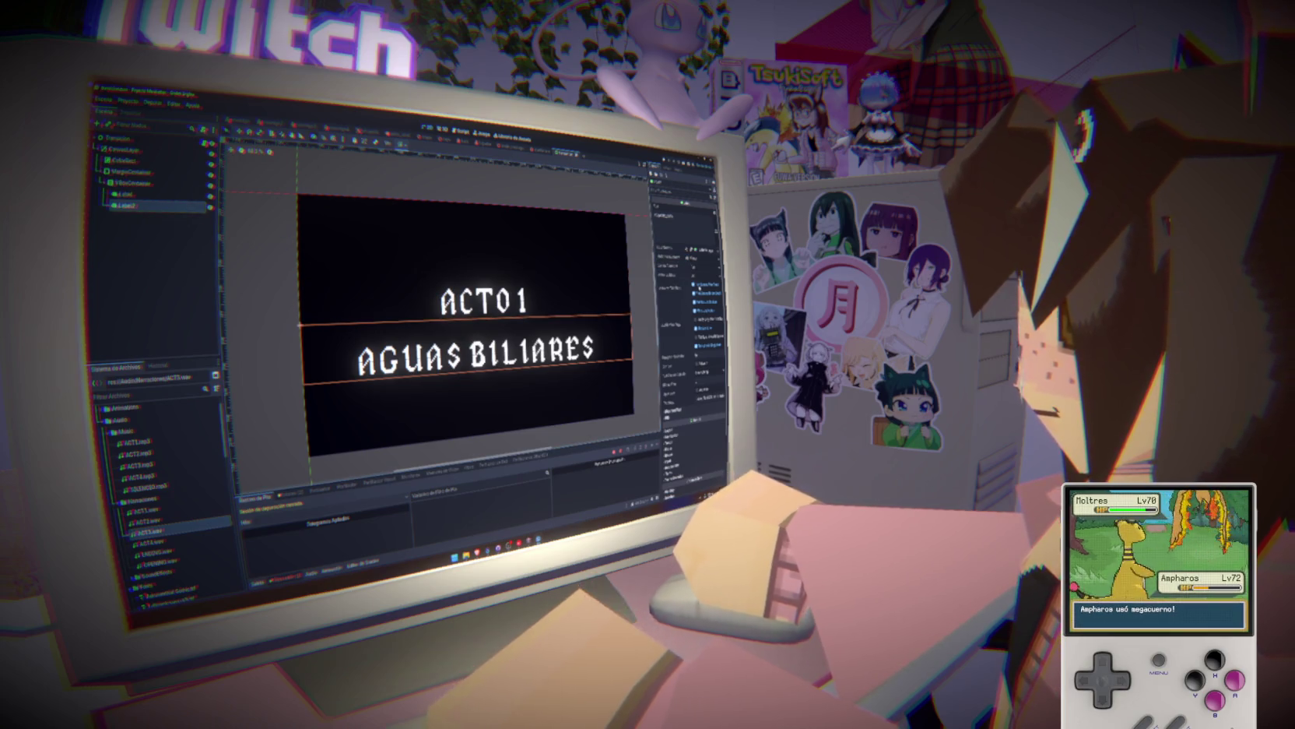
{"action": "left_click", "coordinate": [670, 248]}
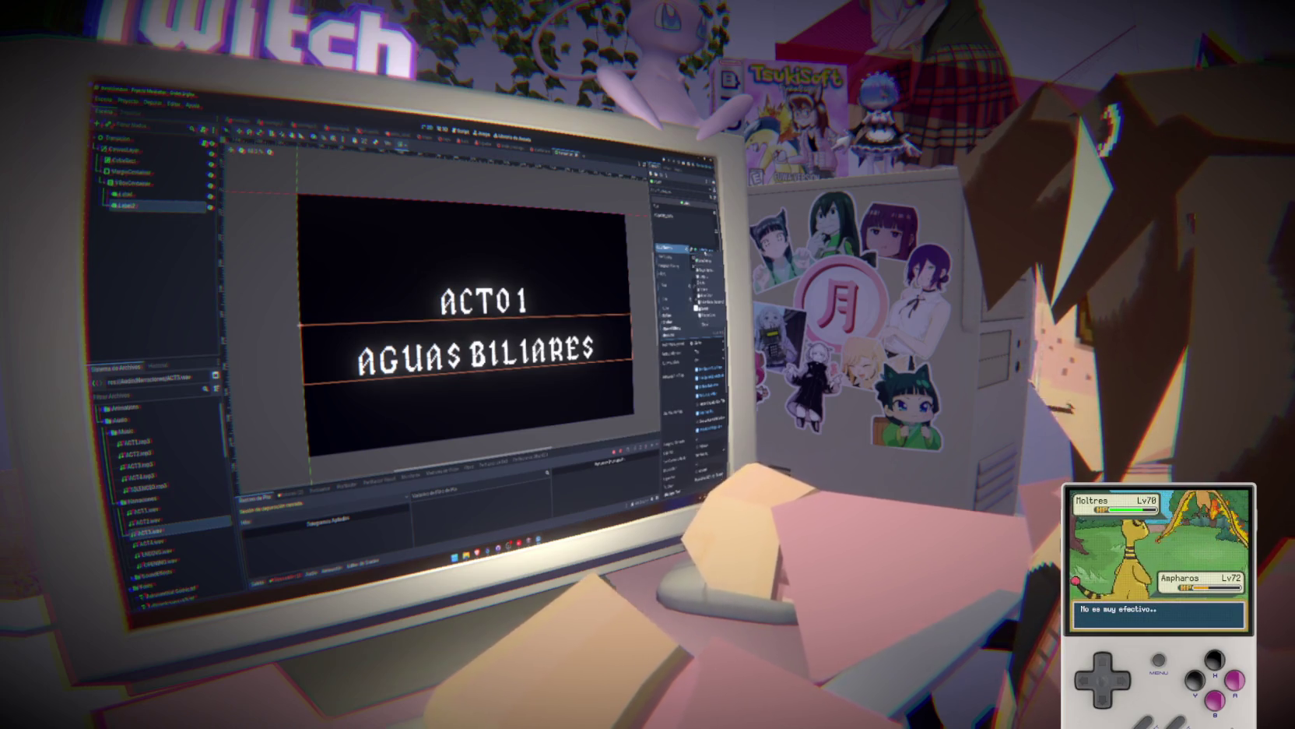
{"action": "left_click", "coordinate": [708, 308]}
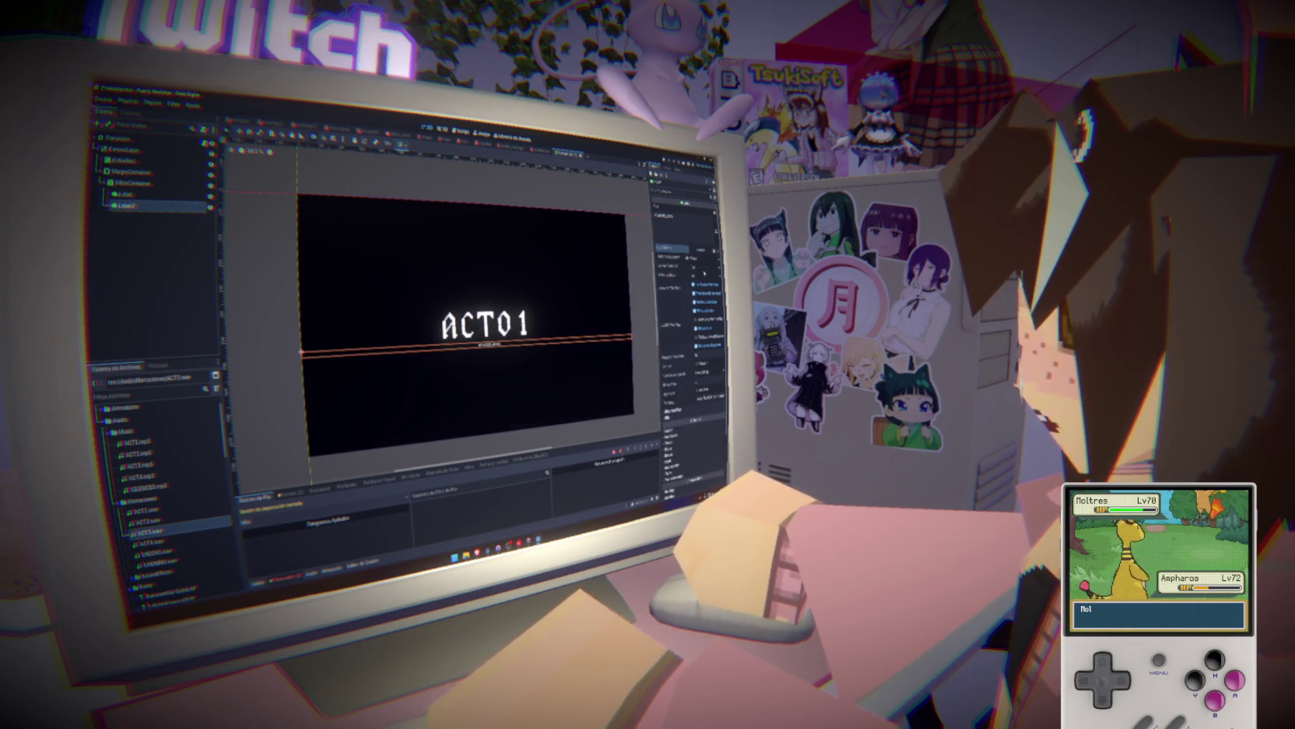
{"action": "key", "text": "ctrl+z"}
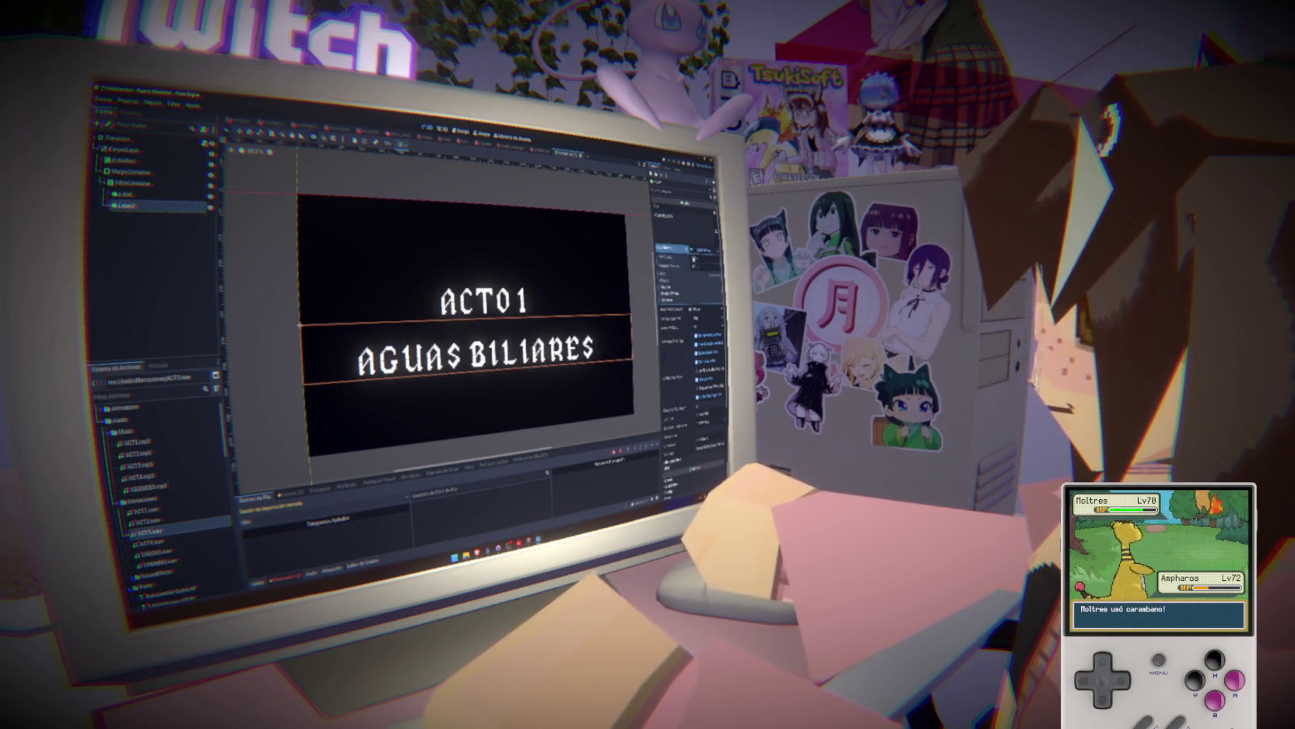
{"action": "left_click", "coordinate": [668, 274]}
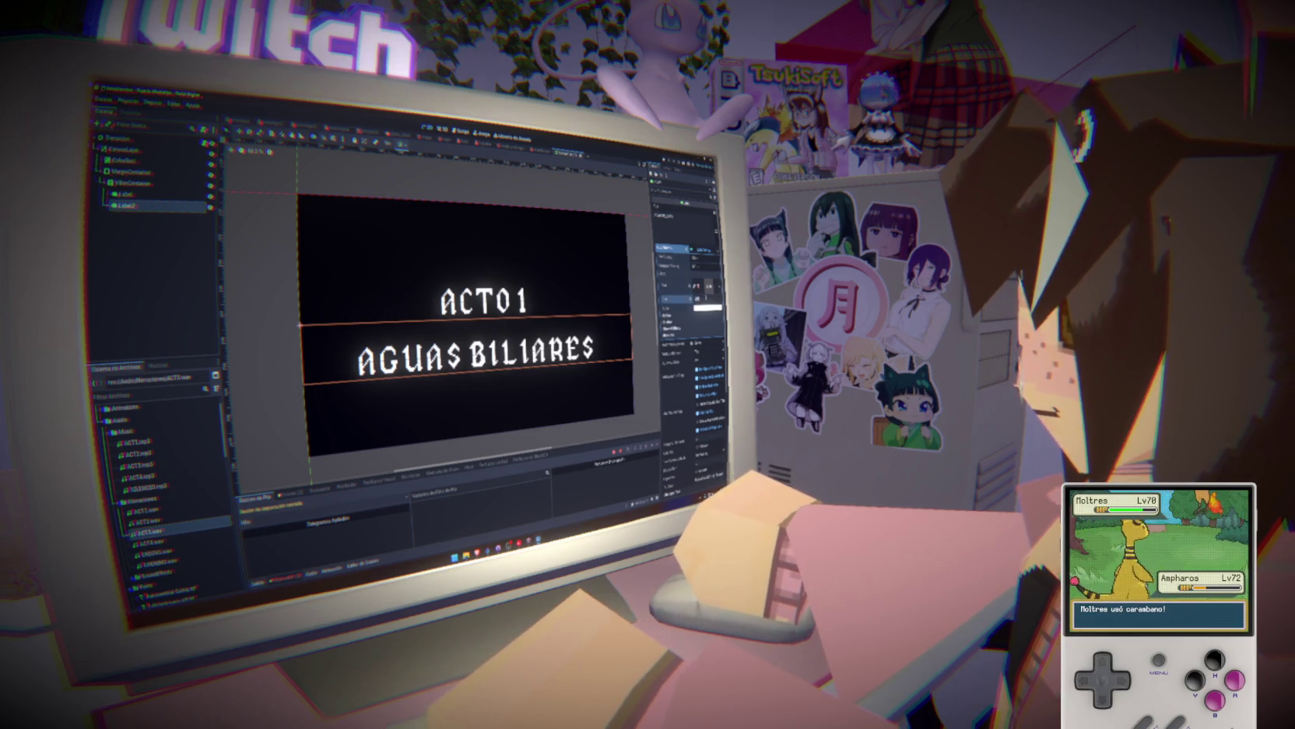
{"action": "key", "text": "Return"}
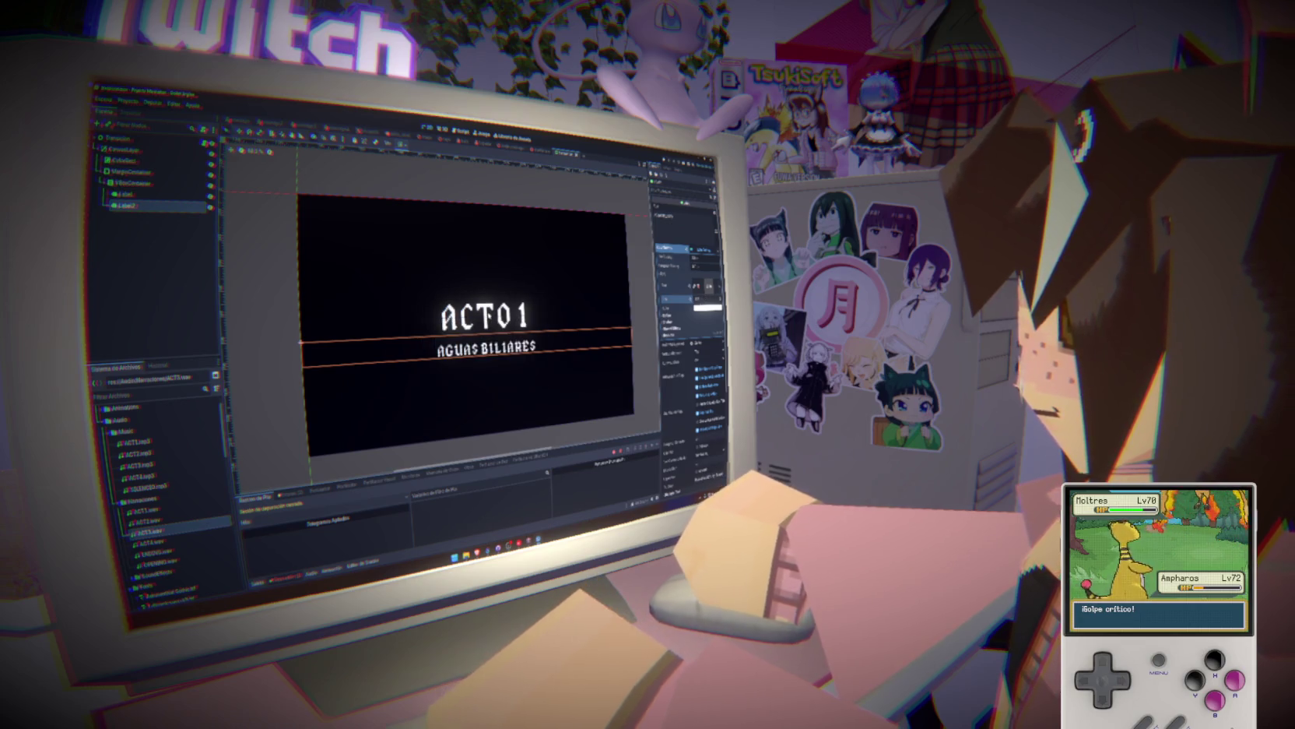
{"action": "left_click", "coordinate": [152, 185]}
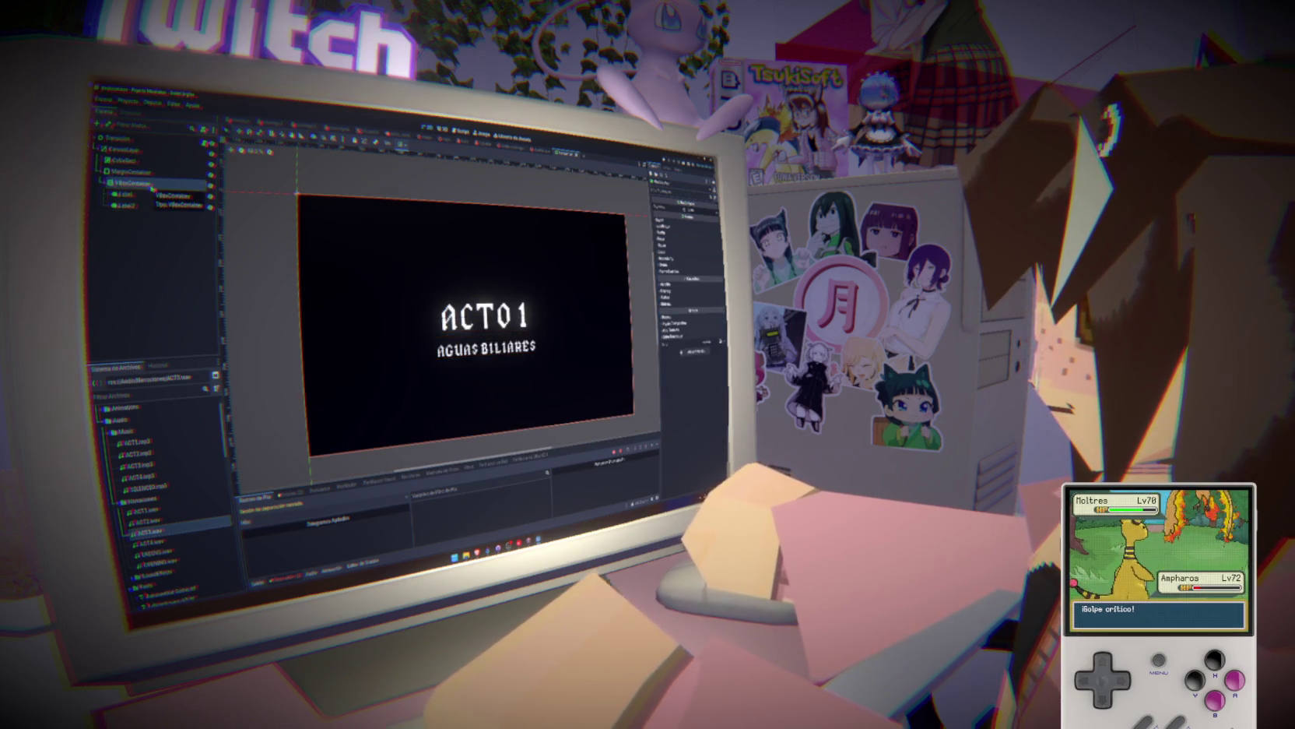
Adjust the MarginContainer's bottom margin constant to lift the titles slightly.
{"action": "left_click", "coordinate": [150, 195]}
{"action": "left_click", "coordinate": [155, 204]}
{"action": "left_click", "coordinate": [154, 196]}
{"action": "left_click", "coordinate": [155, 206]}
{"action": "left_click", "coordinate": [157, 196]}
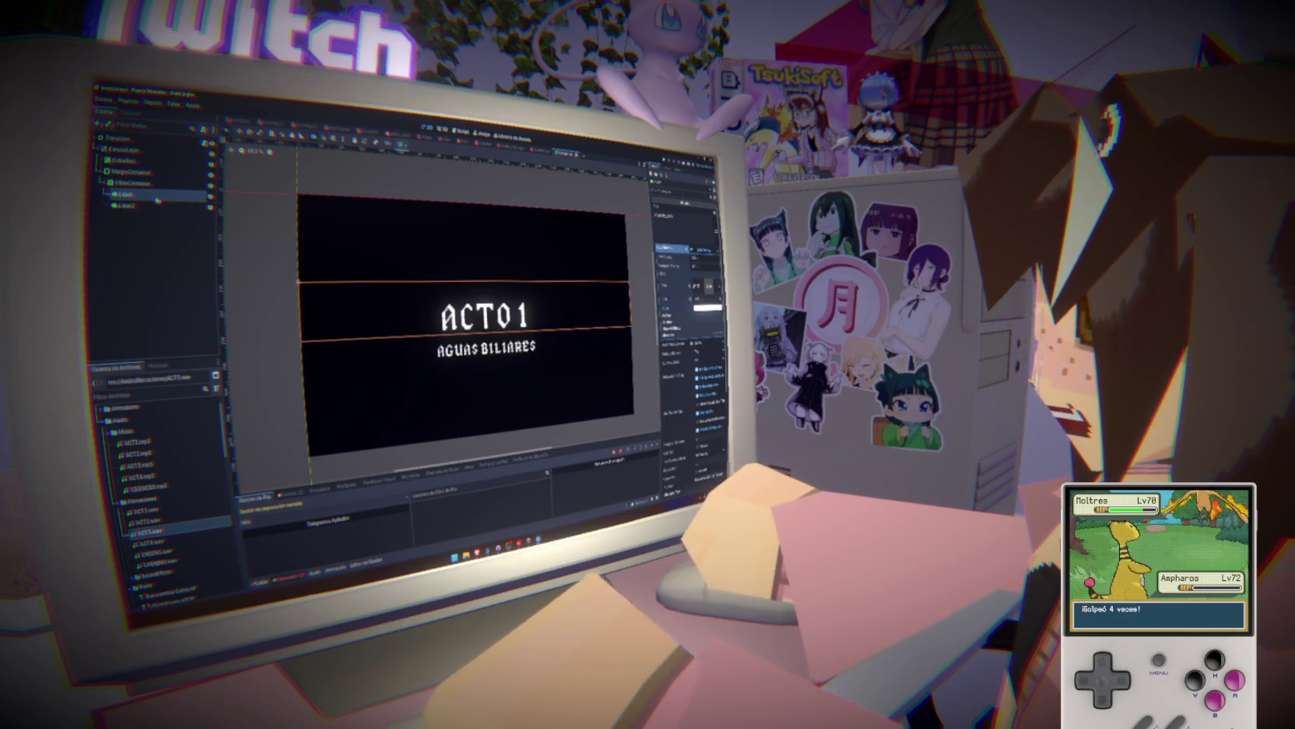
{"action": "left_click", "coordinate": [153, 184]}
{"action": "left_click", "coordinate": [136, 172]}
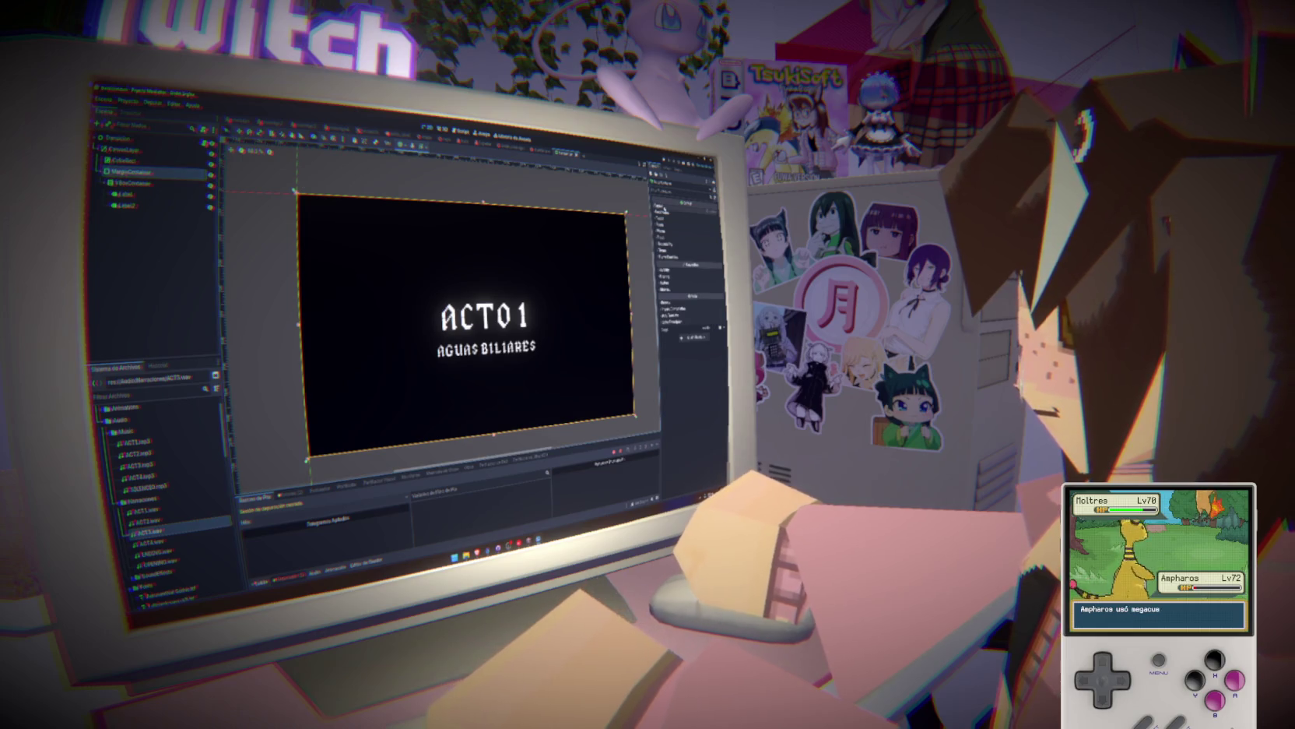
{"action": "left_click", "coordinate": [663, 256]}
{"action": "left_click", "coordinate": [671, 264]}
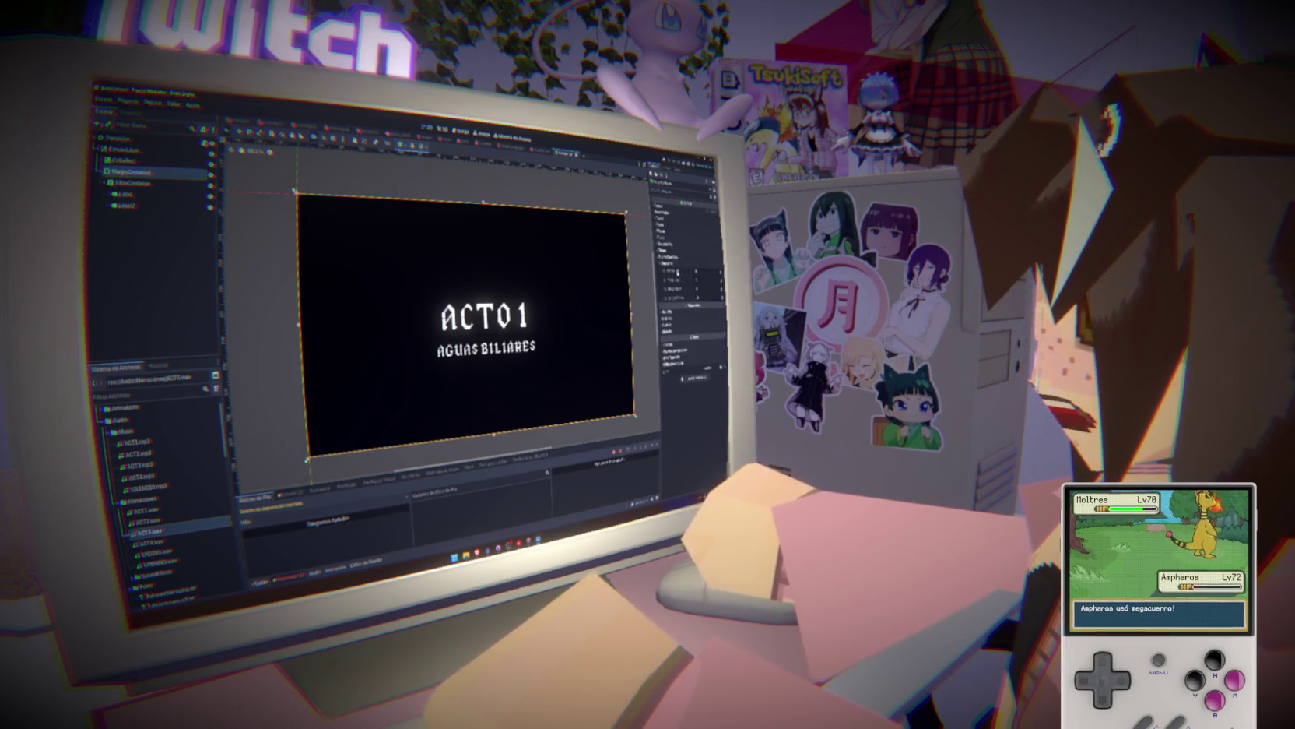
{"action": "left_click", "coordinate": [688, 298]}
{"action": "left_click_drag", "start_coordinate": [688, 298], "coordinate": [698, 297]}
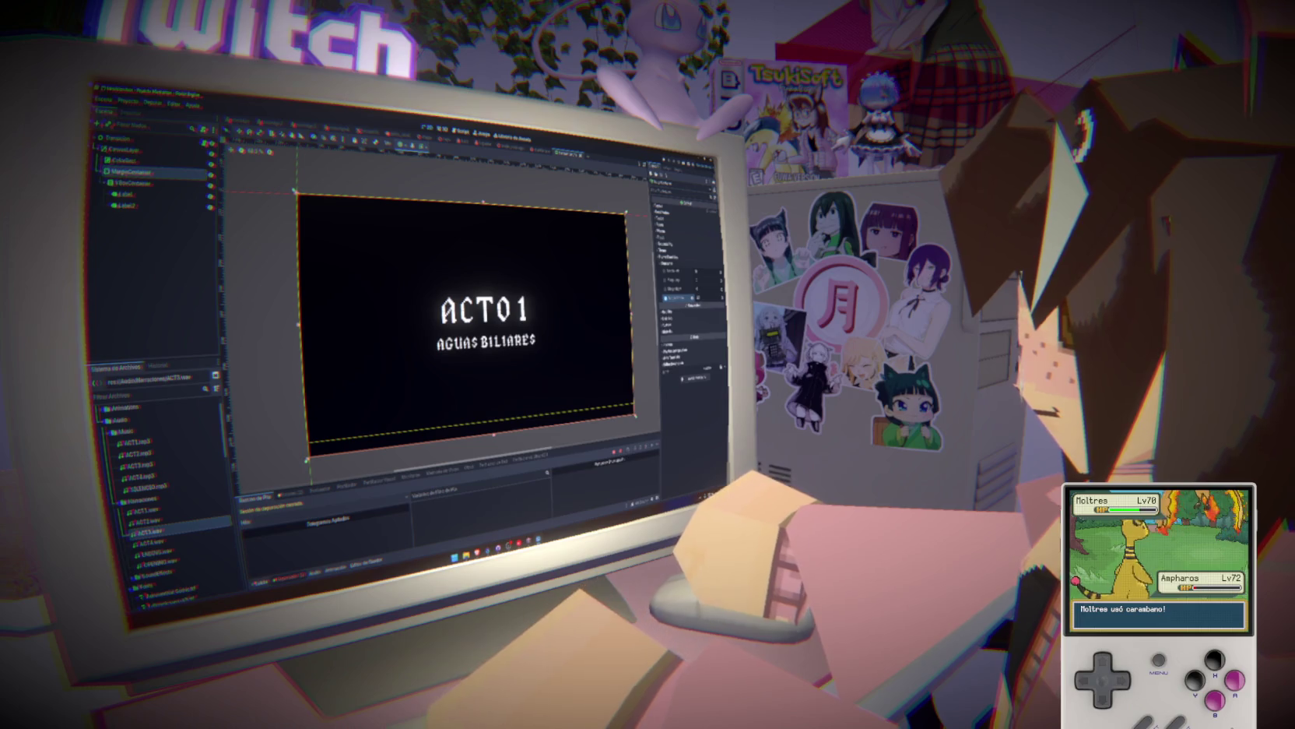
Run the project with F5 to preview the ACTO 1 title card.
{"action": "left_click", "coordinate": [165, 196]}
{"action": "left_click", "coordinate": [186, 251]}
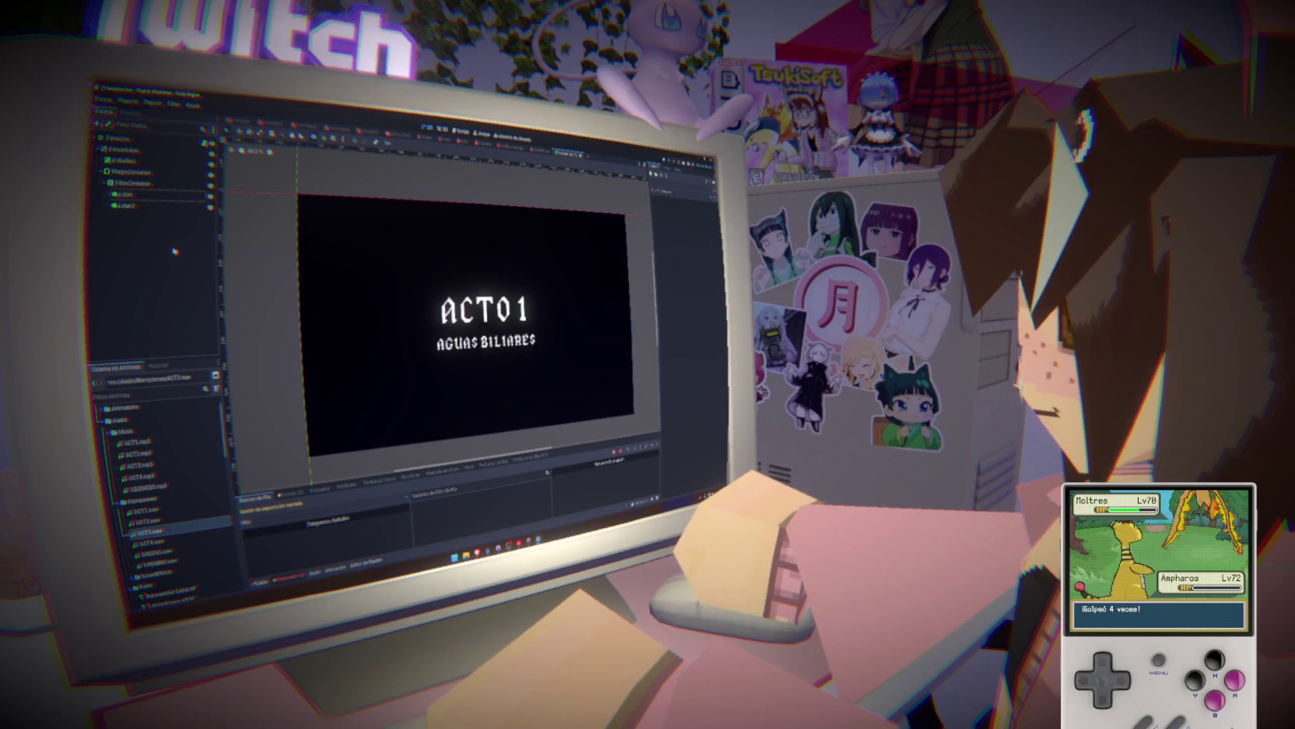
{"action": "left_click", "coordinate": [136, 172]}
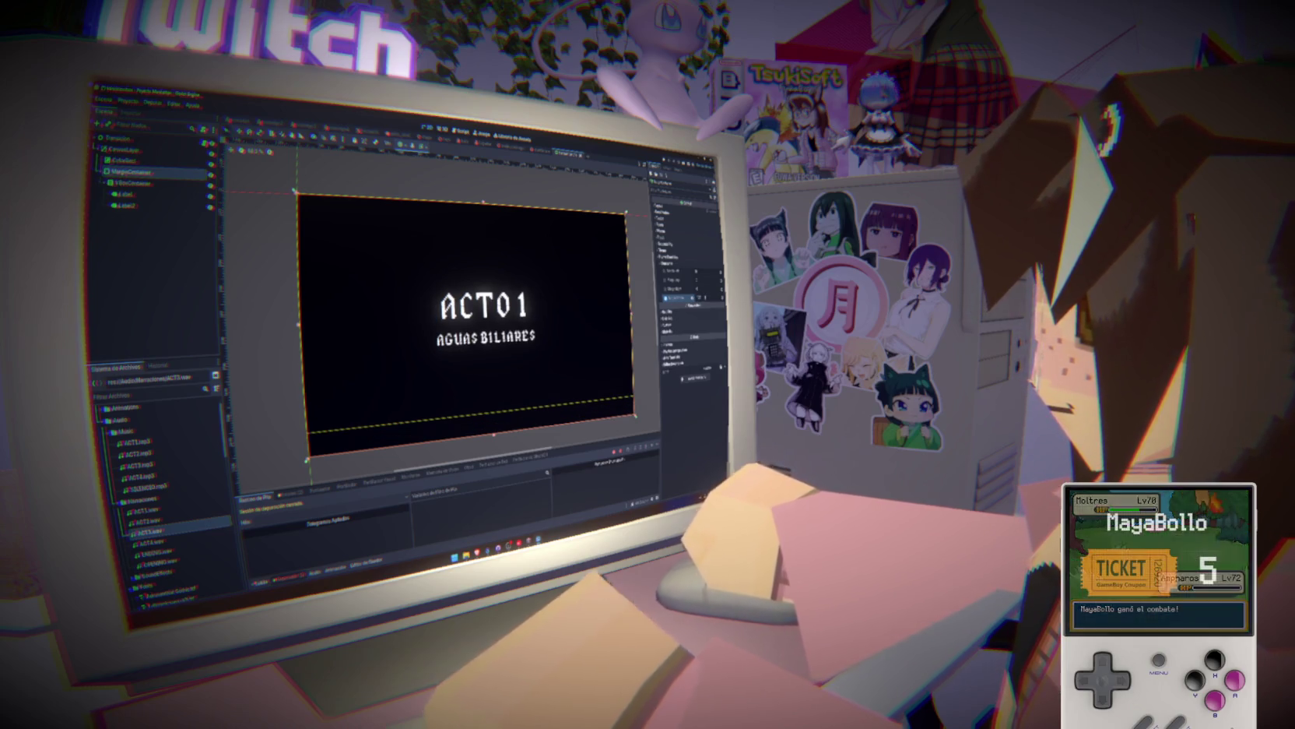
{"action": "left_click", "coordinate": [165, 347]}
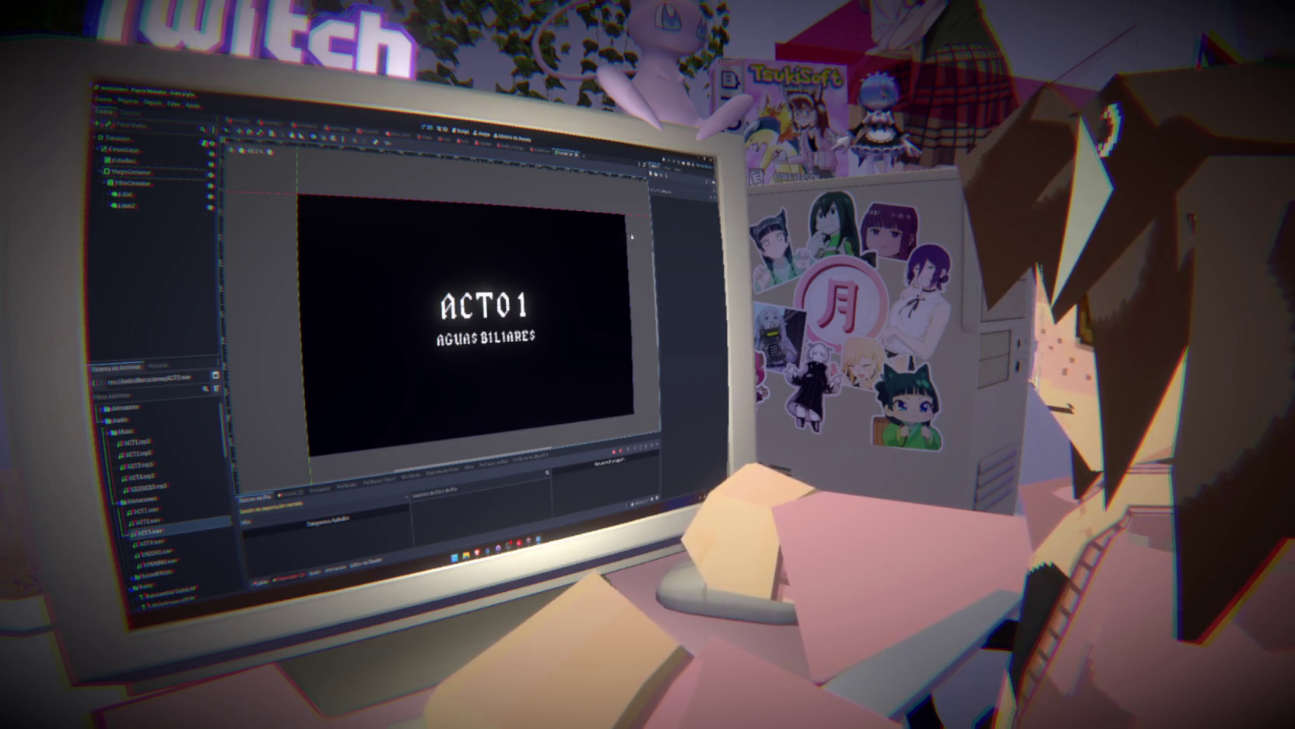
{"action": "key", "text": "F5"}
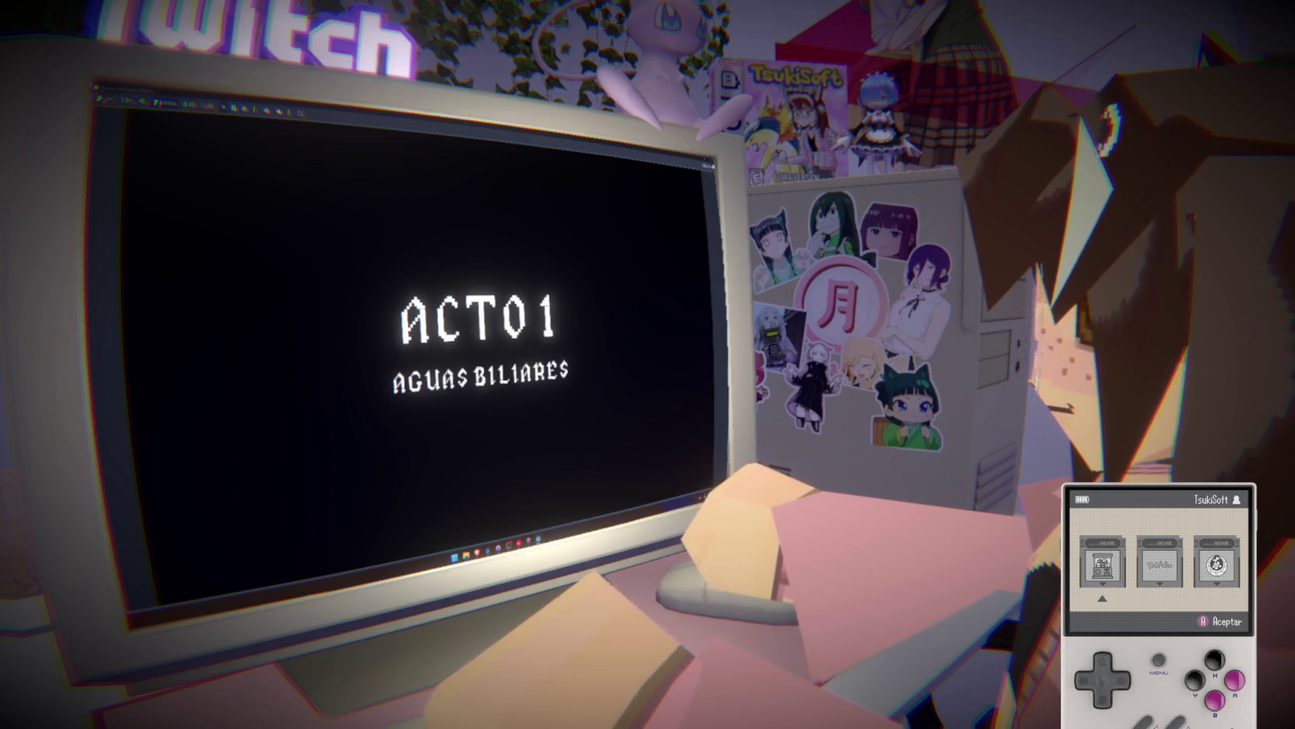
Stop the running game with F8 and select the ACTO 1 and AGUAS BILIARES labels.
{"action": "key", "text": "Return"}
{"action": "key", "text": "F8"}
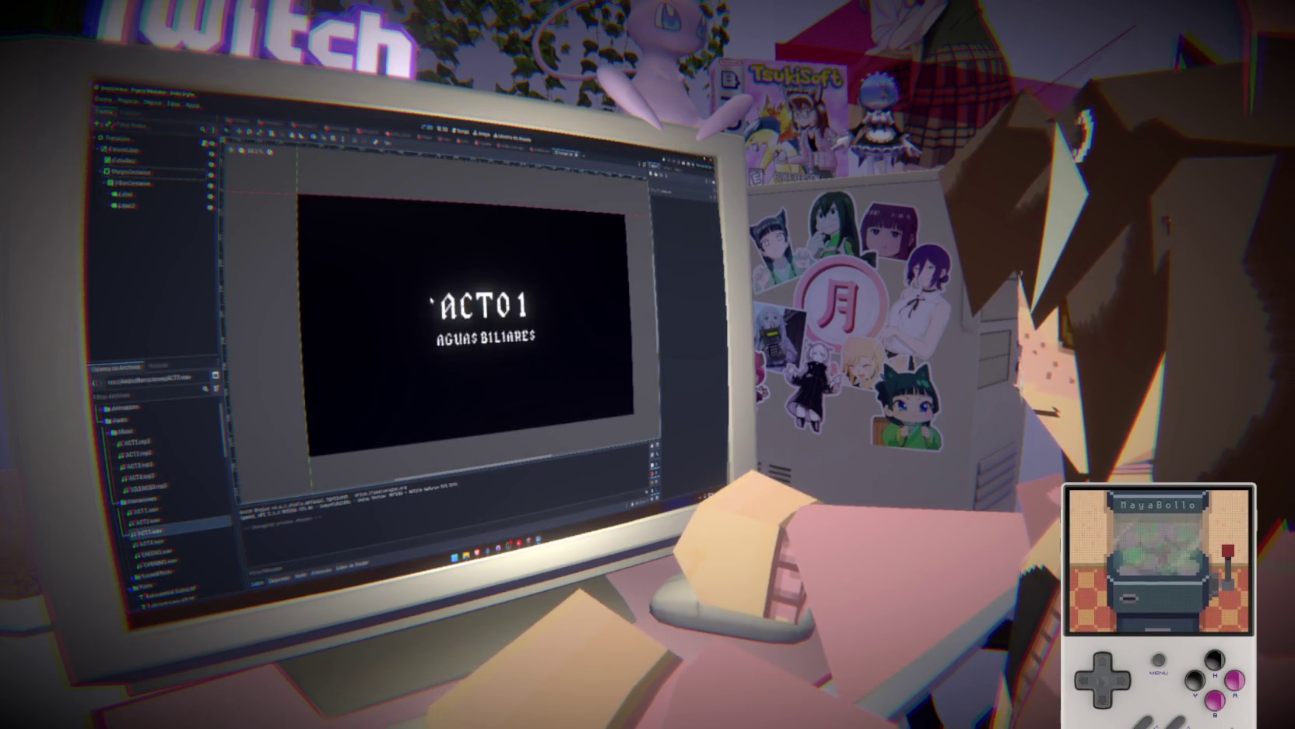
{"action": "left_click", "coordinate": [125, 194]}
{"action": "left_click", "coordinate": [133, 206]}
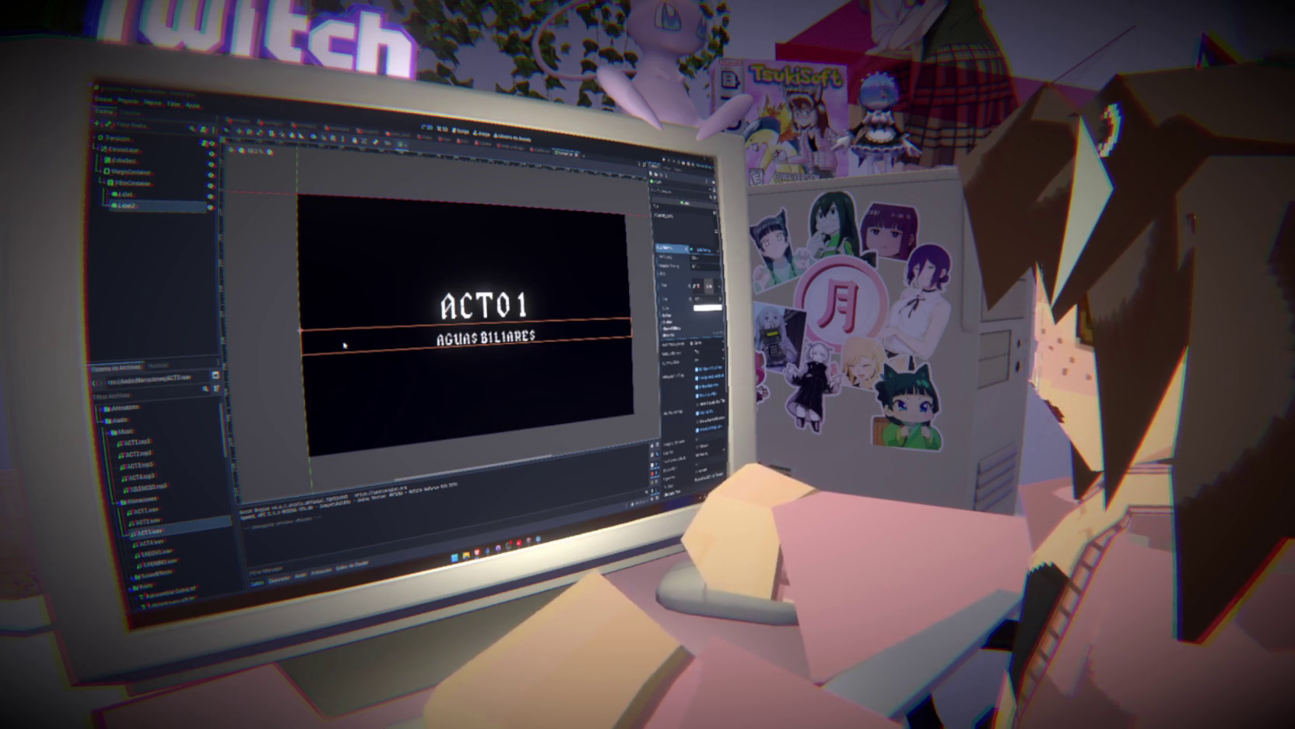
{"action": "left_click", "coordinate": [525, 421]}
Select the ACTO 1 and AGUAS BILIARES labels together in the Scene dock.
{"action": "left_click", "coordinate": [150, 194]}
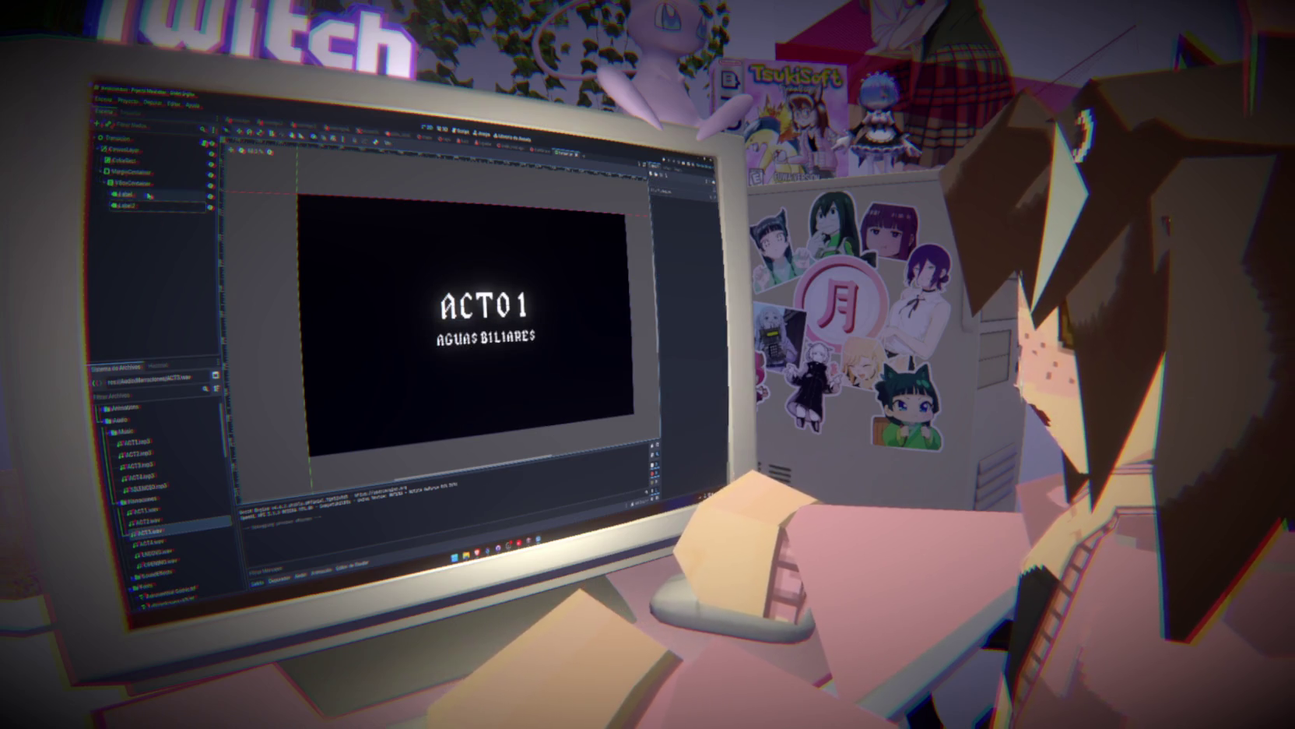
{"action": "left_click", "coordinate": [150, 206], "text": "shift"}
{"action": "left_click", "coordinate": [172, 279]}
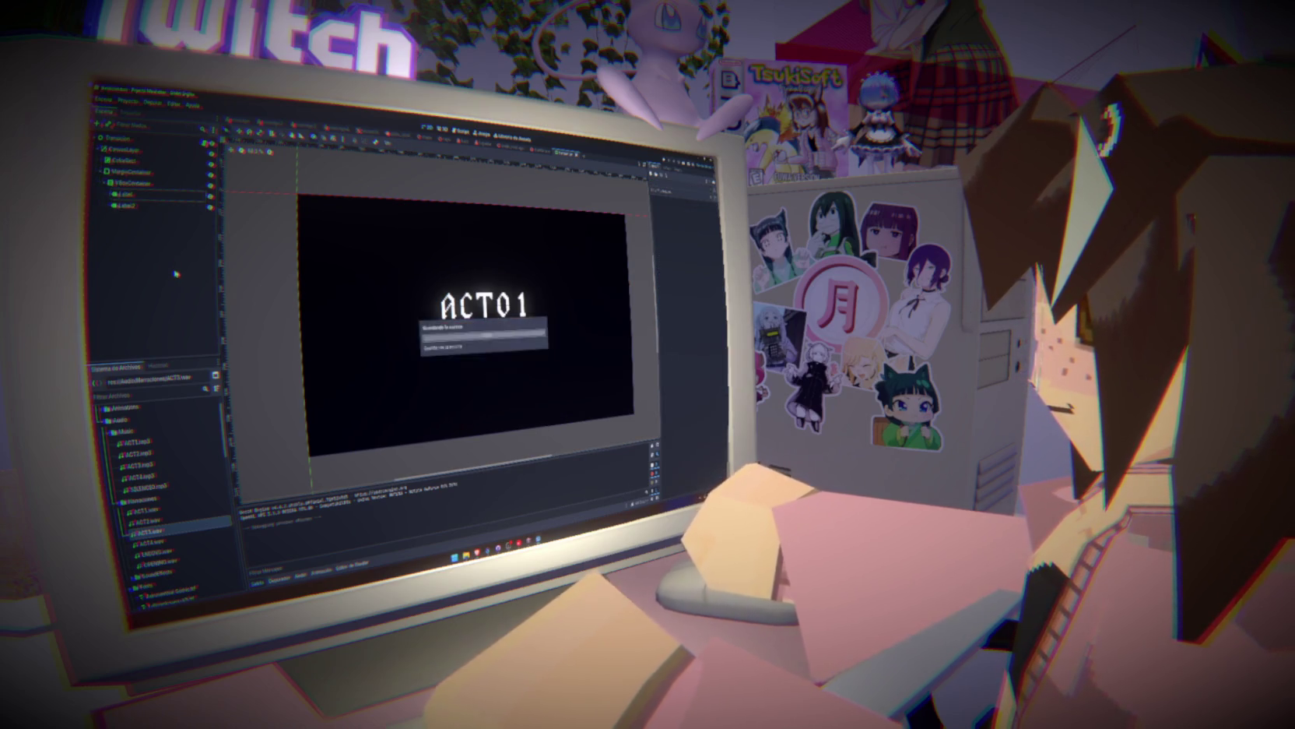
{"action": "left_click", "coordinate": [149, 195]}
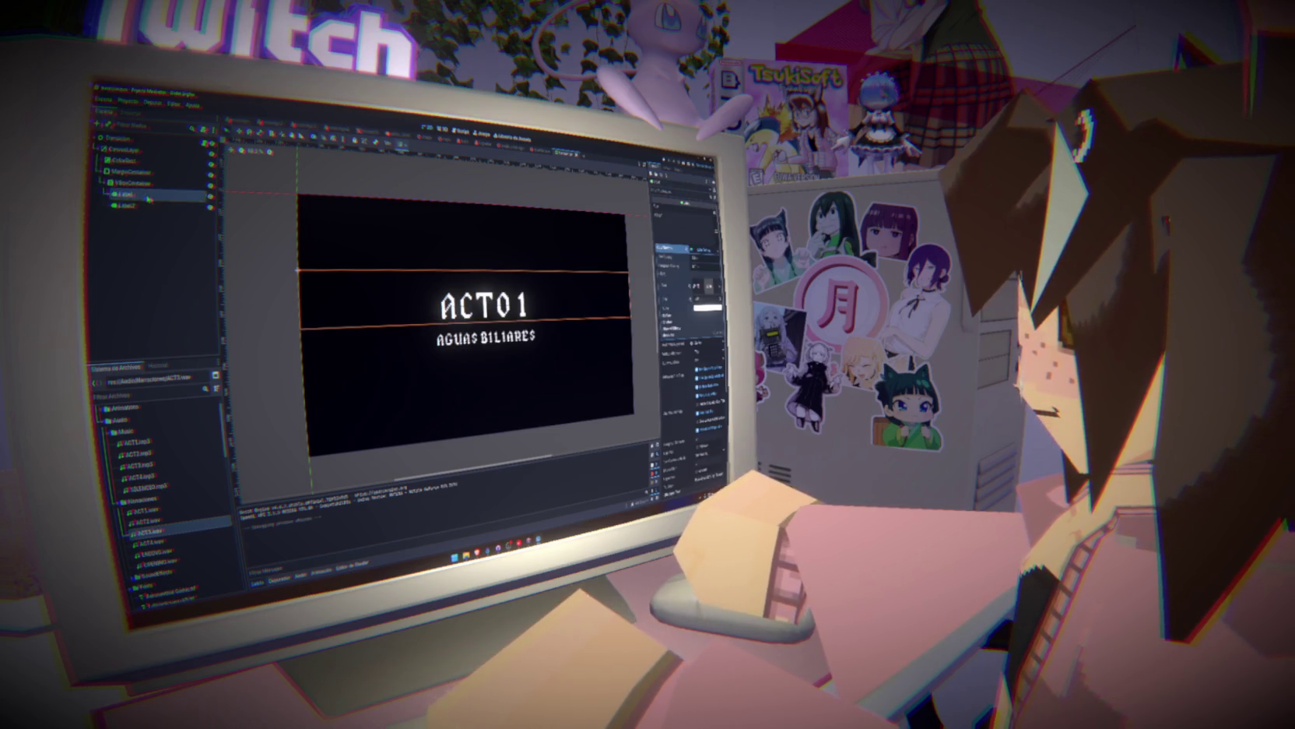
{"action": "left_click", "coordinate": [149, 206]}
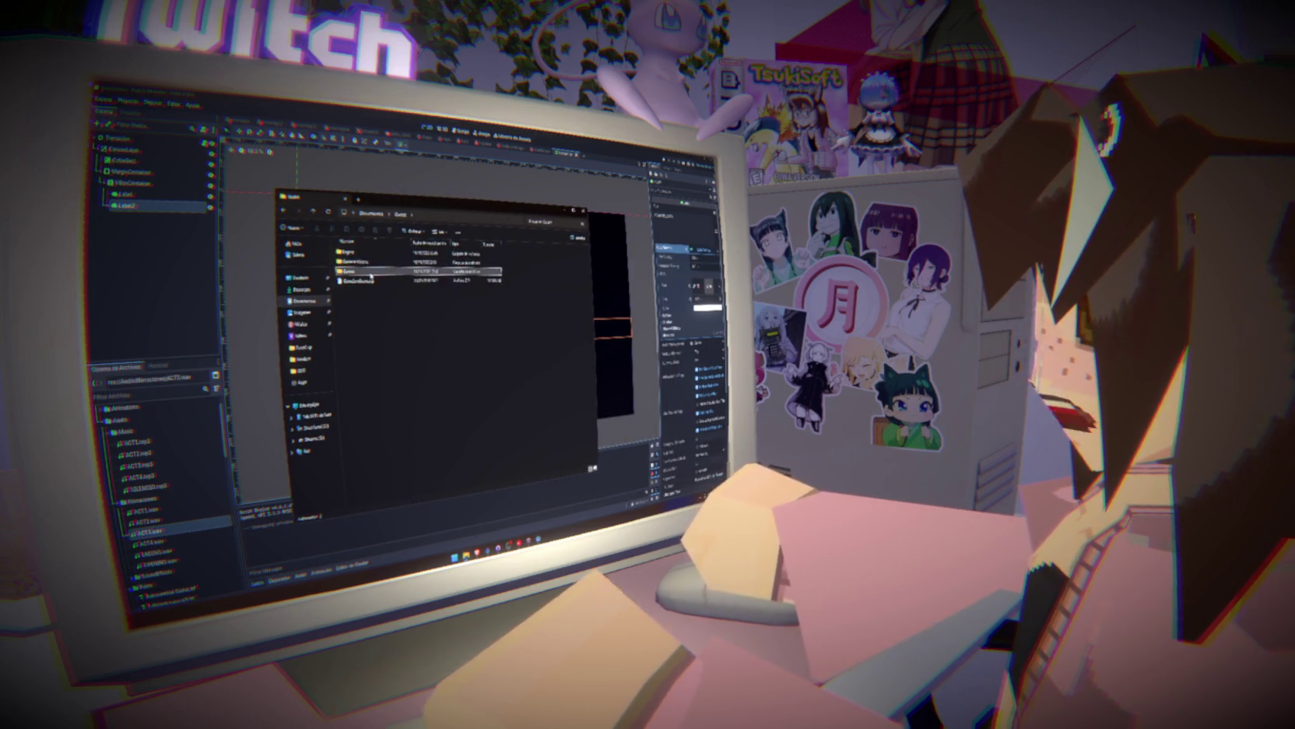
Open the project folder and create a new folder named 'a'.
{"action": "double_click", "coordinate": [370, 272]}
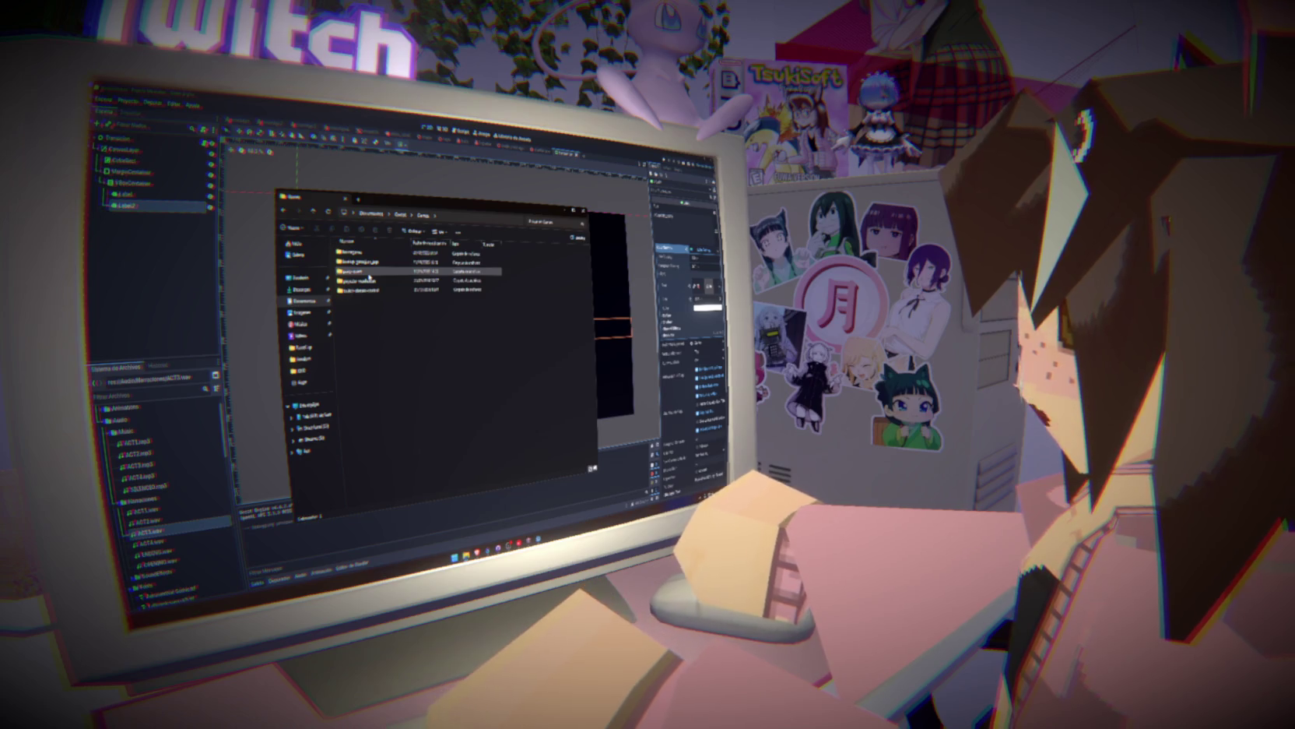
{"action": "double_click", "coordinate": [369, 274]}
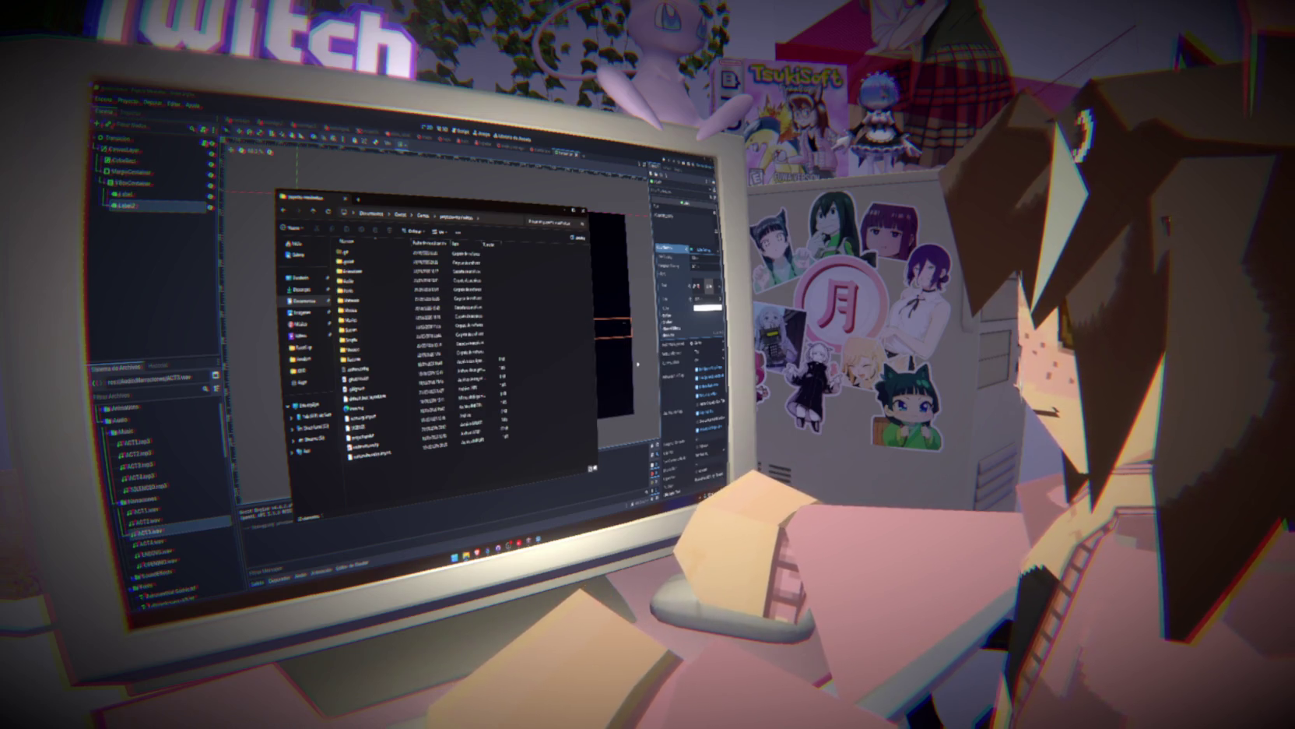
{"action": "key", "text": "ctrl+shift+n"}
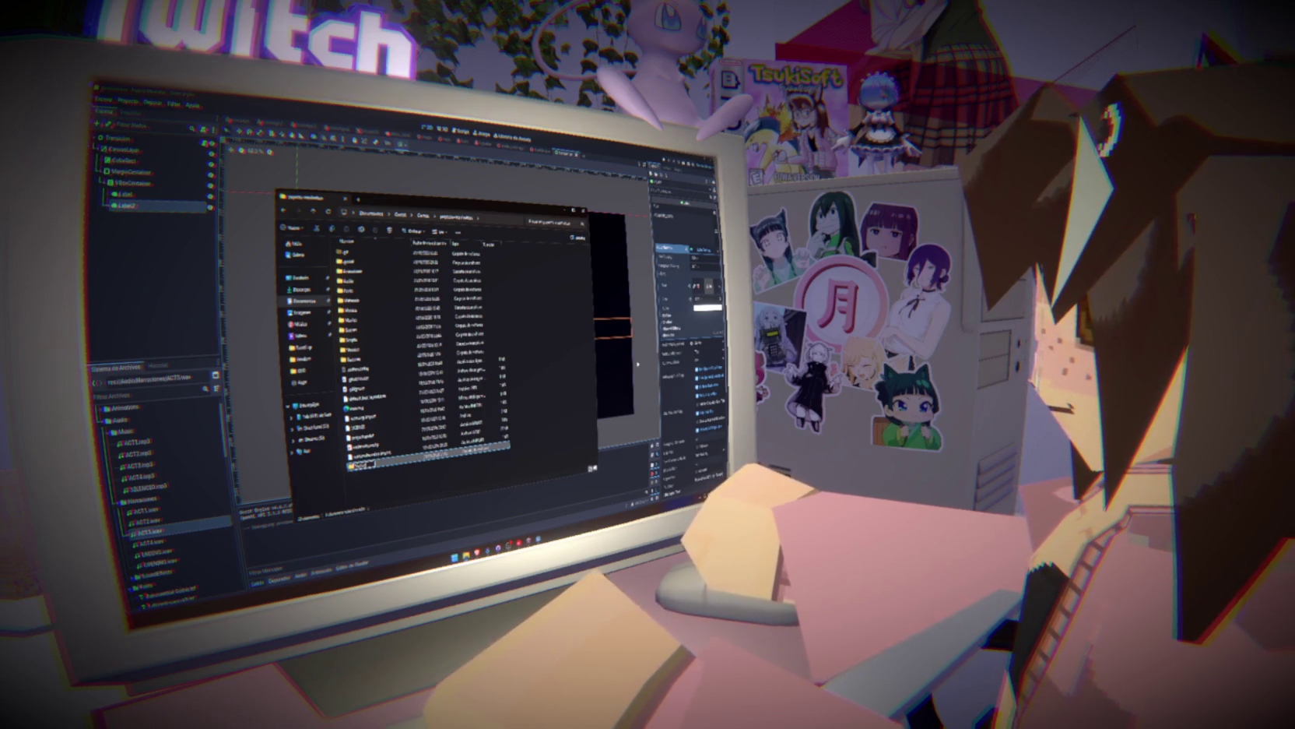
{"action": "type", "text": "a"}
{"action": "key", "text": "Return"}
{"action": "key", "text": "Return"}
Create a new document named Instrucciones and open it as a spreadsheet.
{"action": "right_click", "coordinate": [444, 382]}
{"action": "mouse_move", "coordinate": [487, 430]}
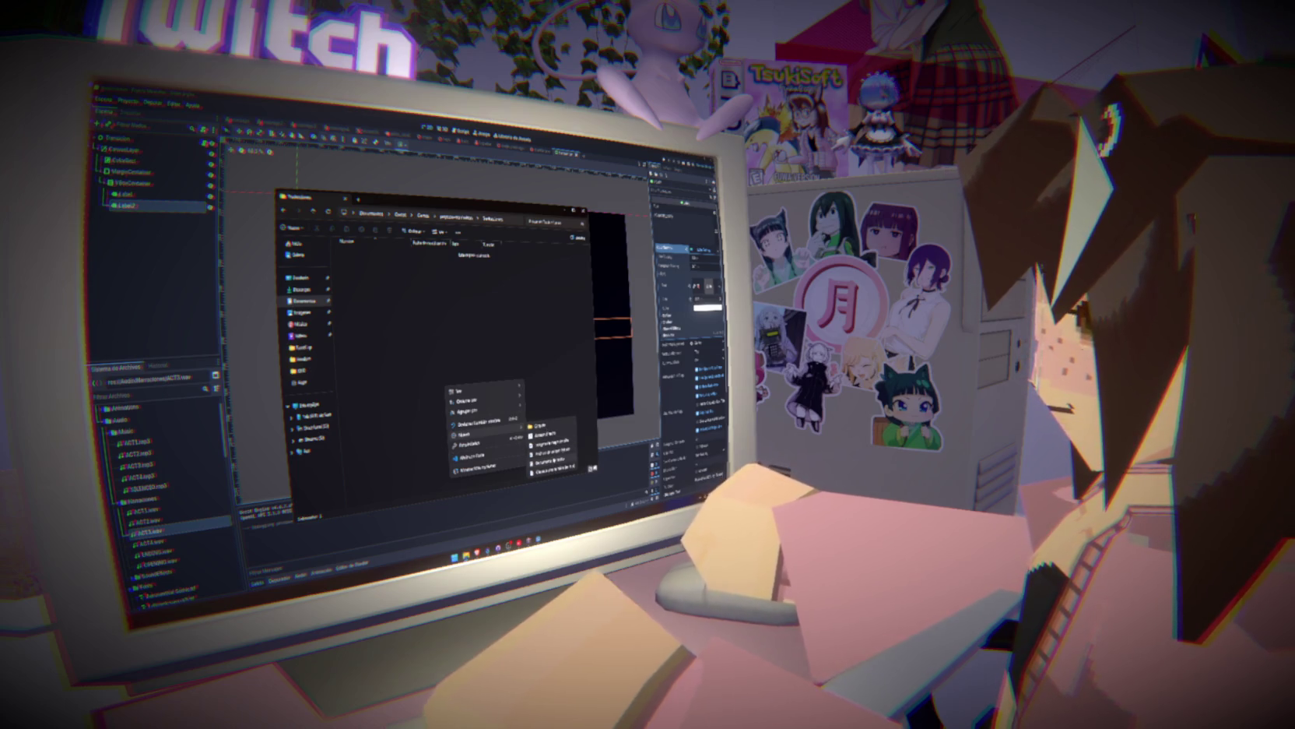
{"action": "left_click", "coordinate": [554, 459]}
{"action": "type", "text": "Instrucciones"}
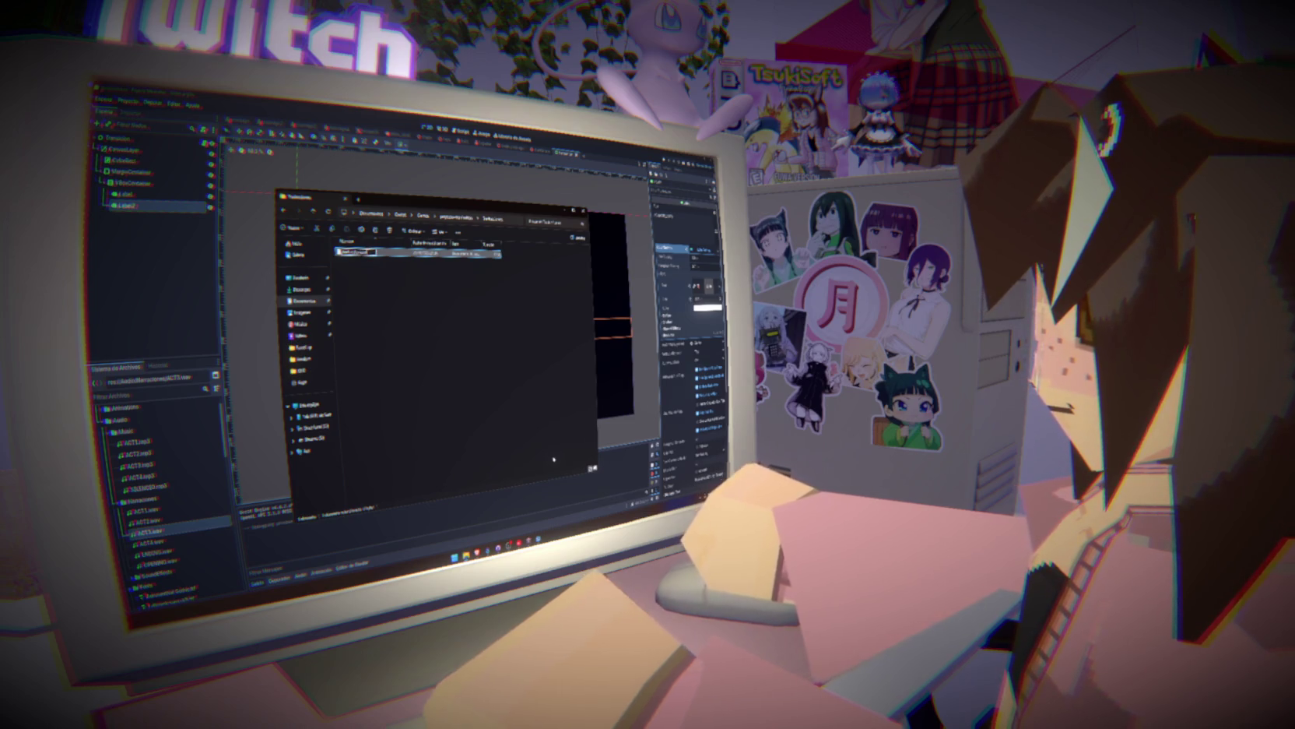
{"action": "key", "text": "Return"}
{"action": "key", "text": "Return"}
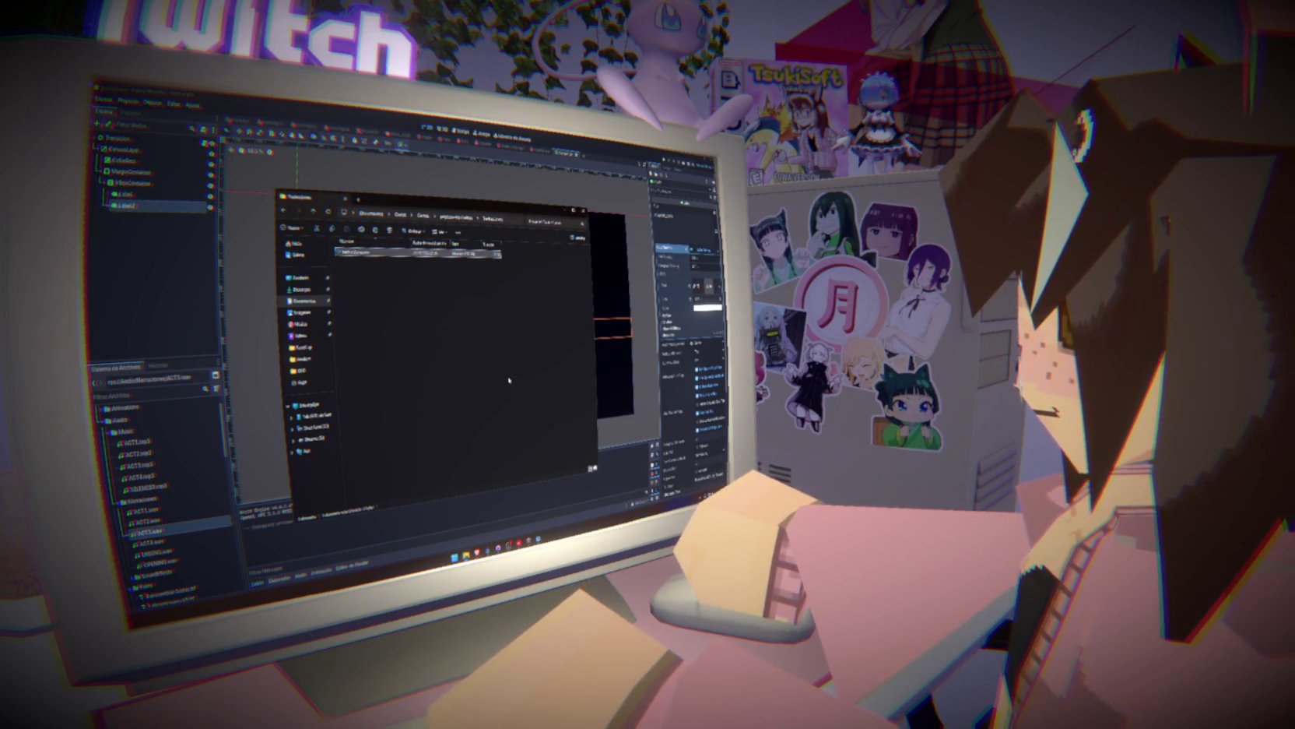
{"action": "double_click", "coordinate": [360, 252]}
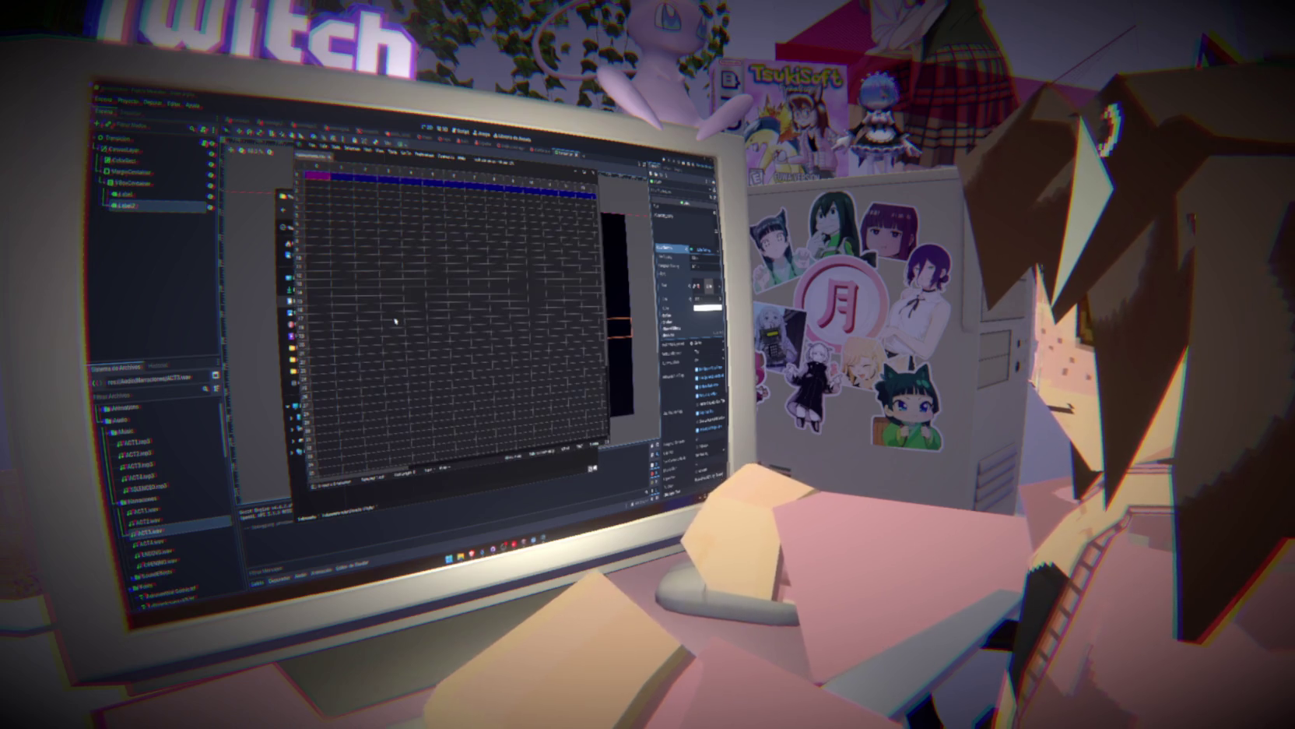
{"action": "key", "text": "alt+Tab"}
{"action": "left_click", "coordinate": [304, 291]}
{"action": "left_click", "coordinate": [304, 301]}
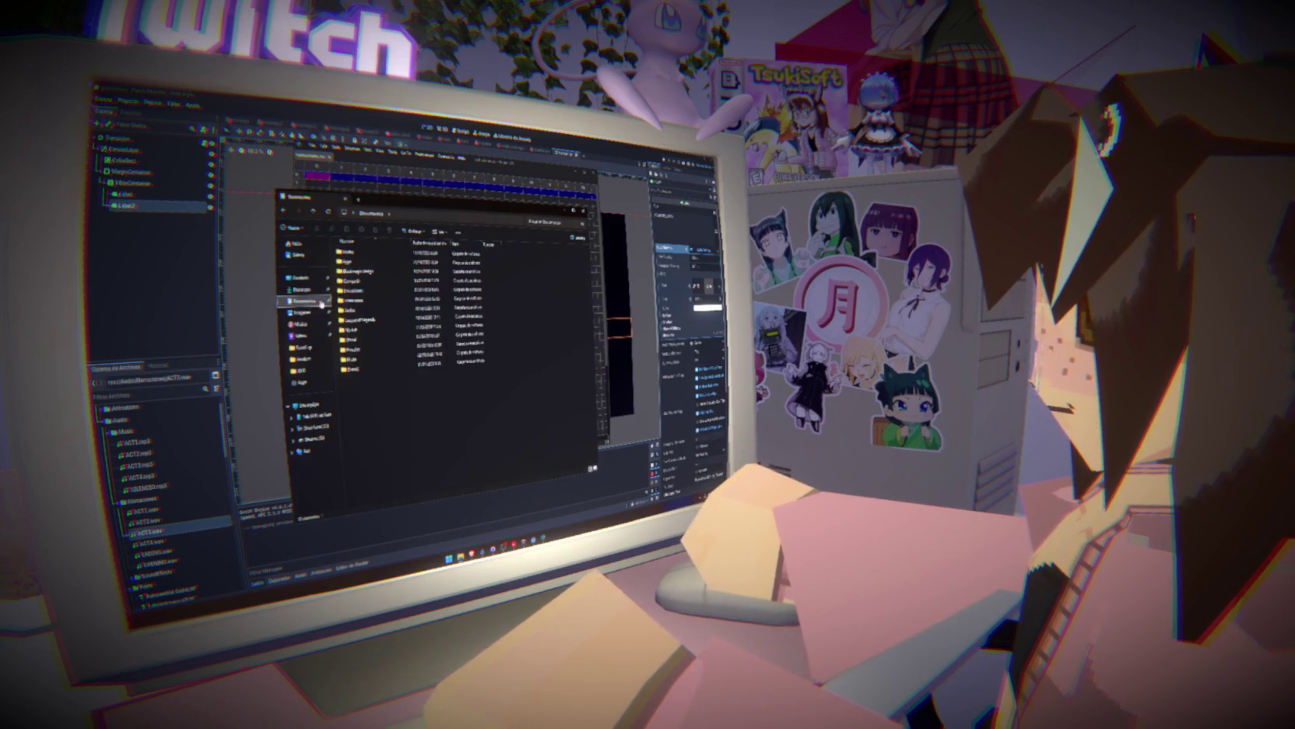
{"action": "double_click", "coordinate": [358, 327]}
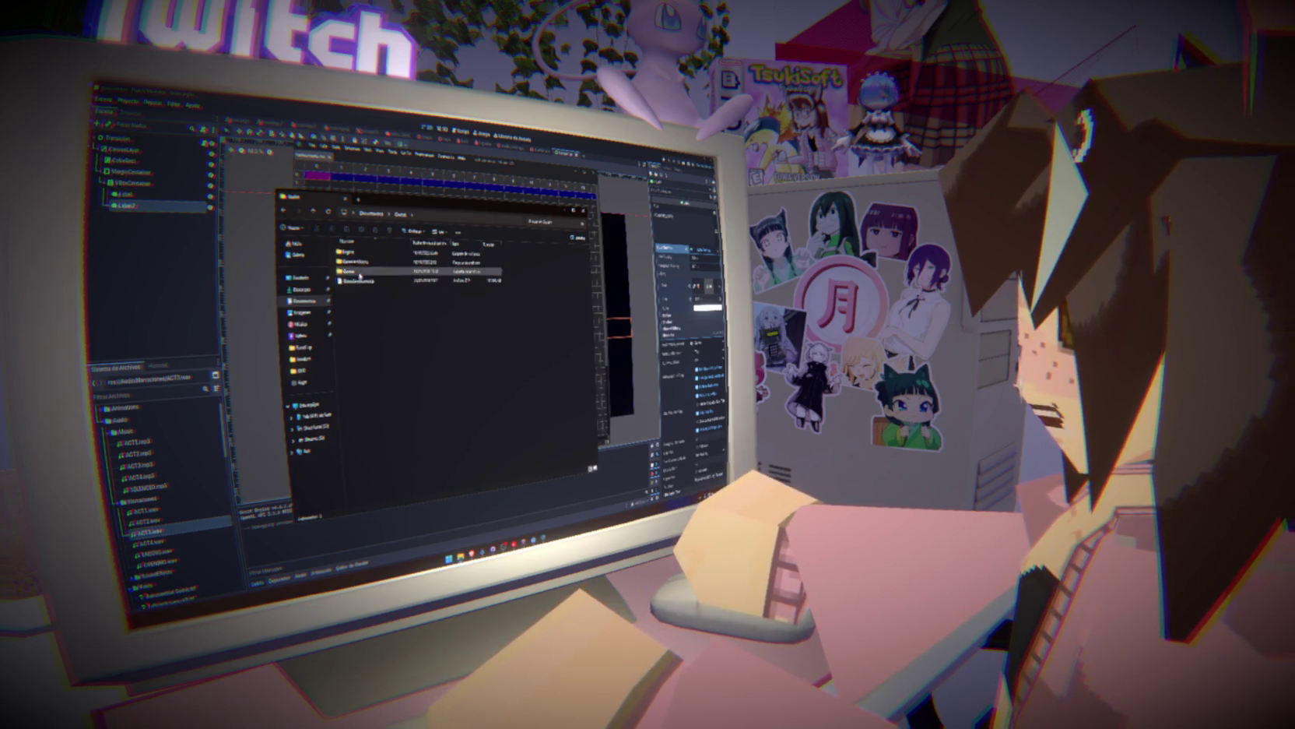
{"action": "double_click", "coordinate": [362, 272]}
{"action": "double_click", "coordinate": [363, 273]}
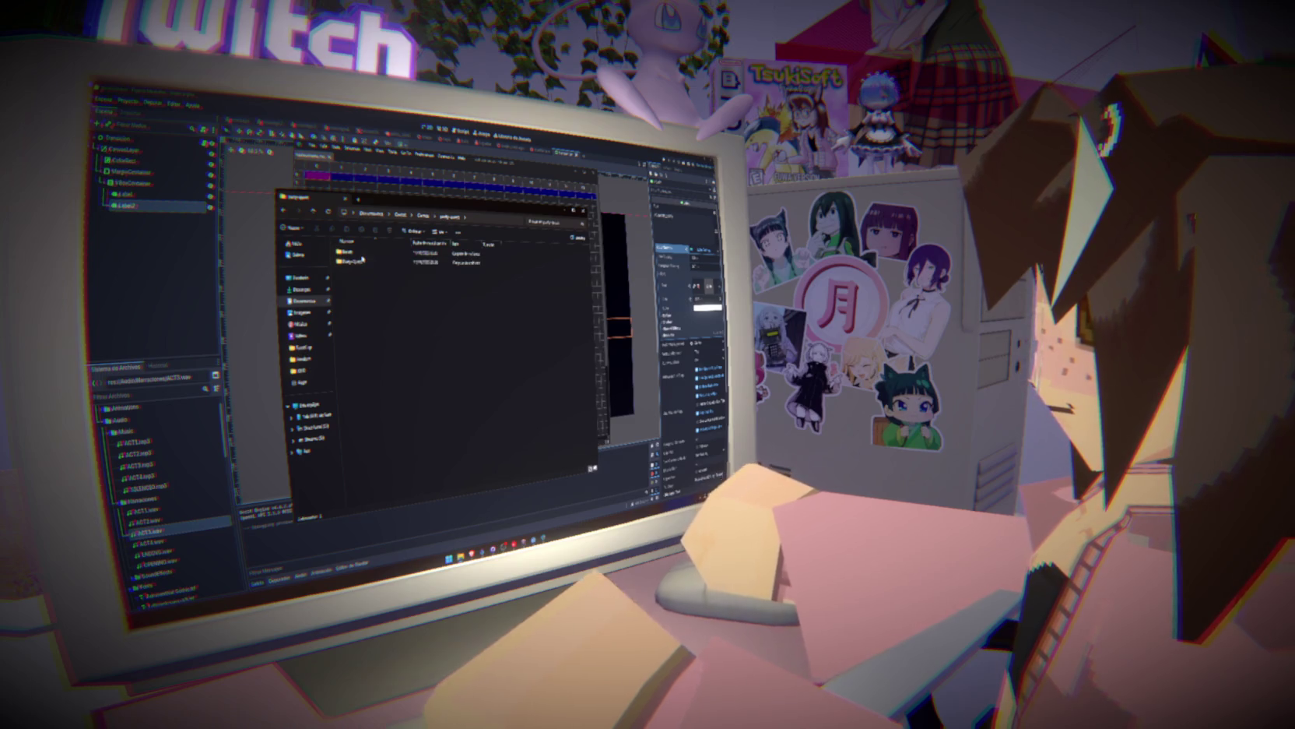
{"action": "double_click", "coordinate": [363, 260]}
{"action": "double_click", "coordinate": [360, 366]}
{"action": "left_click", "coordinate": [361, 253]}
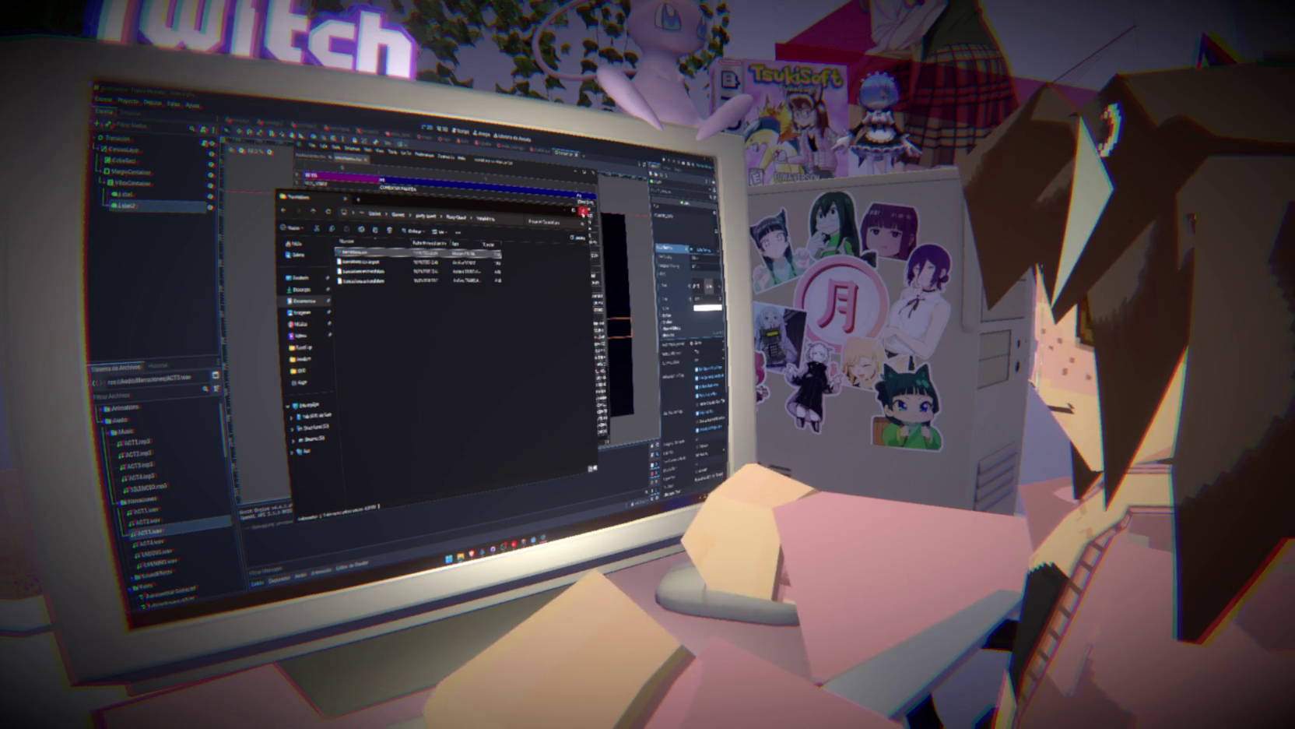
{"action": "left_click", "coordinate": [583, 211]}
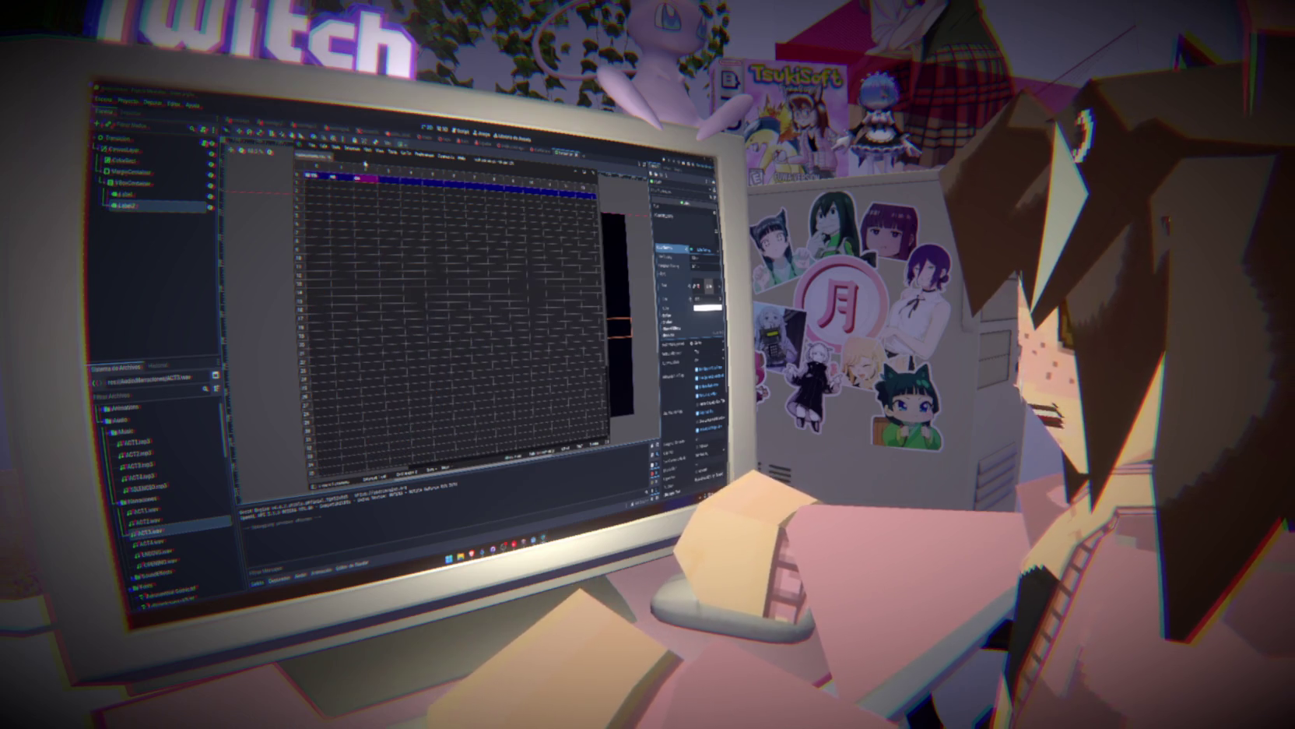
Go through the act ID cells in rows 2–4 of the sheet.
{"action": "left_click", "coordinate": [317, 185]}
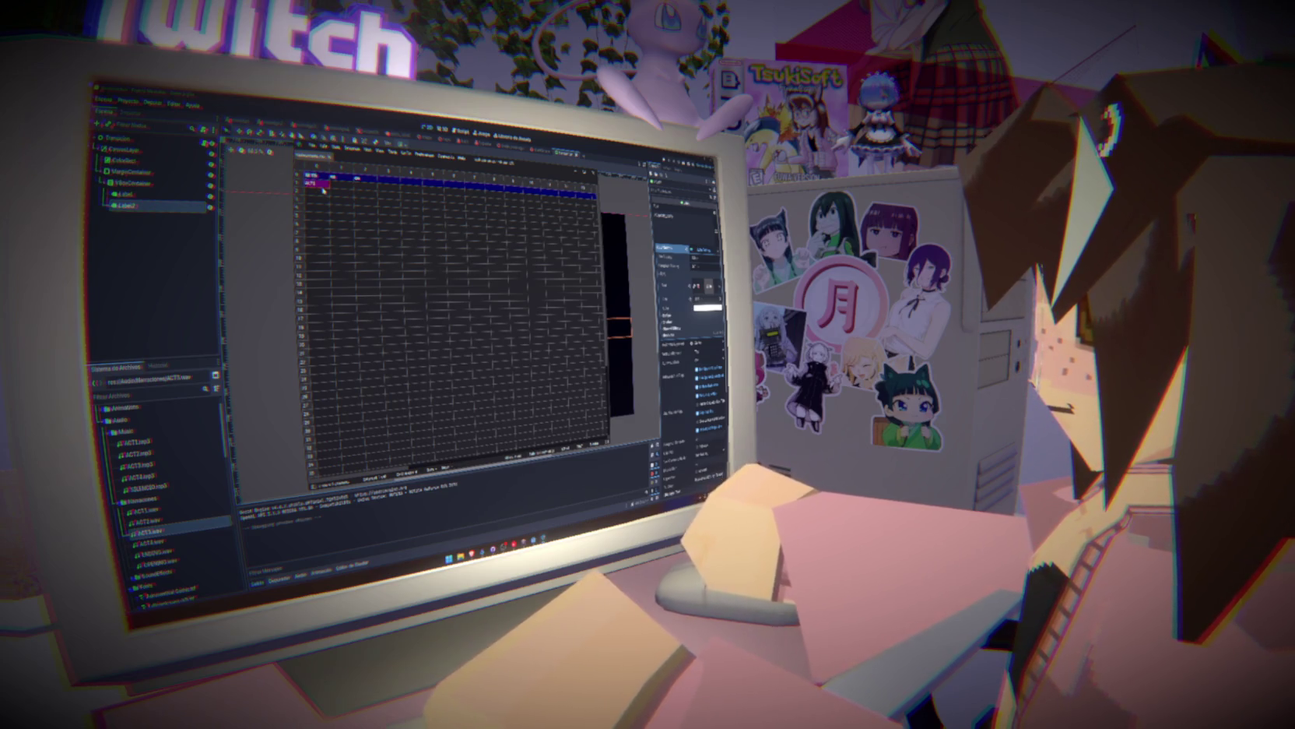
{"action": "left_click", "coordinate": [312, 192]}
{"action": "key", "text": "F5"}
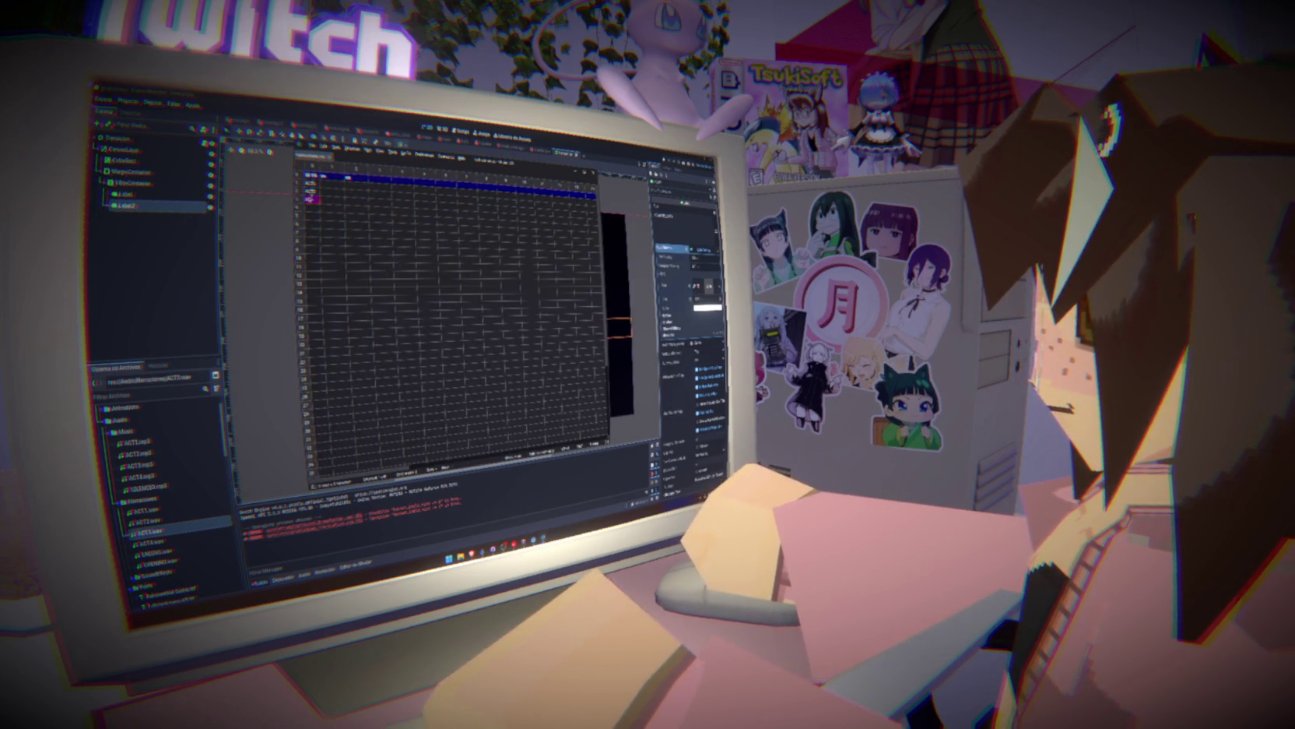
{"action": "left_click", "coordinate": [331, 209]}
{"action": "left_click", "coordinate": [316, 210]}
{"action": "left_click", "coordinate": [335, 185]}
{"action": "left_click", "coordinate": [337, 185]}
{"action": "left_click", "coordinate": [334, 193]}
{"action": "left_click", "coordinate": [349, 194]}
Enter an ACT4 entry in the row below ACT3.
{"action": "left_click", "coordinate": [329, 200]}
{"action": "key", "text": "Right"}
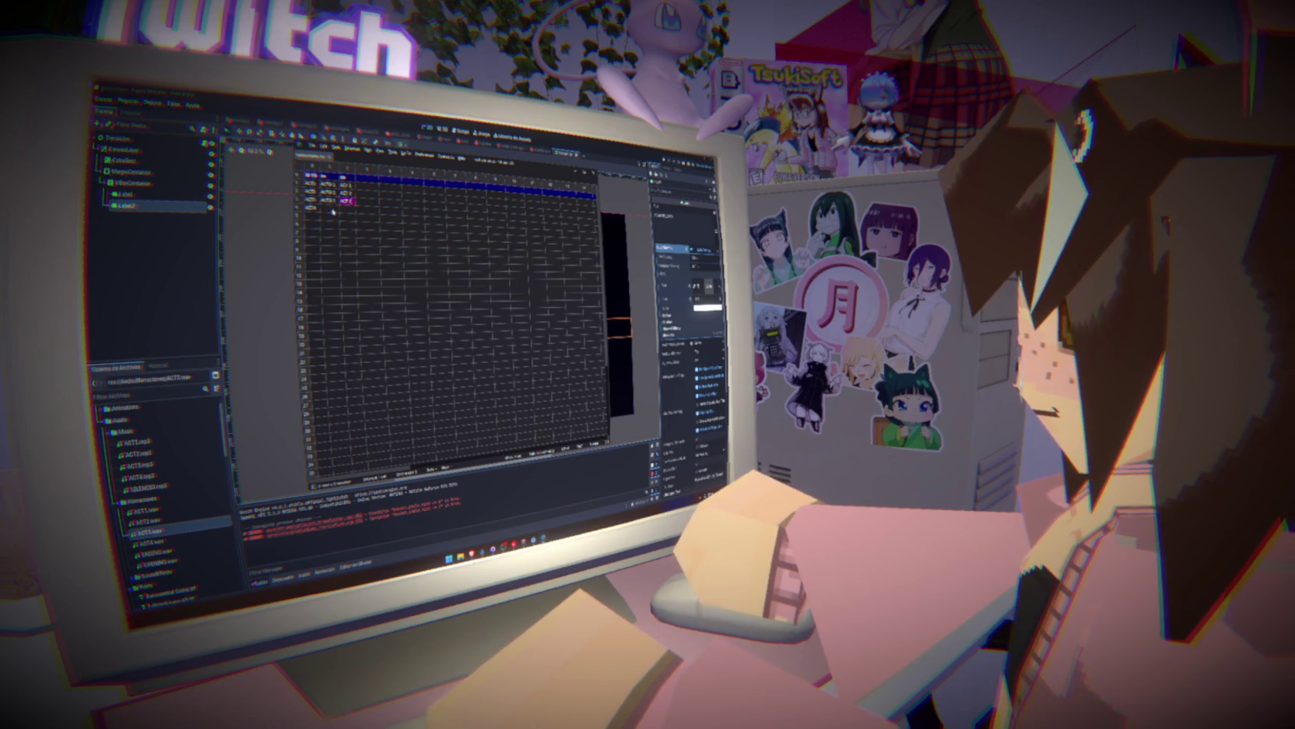
{"action": "left_click", "coordinate": [332, 208]}
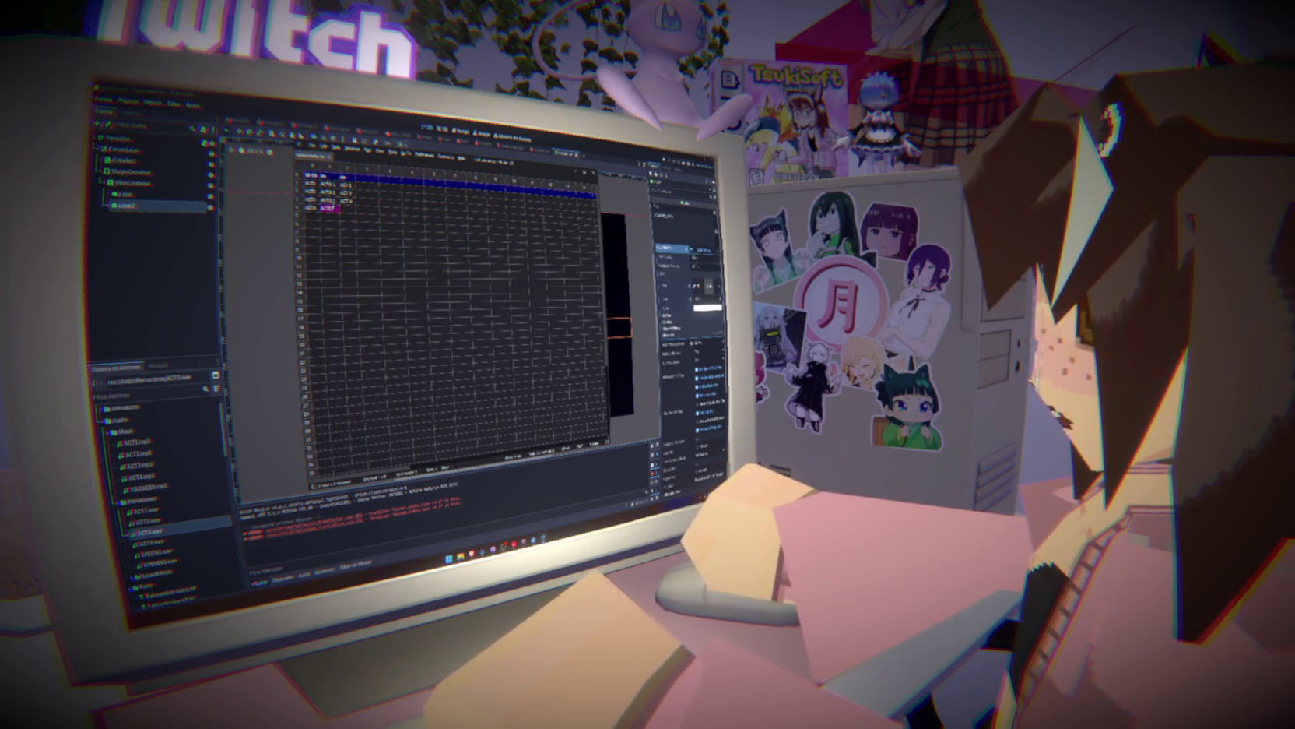
{"action": "key", "text": "Right"}
{"action": "type", "text": "act"}
{"action": "left_click", "coordinate": [399, 211]}
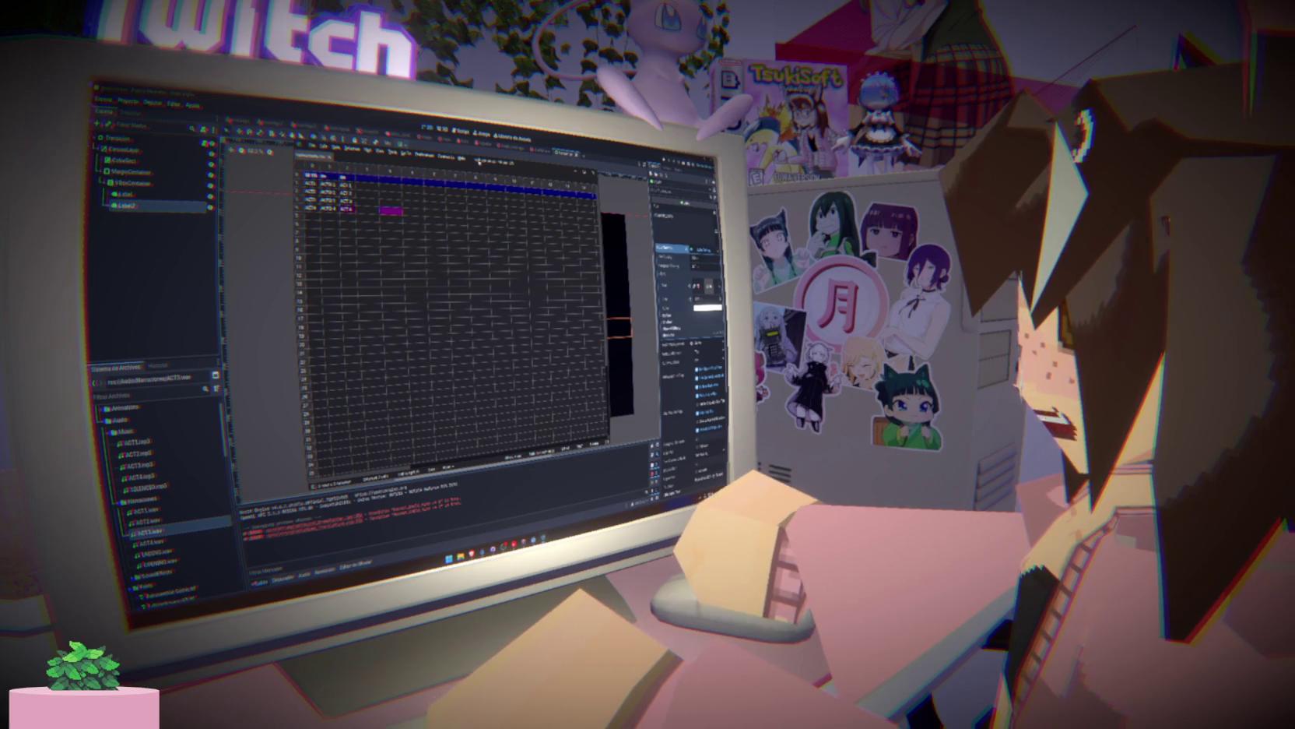
Add ACT5_AUD and fill the rows below with ACT2_AUD through ACT4_AUD.
{"action": "left_click_drag", "start_coordinate": [480, 162], "coordinate": [478, 194]}
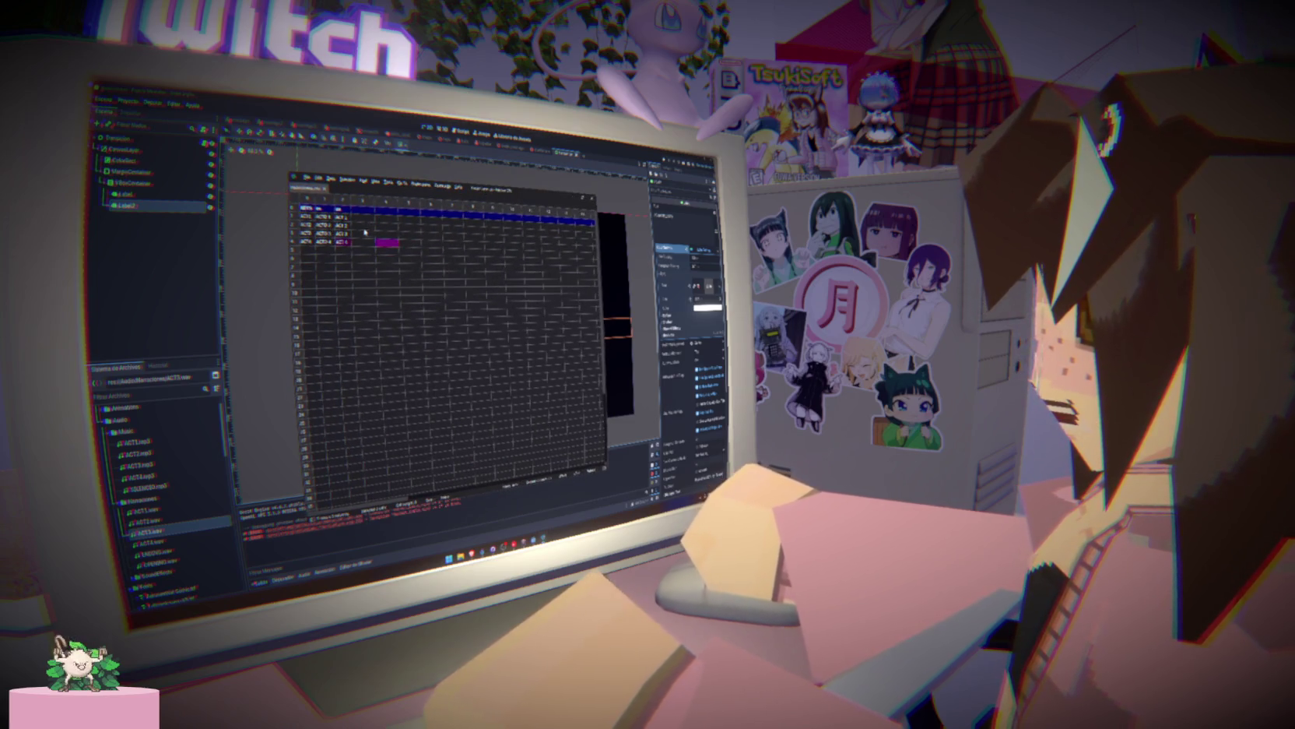
{"action": "left_click", "coordinate": [308, 249]}
{"action": "type", "text": "ACT"}
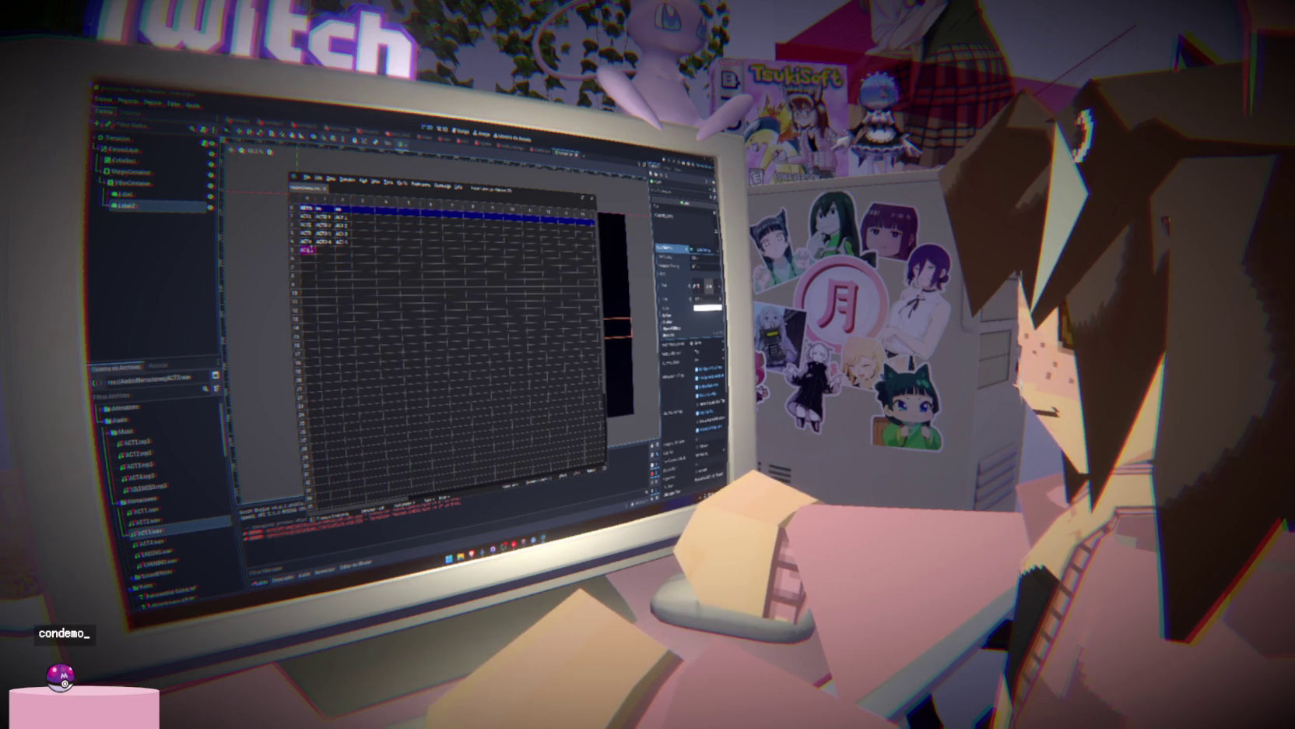
{"action": "type", "text": "5_AUD"}
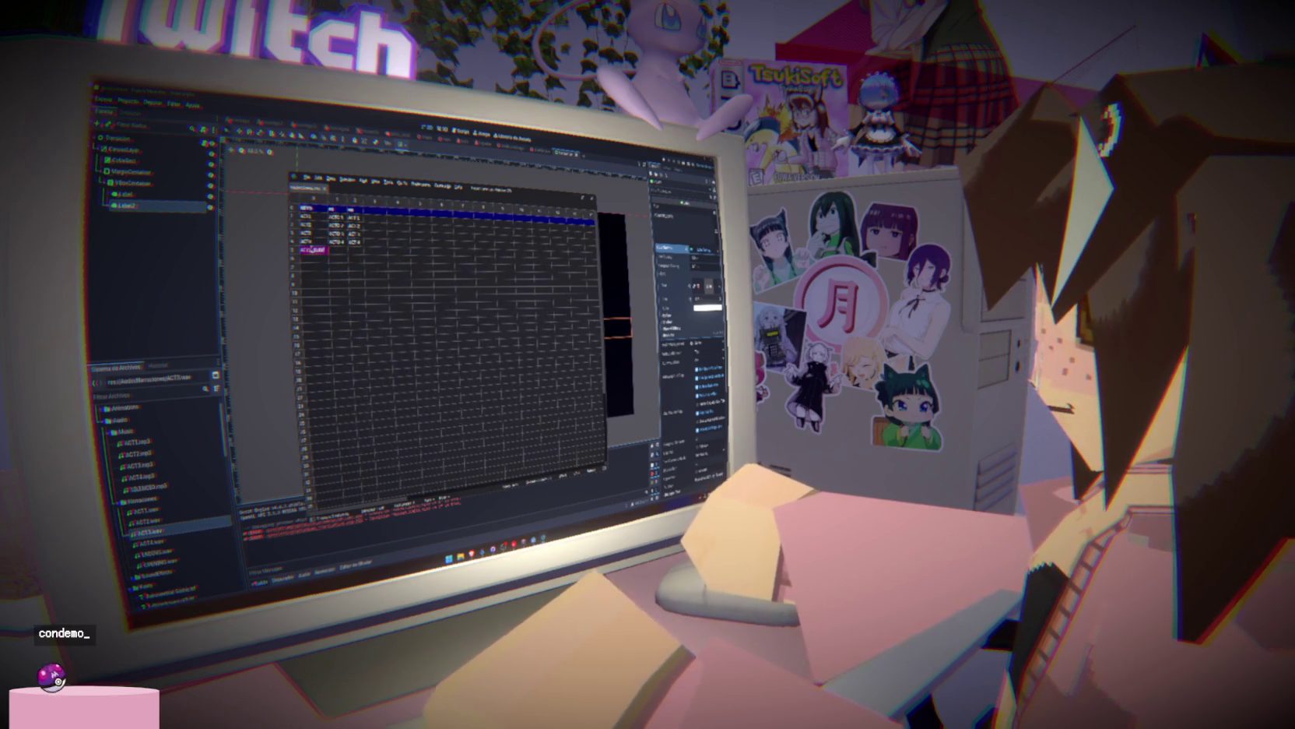
{"action": "left_click_drag", "start_coordinate": [318, 242], "coordinate": [317, 225]}
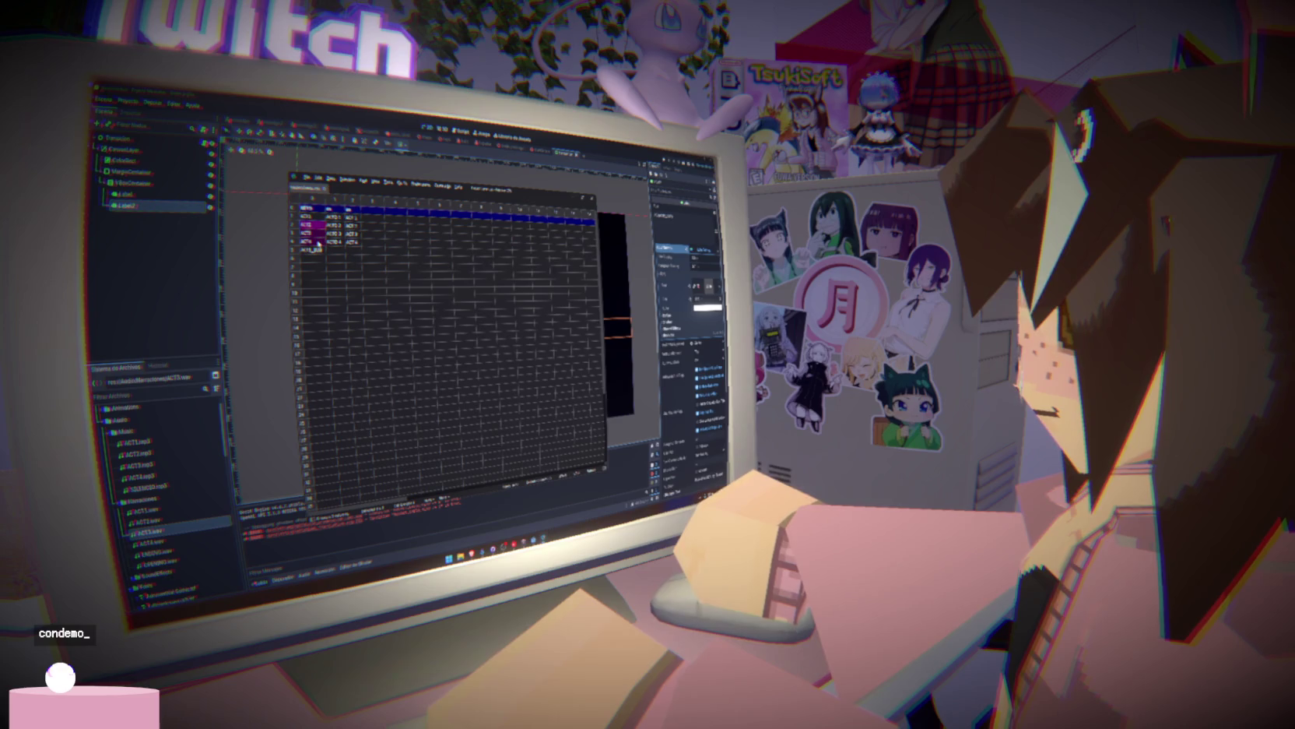
{"action": "left_click", "coordinate": [314, 258]}
{"action": "key", "text": "ctrl+v"}
{"action": "left_click", "coordinate": [319, 250]}
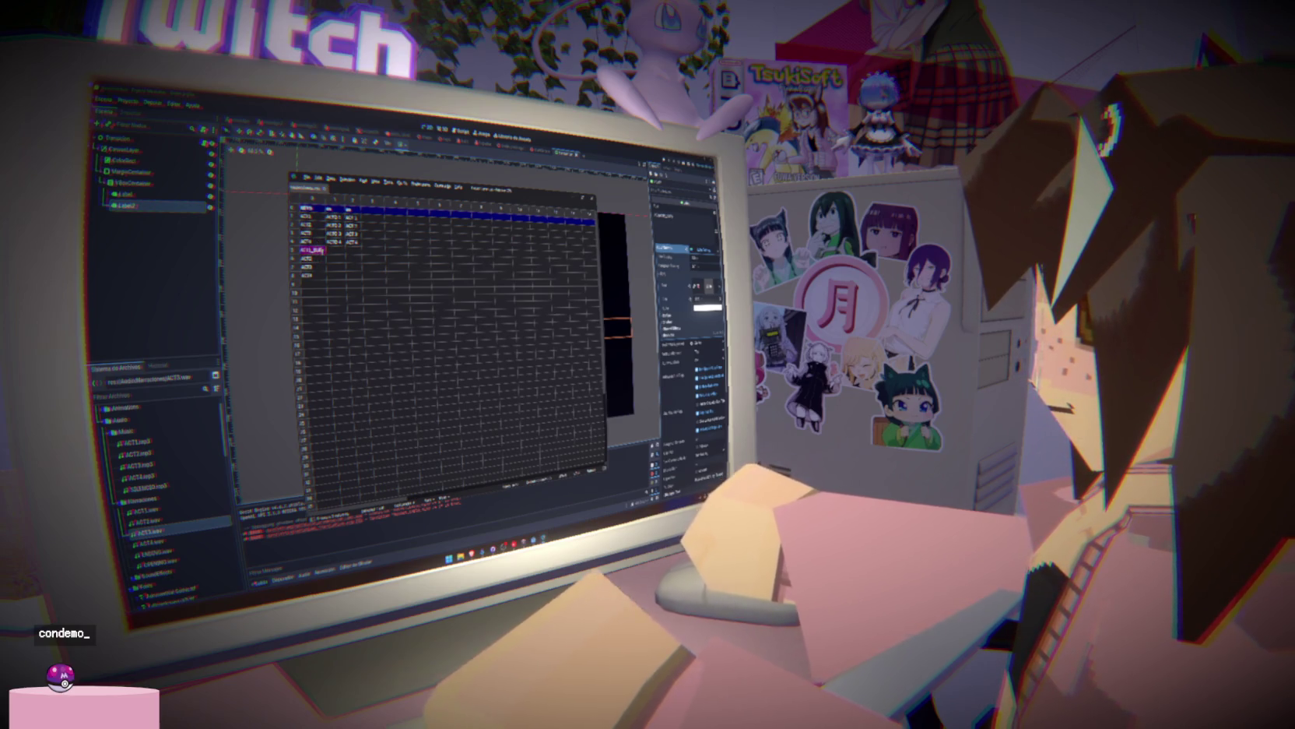
{"action": "left_click_drag", "start_coordinate": [323, 253], "coordinate": [321, 280]}
{"action": "left_click", "coordinate": [372, 259]}
{"action": "left_click", "coordinate": [336, 251]}
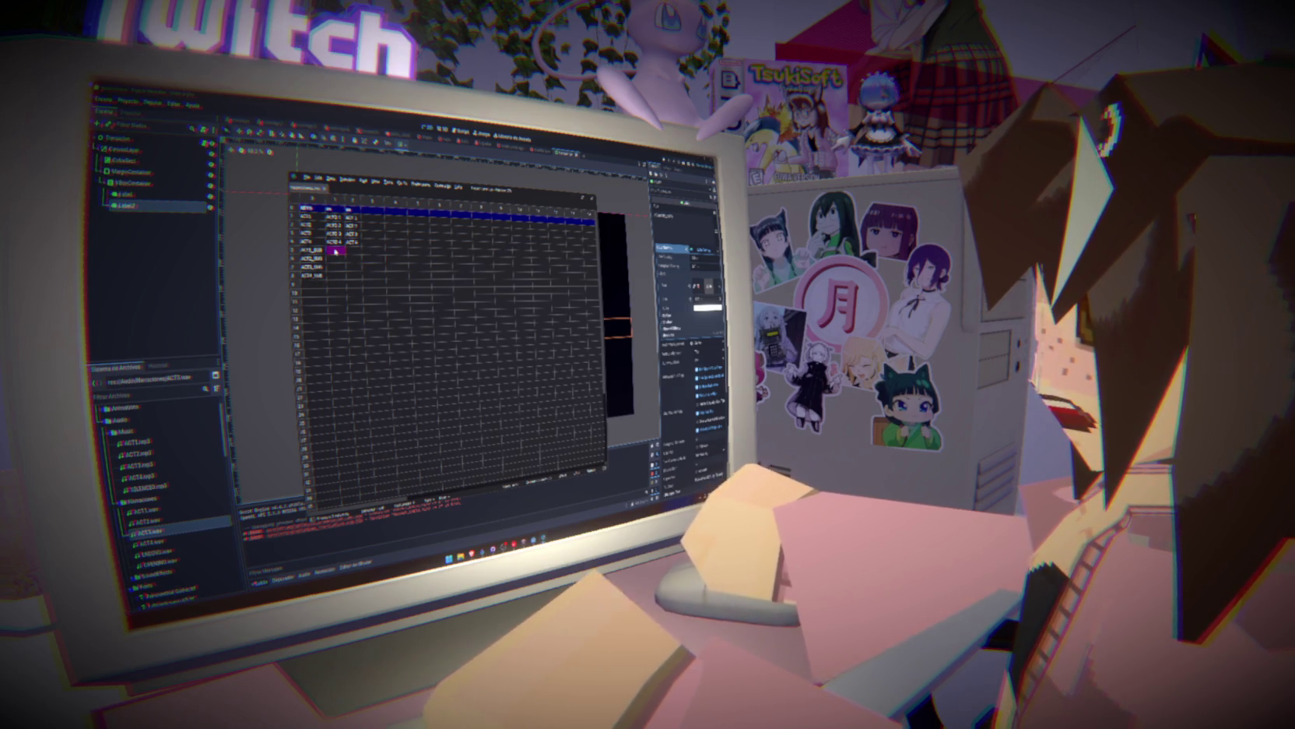
{"action": "left_click", "coordinate": [463, 556]}
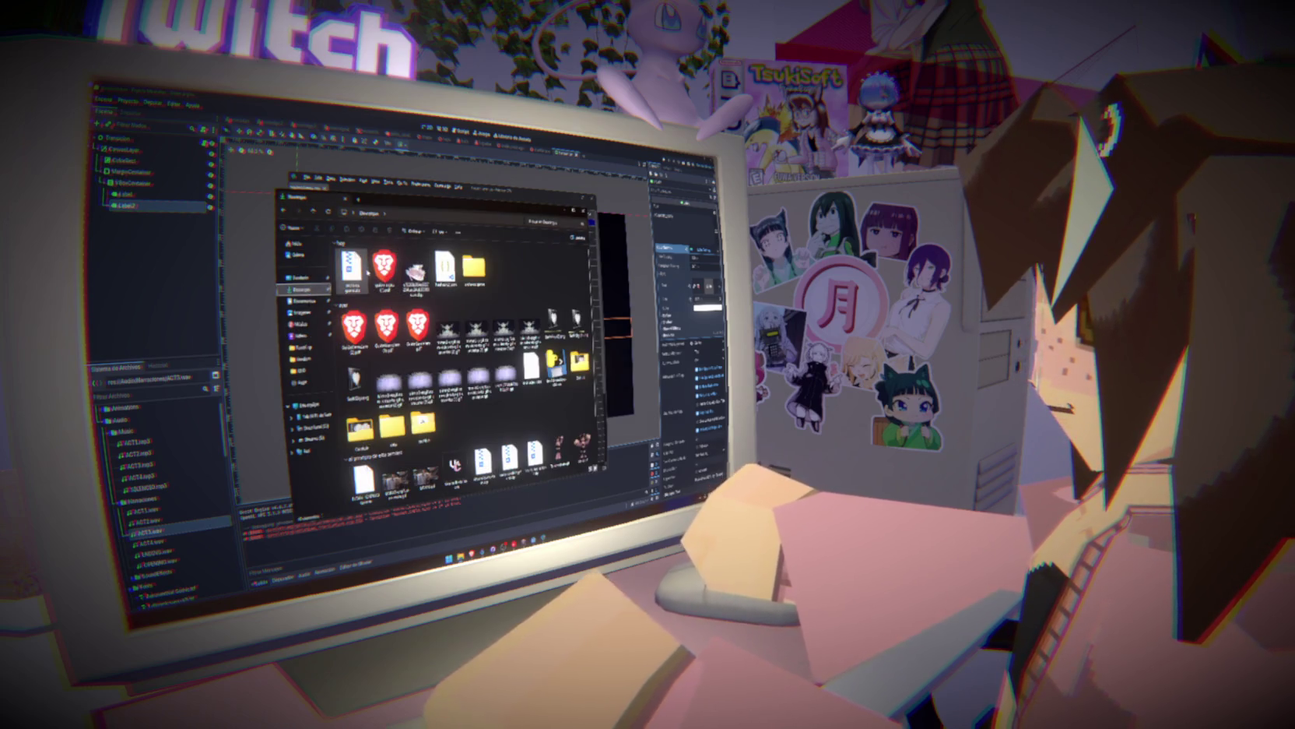
{"action": "left_click", "coordinate": [352, 330]}
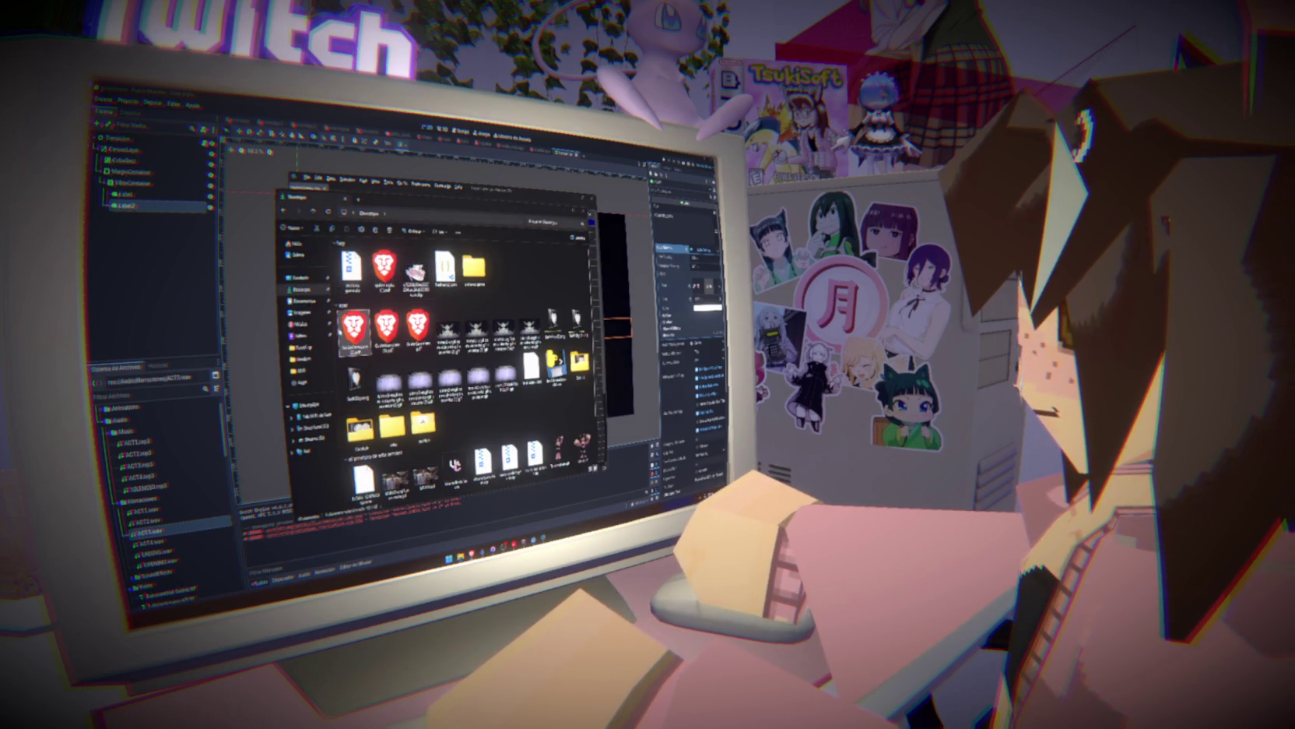
{"action": "double_click", "coordinate": [352, 331]}
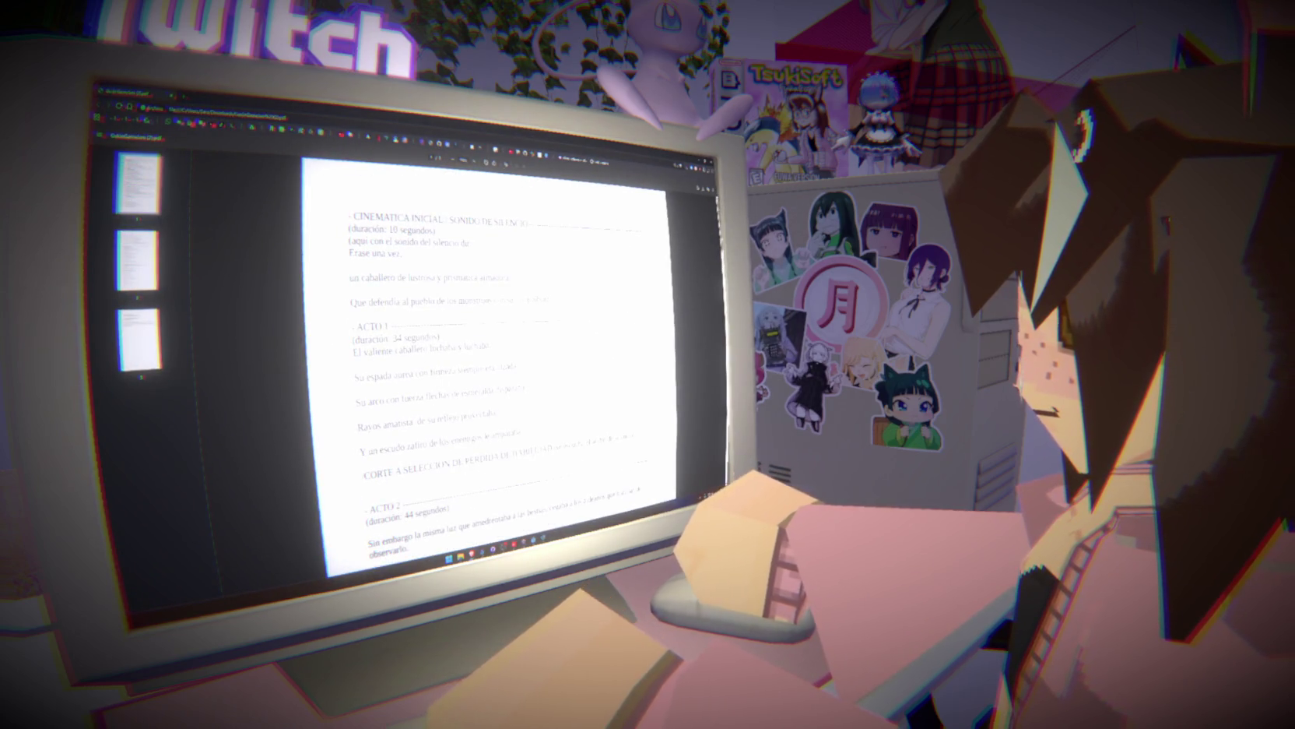
{"action": "mouse_move", "coordinate": [352, 330]}
{"action": "left_mouse_down"}
{"action": "mouse_move", "coordinate": [584, 467]}
{"action": "mouse_move", "coordinate": [637, 438]}
{"action": "left_mouse_up"}
{"action": "left_click", "coordinate": [637, 438]}
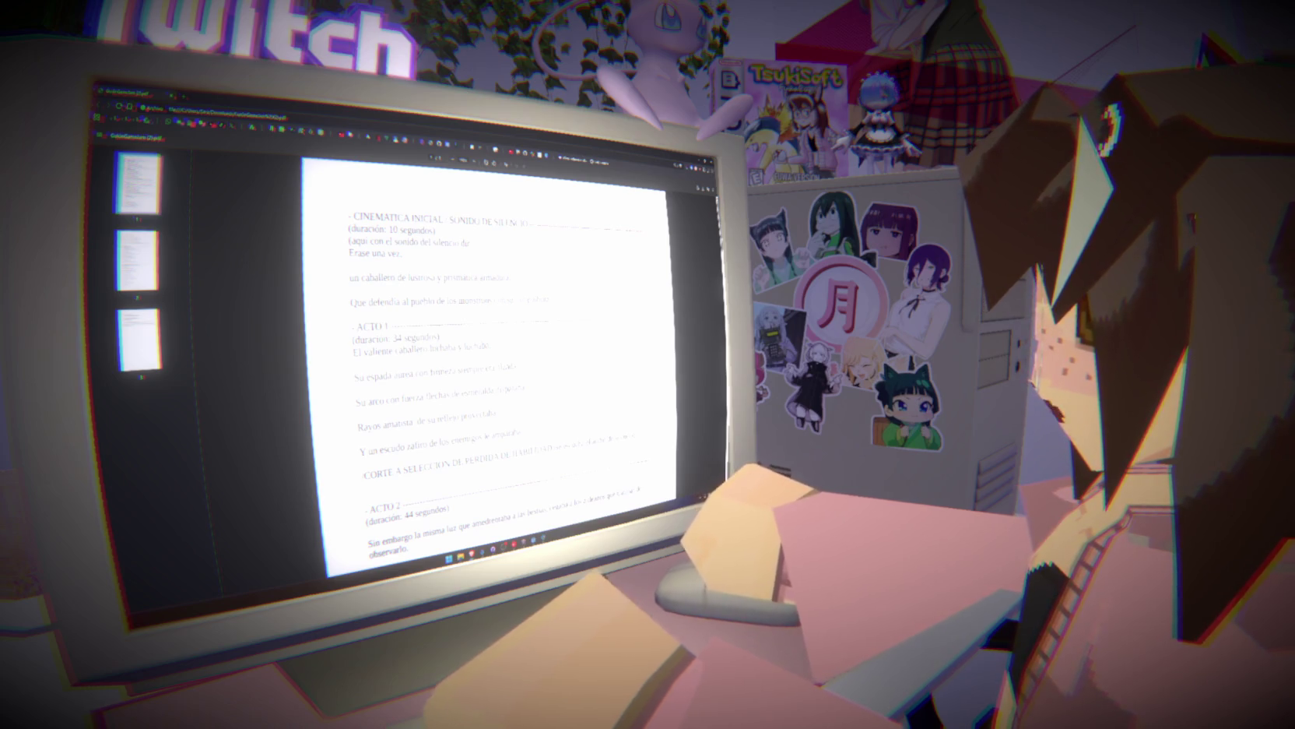
{"action": "scroll", "coordinate": [459, 358], "scroll_direction": "up", "scroll_amount": 2}
{"action": "scroll", "coordinate": [459, 358], "scroll_direction": "down", "scroll_amount": 1}
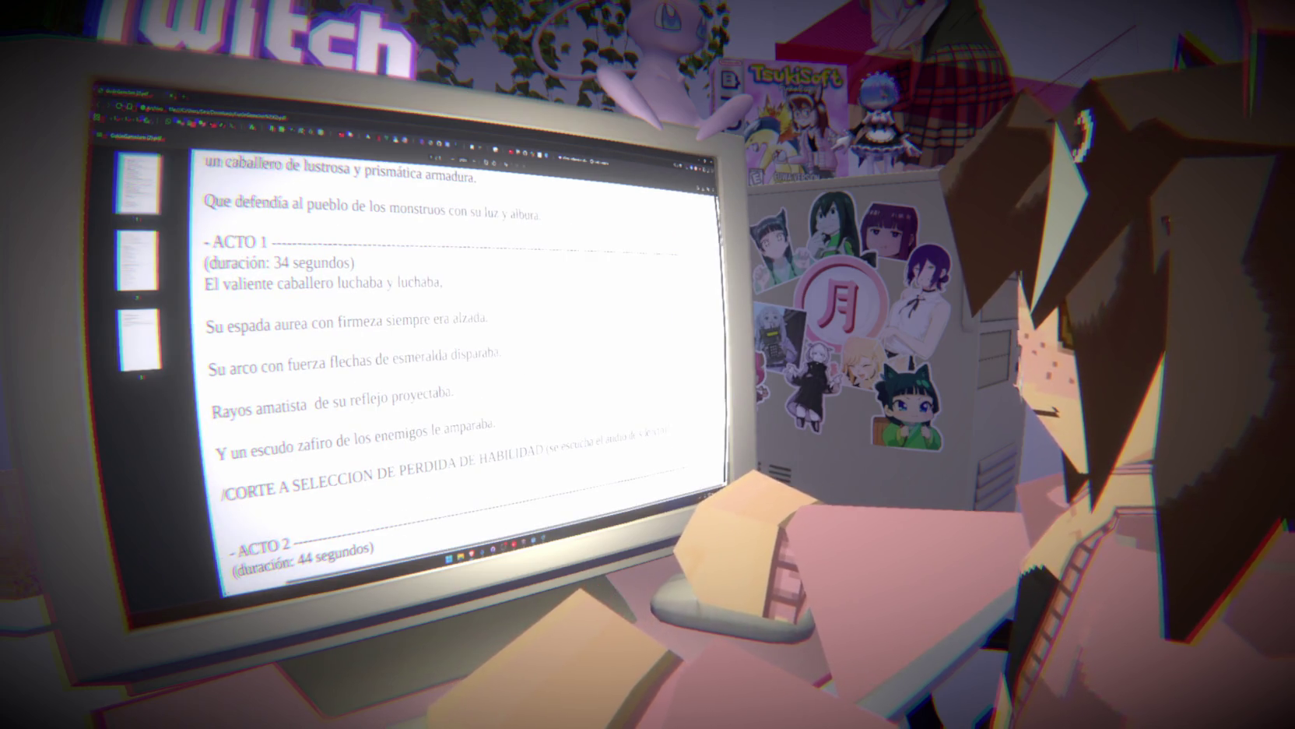
{"action": "scroll", "coordinate": [460, 358], "scroll_direction": "down", "scroll_amount": 2}
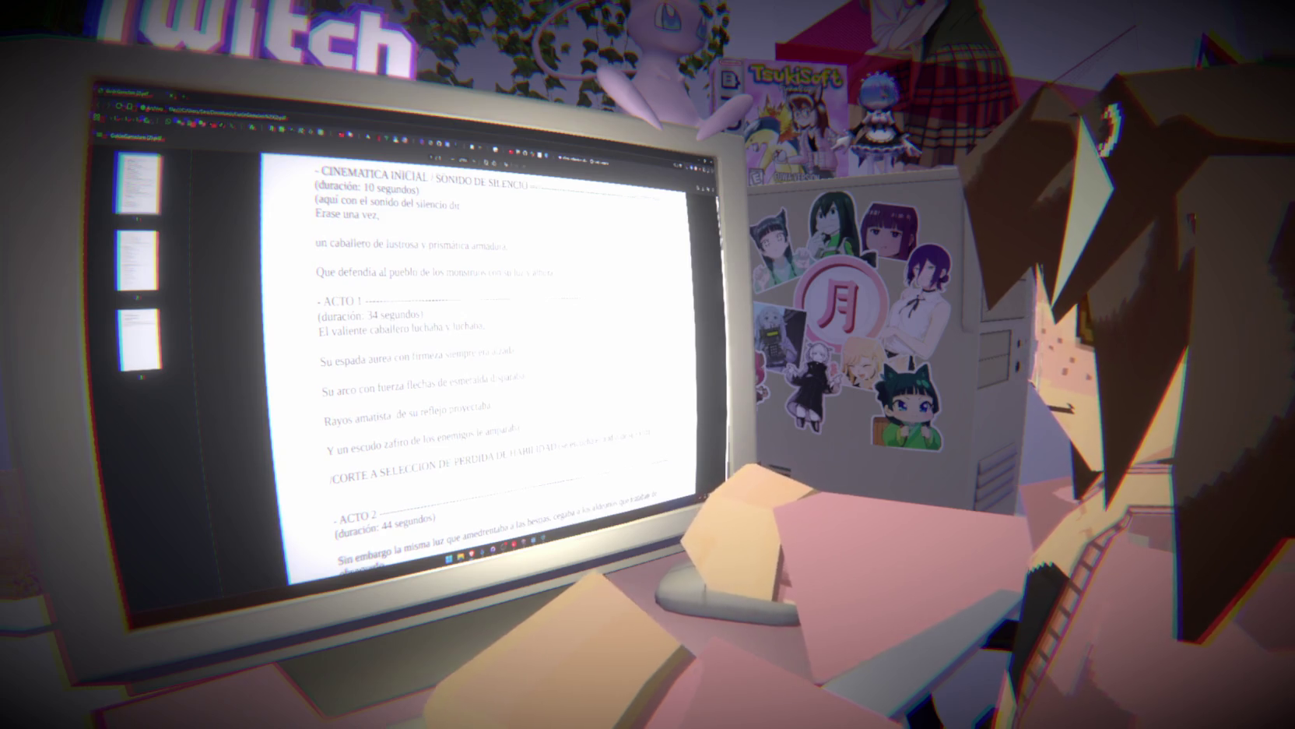
{"action": "scroll", "coordinate": [460, 358], "scroll_direction": "down", "scroll_amount": 1}
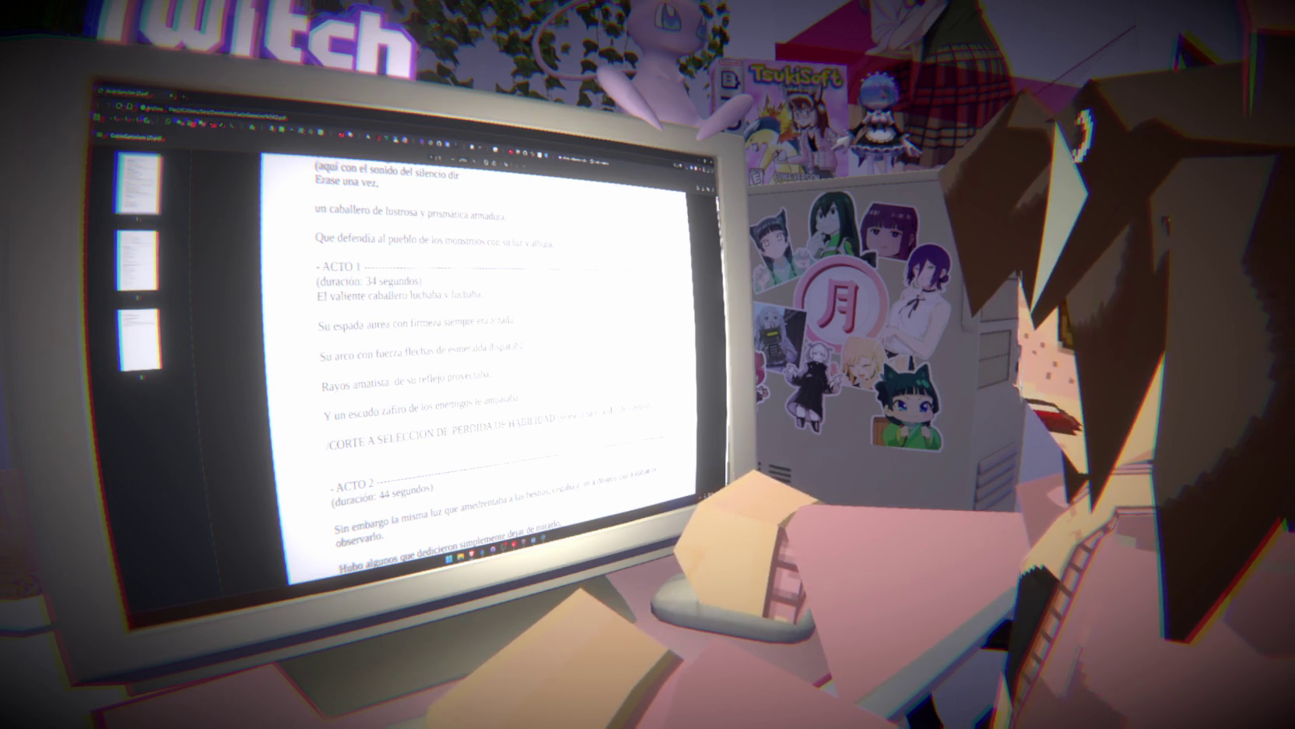
{"action": "mouse_move", "coordinate": [316, 266]}
{"action": "left_mouse_down"}
{"action": "mouse_move", "coordinate": [515, 320]}
{"action": "mouse_move", "coordinate": [521, 397]}
{"action": "left_mouse_up"}
Enter 'ACTO 5_BSB' in cell B5 of the act sheet.
{"action": "left_click", "coordinate": [316, 267]}
{"action": "mouse_move", "coordinate": [316, 266]}
{"action": "left_mouse_down"}
{"action": "mouse_move", "coordinate": [515, 320]}
{"action": "mouse_move", "coordinate": [535, 424]}
{"action": "left_mouse_up"}
{"action": "left_click", "coordinate": [316, 266]}
{"action": "key", "text": "alt+Tab"}
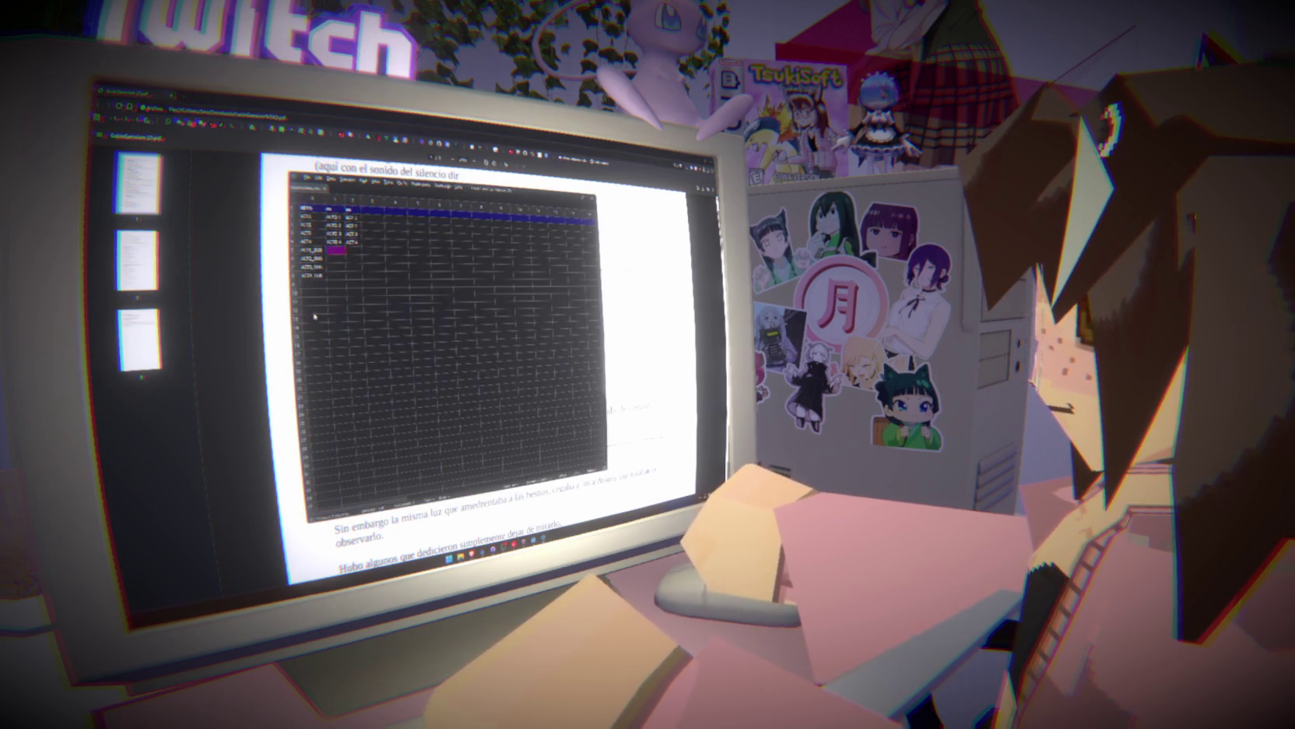
{"action": "type", "text": "ACTO 5_BSB"}
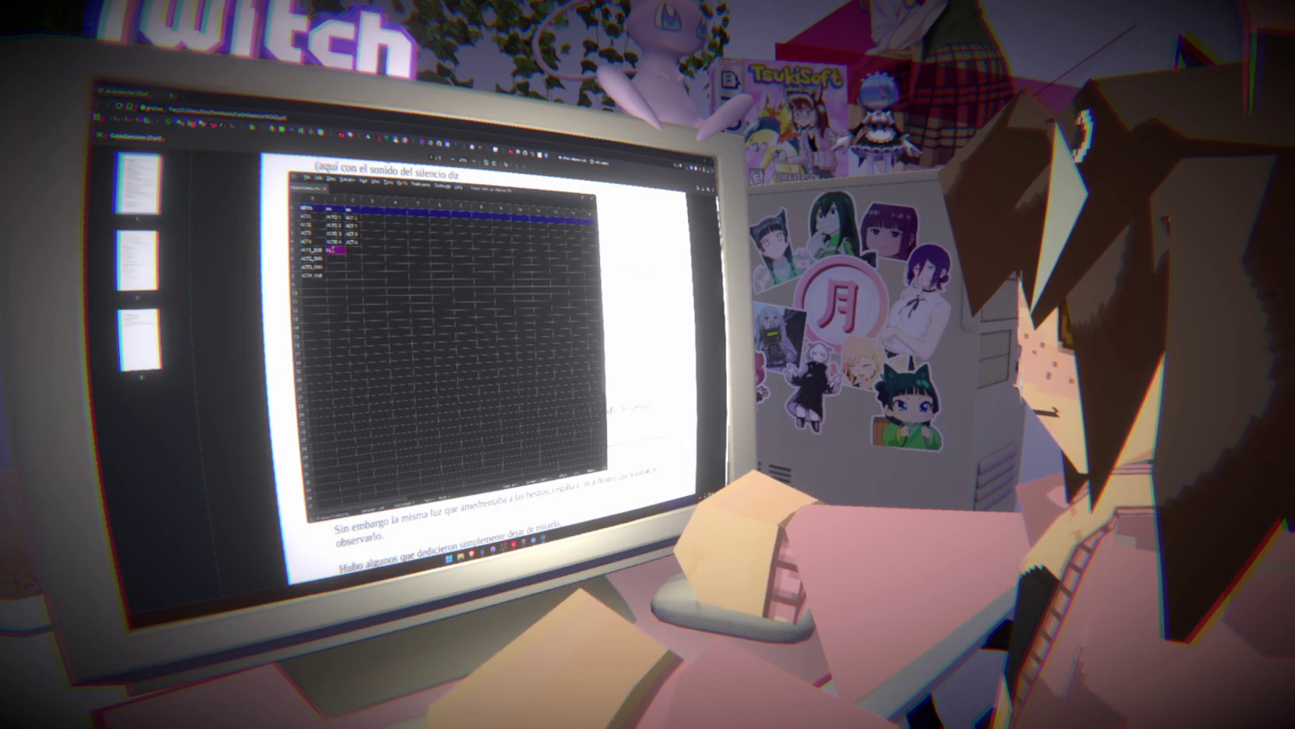
{"action": "key", "text": "Tab"}
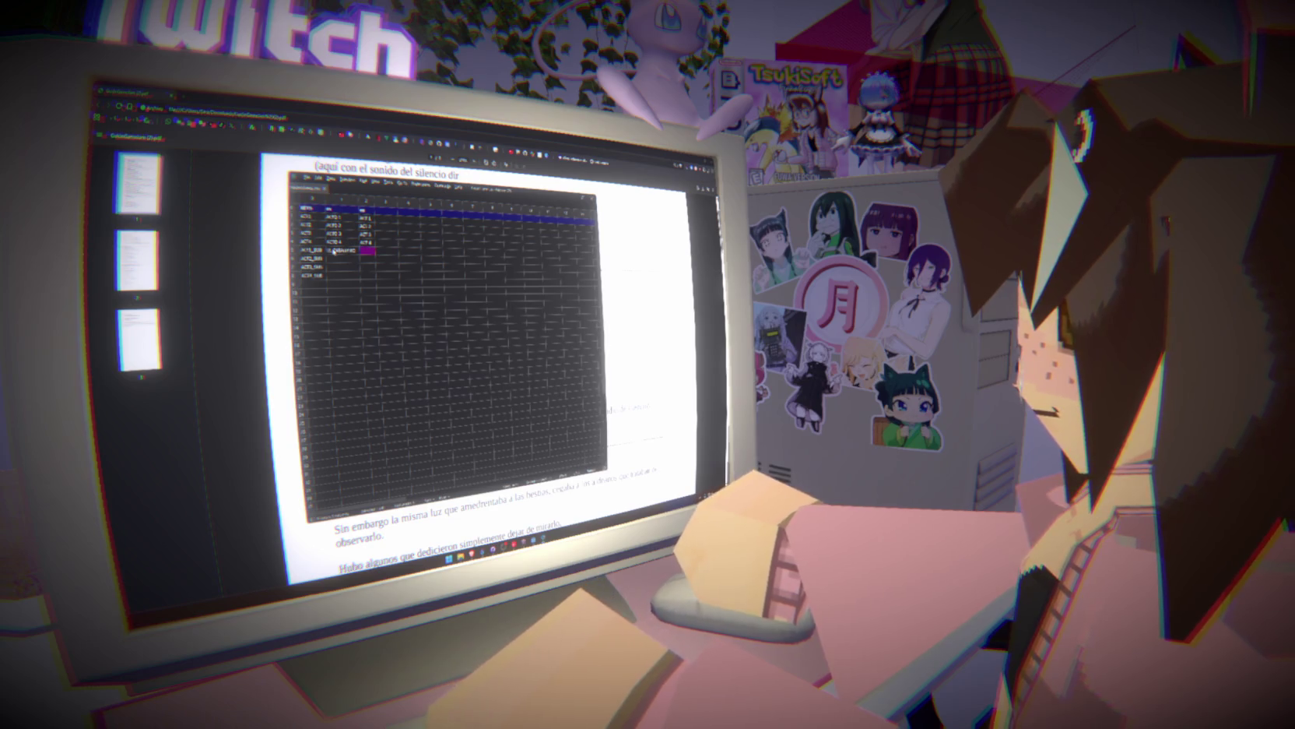
Replace the Godot subtitle AGUAS BILIARES with 'El Caballero'.
{"action": "key", "text": "alt+Tab"}
{"action": "key", "text": "alt+Tab"}
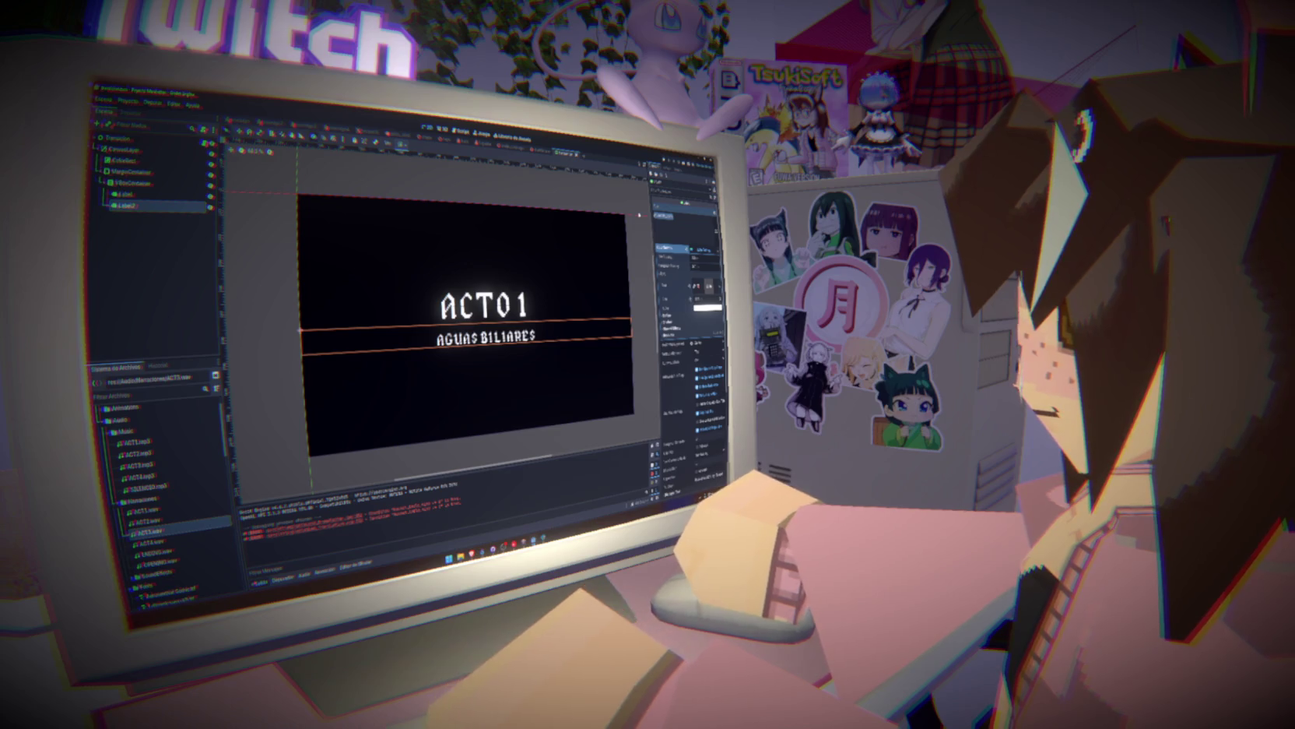
{"action": "key", "text": "ctrl+a"}
{"action": "type", "text": "El Cabal"}
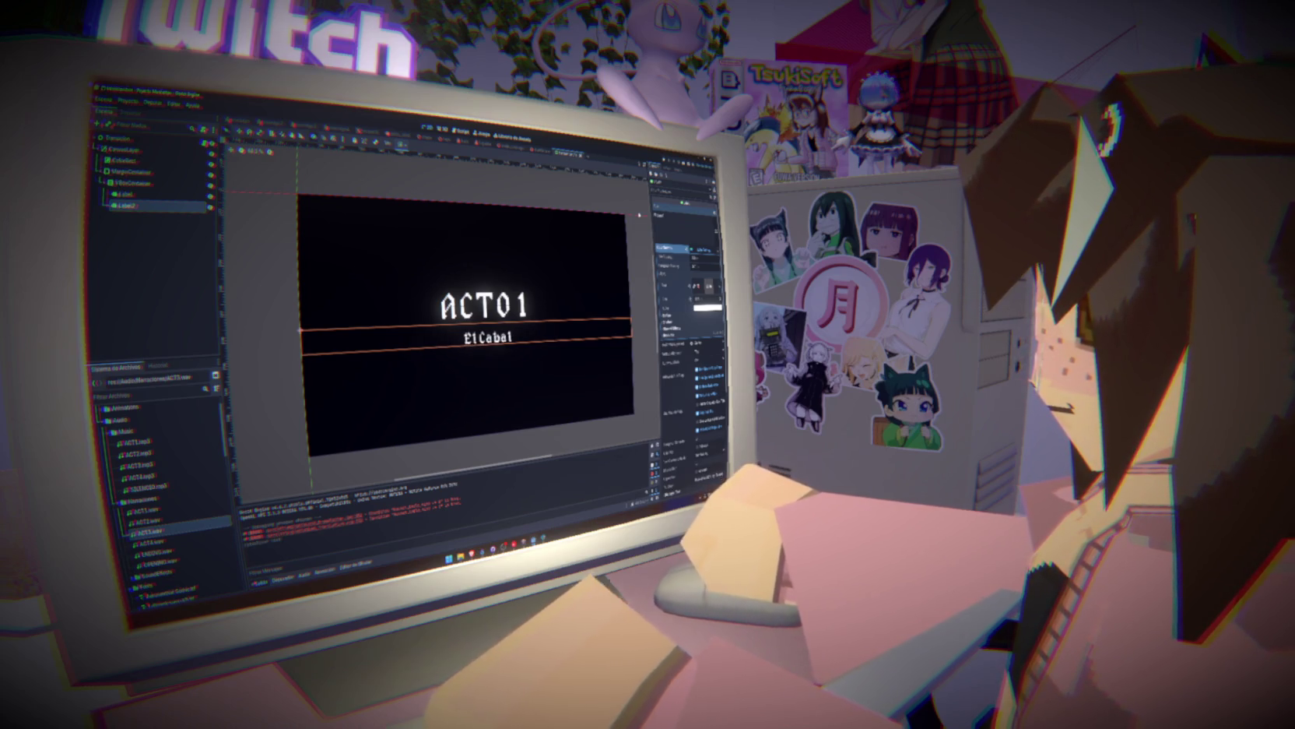
{"action": "type", "text": "lro"}
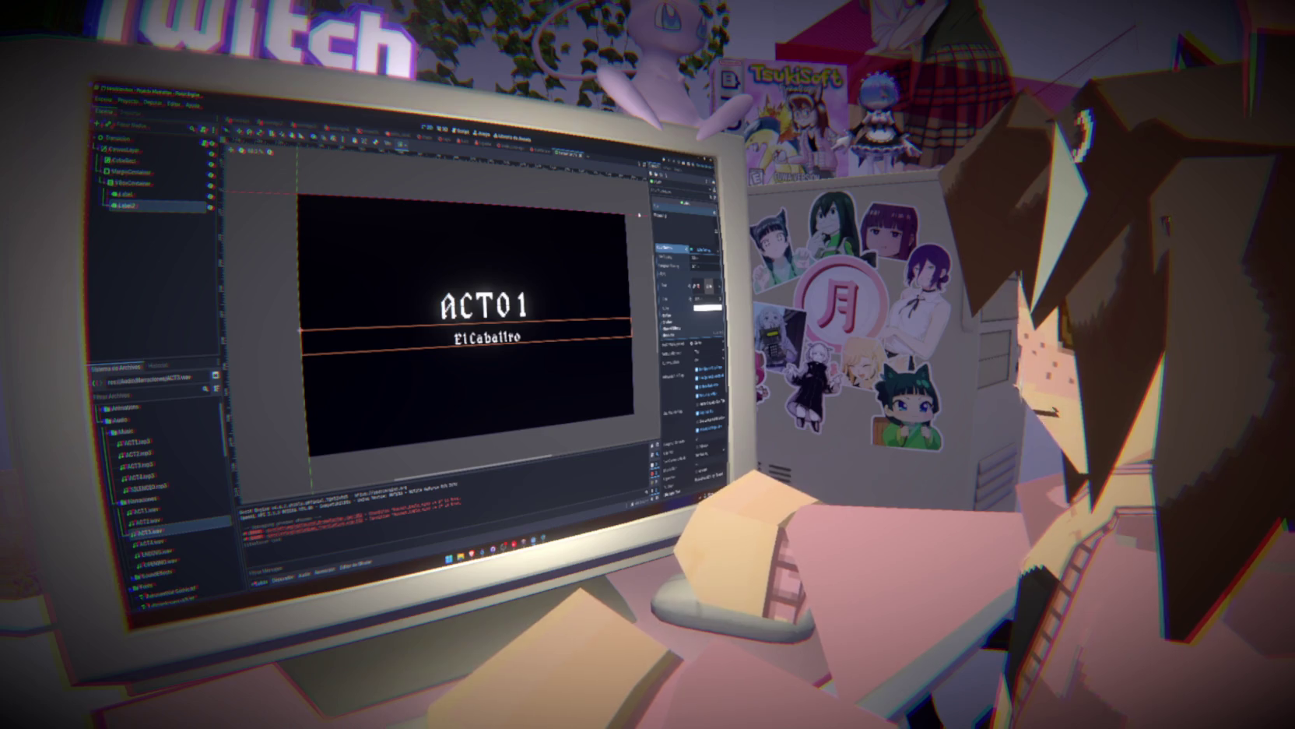
{"action": "key", "text": "alt+Tab"}
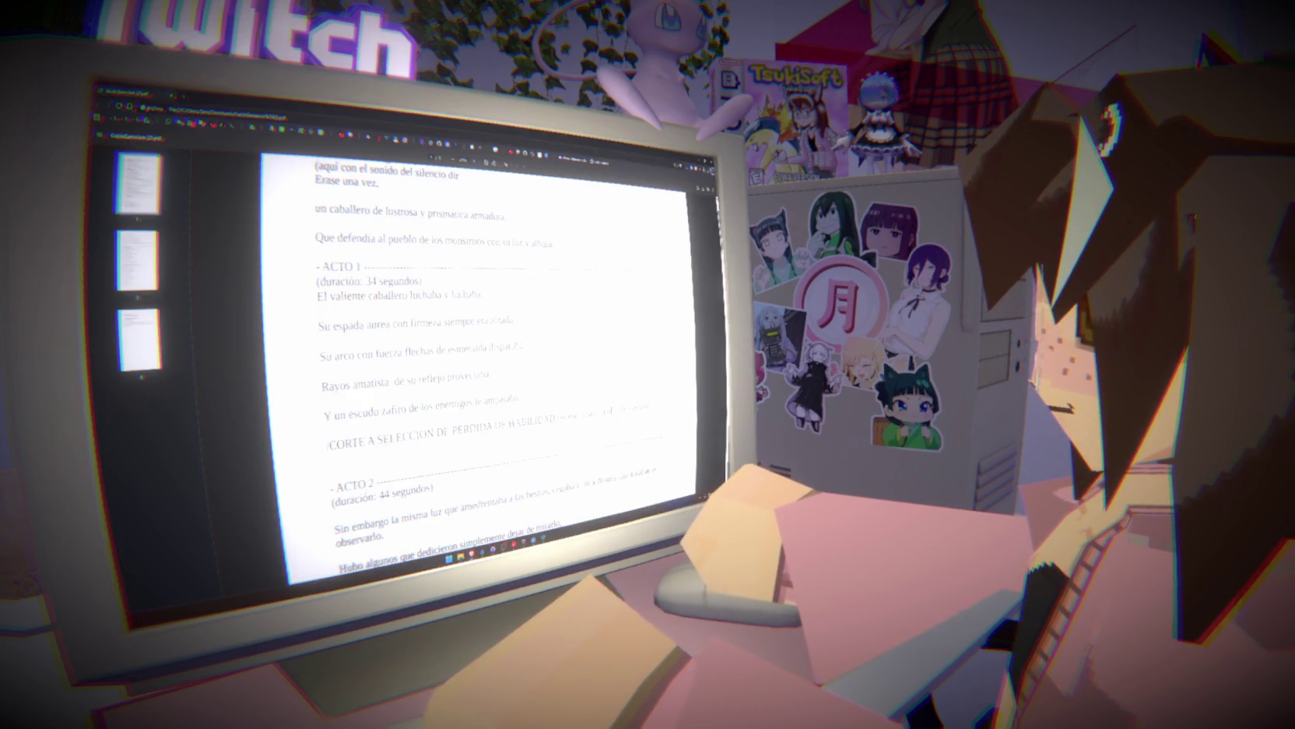
{"action": "key", "text": "alt+Tab"}
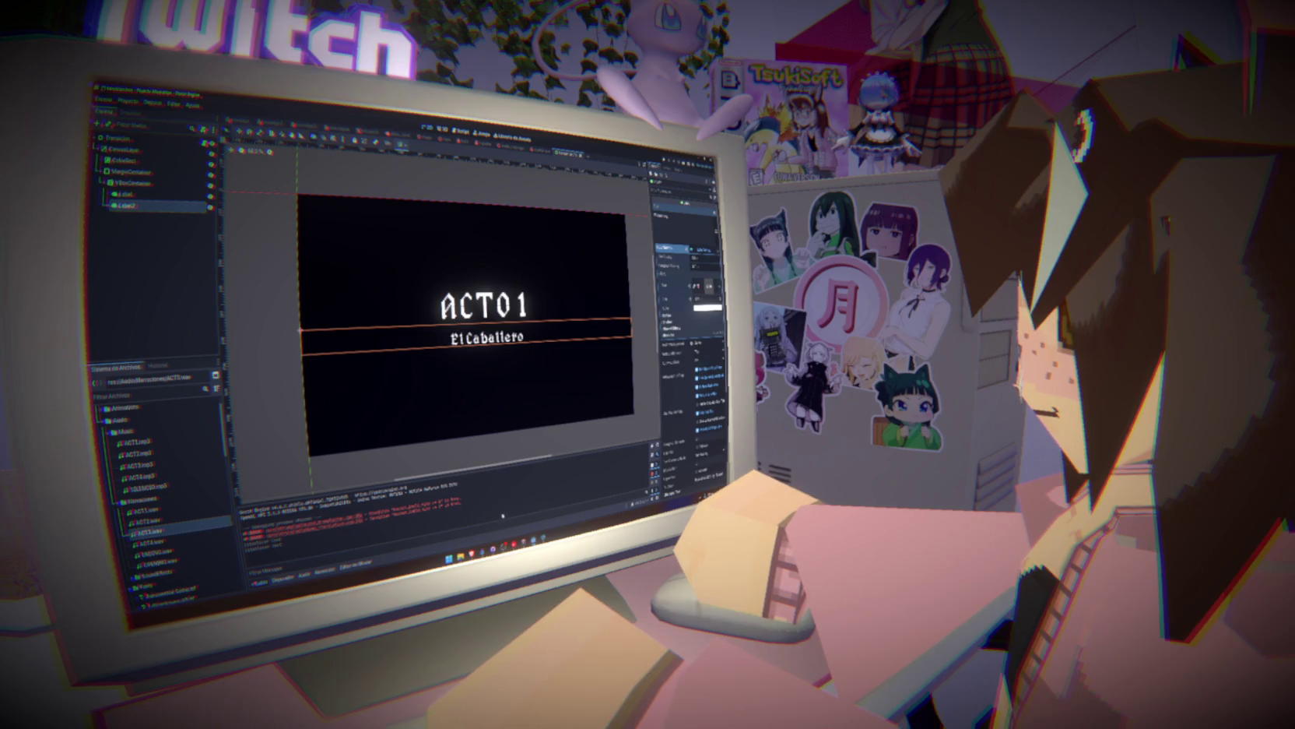
{"action": "key", "text": "alt+Tab"}
{"action": "left_click", "coordinate": [351, 249]}
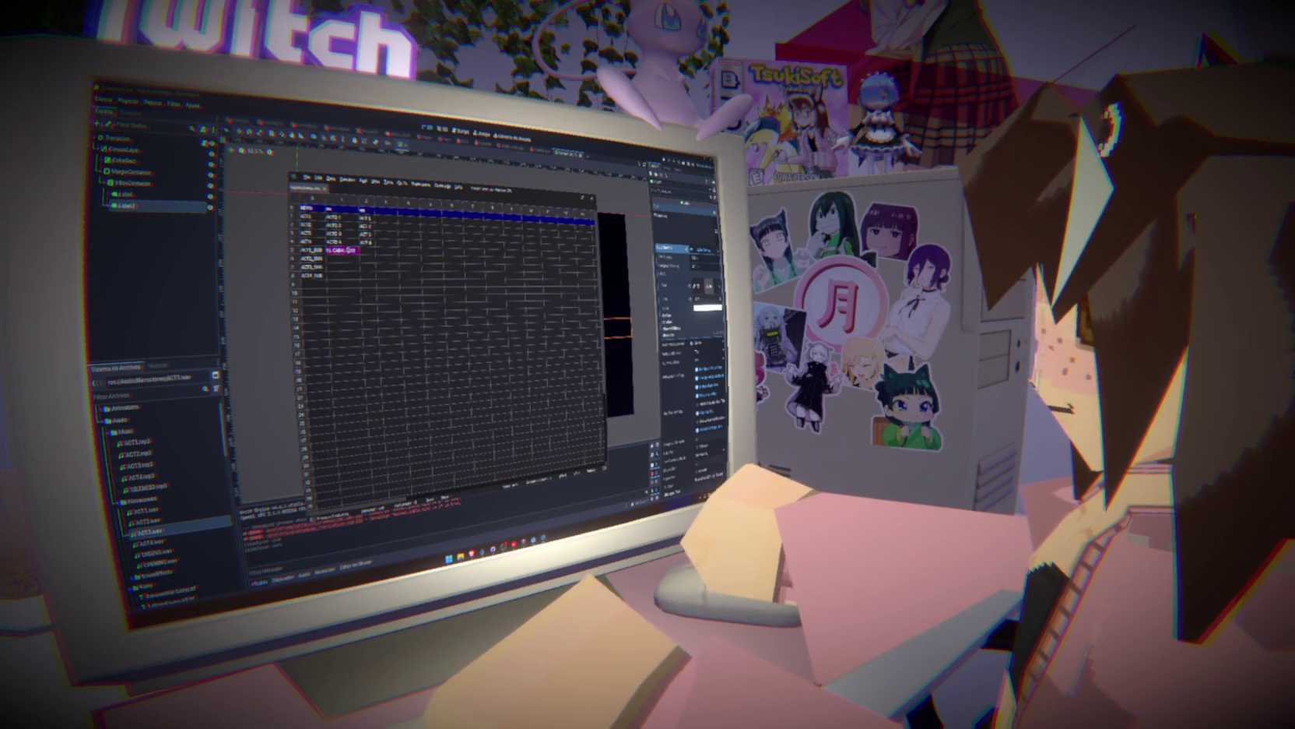
Re-enter the EL CABALLERO cell and open the script PDF from the Desktop.
{"action": "type", "text": "ES"}
{"action": "key", "text": "Tab"}
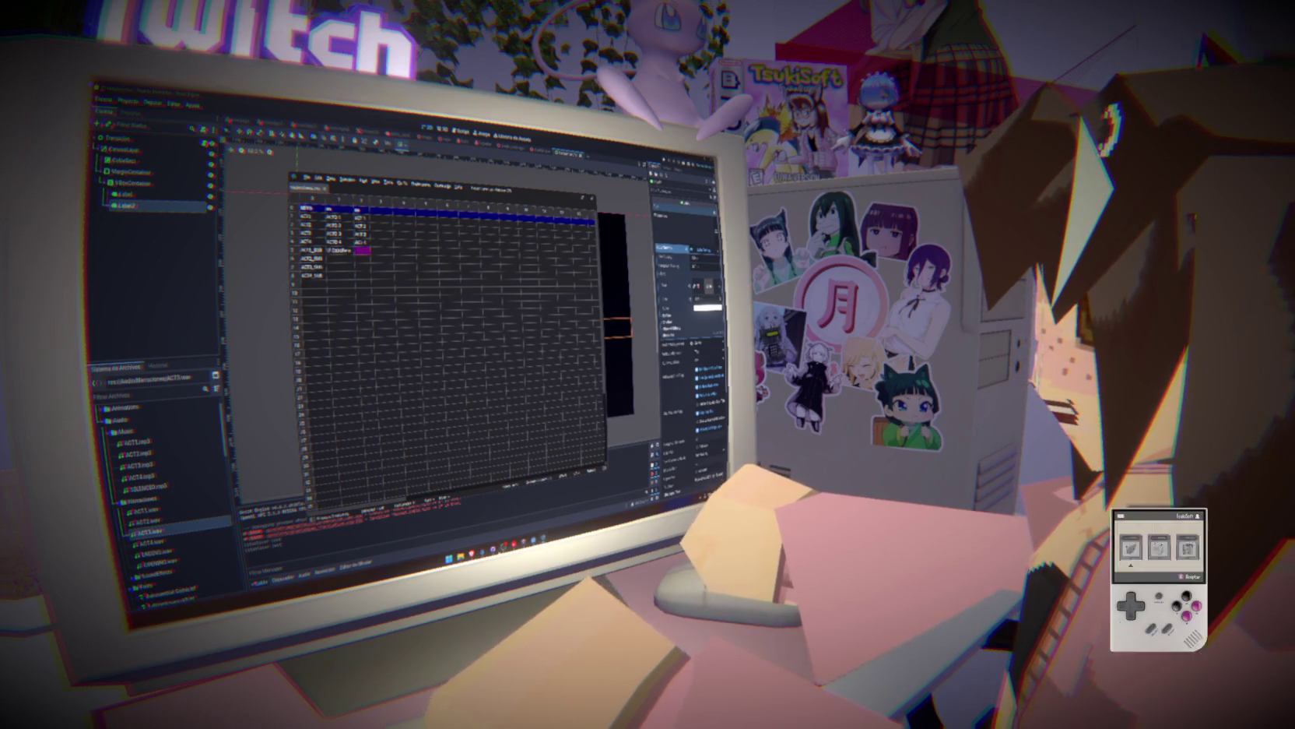
{"action": "key", "text": "super+e"}
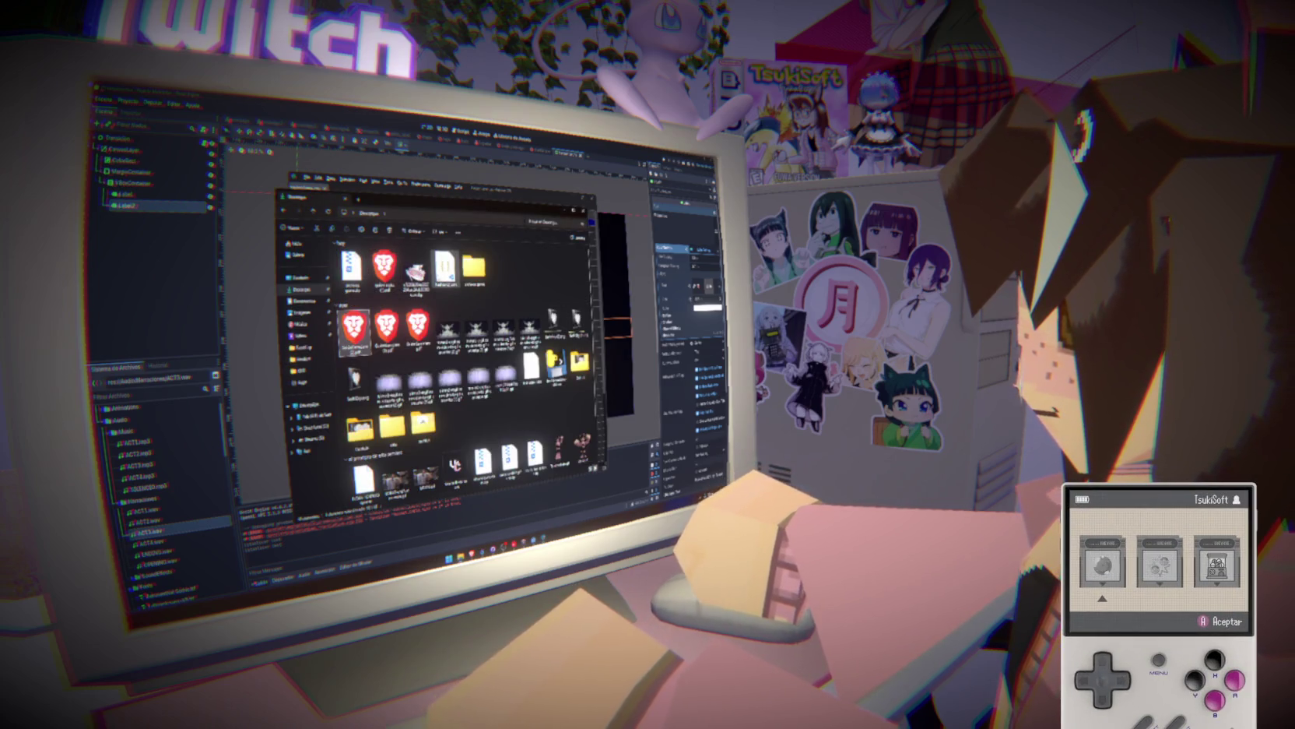
{"action": "double_click", "coordinate": [352, 266]}
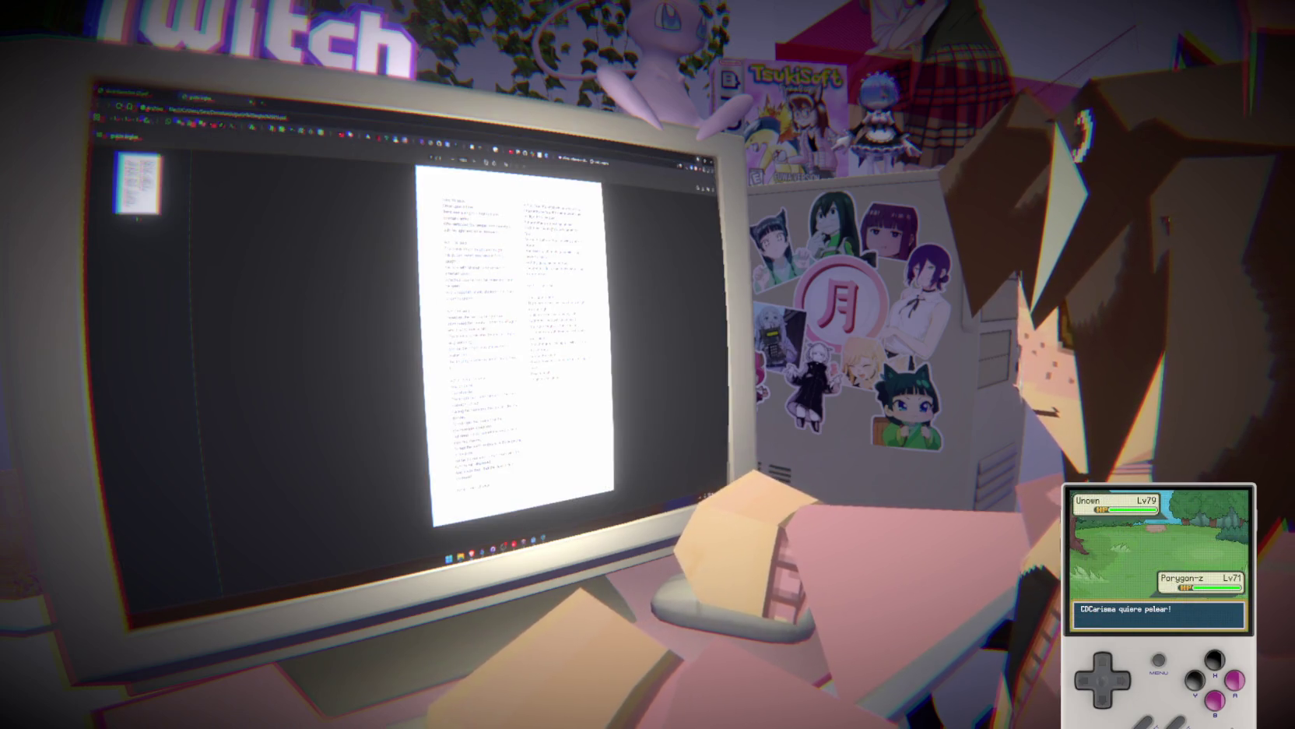
{"action": "left_click", "coordinate": [699, 160]}
{"action": "left_click", "coordinate": [495, 197]}
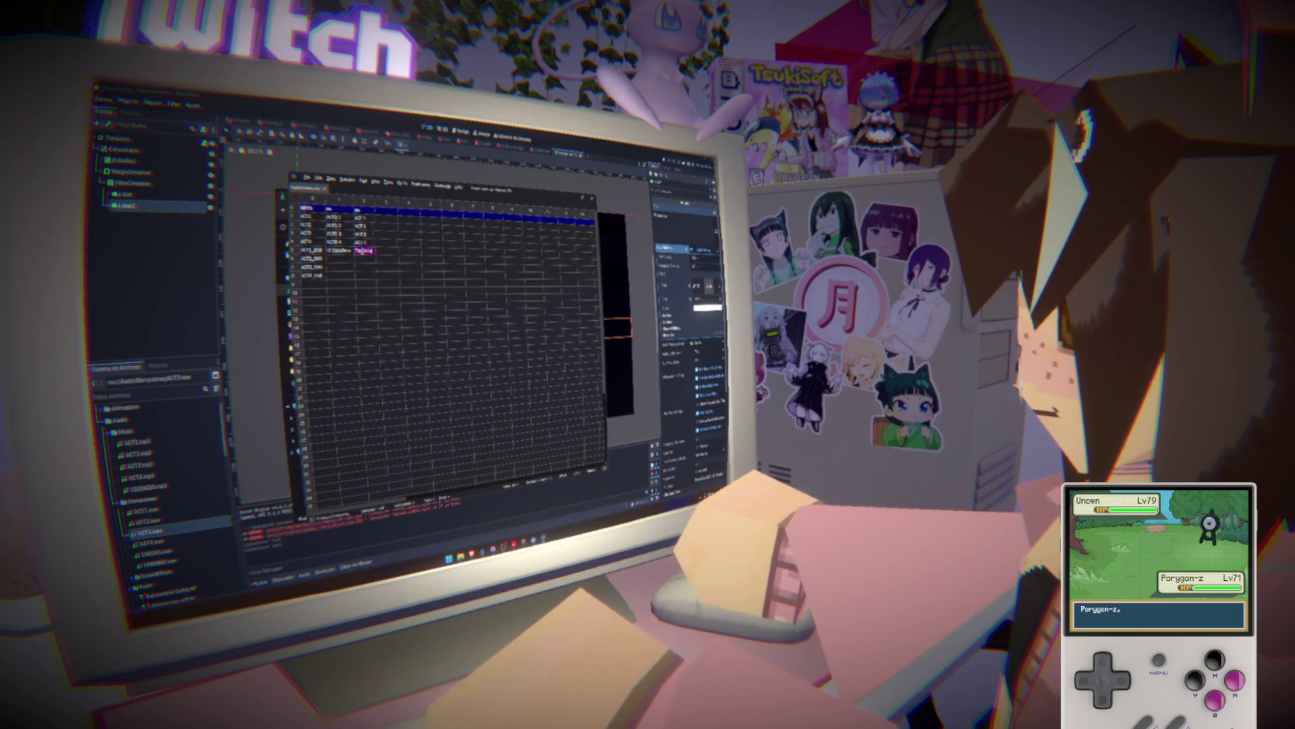
Show GuionGenesis V2.pdf and scroll to ACTO 2 and ACTO 3.
{"action": "key", "text": "alt+Tab"}
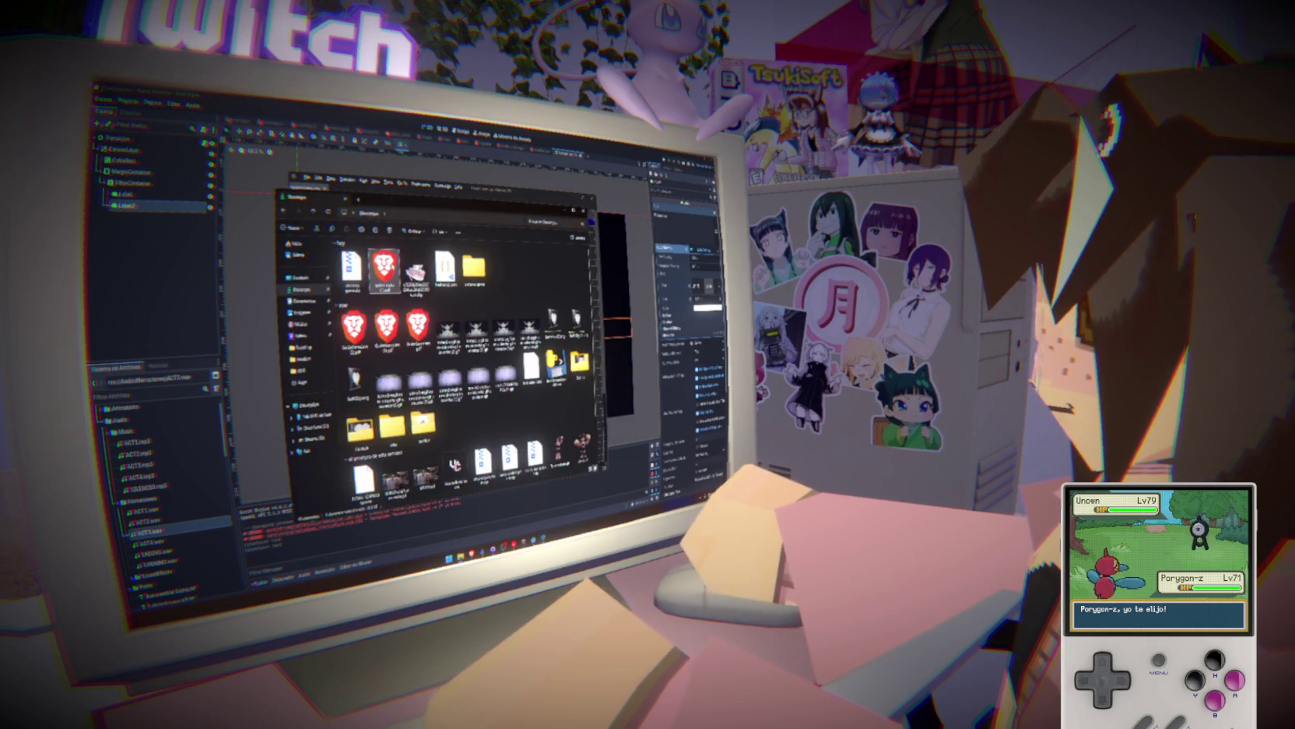
{"action": "double_click", "coordinate": [384, 267]}
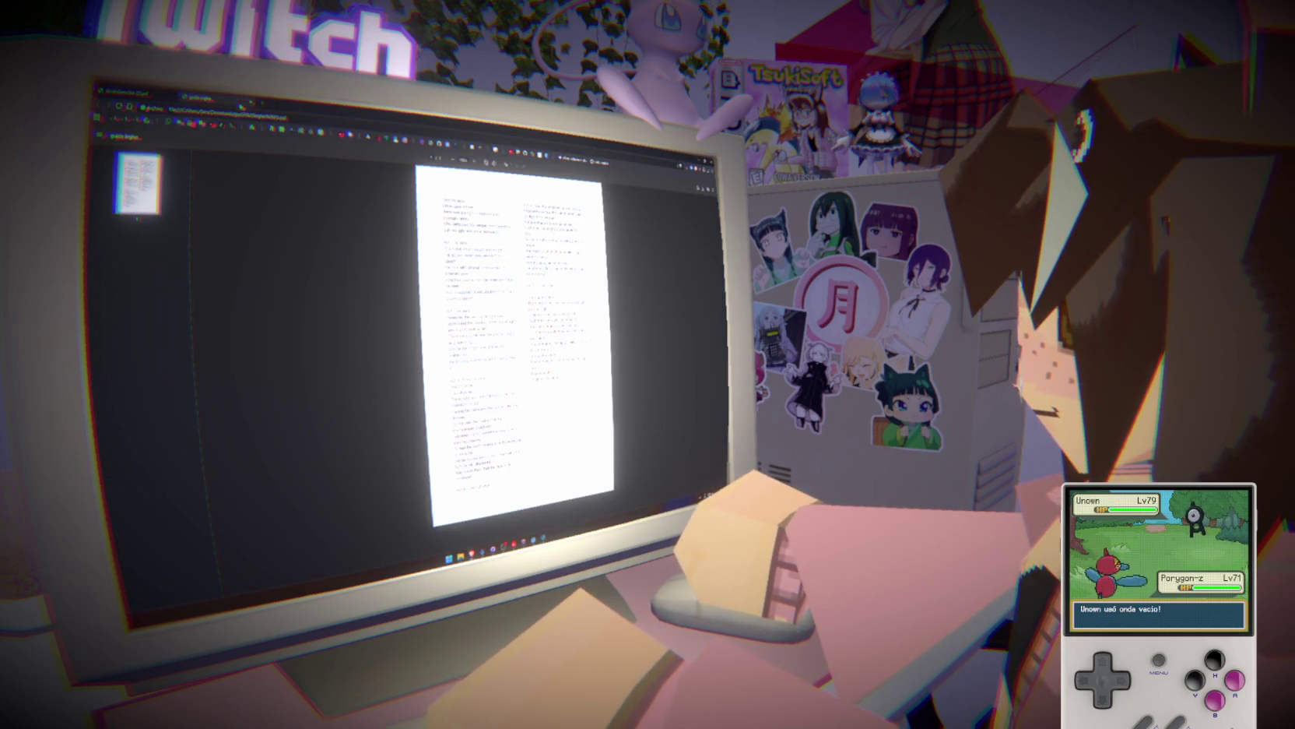
{"action": "key", "text": "alt+Tab"}
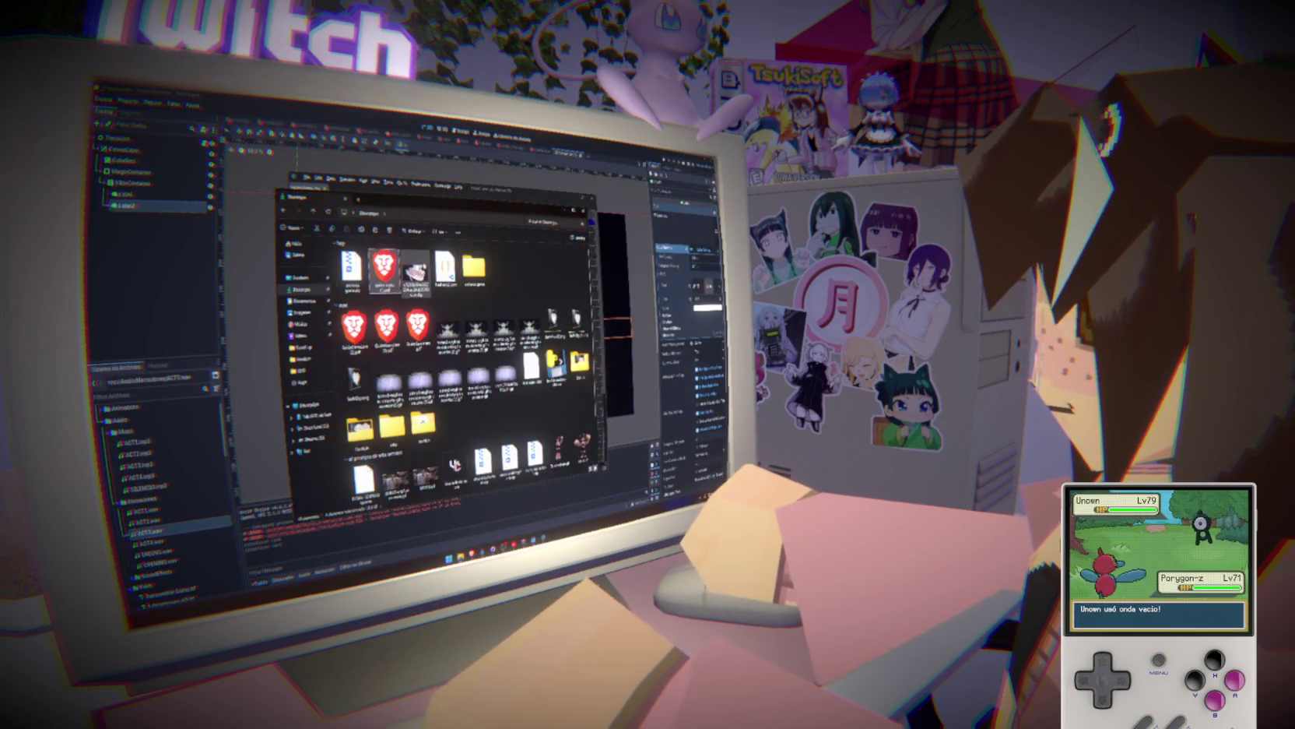
{"action": "key", "text": "alt+Tab"}
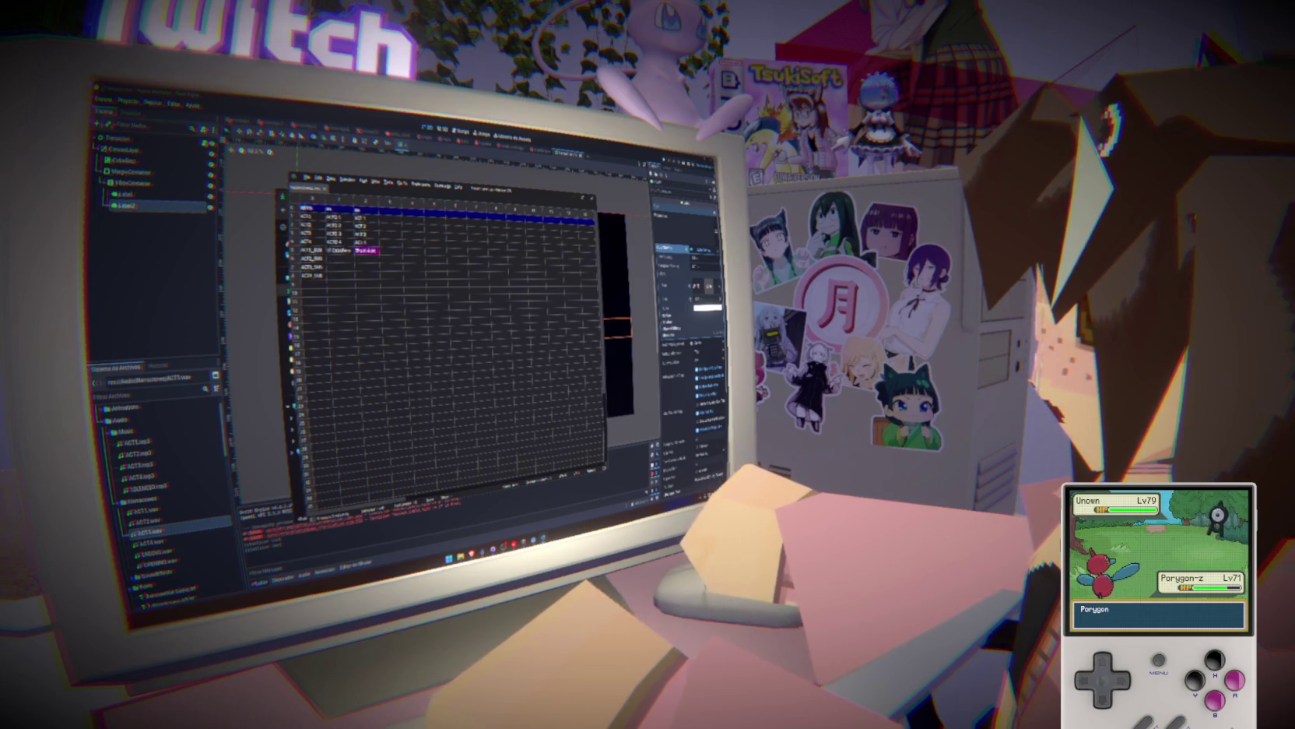
{"action": "key", "text": "alt+Tab"}
{"action": "key", "text": "ctrl+Tab"}
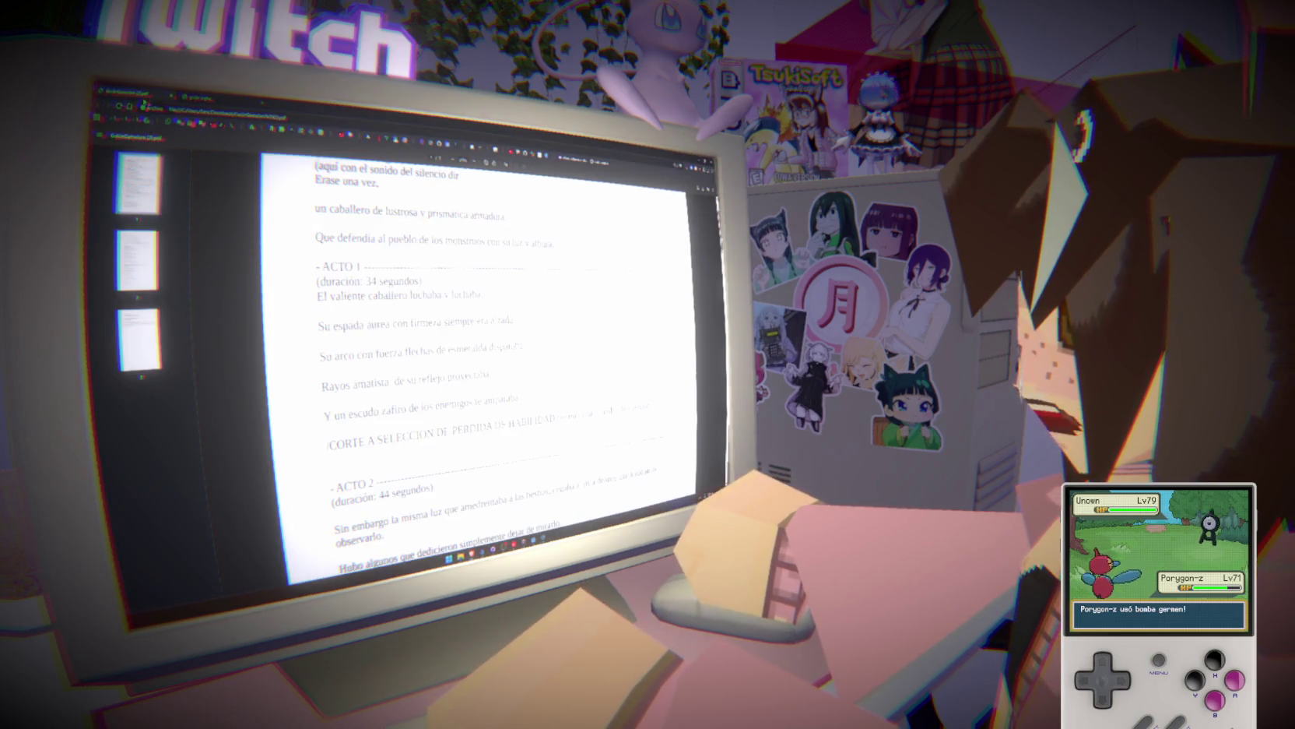
{"action": "scroll", "coordinate": [232, 155], "scroll_direction": "down", "scroll_amount": 5}
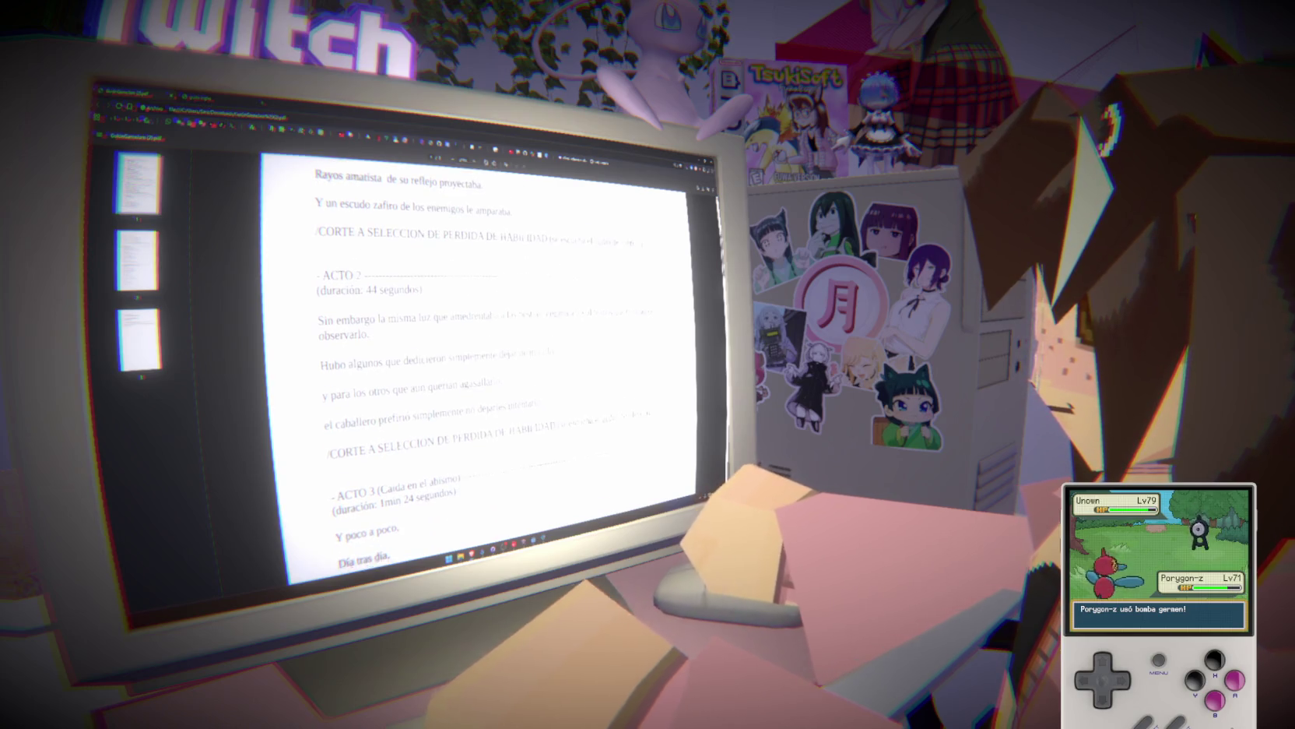
{"action": "scroll", "coordinate": [483, 351], "scroll_direction": "down", "scroll_amount": 3}
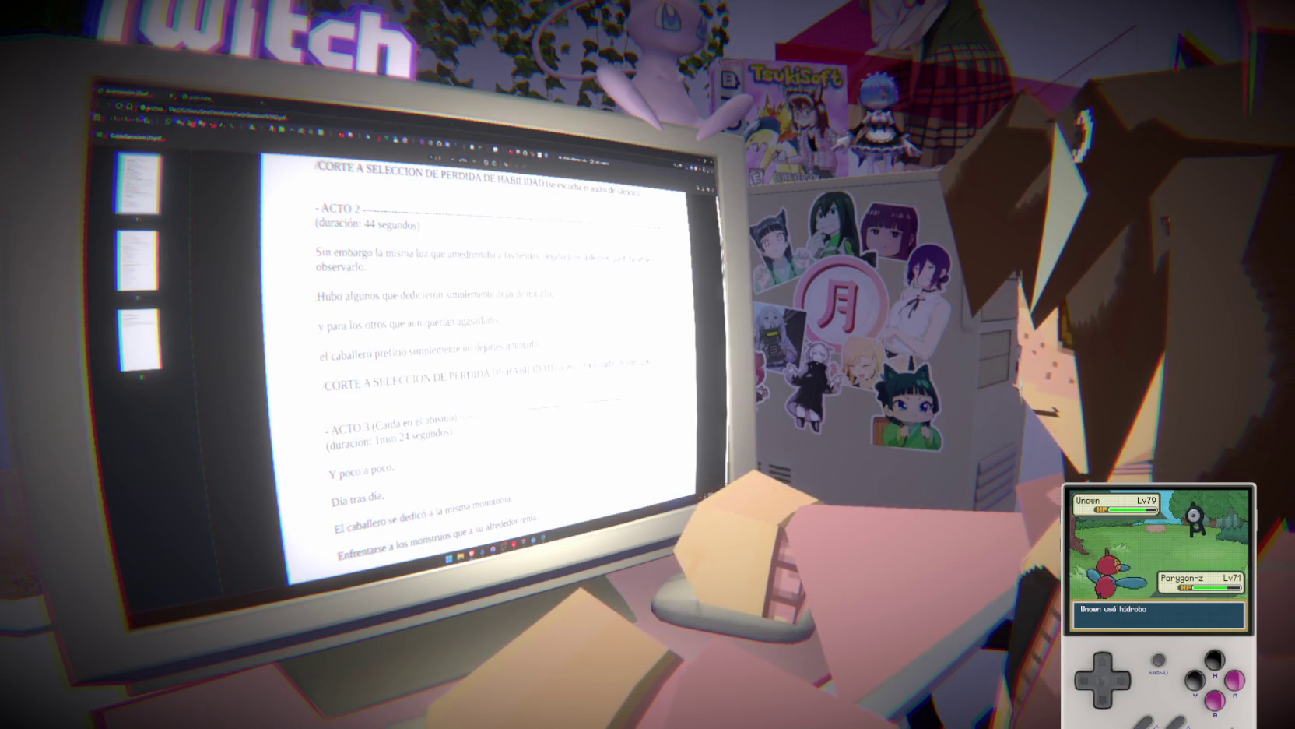
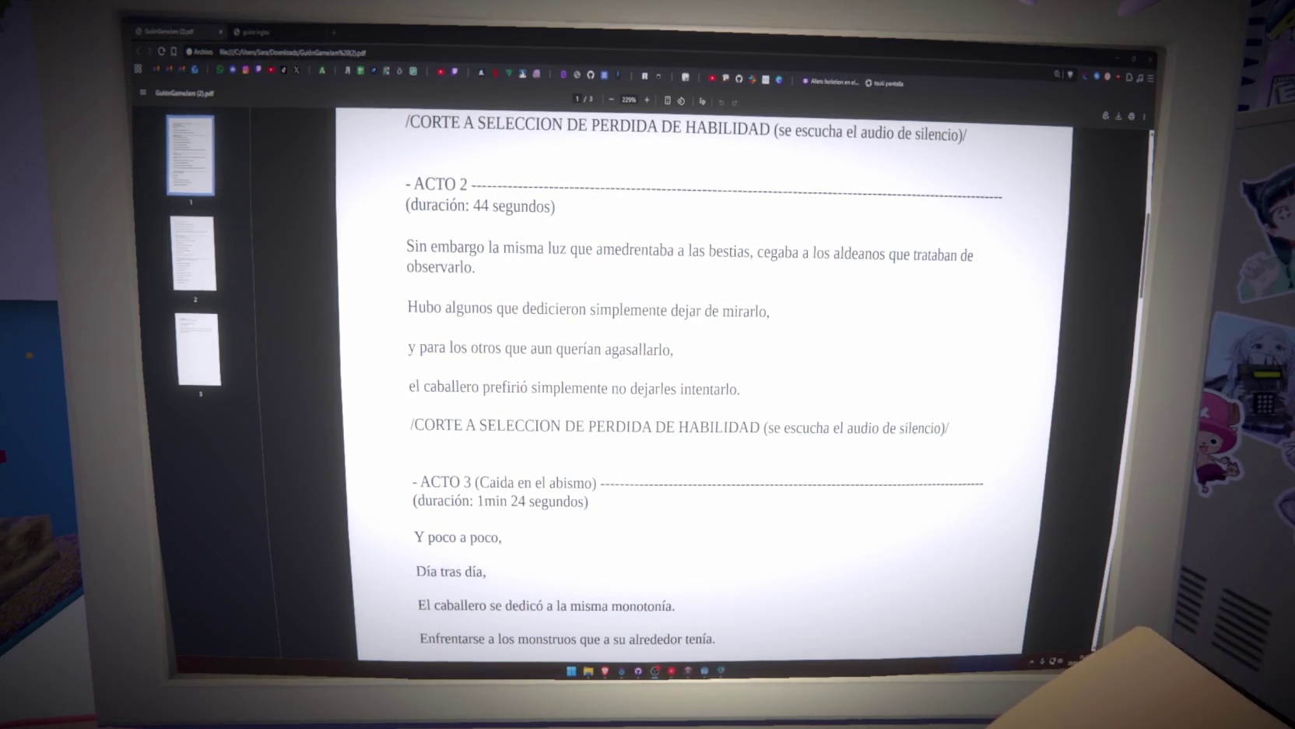
Select, then deselect, the last Acto 2 narration line in the Spanish script PDF.
{"action": "mouse_move", "coordinate": [409, 386]}
{"action": "left_mouse_down"}
{"action": "mouse_move", "coordinate": [696, 396]}
{"action": "mouse_move", "coordinate": [399, 267]}
{"action": "left_mouse_up"}
{"action": "left_click", "coordinate": [732, 390]}
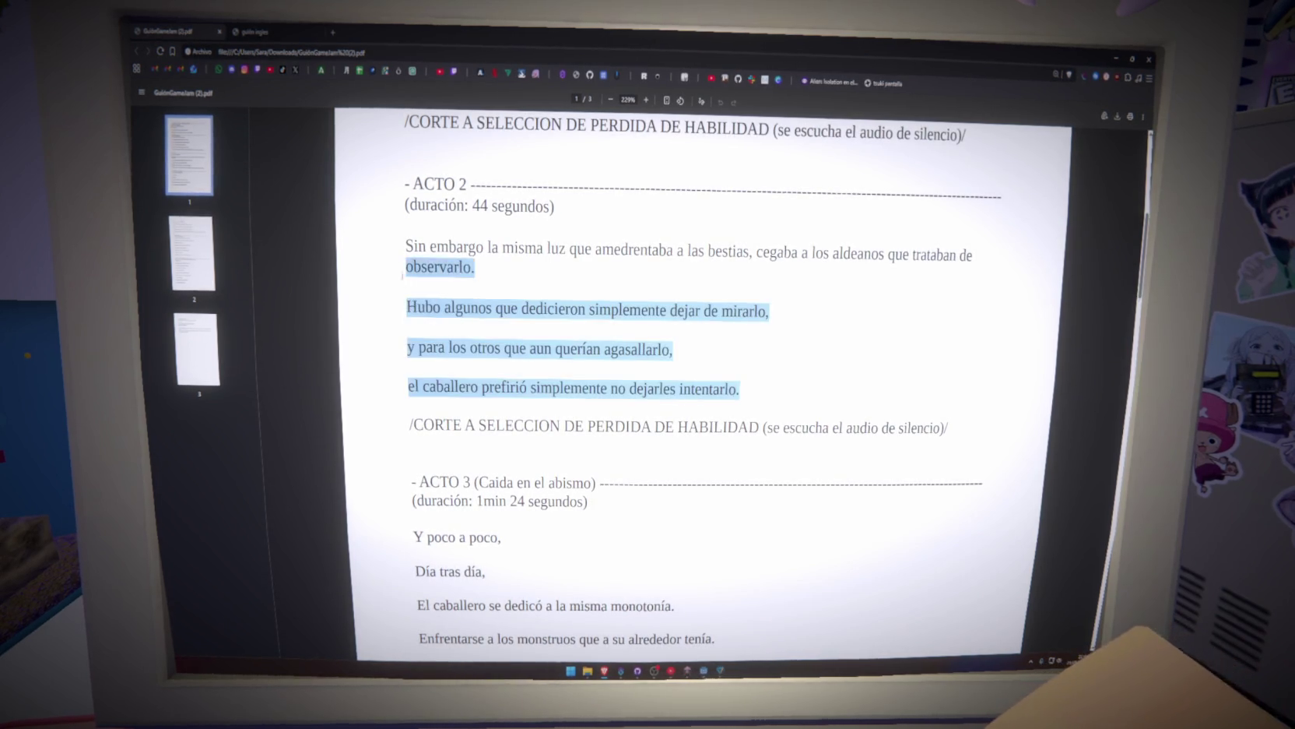
{"action": "left_click", "coordinate": [396, 244]}
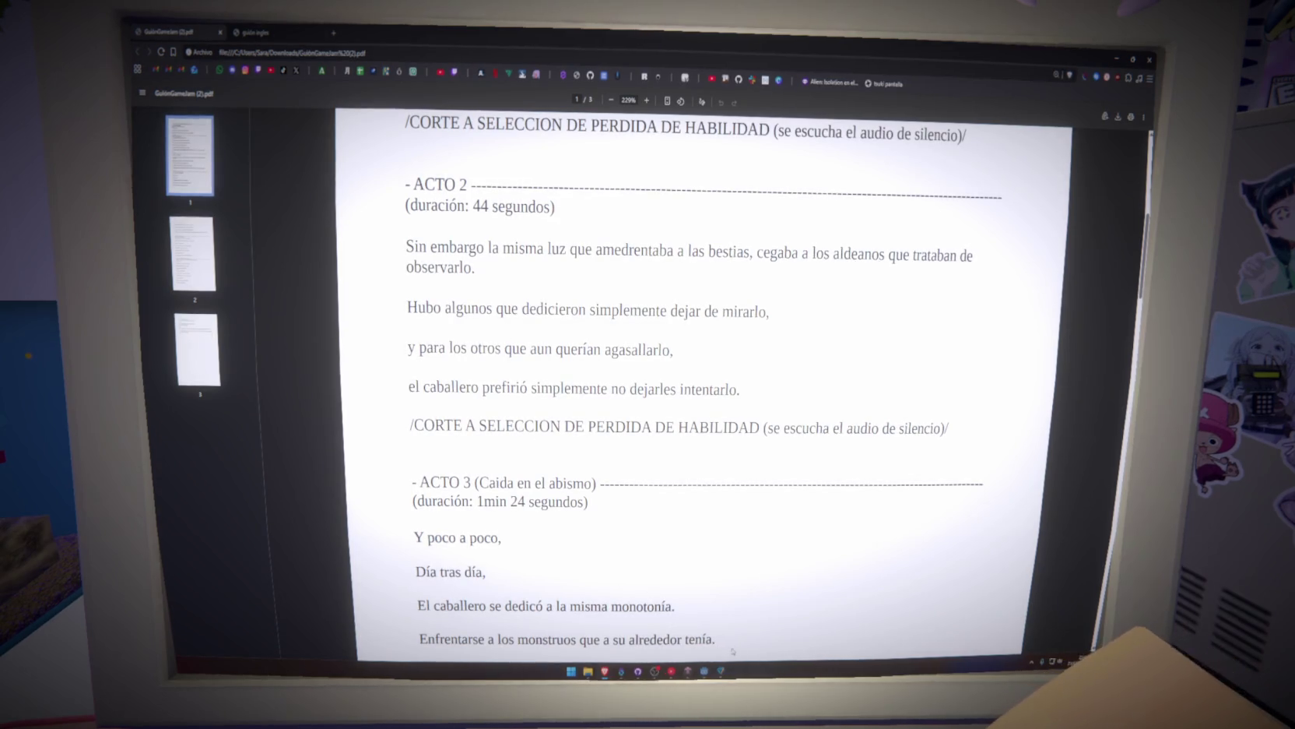
Change ACT1_SUB to 'El Heroe' and 'The Hero', then return to the Spanish script.
{"action": "key", "text": "alt+Tab"}
{"action": "double_click", "coordinate": [429, 246]}
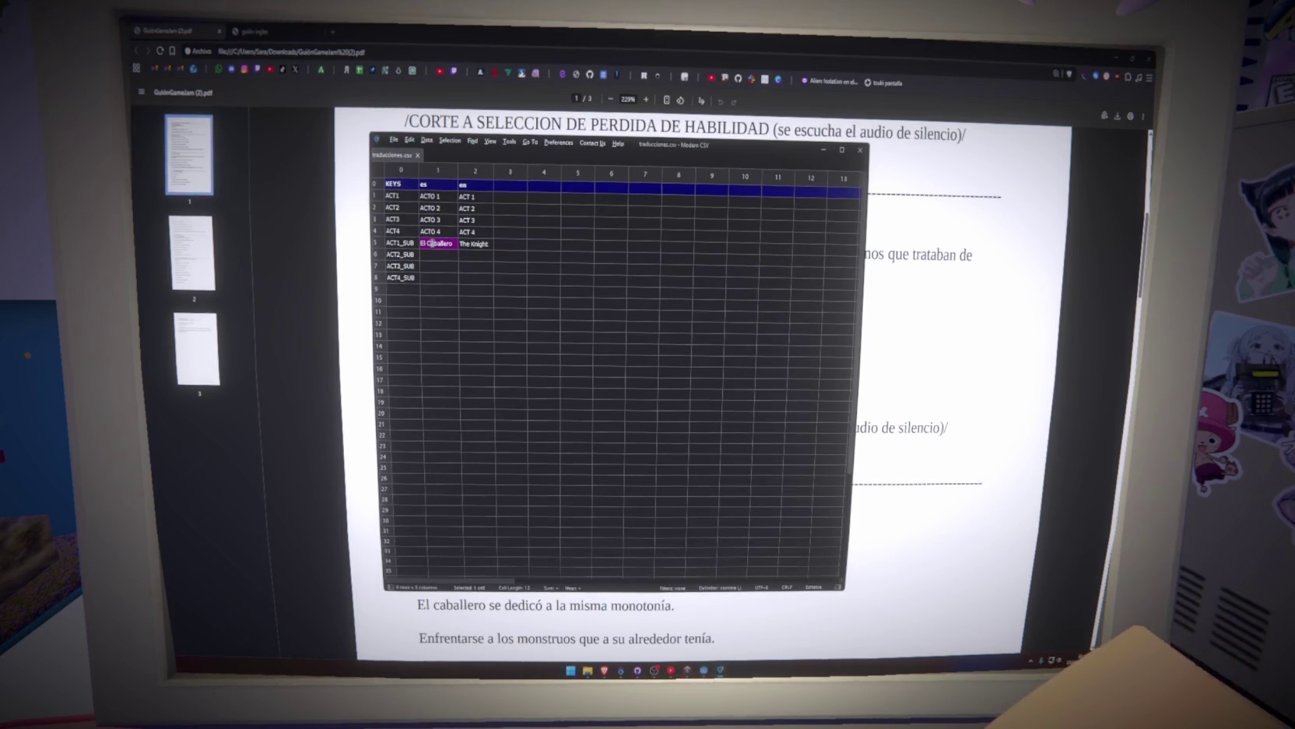
{"action": "type", "text": "Heroe"}
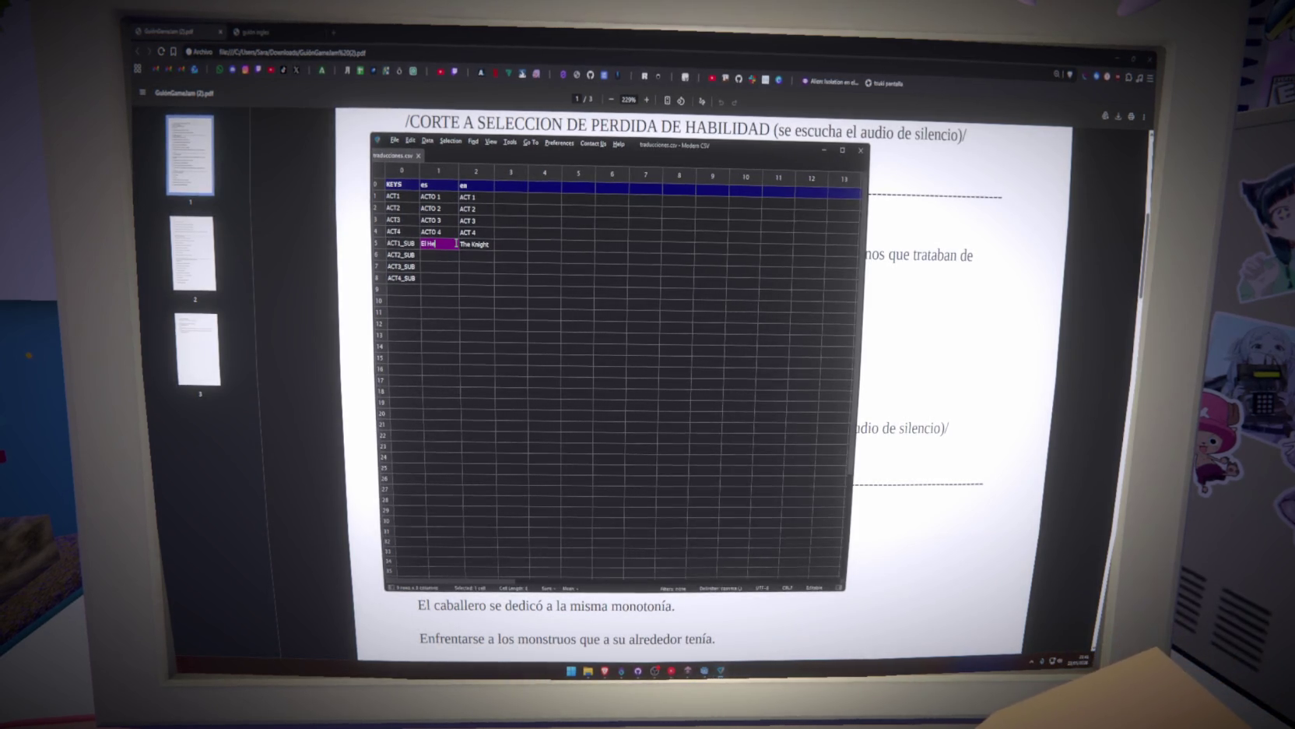
{"action": "left_click", "coordinate": [486, 244]}
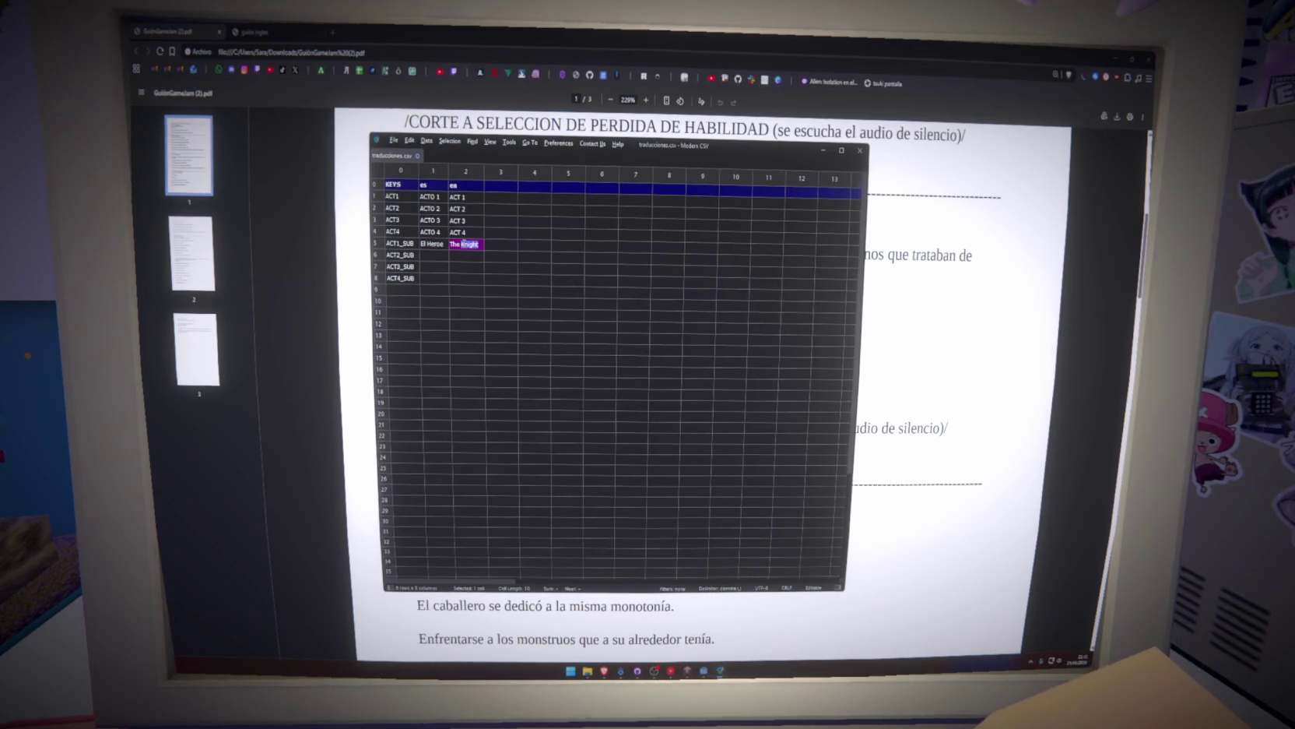
{"action": "type", "text": "Hero"}
{"action": "left_click", "coordinate": [565, 281]}
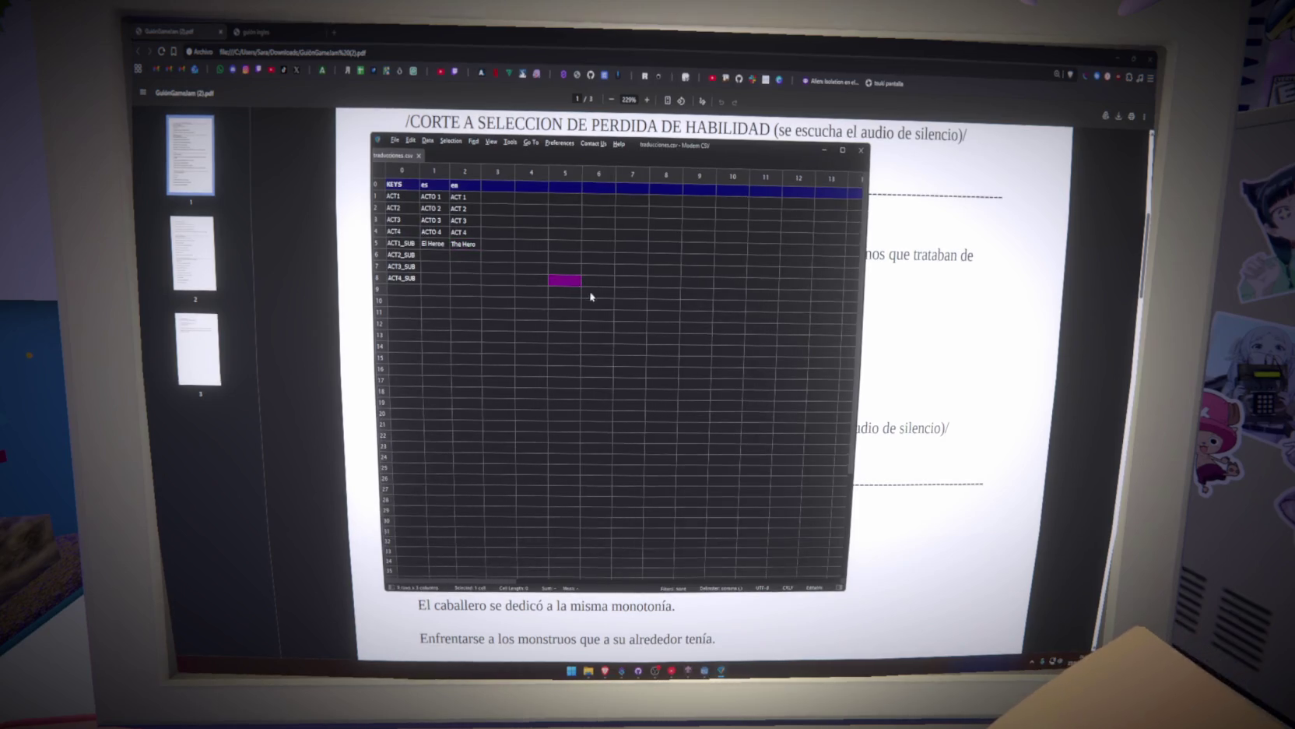
{"action": "left_click", "coordinate": [938, 404]}
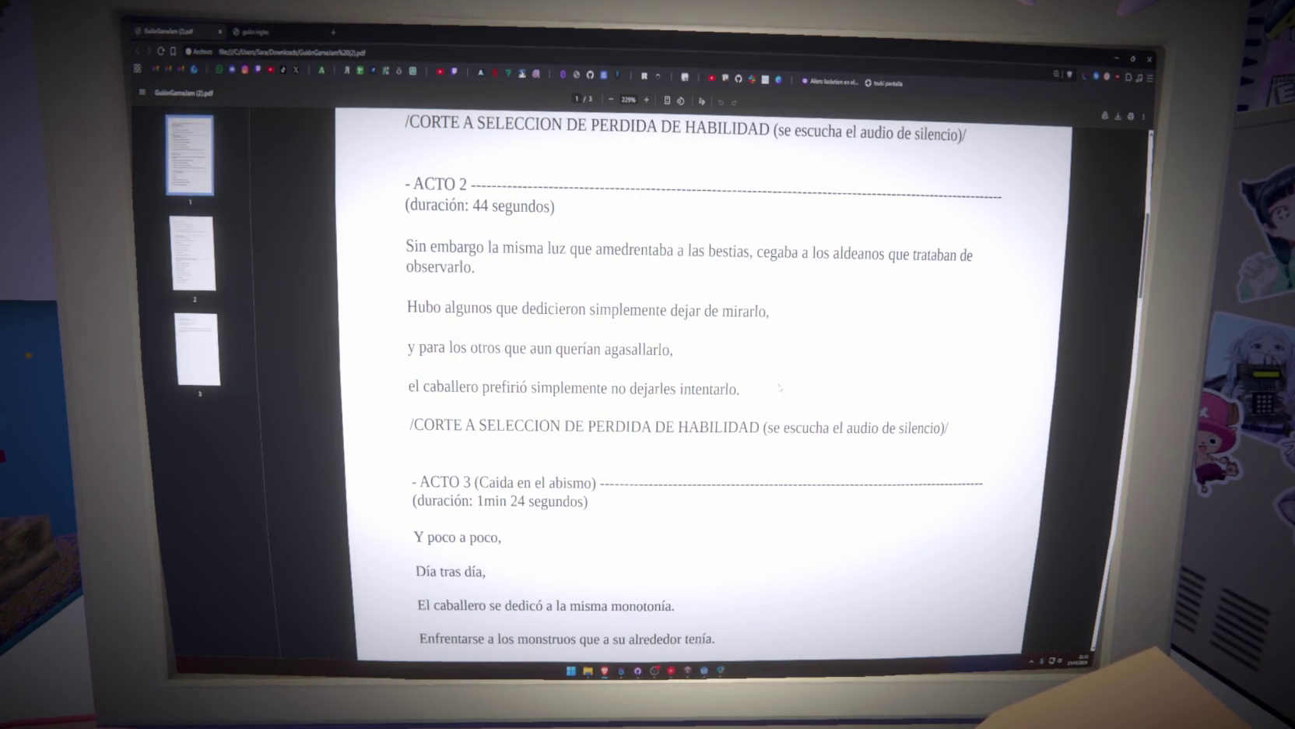
{"action": "mouse_move", "coordinate": [744, 390]}
{"action": "left_mouse_down"}
{"action": "mouse_move", "coordinate": [611, 350]}
{"action": "mouse_move", "coordinate": [407, 232]}
{"action": "left_mouse_up"}
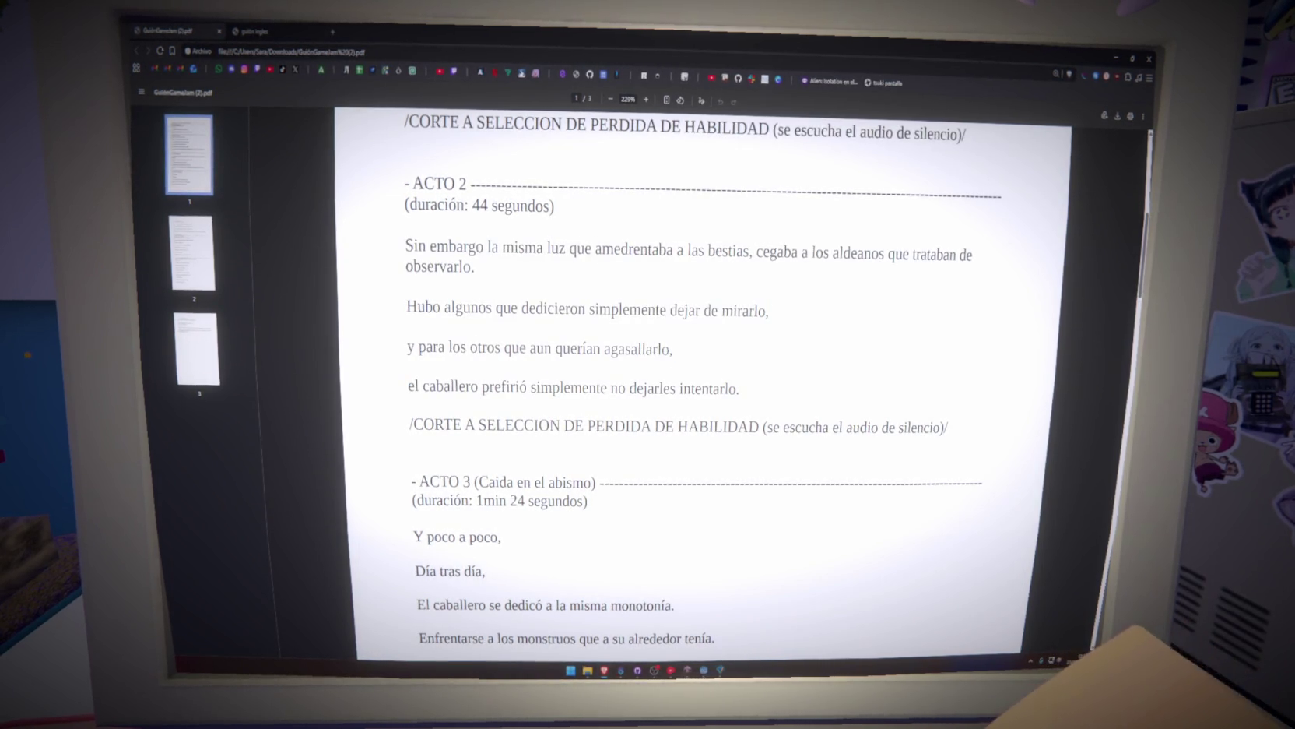
{"action": "left_click", "coordinate": [755, 388]}
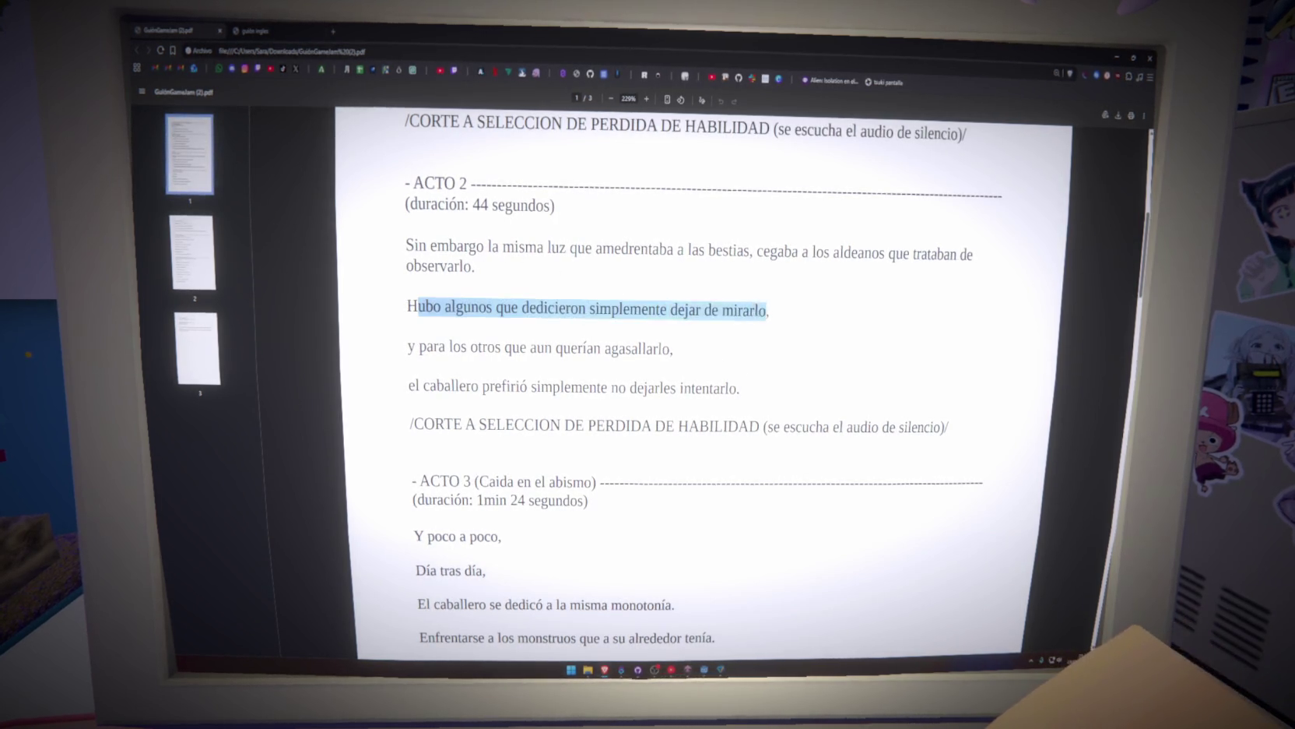
{"action": "left_click", "coordinate": [705, 361]}
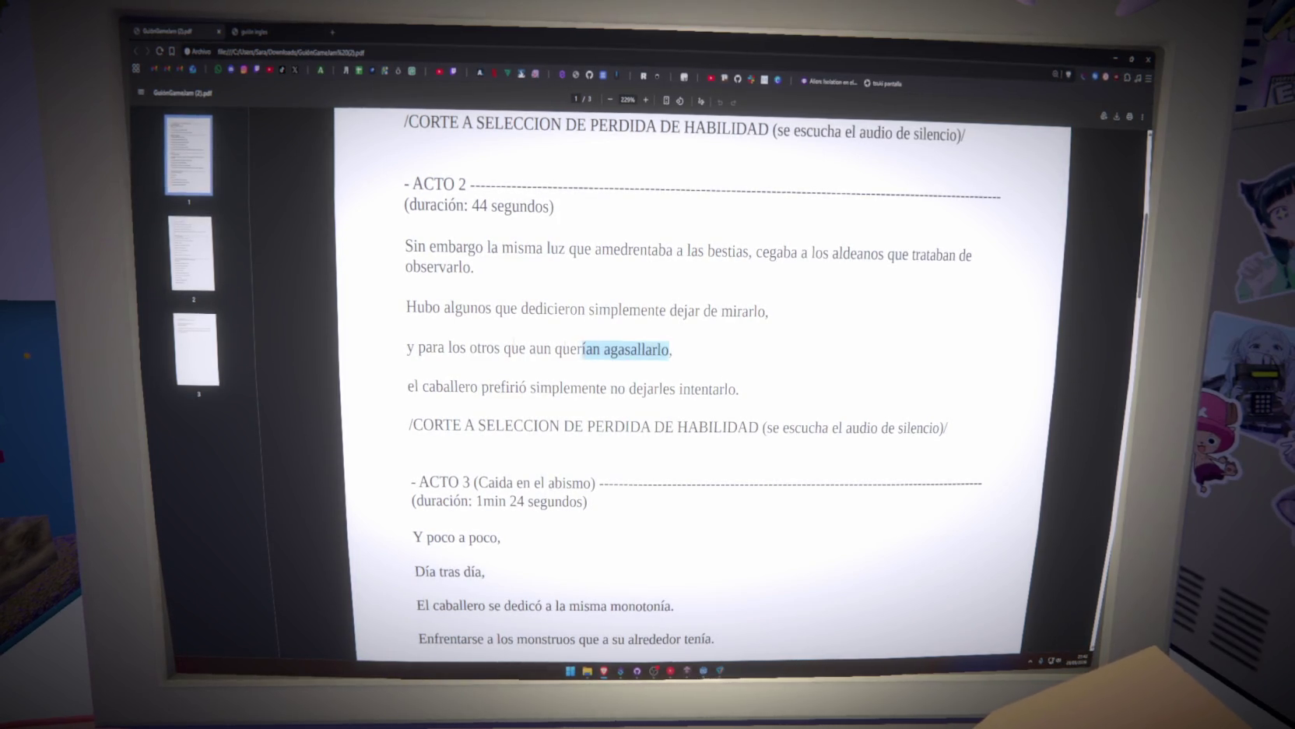
{"action": "left_click_drag", "start_coordinate": [583, 349], "coordinate": [471, 348]}
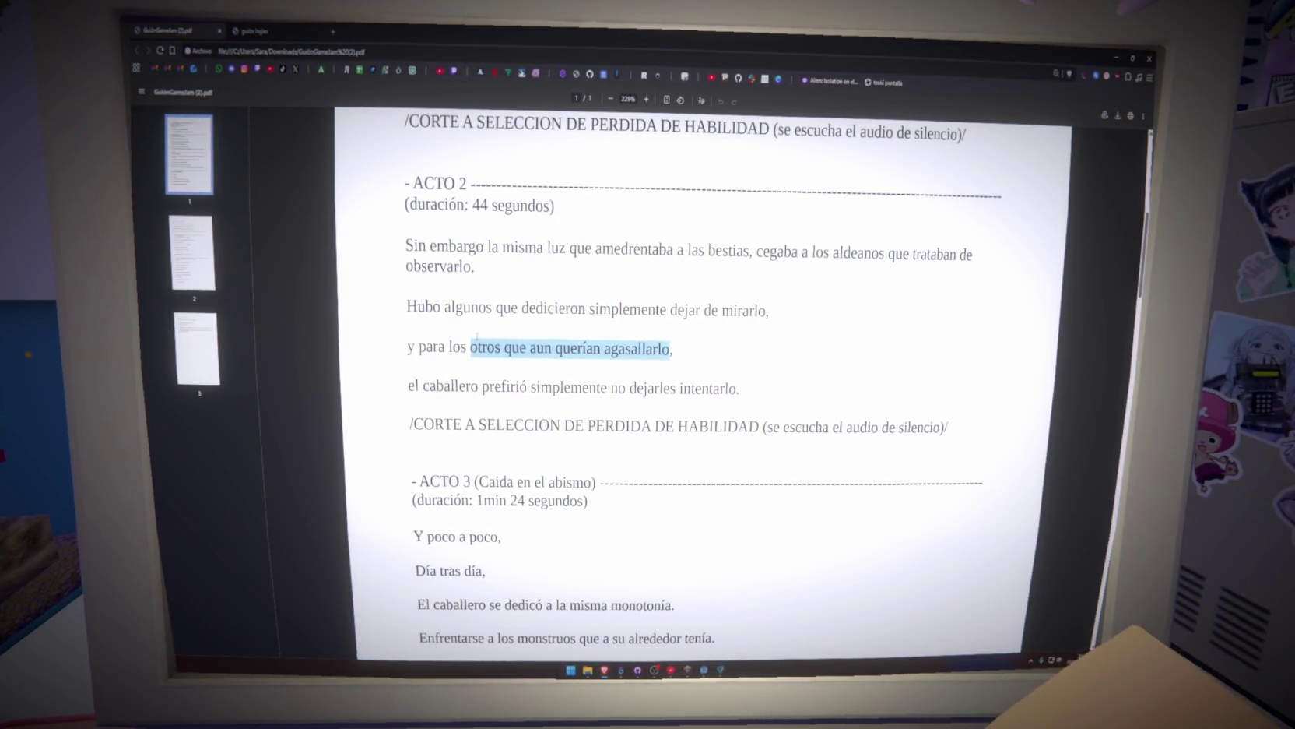
{"action": "mouse_move", "coordinate": [738, 389]}
{"action": "left_mouse_down"}
{"action": "mouse_move", "coordinate": [682, 387]}
{"action": "mouse_move", "coordinate": [405, 239]}
{"action": "mouse_move", "coordinate": [755, 392]}
{"action": "left_mouse_up"}
{"action": "left_click", "coordinate": [399, 228]}
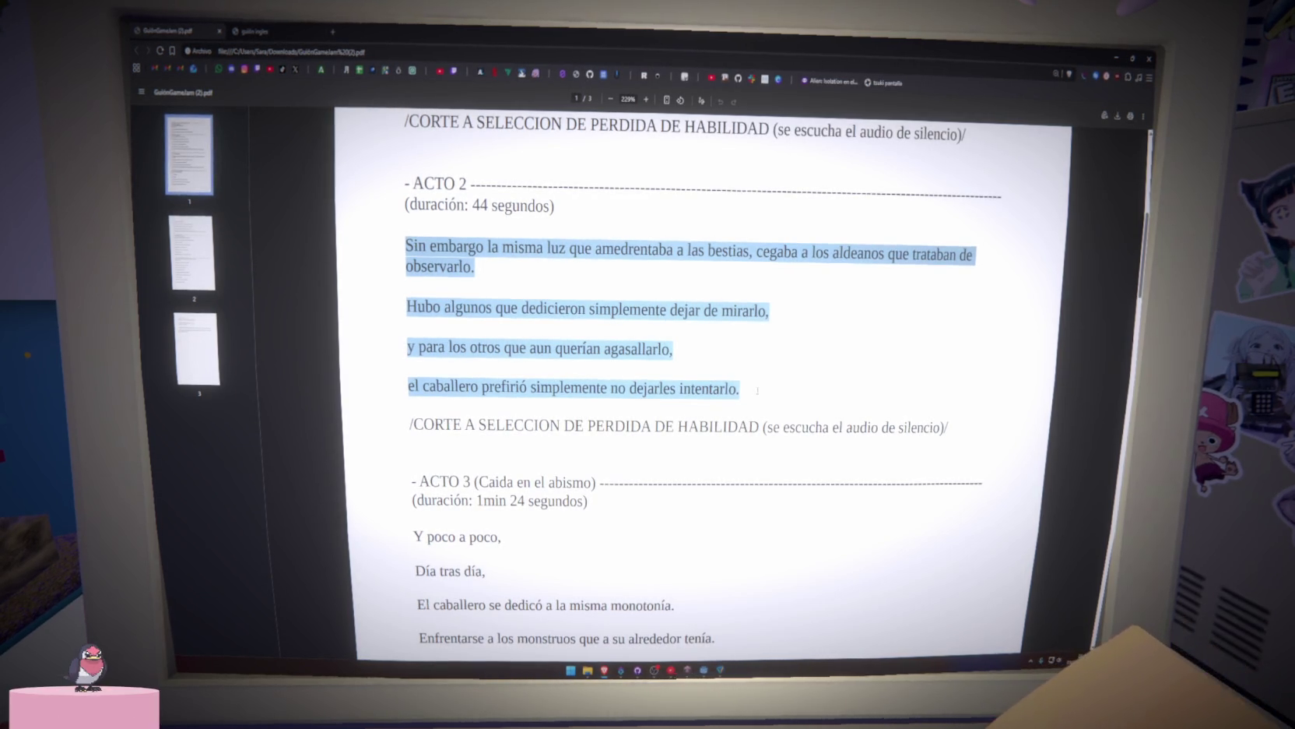
{"action": "scroll", "coordinate": [757, 390], "scroll_direction": "down", "scroll_amount": 3}
{"action": "left_click_drag", "start_coordinate": [408, 345], "coordinate": [709, 522]}
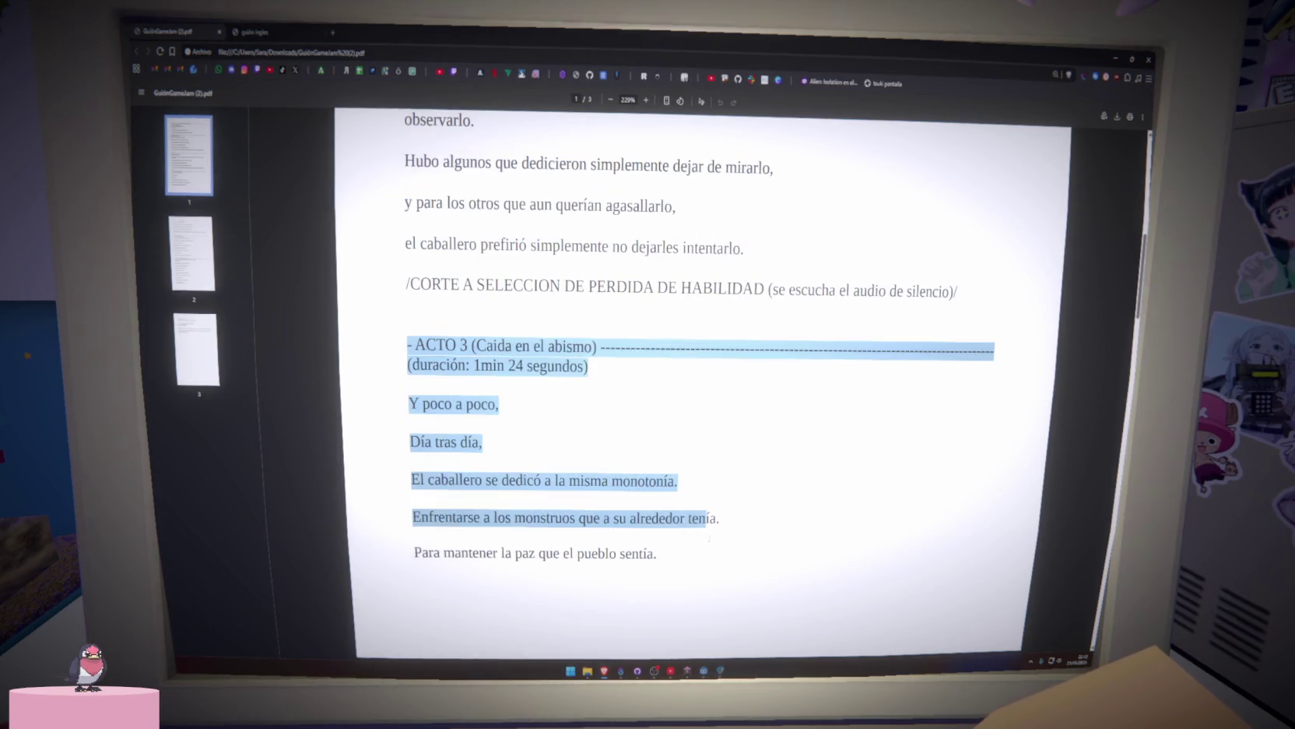
{"action": "left_click", "coordinate": [709, 537]}
{"action": "scroll", "coordinate": [698, 550], "scroll_direction": "down", "scroll_amount": 3}
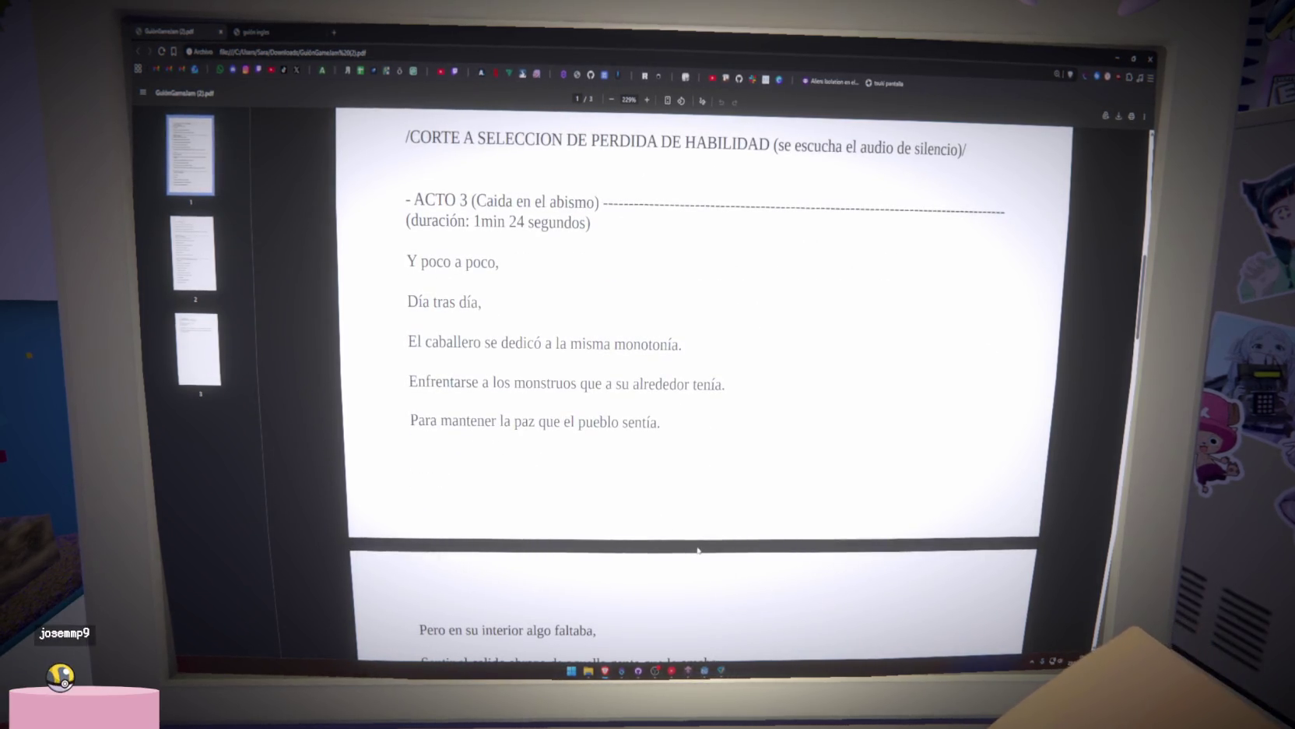
{"action": "scroll", "coordinate": [698, 550], "scroll_direction": "down", "scroll_amount": 2}
{"action": "scroll", "coordinate": [617, 553], "scroll_direction": "up", "scroll_amount": 3}
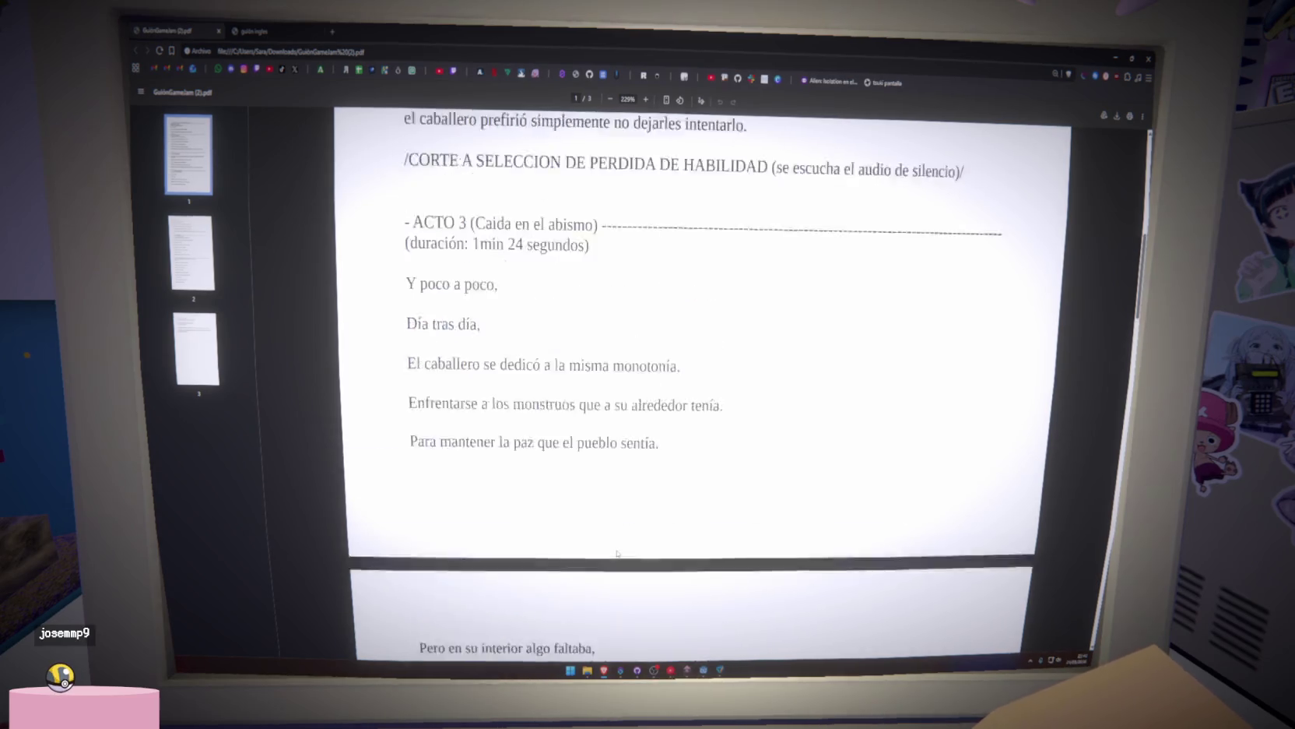
{"action": "scroll", "coordinate": [617, 552], "scroll_direction": "up", "scroll_amount": 6}
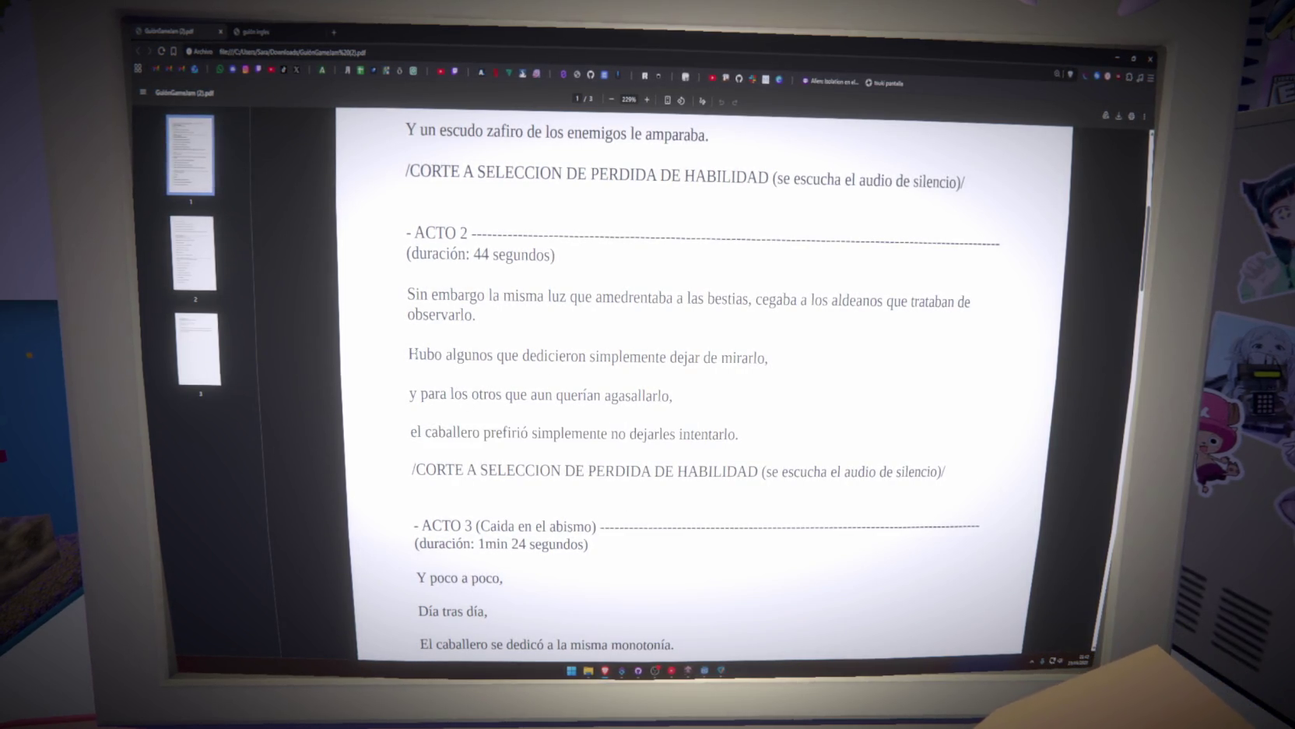
Select the 'Hubo algunos' line, then all four Acto 2 narration lines, in the script.
{"action": "left_click_drag", "start_coordinate": [770, 355], "coordinate": [753, 358]}
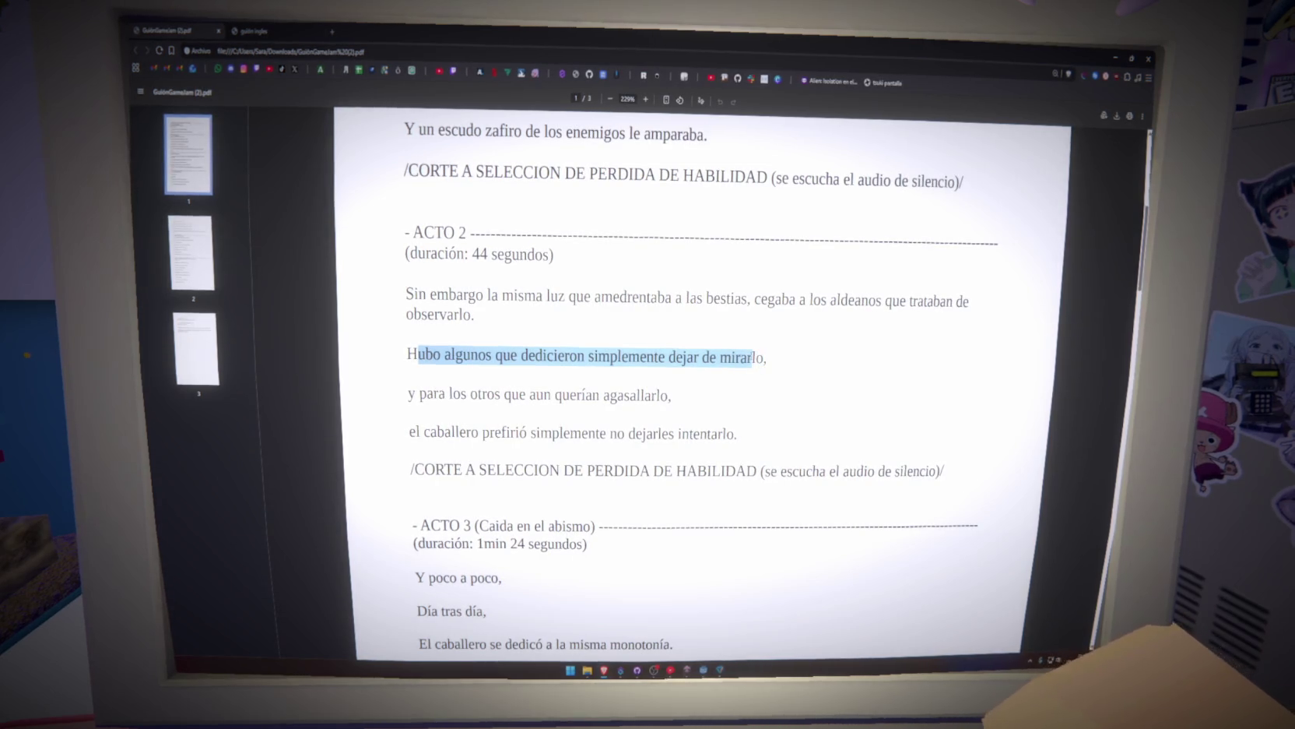
{"action": "left_click", "coordinate": [752, 357]}
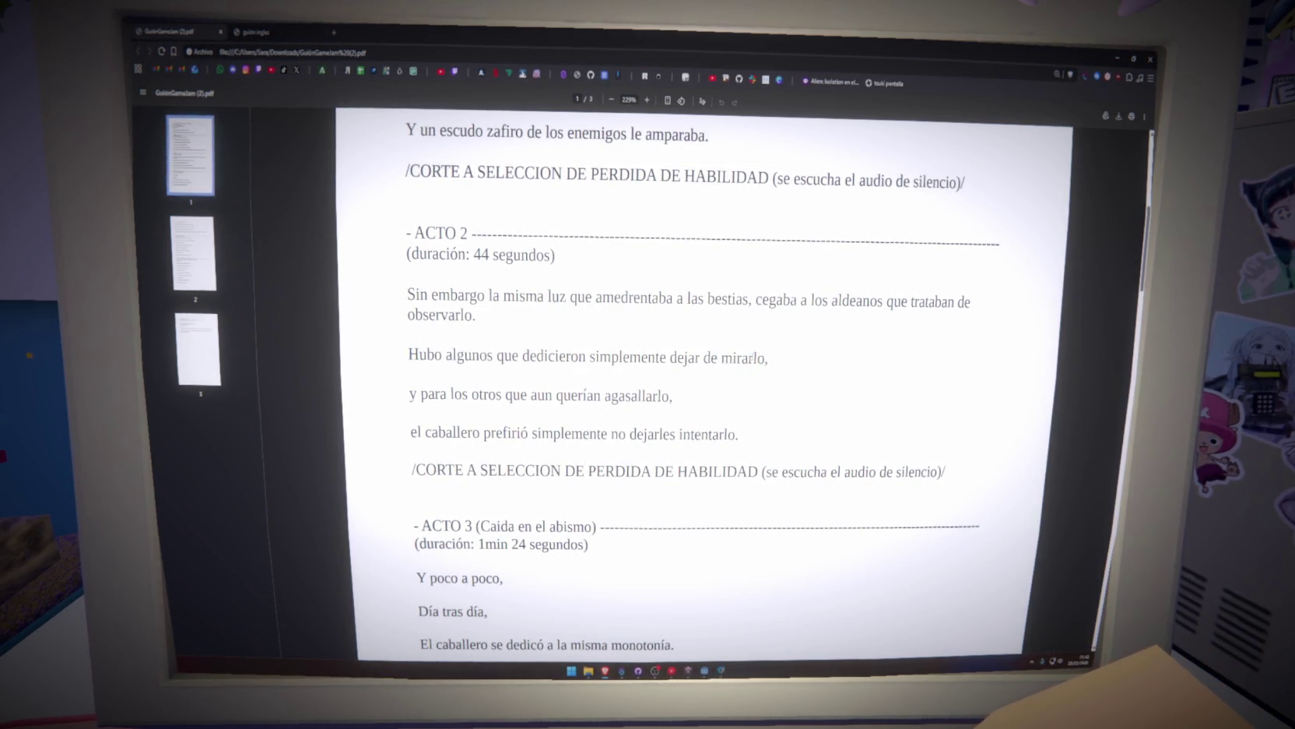
{"action": "left_click_drag", "start_coordinate": [753, 358], "coordinate": [418, 355]}
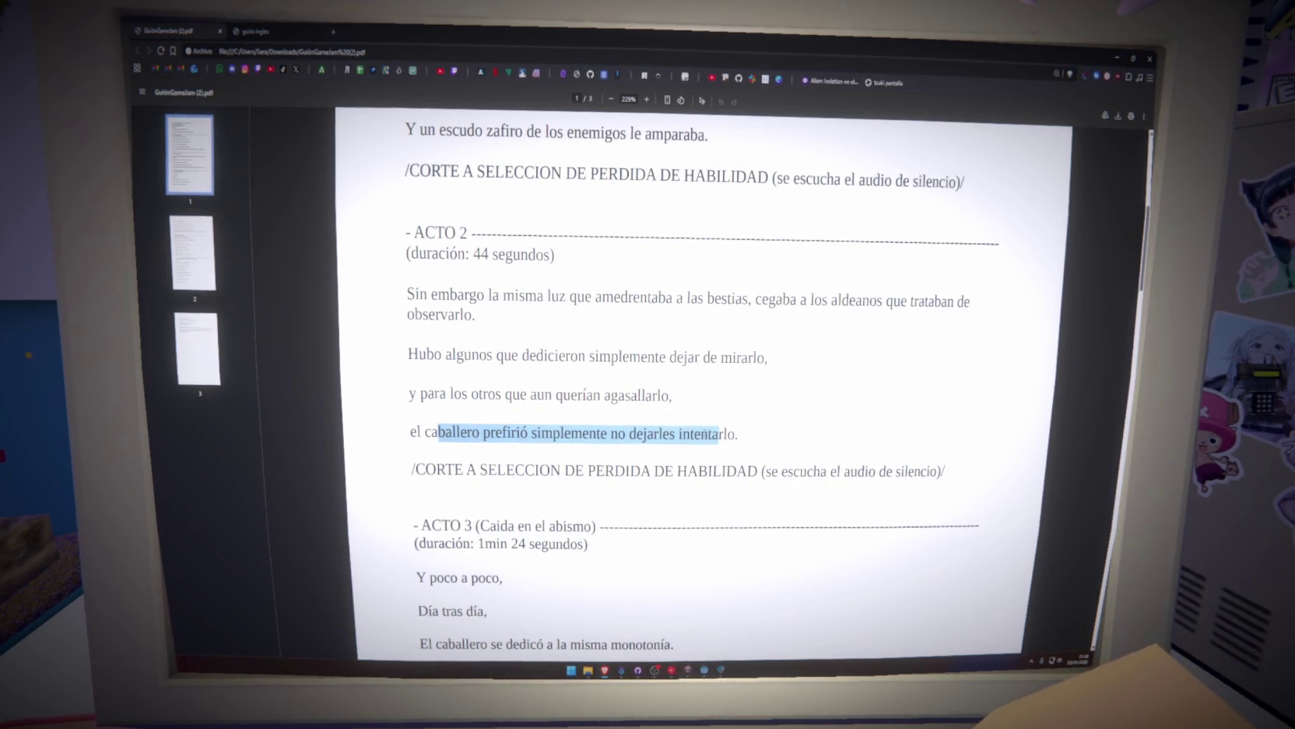
{"action": "left_click_drag", "start_coordinate": [738, 433], "coordinate": [397, 289]}
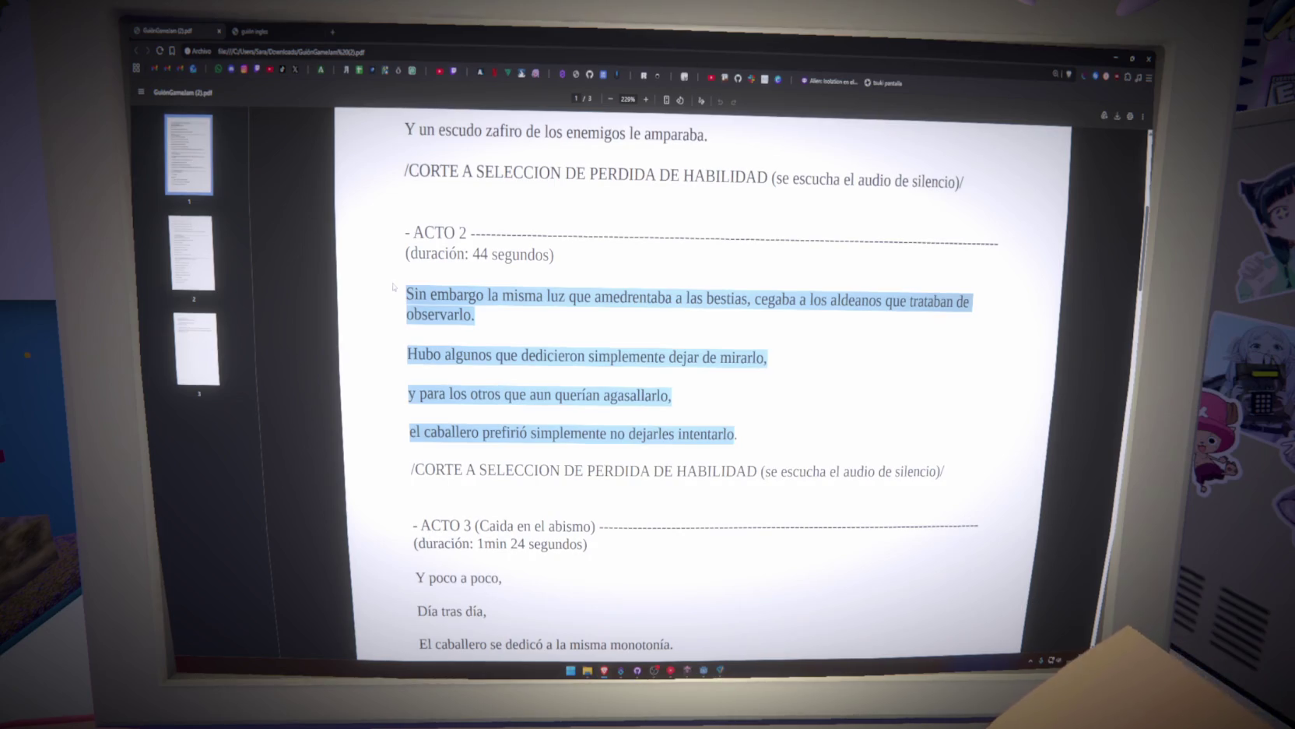
{"action": "mouse_move", "coordinate": [410, 395]}
{"action": "left_mouse_down"}
{"action": "mouse_move", "coordinate": [566, 395]}
{"action": "mouse_move", "coordinate": [755, 449]}
{"action": "mouse_move", "coordinate": [738, 434]}
{"action": "mouse_move", "coordinate": [406, 394]}
{"action": "left_mouse_up"}
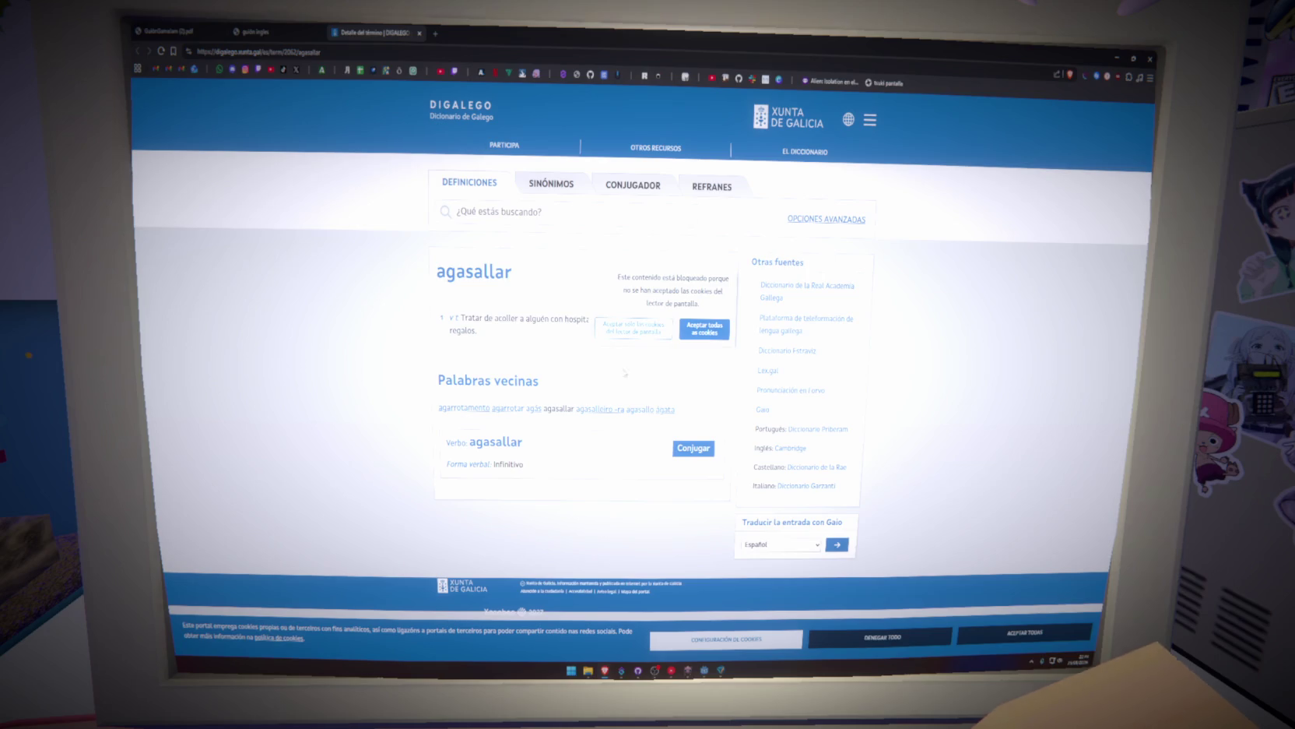
Accept Digalego's cookie notice, then switch to the English script PDF tab.
{"action": "left_click", "coordinate": [704, 328]}
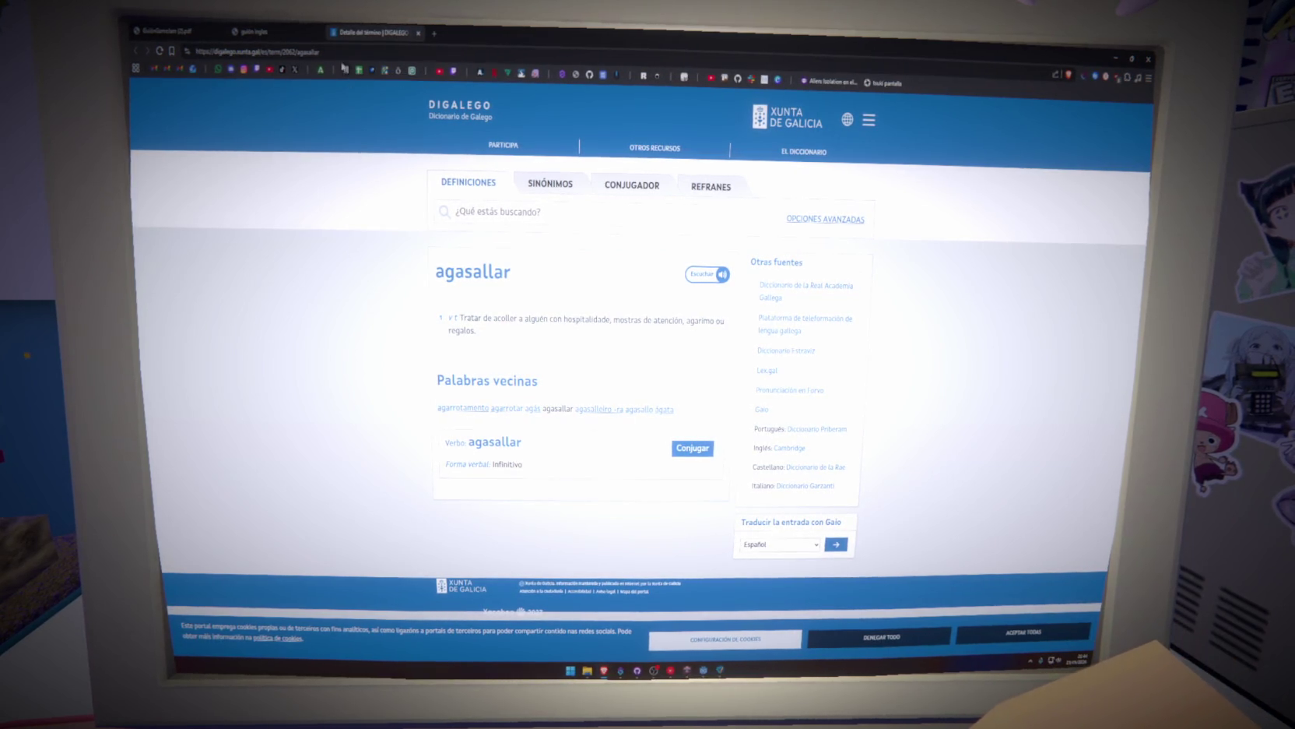
{"action": "left_click", "coordinate": [293, 28]}
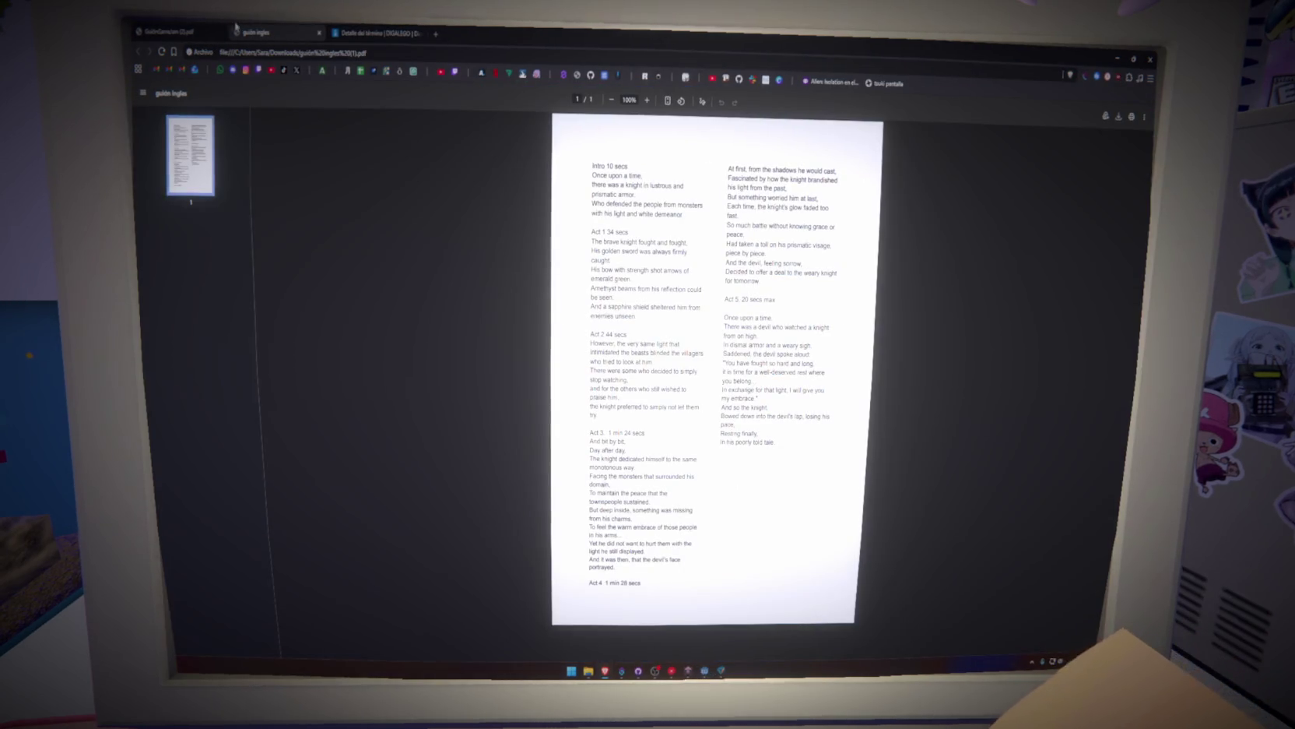
{"action": "key", "text": "ctrl+shift+Tab"}
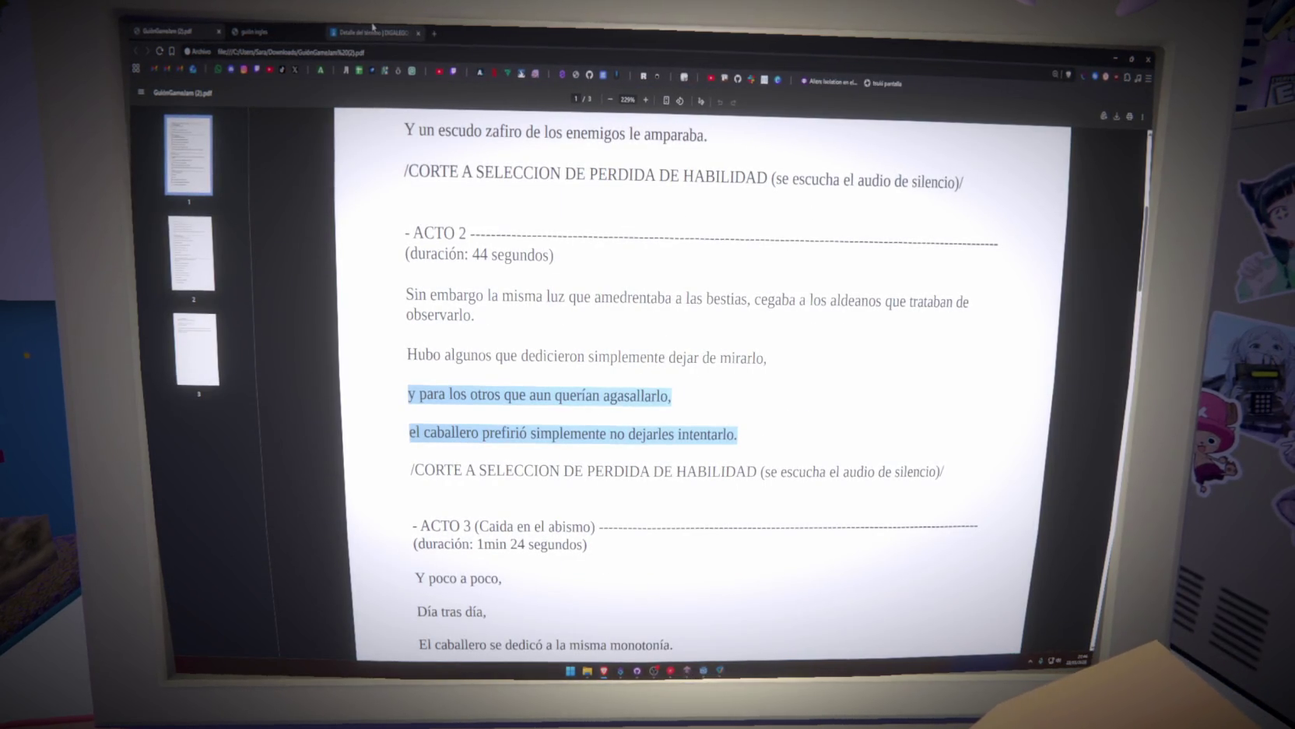
{"action": "left_click", "coordinate": [418, 32]}
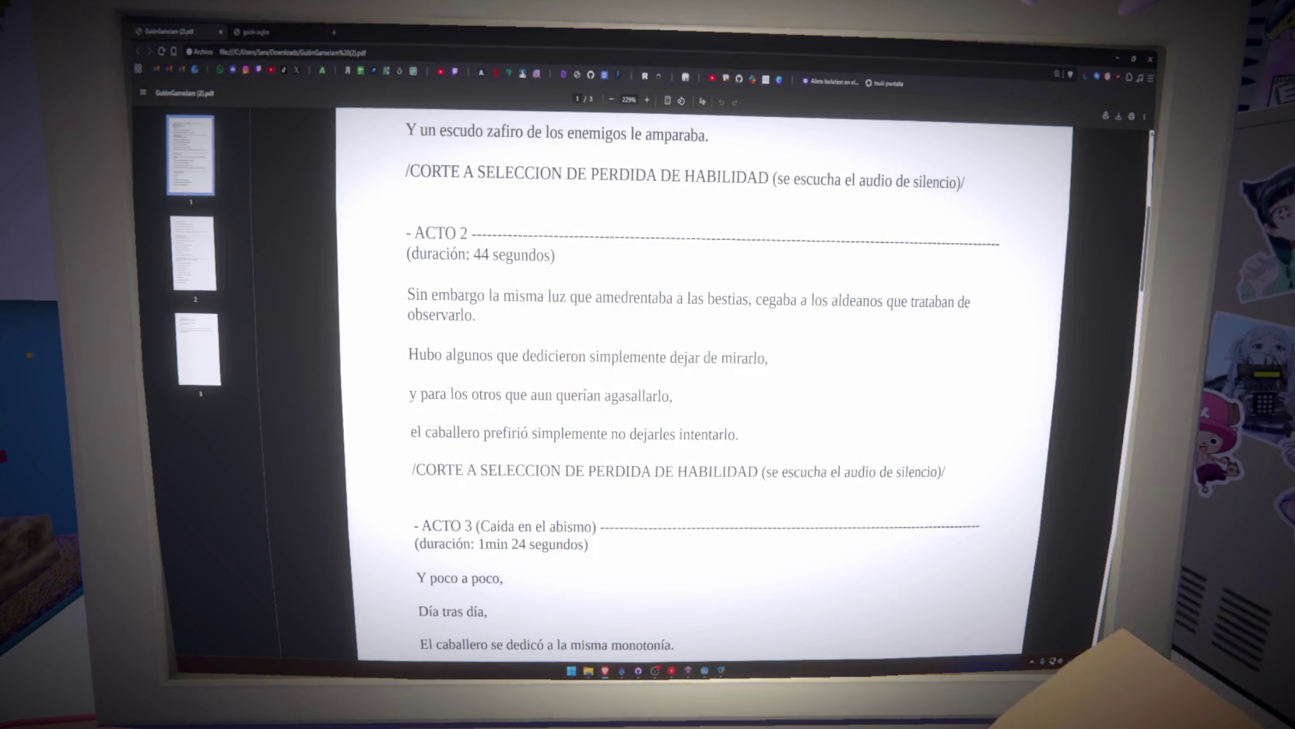
{"action": "left_click_drag", "start_coordinate": [406, 289], "coordinate": [766, 436]}
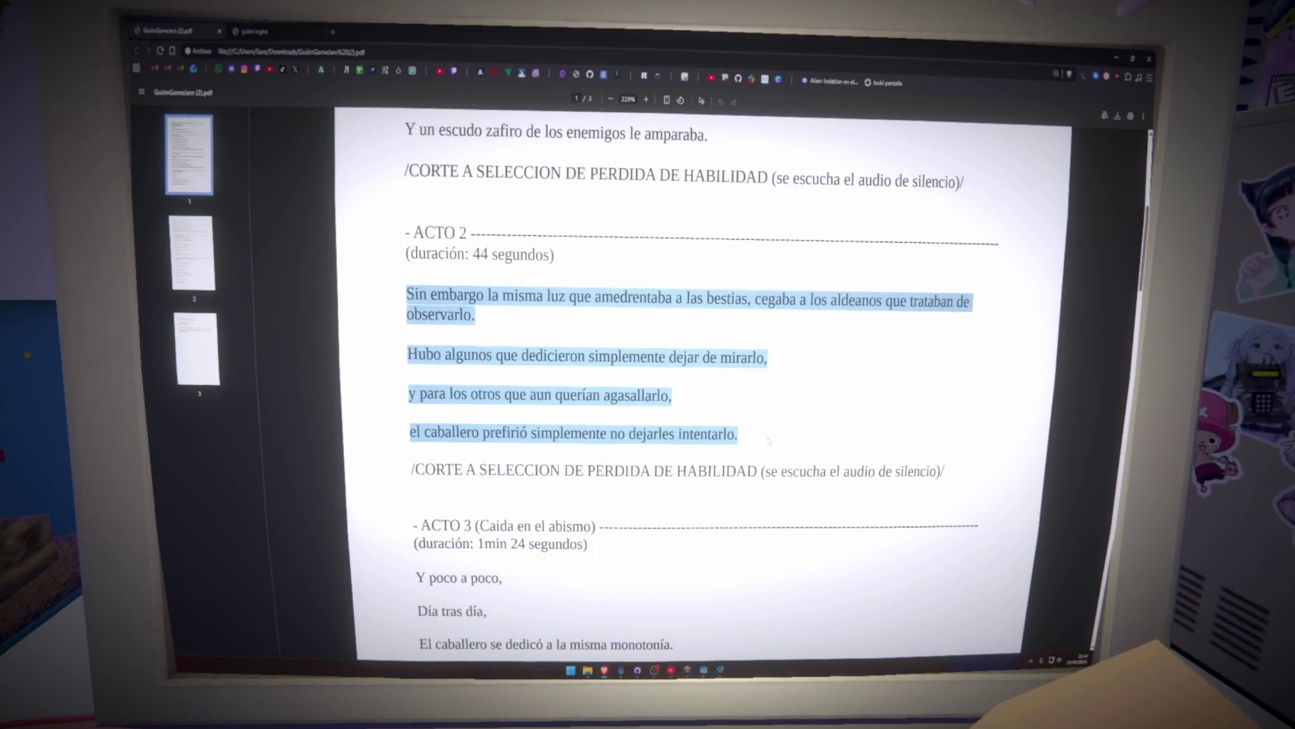
{"action": "scroll", "coordinate": [768, 441], "scroll_direction": "up", "scroll_amount": 5}
{"action": "left_click_drag", "start_coordinate": [405, 209], "coordinate": [662, 296]}
{"action": "left_click", "coordinate": [724, 371]}
{"action": "scroll", "coordinate": [724, 371], "scroll_direction": "down", "scroll_amount": 9}
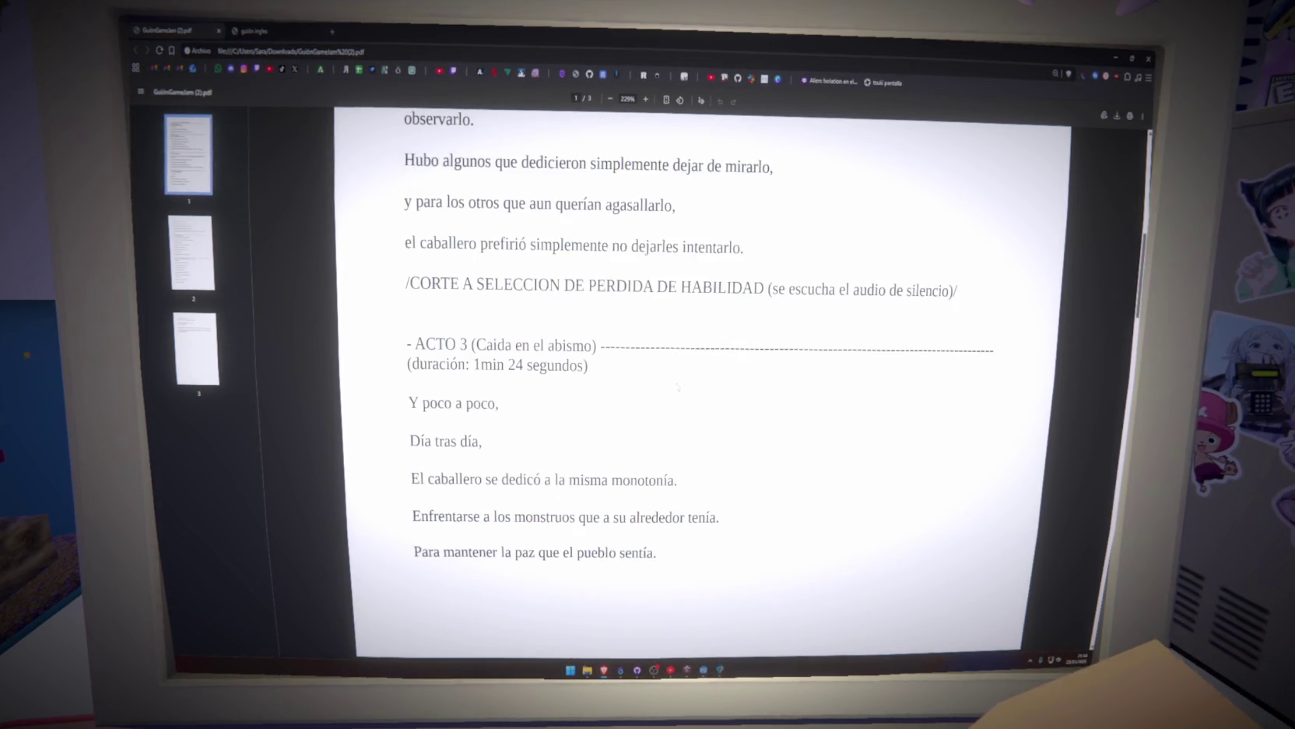
{"action": "scroll", "coordinate": [667, 475], "scroll_direction": "down", "scroll_amount": 3}
{"action": "left_click_drag", "start_coordinate": [408, 309], "coordinate": [662, 464]}
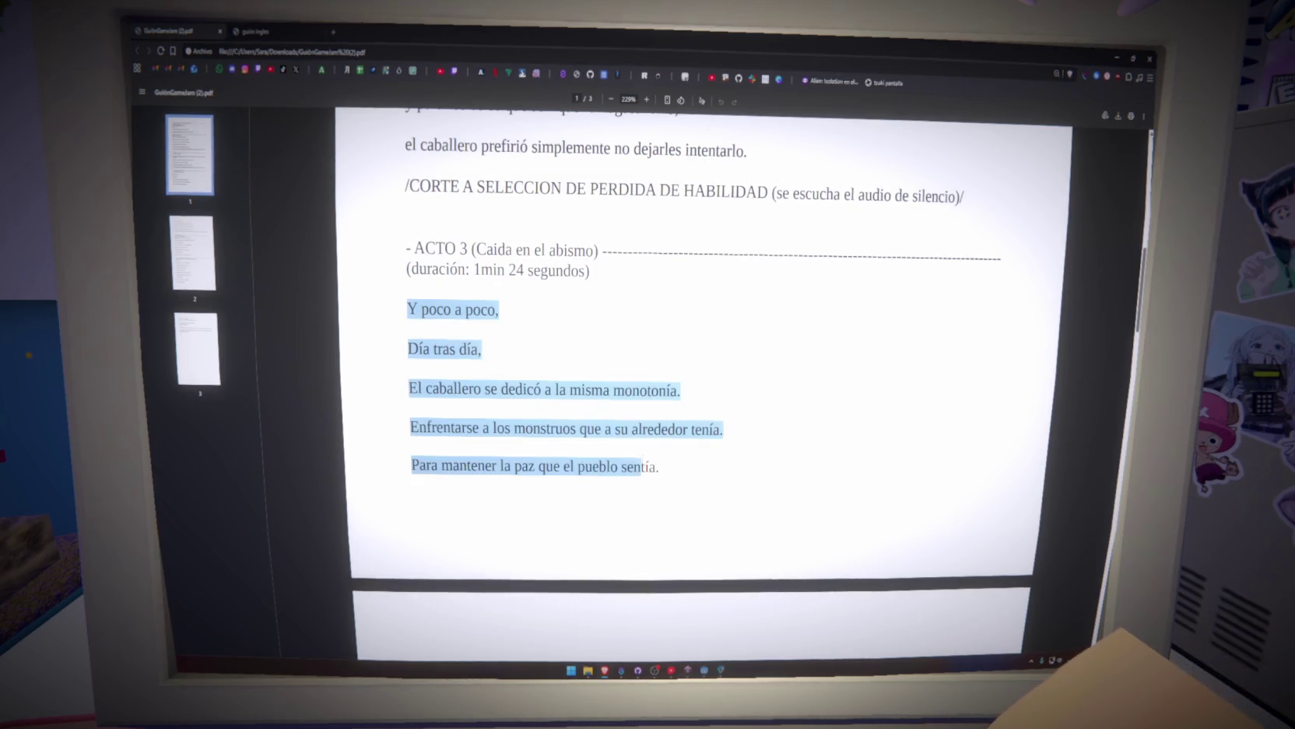
{"action": "scroll", "coordinate": [667, 475], "scroll_direction": "down", "scroll_amount": 7}
{"action": "scroll", "coordinate": [667, 475], "scroll_direction": "down", "scroll_amount": 7}
{"action": "mouse_move", "coordinate": [407, 300]}
{"action": "left_mouse_down"}
{"action": "mouse_move", "coordinate": [516, 421]}
{"action": "mouse_move", "coordinate": [621, 495]}
{"action": "left_mouse_up"}
{"action": "left_click_drag", "start_coordinate": [721, 574], "coordinate": [688, 568]}
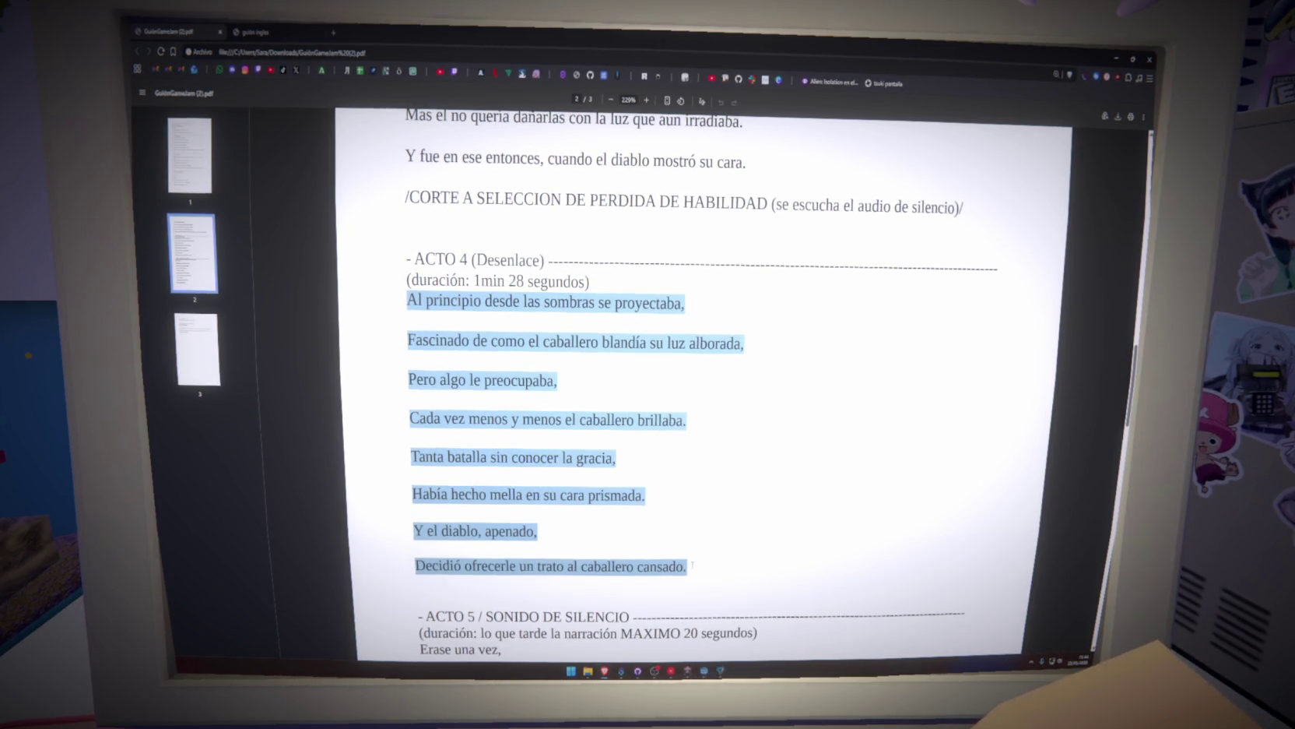
{"action": "scroll", "coordinate": [691, 564], "scroll_direction": "up", "scroll_amount": 15}
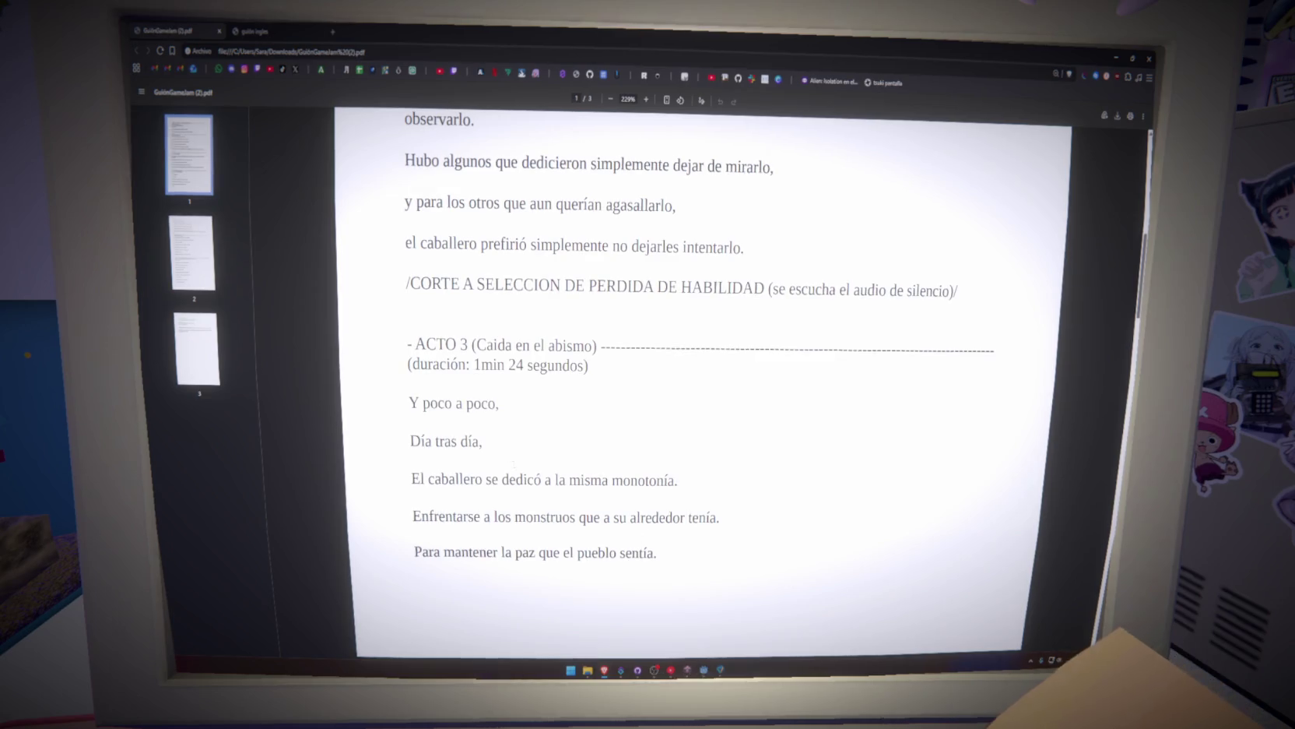
{"action": "scroll", "coordinate": [513, 465], "scroll_direction": "up", "scroll_amount": 5}
{"action": "left_click_drag", "start_coordinate": [408, 342], "coordinate": [735, 479]}
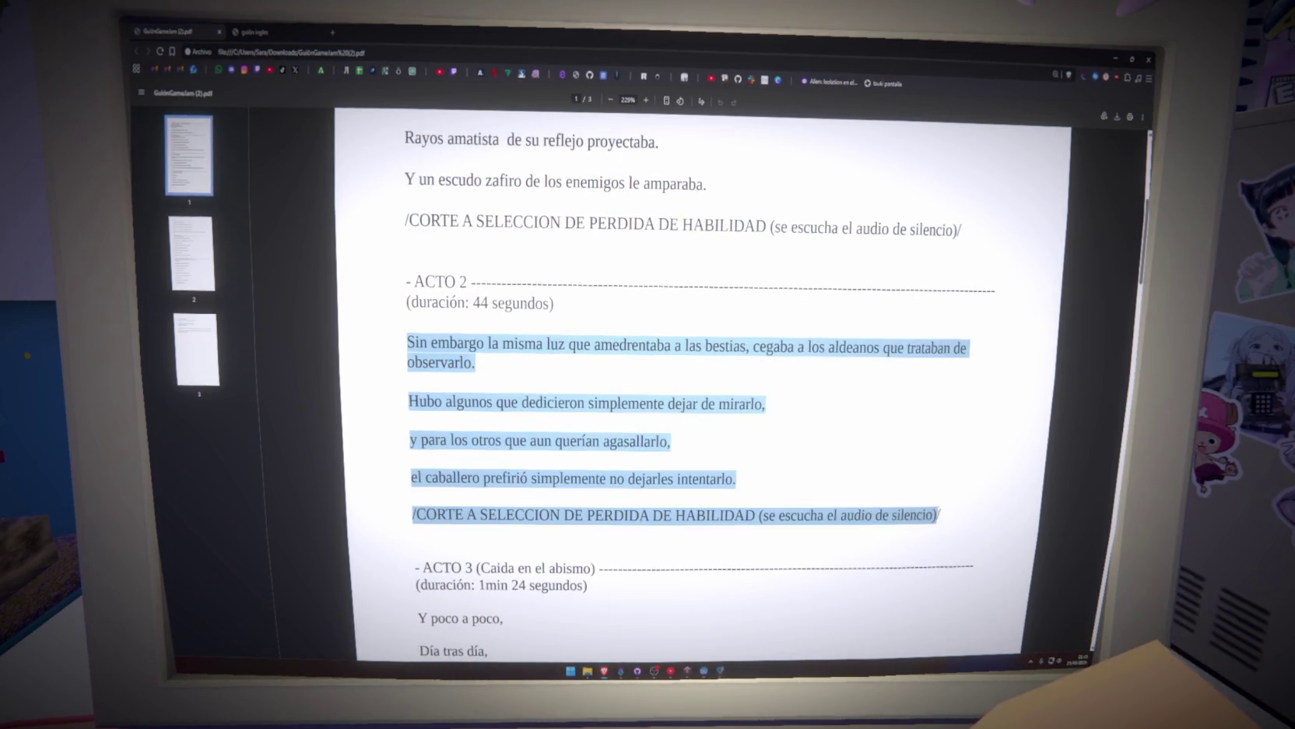
{"action": "left_click", "coordinate": [945, 512]}
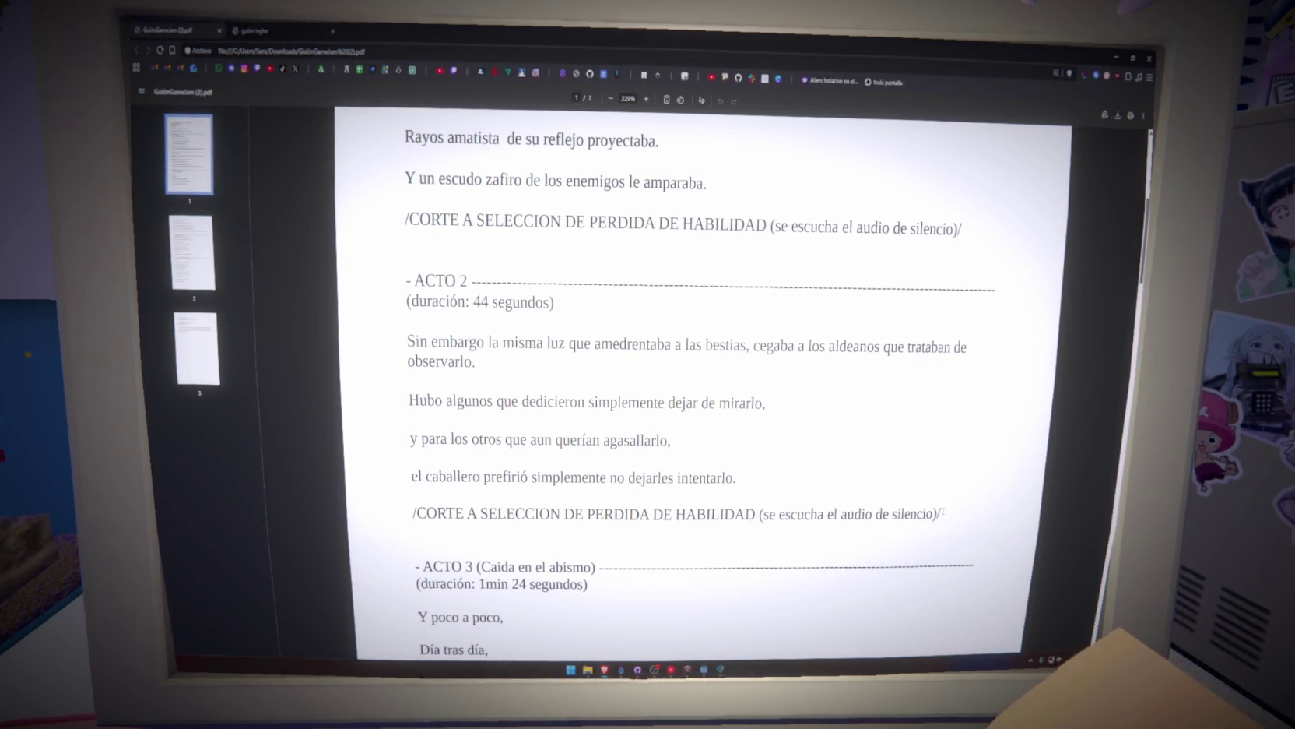
{"action": "left_click_drag", "start_coordinate": [466, 402], "coordinate": [554, 477]}
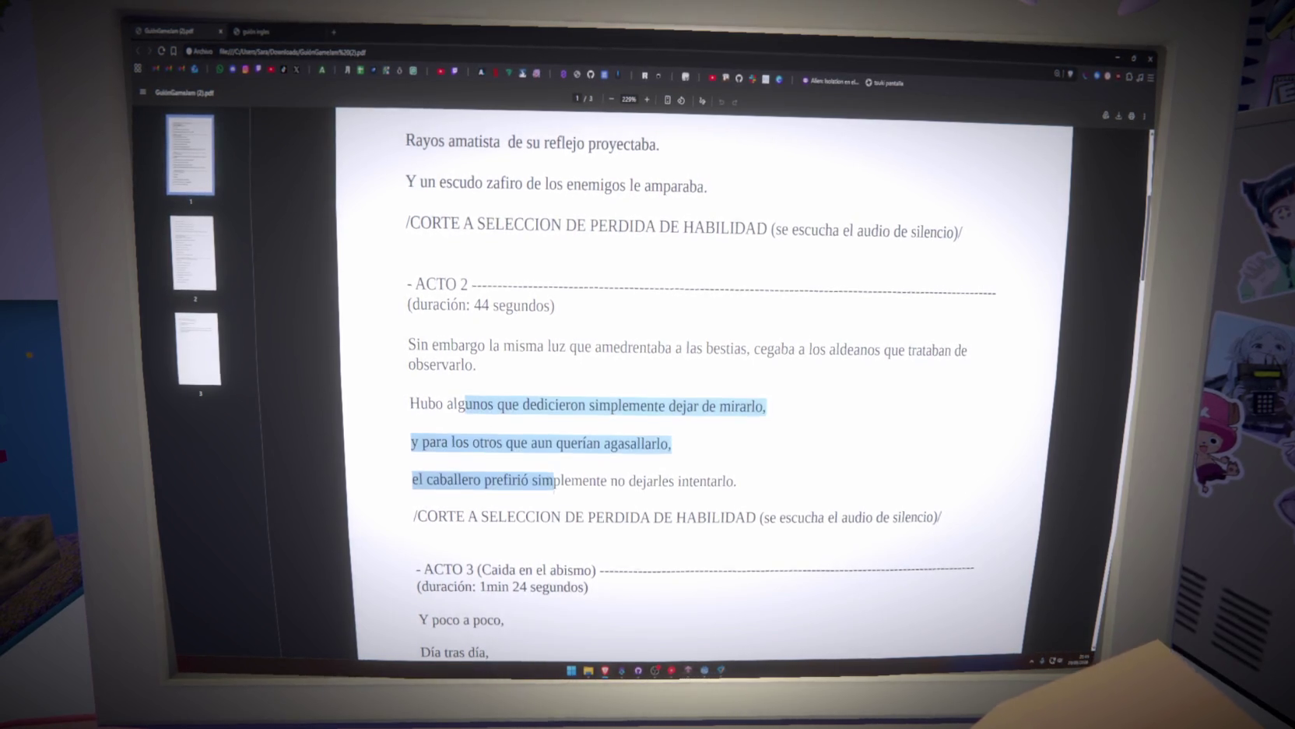
Read Acts 3 and 4 in the script PDF, then bring traducciones.csv in front.
{"action": "scroll", "coordinate": [434, 484], "scroll_direction": "down", "scroll_amount": 3}
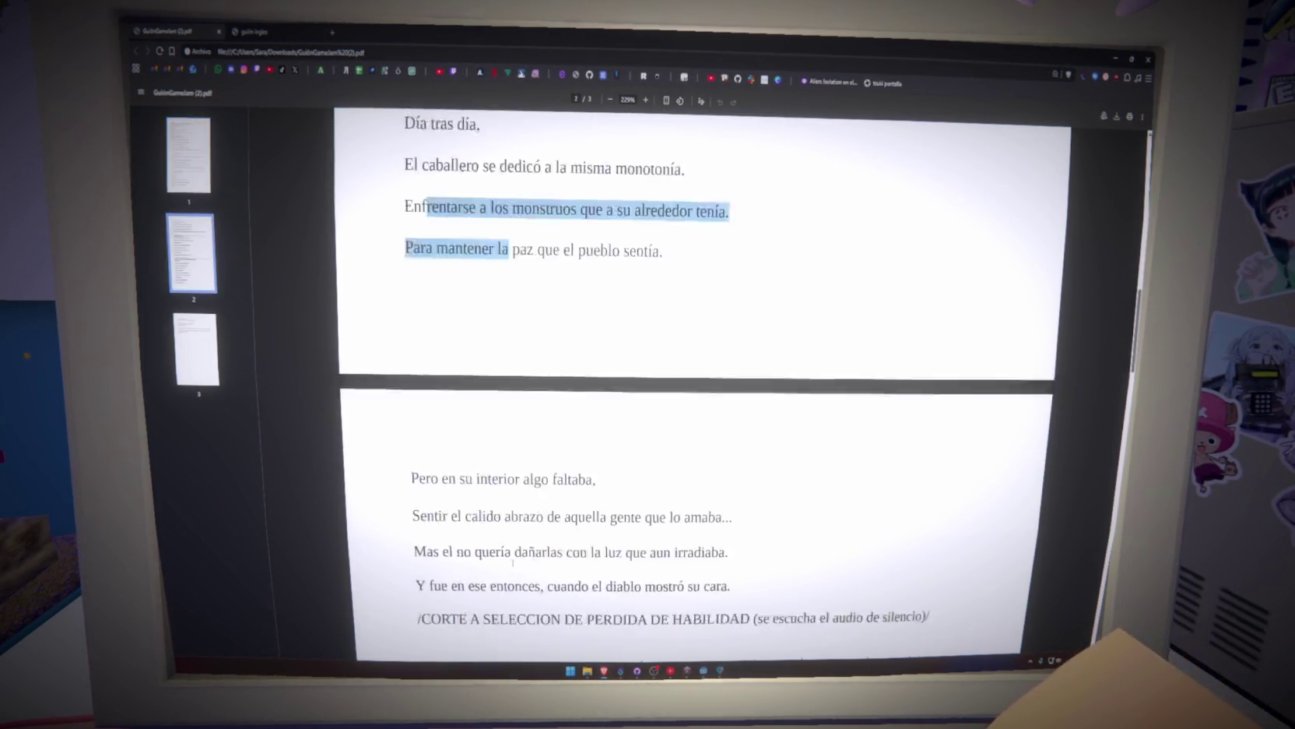
{"action": "scroll", "coordinate": [513, 562], "scroll_direction": "down", "scroll_amount": 3}
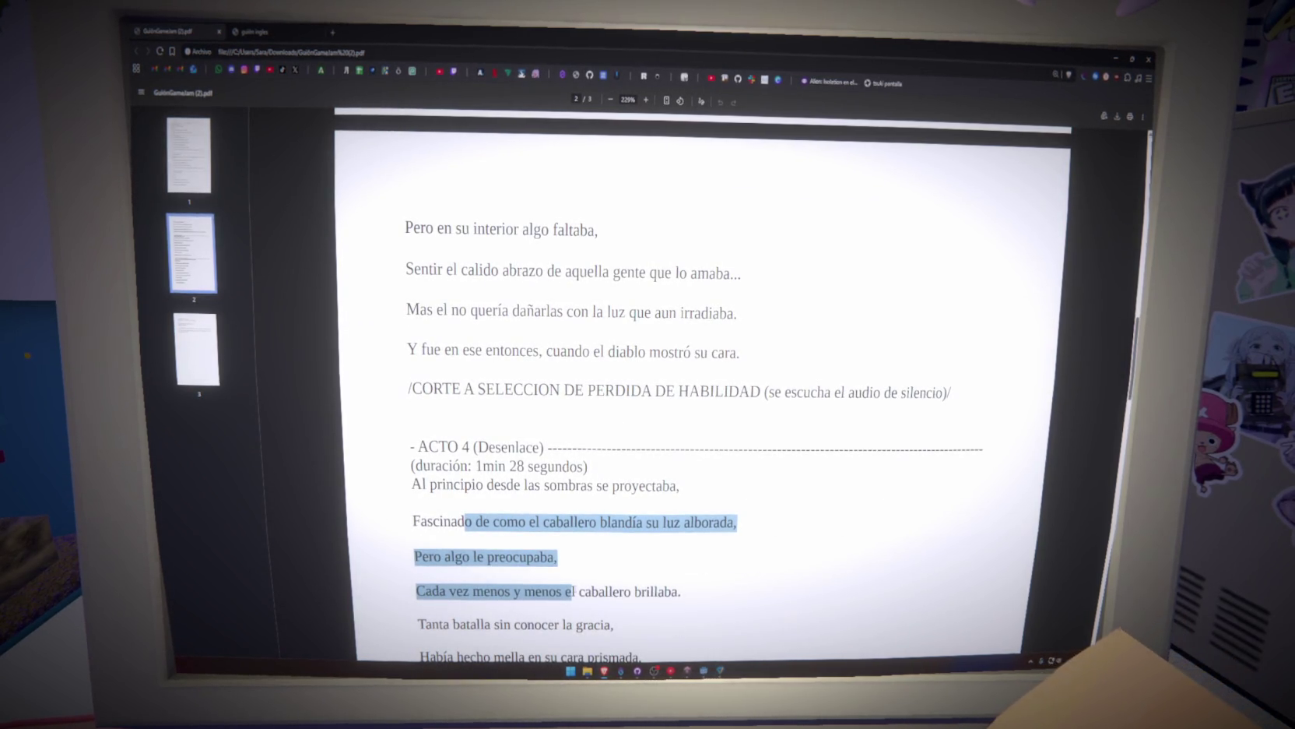
{"action": "scroll", "coordinate": [585, 583], "scroll_direction": "up", "scroll_amount": 8}
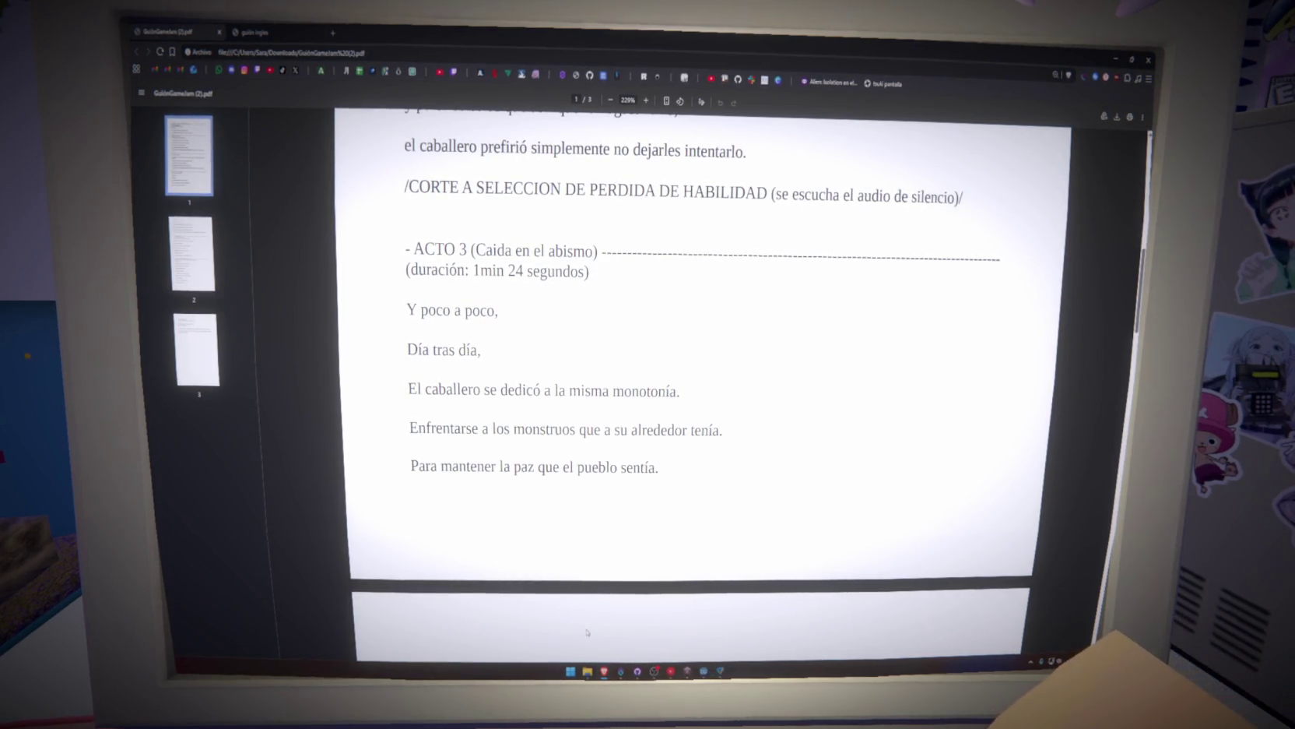
{"action": "scroll", "coordinate": [623, 543], "scroll_direction": "up", "scroll_amount": 1}
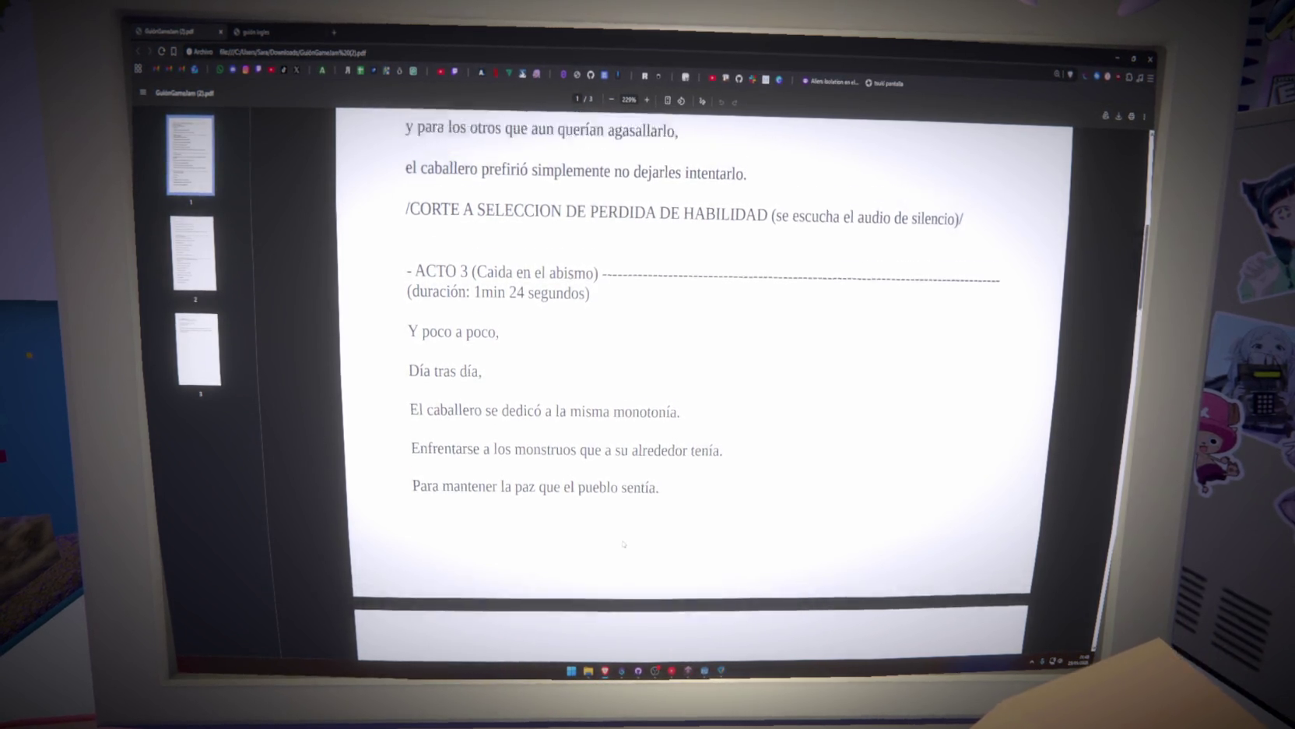
{"action": "scroll", "coordinate": [623, 543], "scroll_direction": "up", "scroll_amount": 5}
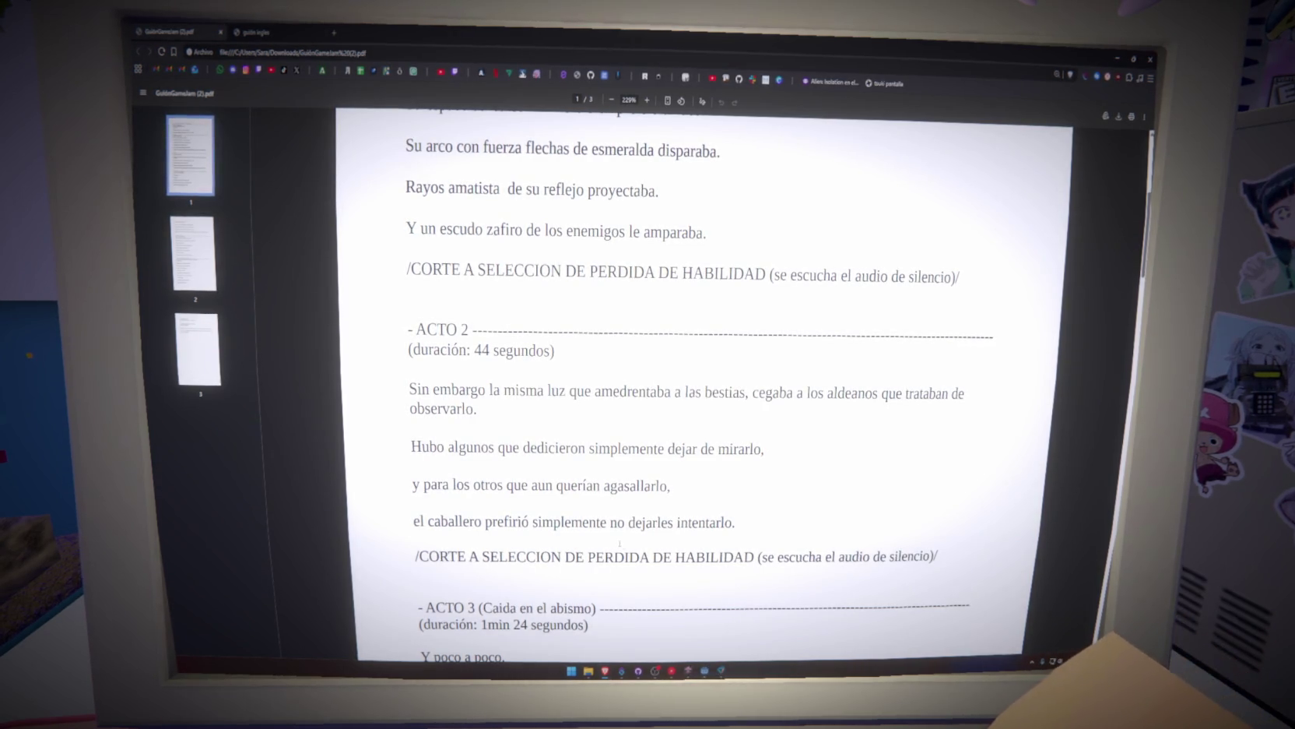
{"action": "left_click", "coordinate": [621, 669]}
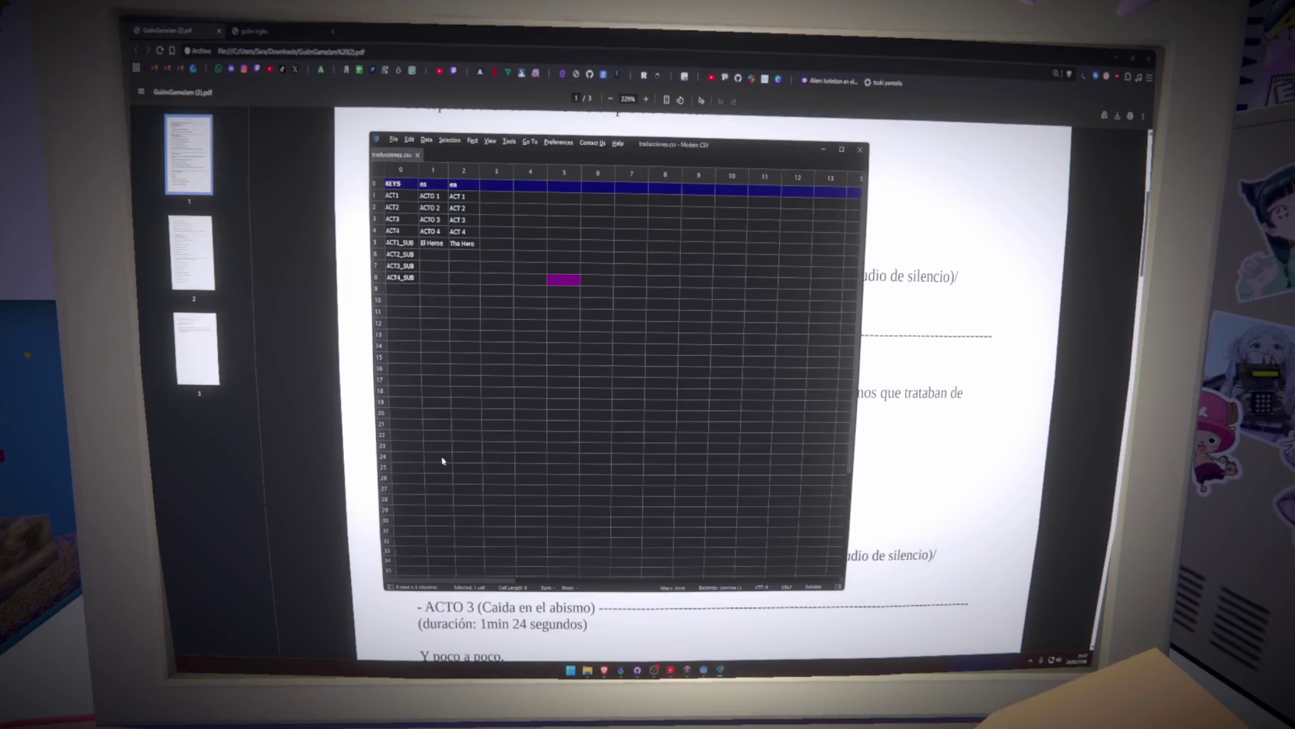
Fill ACT3_SUB with El Destino / The Destiny and ACT4_SUB with La Soledad / The Lonelyness.
{"action": "left_click", "coordinate": [429, 266]}
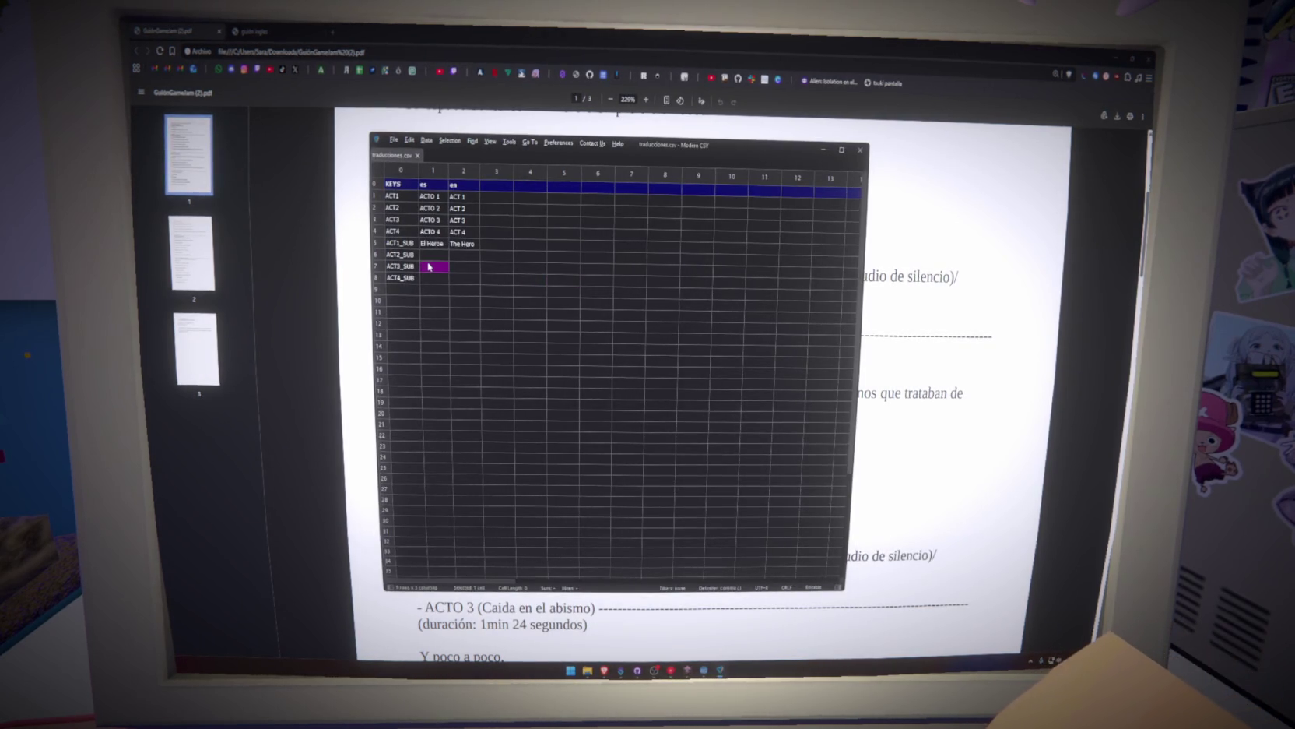
{"action": "type", "text": "ElDestino"}
{"action": "key", "text": "Tab"}
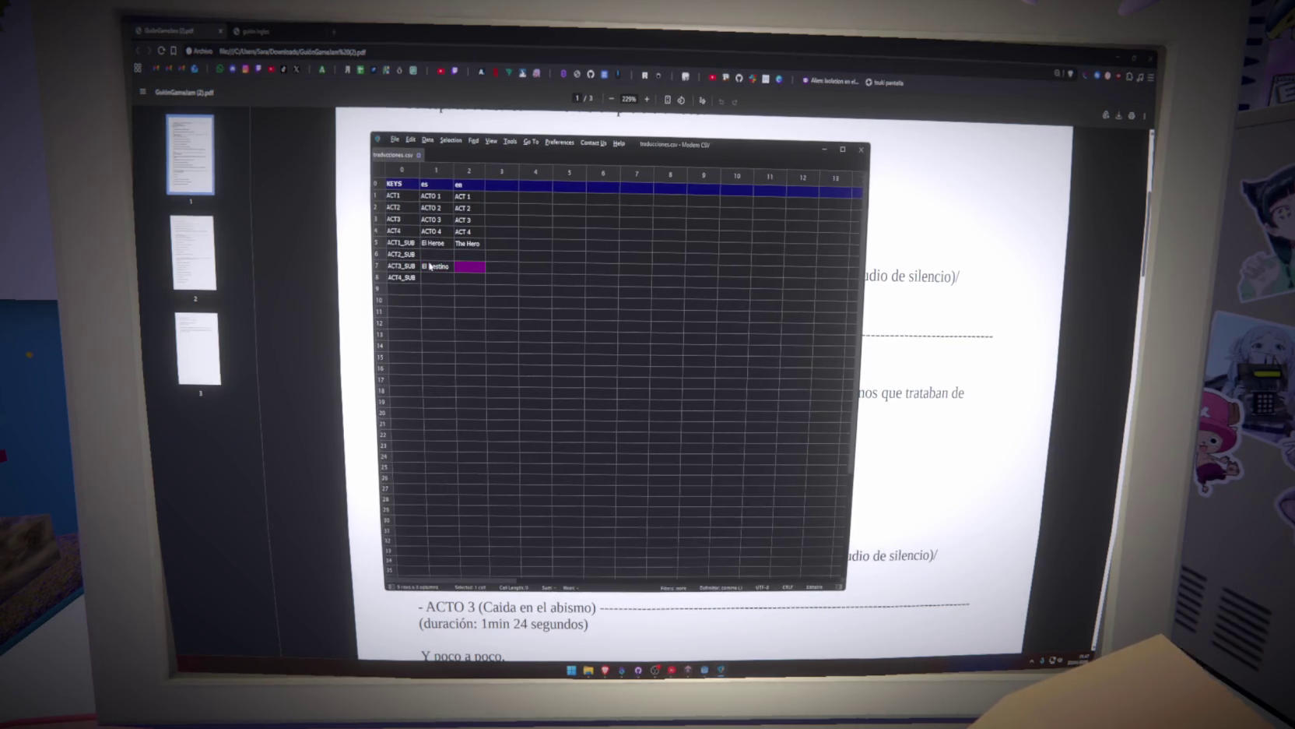
{"action": "type", "text": "The D"}
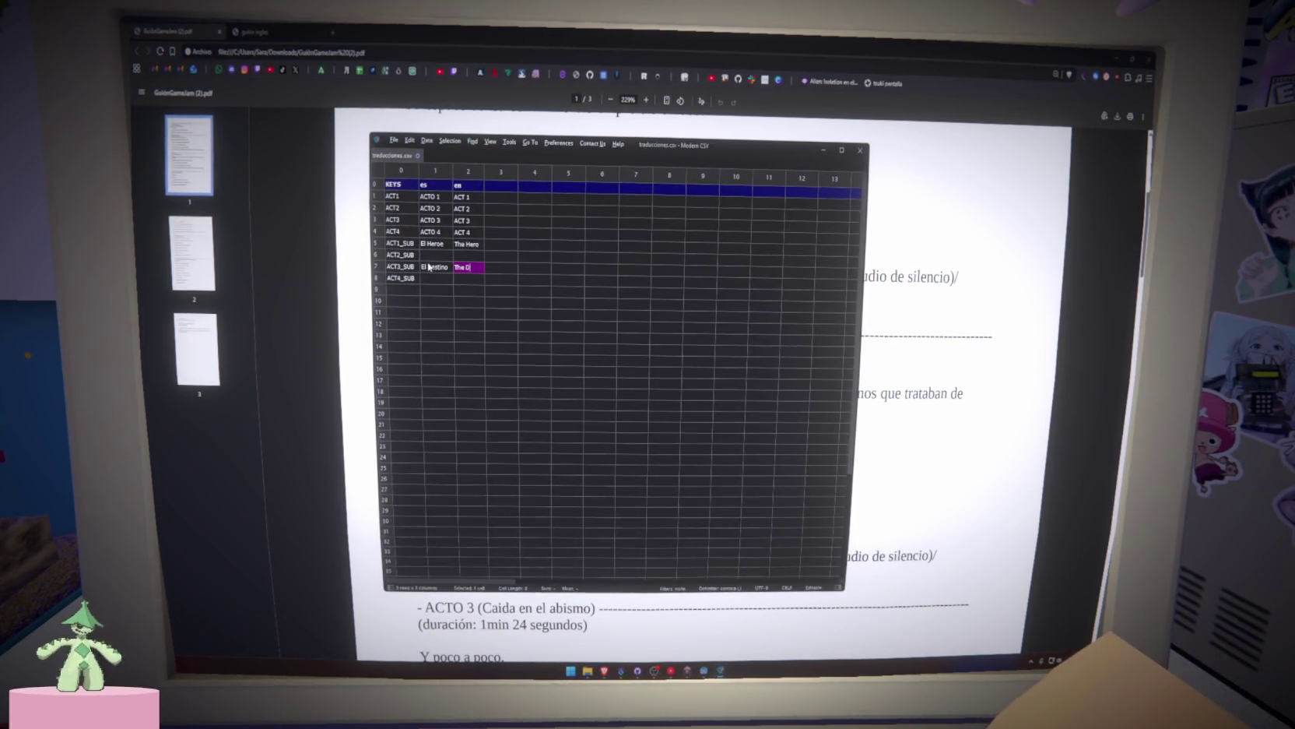
{"action": "type", "text": "estino"}
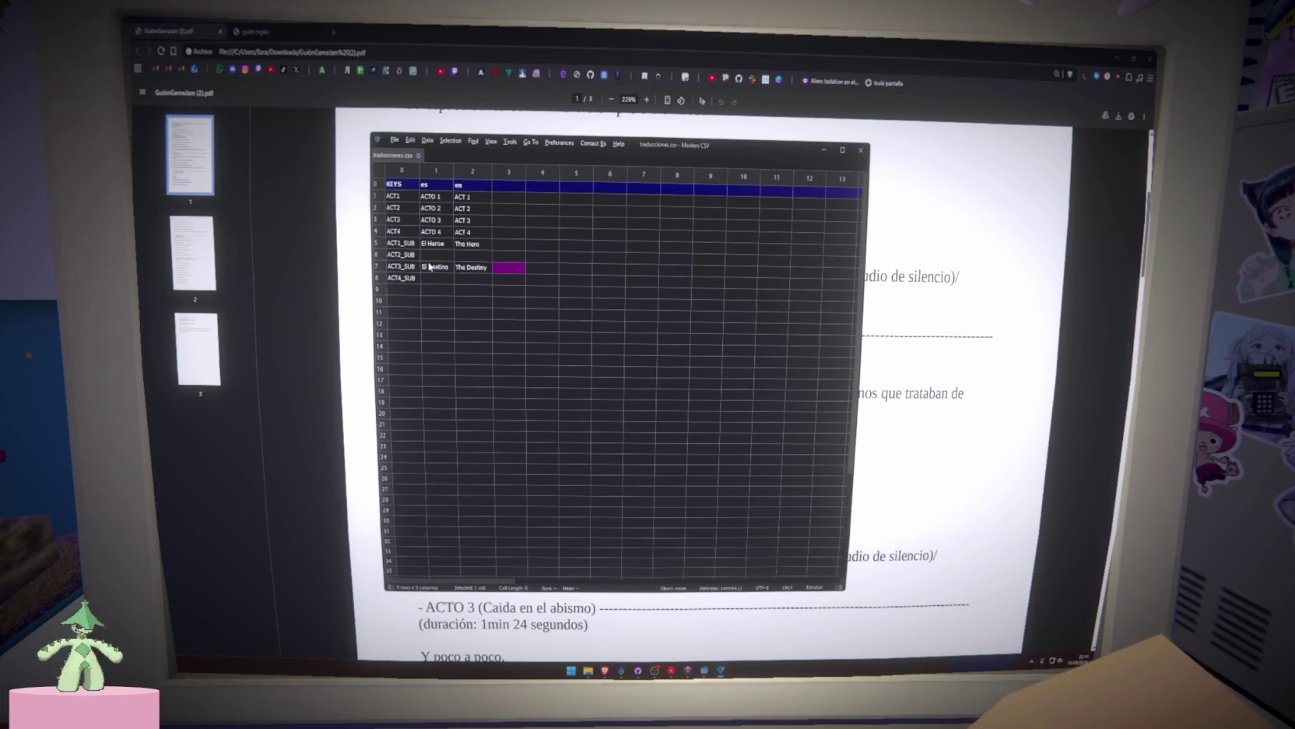
{"action": "key", "text": "Left"}
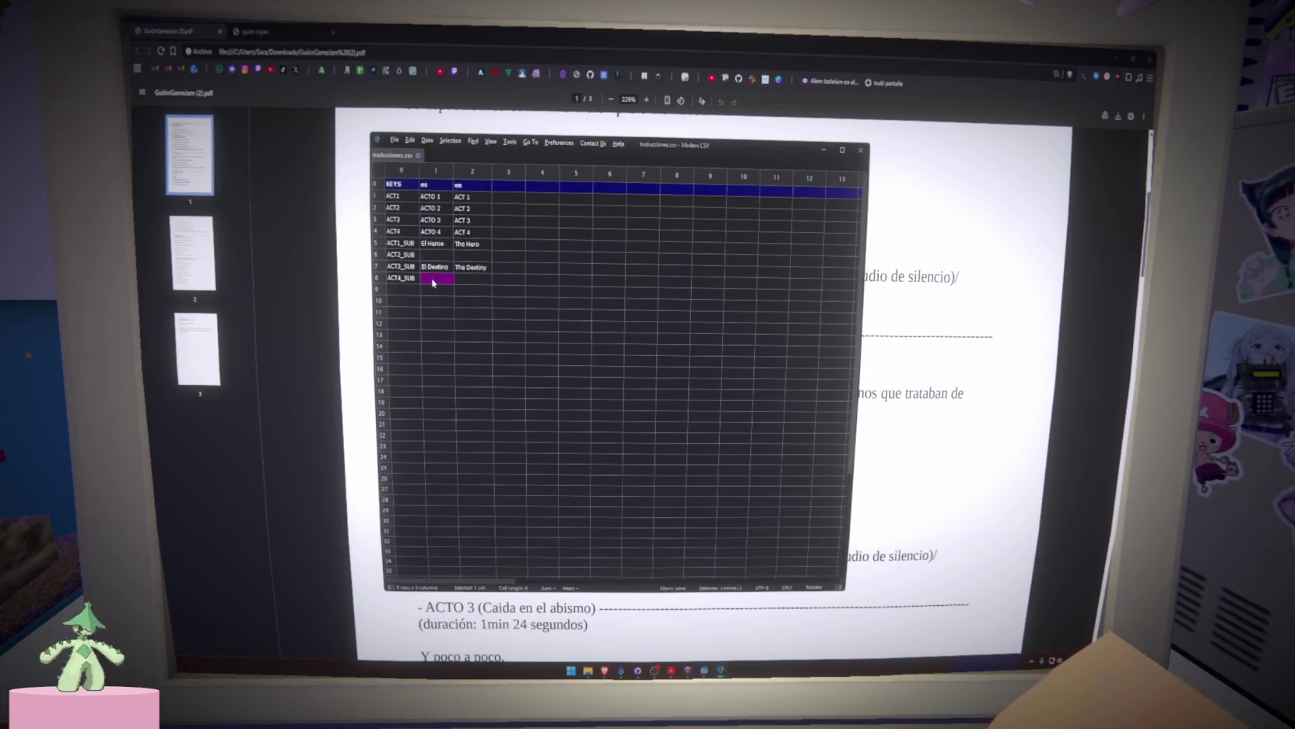
{"action": "type", "text": "La Soledad"}
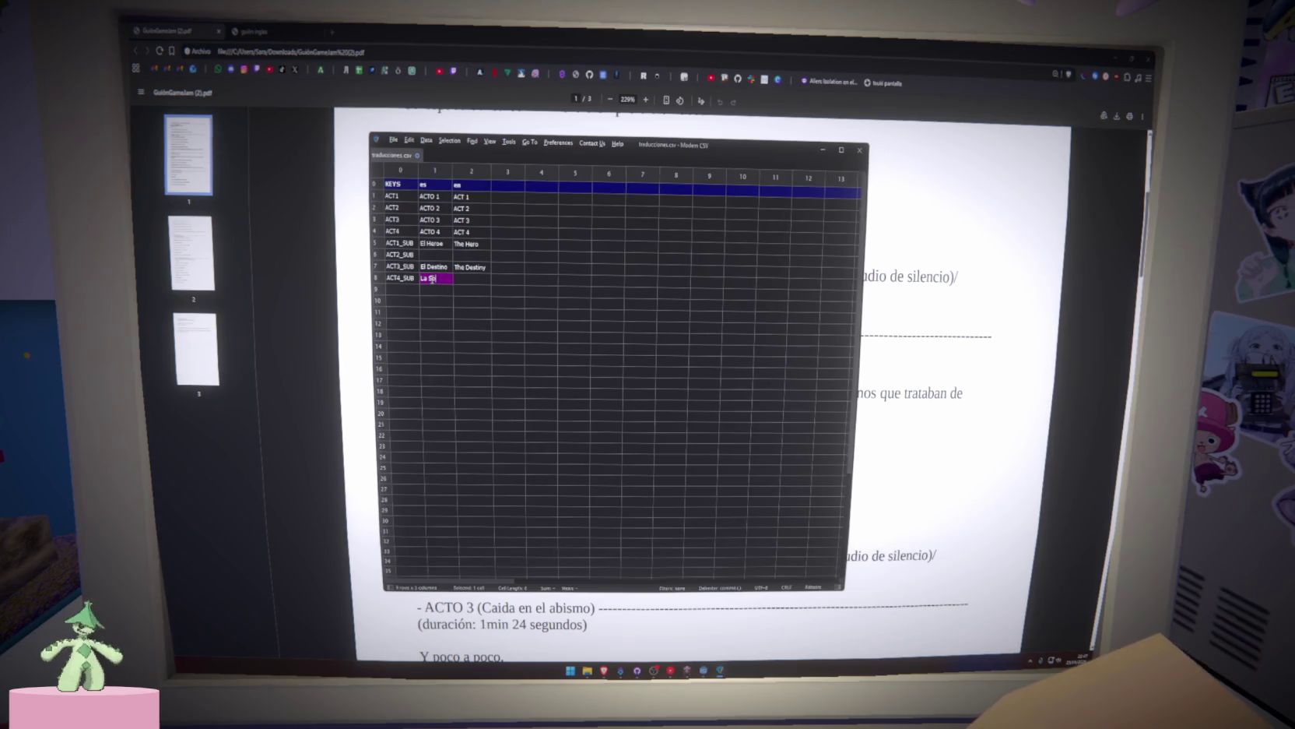
{"action": "key", "text": "Tab"}
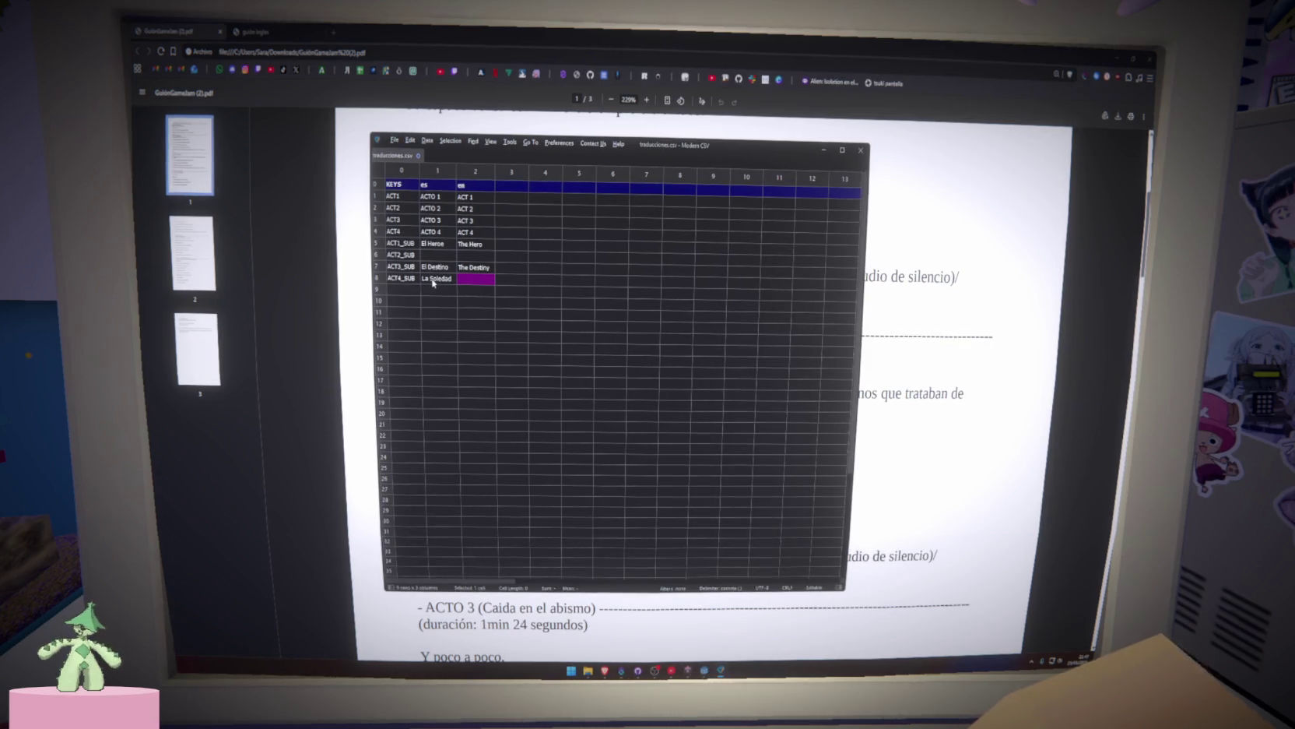
{"action": "type", "text": "The"}
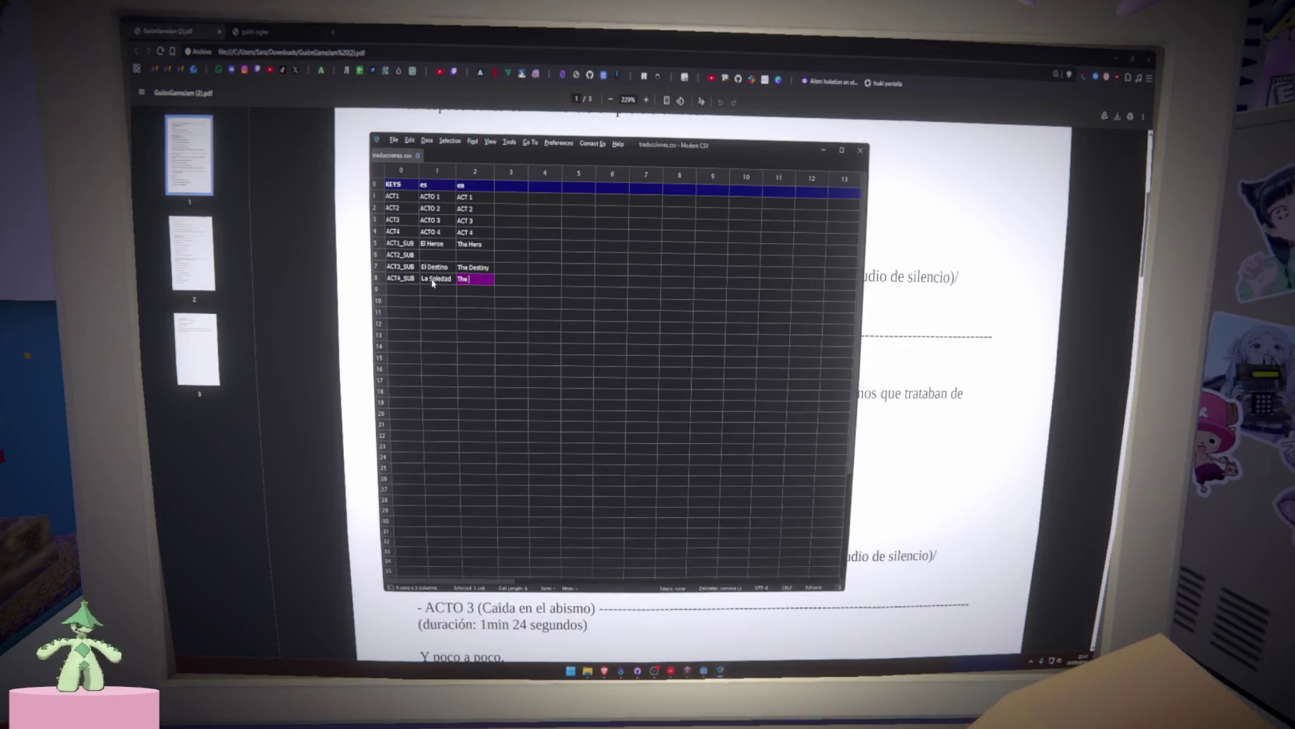
{"action": "type", "text": " lonelyness"}
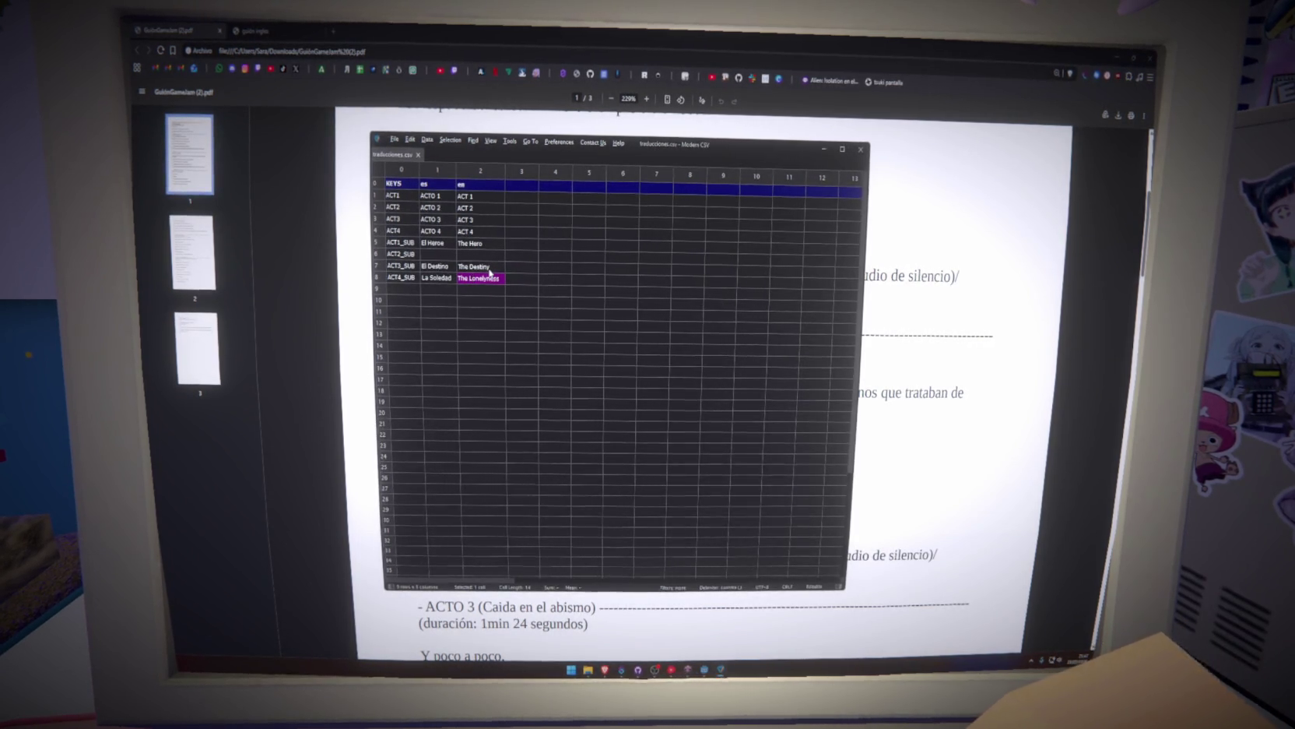
Correct ACT2_SUB's Spanish title to El Destierro and start a new browser tab.
{"action": "type", "text": "stierro"}
{"action": "key", "text": "Tab"}
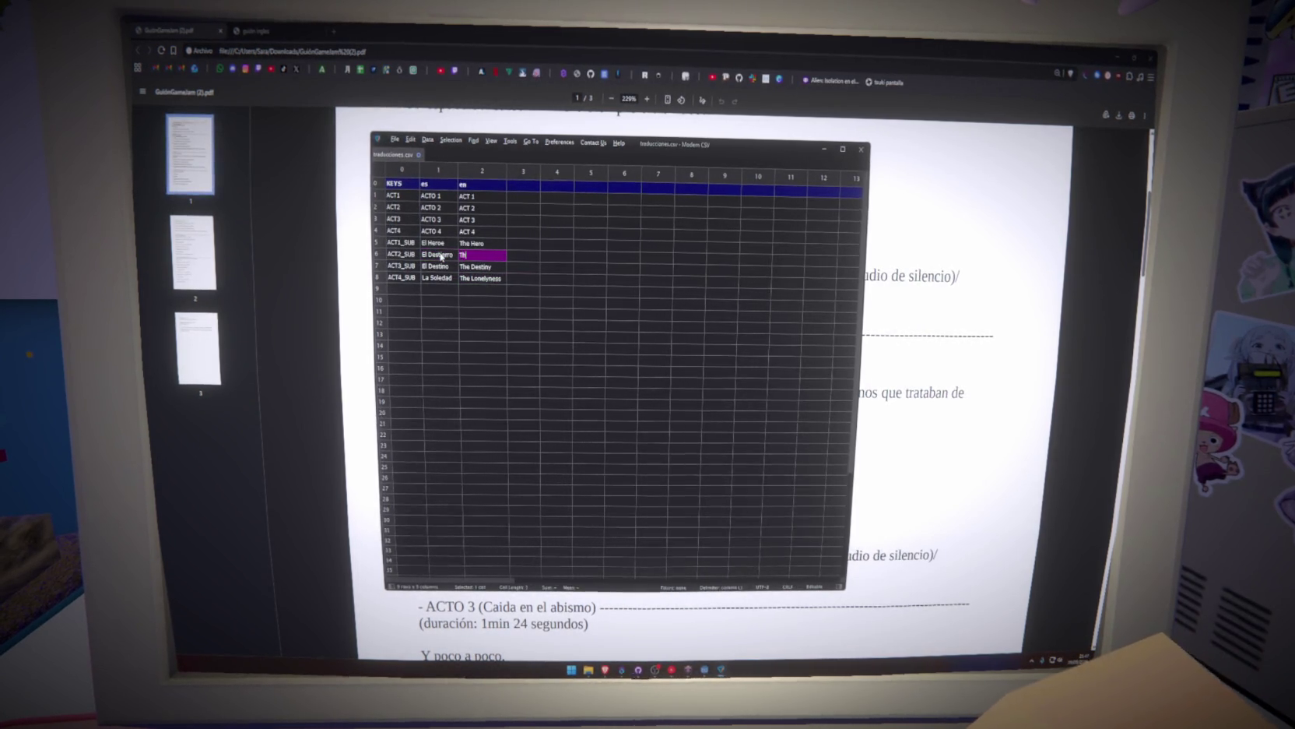
{"action": "type", "text": "e"}
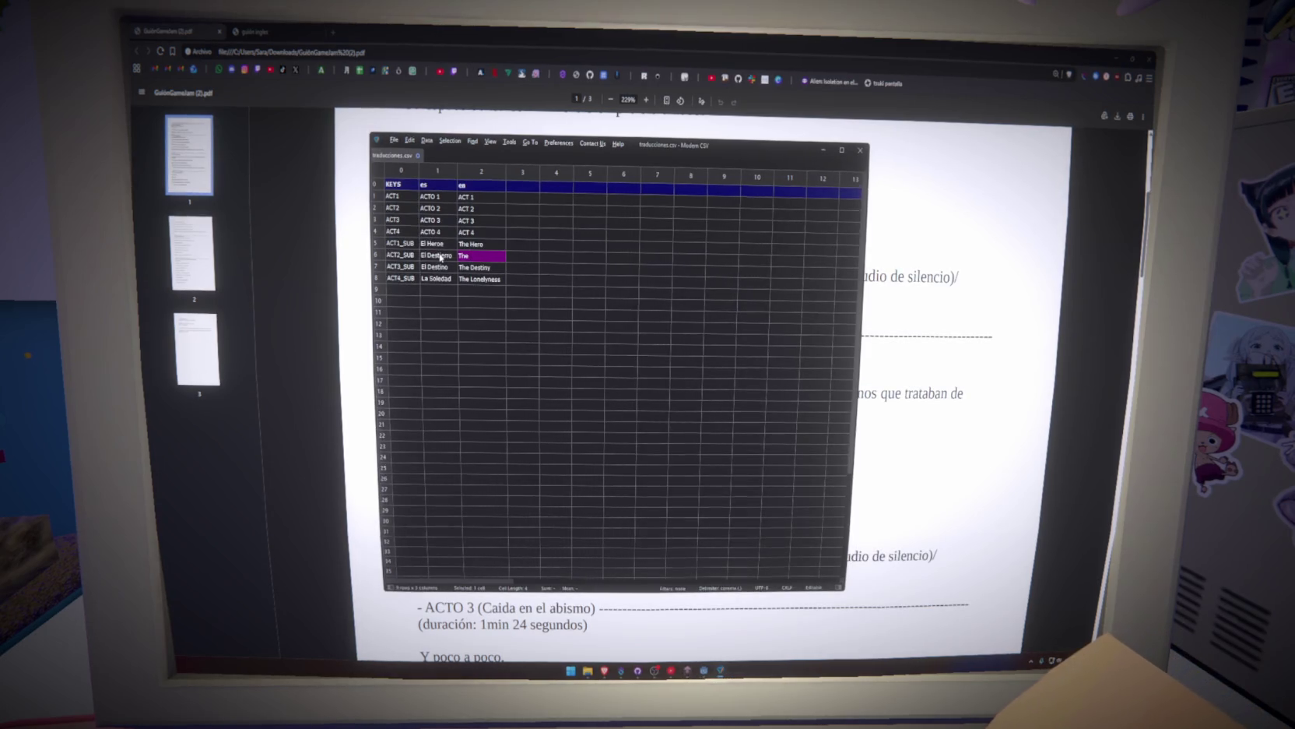
{"action": "left_click", "coordinate": [333, 32]}
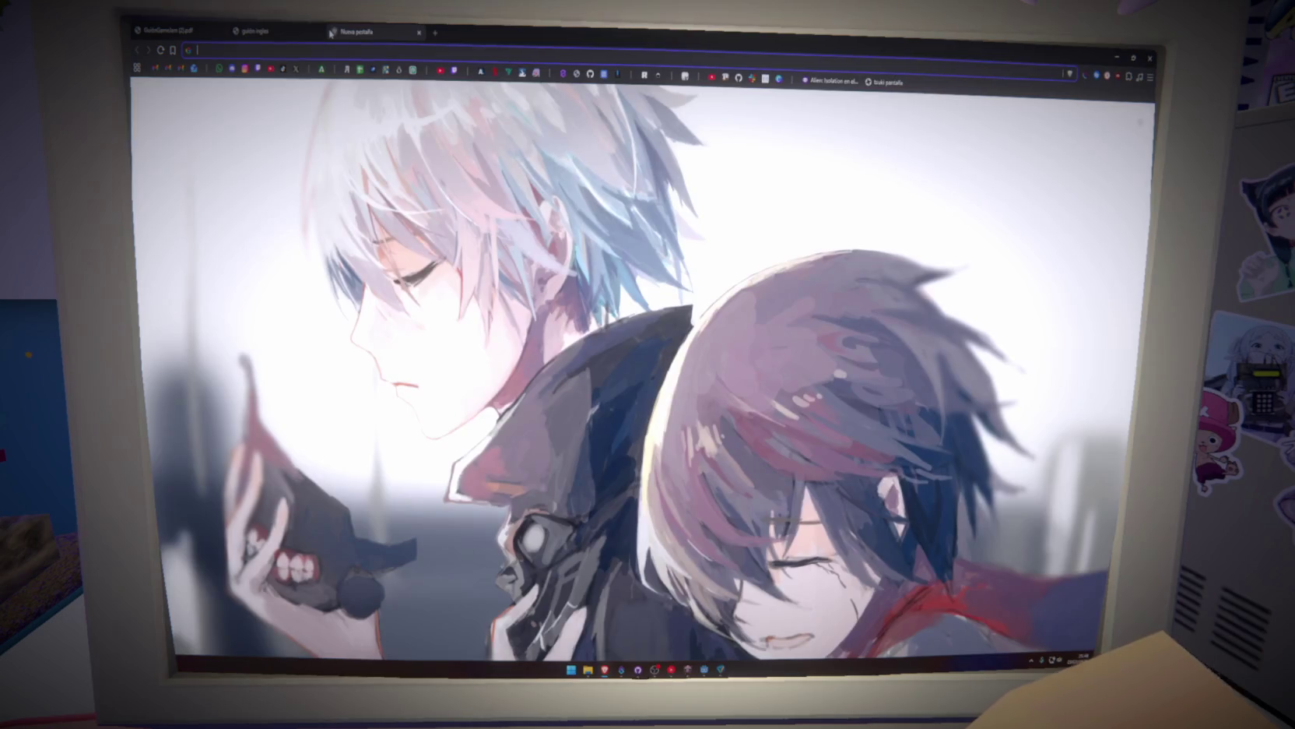
Search Google for 'destierro en inglés' and compare the Spanish and English script PDFs.
{"action": "type", "text": "destierro en inglés"}
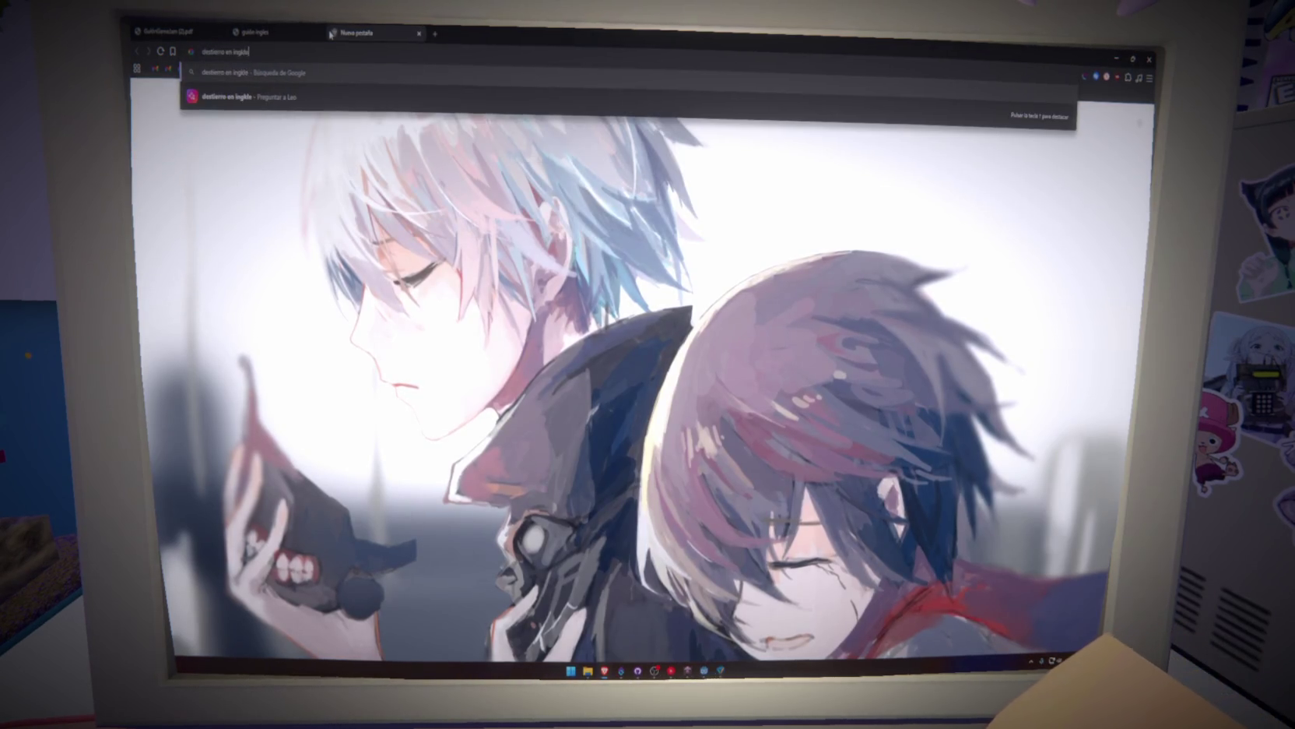
{"action": "key", "text": "Return"}
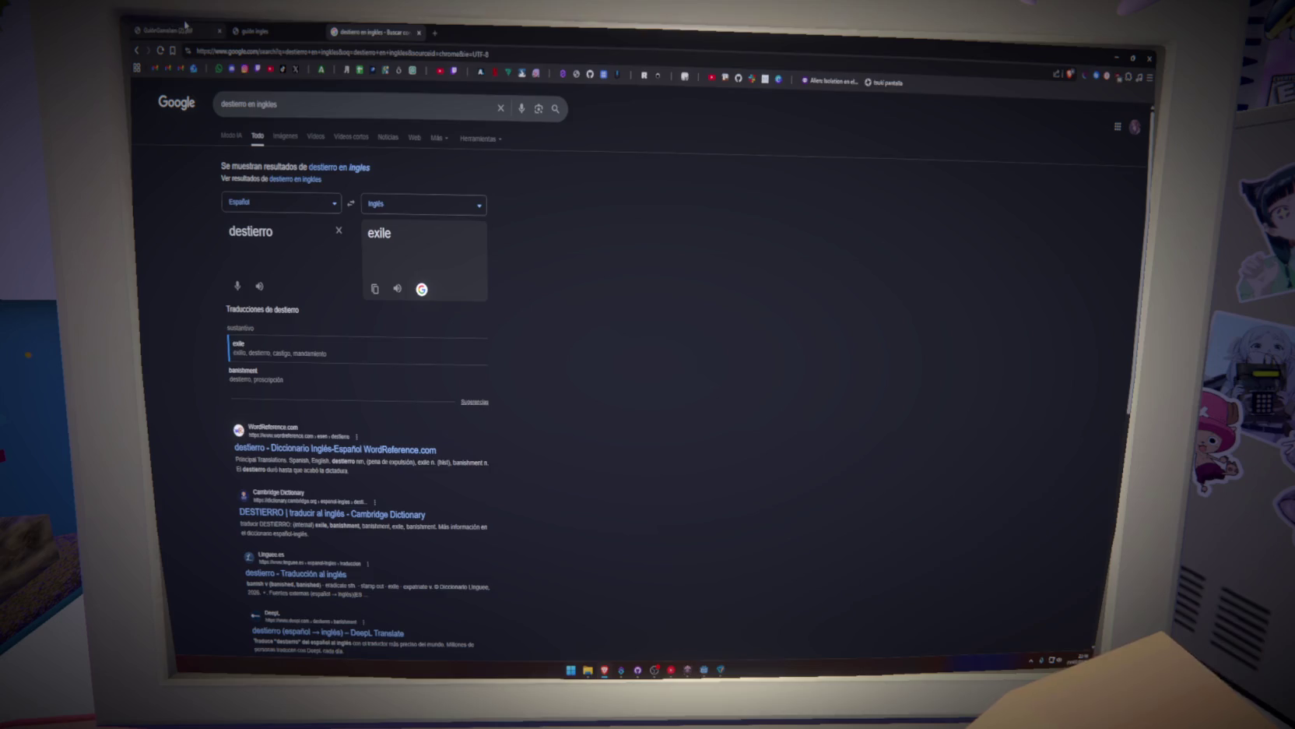
{"action": "left_click", "coordinate": [184, 29]}
{"action": "left_click", "coordinate": [255, 30]}
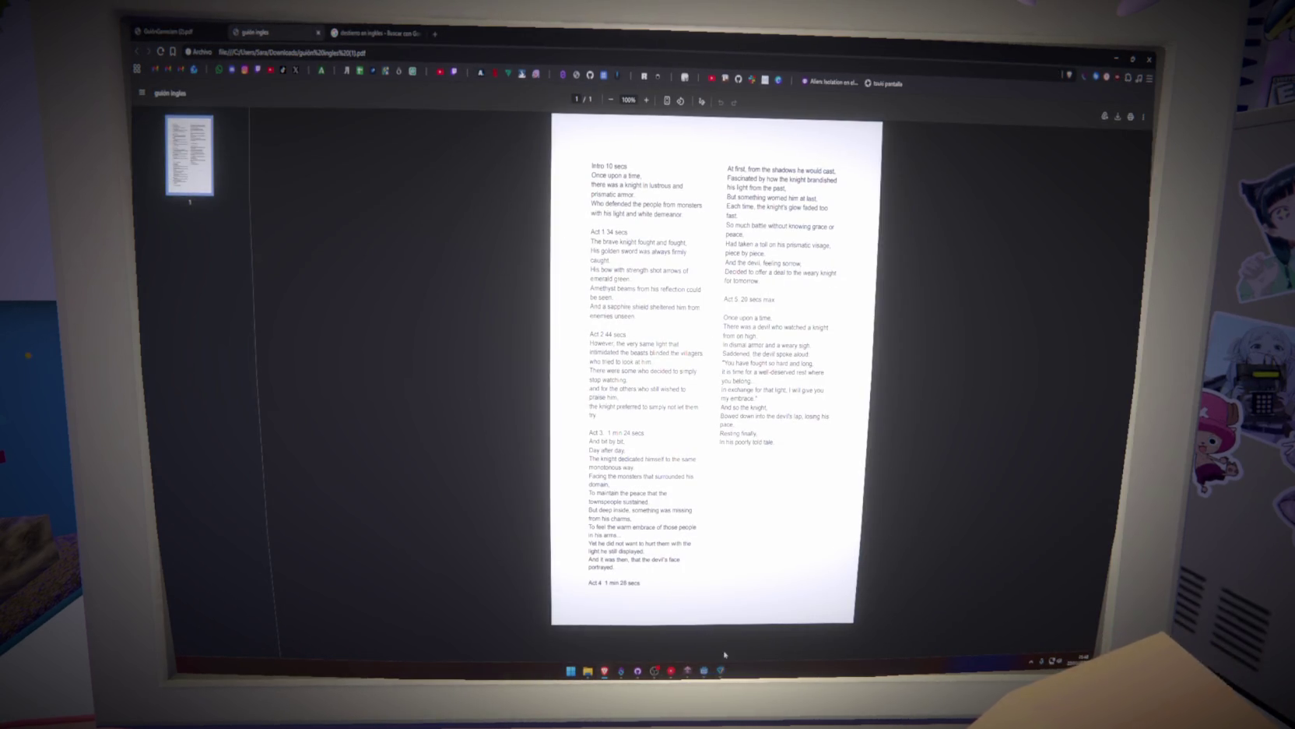
Enter Exile as ACT2_SUB's English translation, rechecking the search results.
{"action": "key", "text": "alt+Tab"}
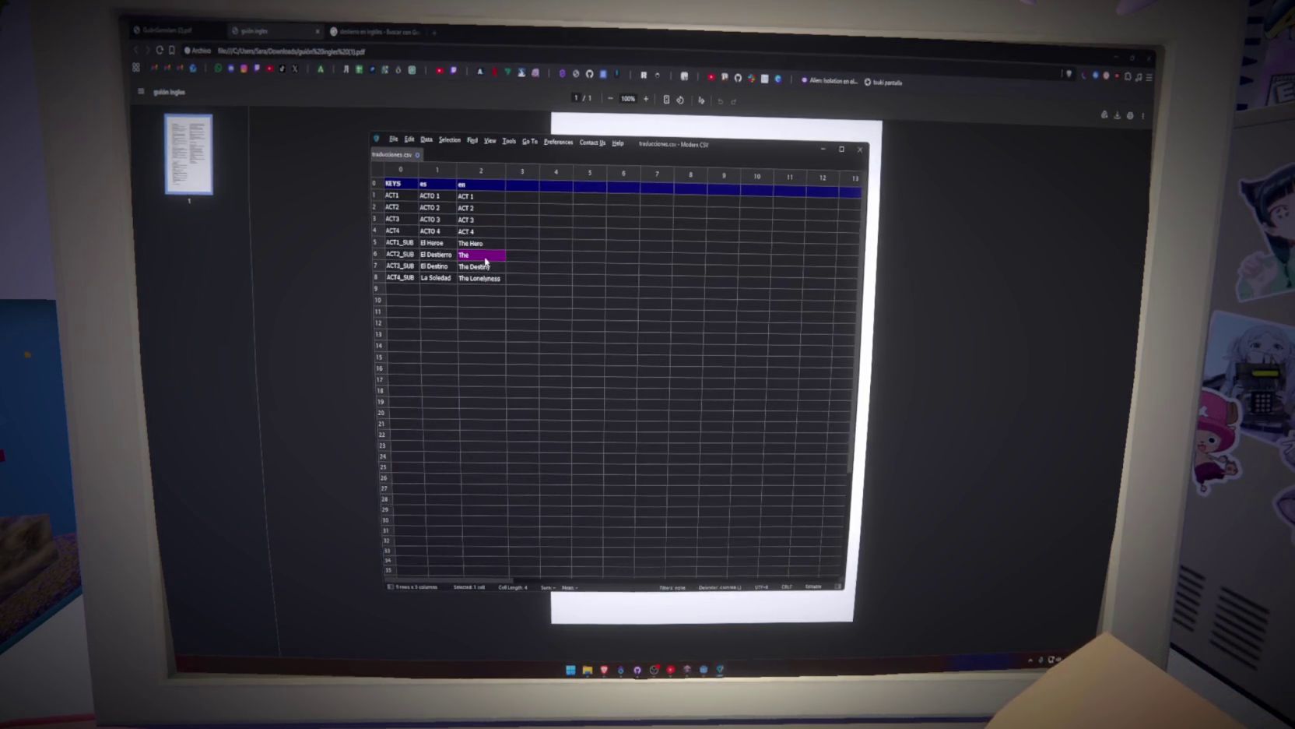
{"action": "type", "text": "Exile"}
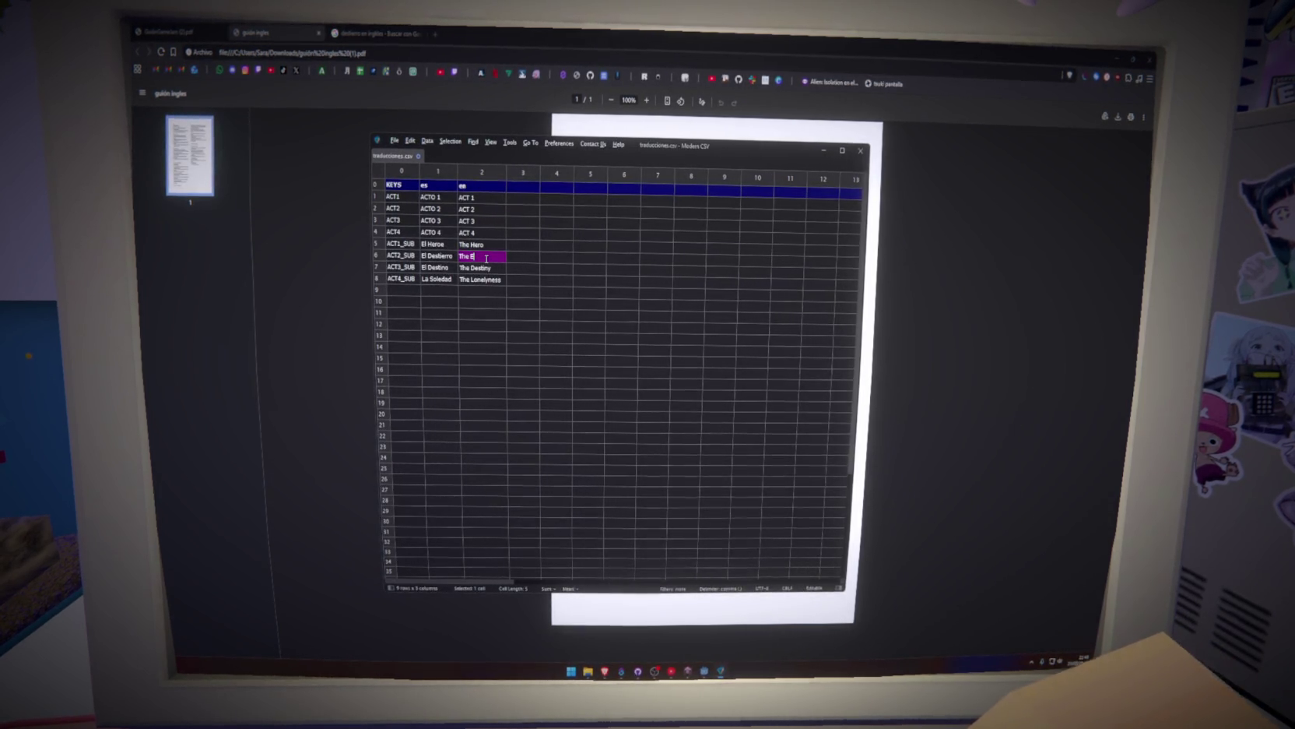
{"action": "left_click", "coordinate": [375, 33]}
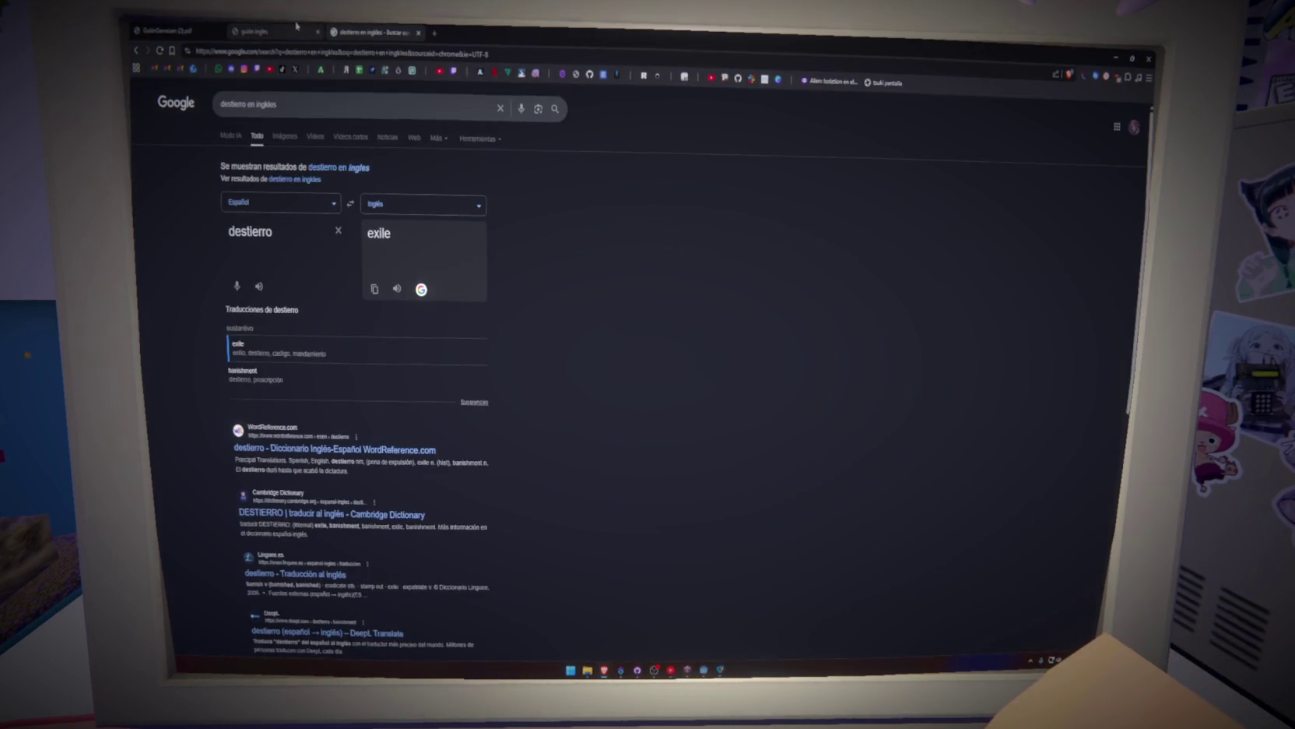
{"action": "left_click", "coordinate": [255, 31]}
{"action": "left_click", "coordinate": [720, 671]}
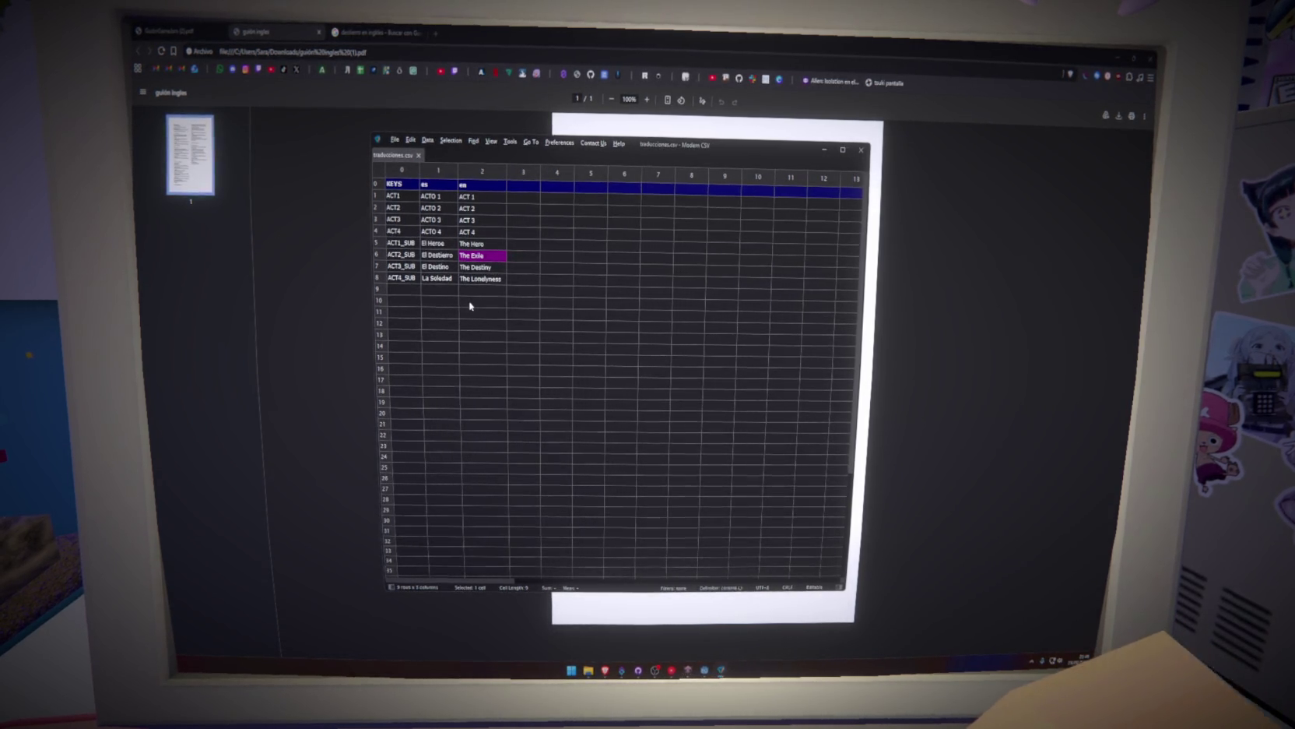
{"action": "double_click", "coordinate": [484, 256]}
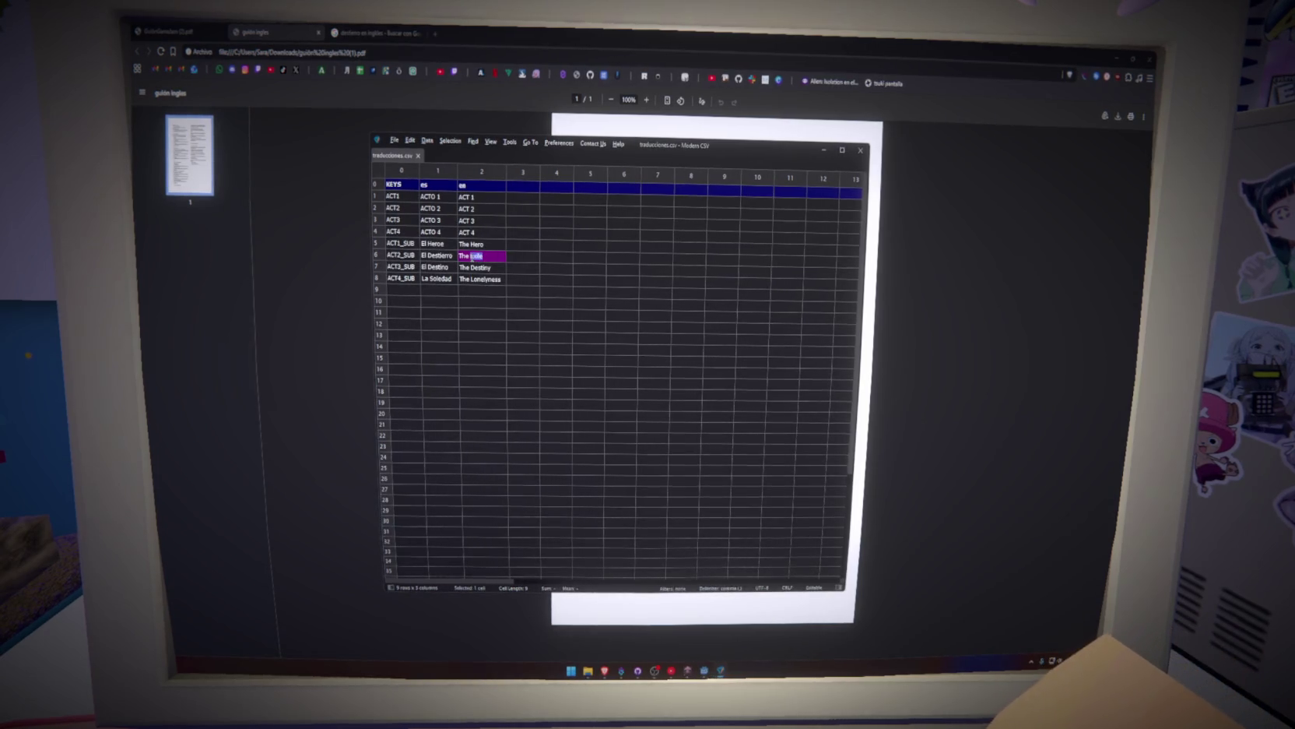
{"action": "type", "text": "Banishme"}
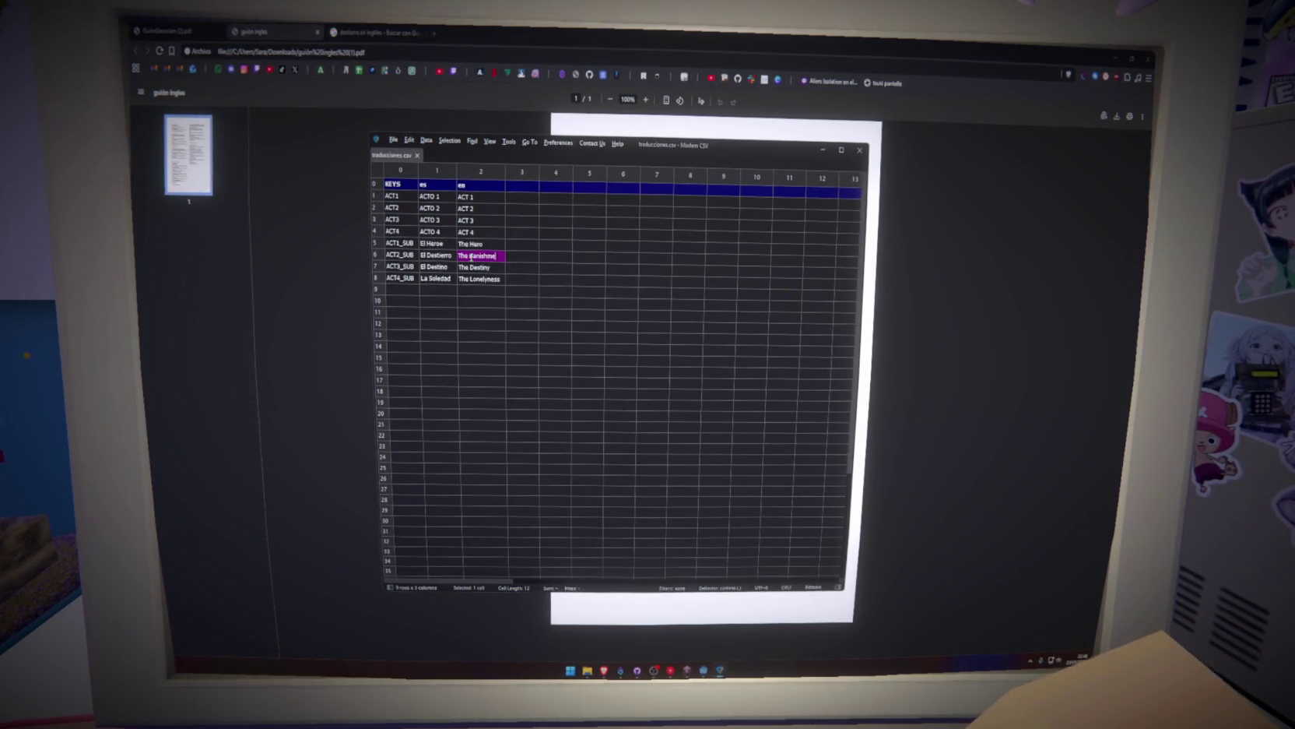
{"action": "type", "text": "nt"}
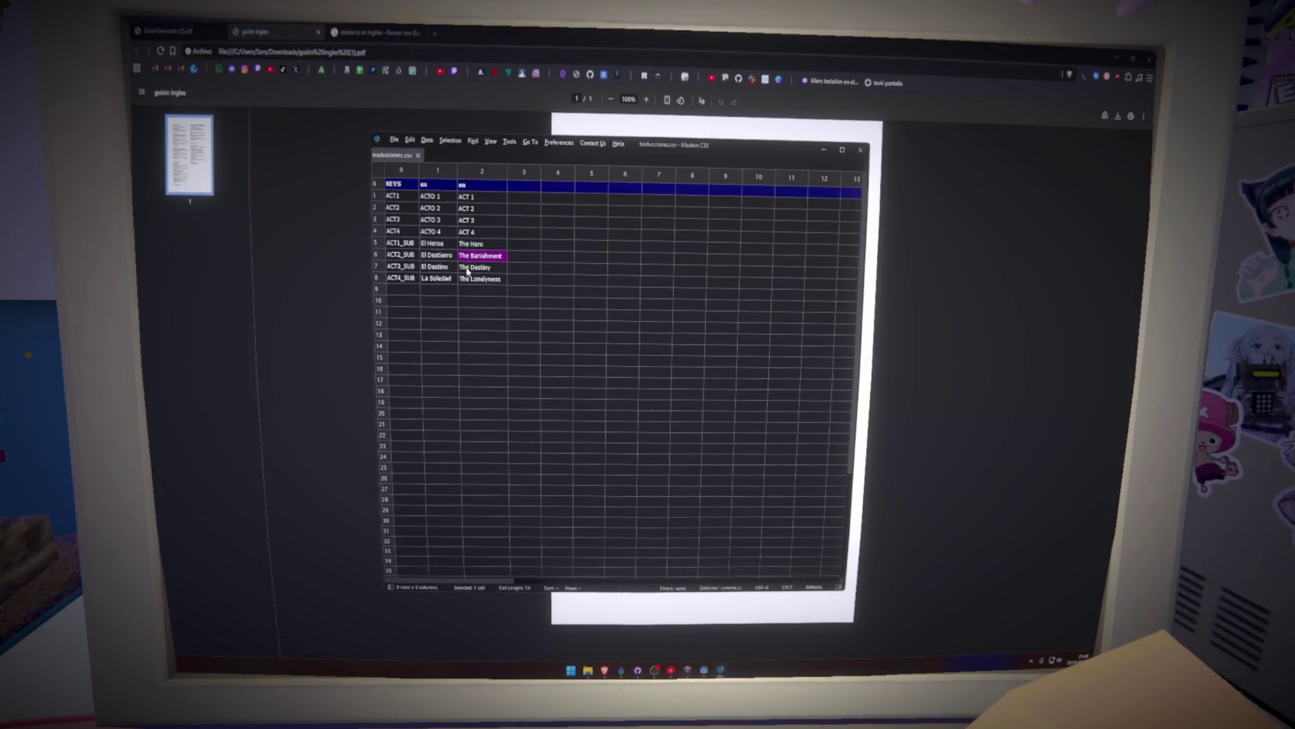
{"action": "left_click", "coordinate": [478, 260]}
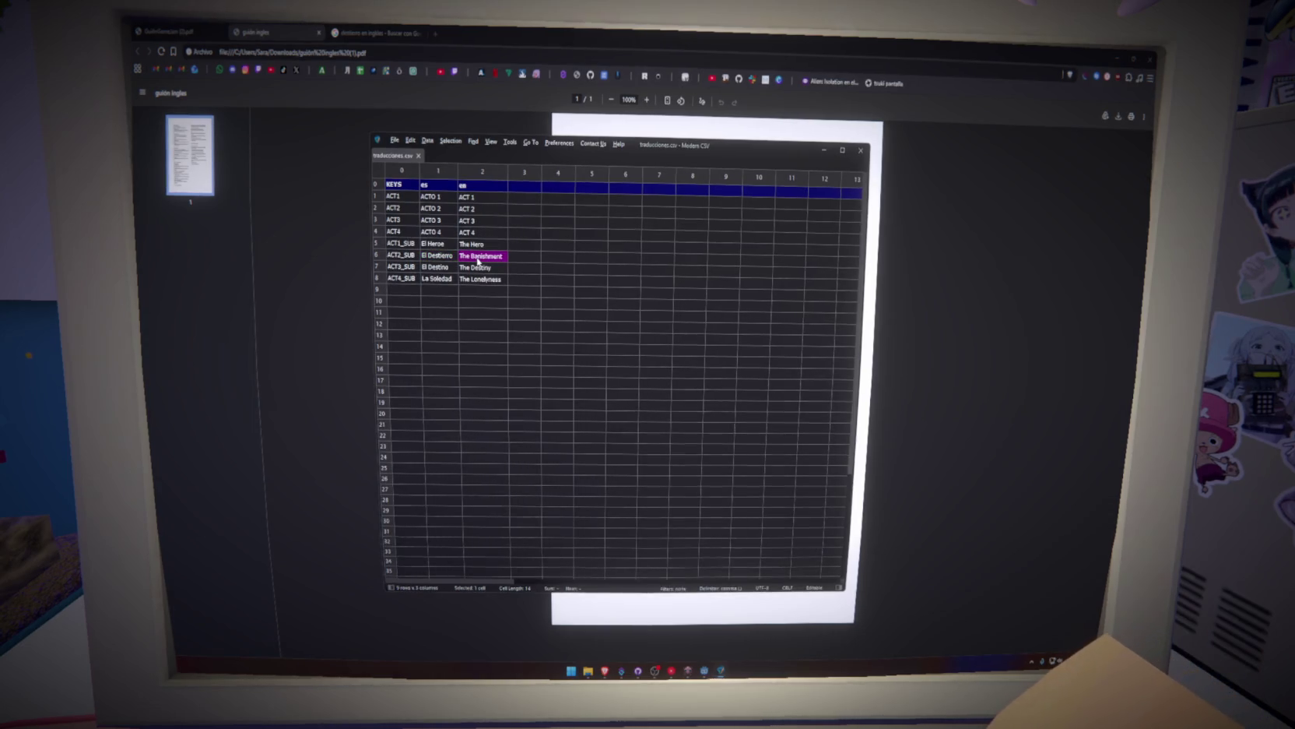
{"action": "left_click", "coordinate": [441, 255]}
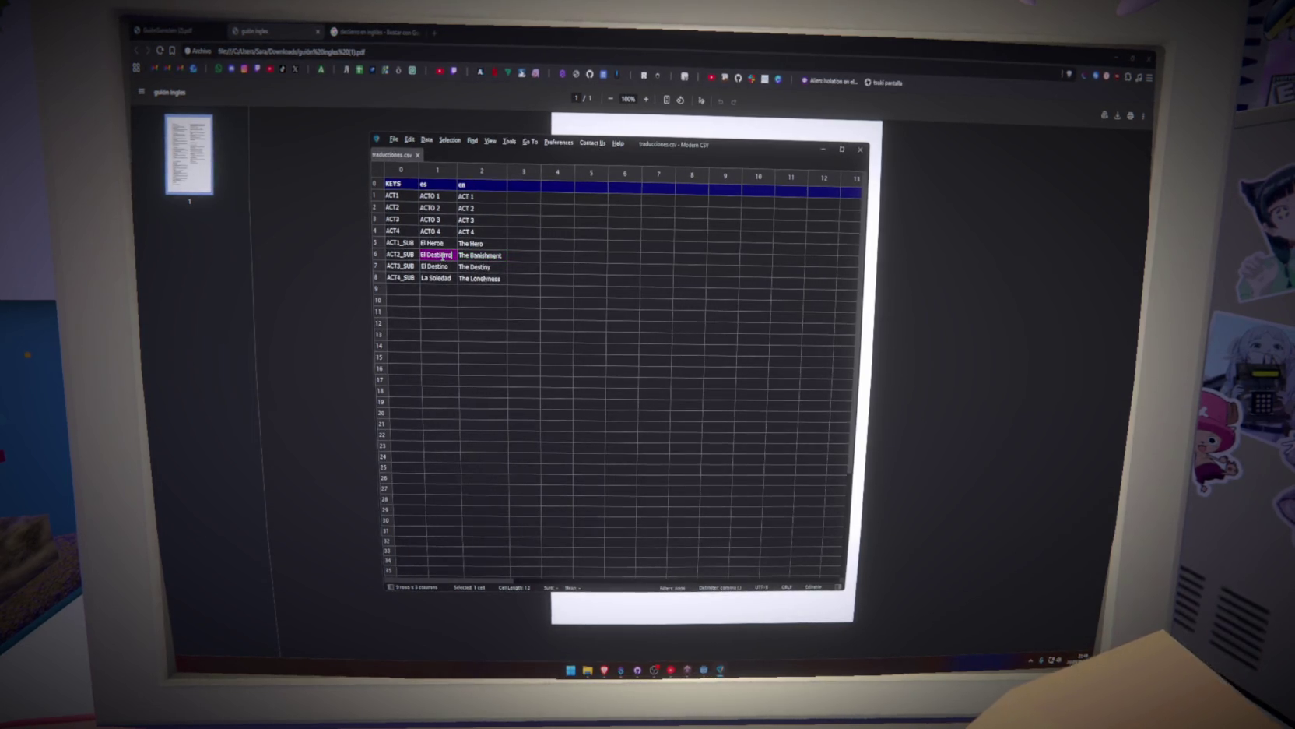
{"action": "left_click", "coordinate": [478, 260]}
{"action": "left_click", "coordinate": [425, 258]}
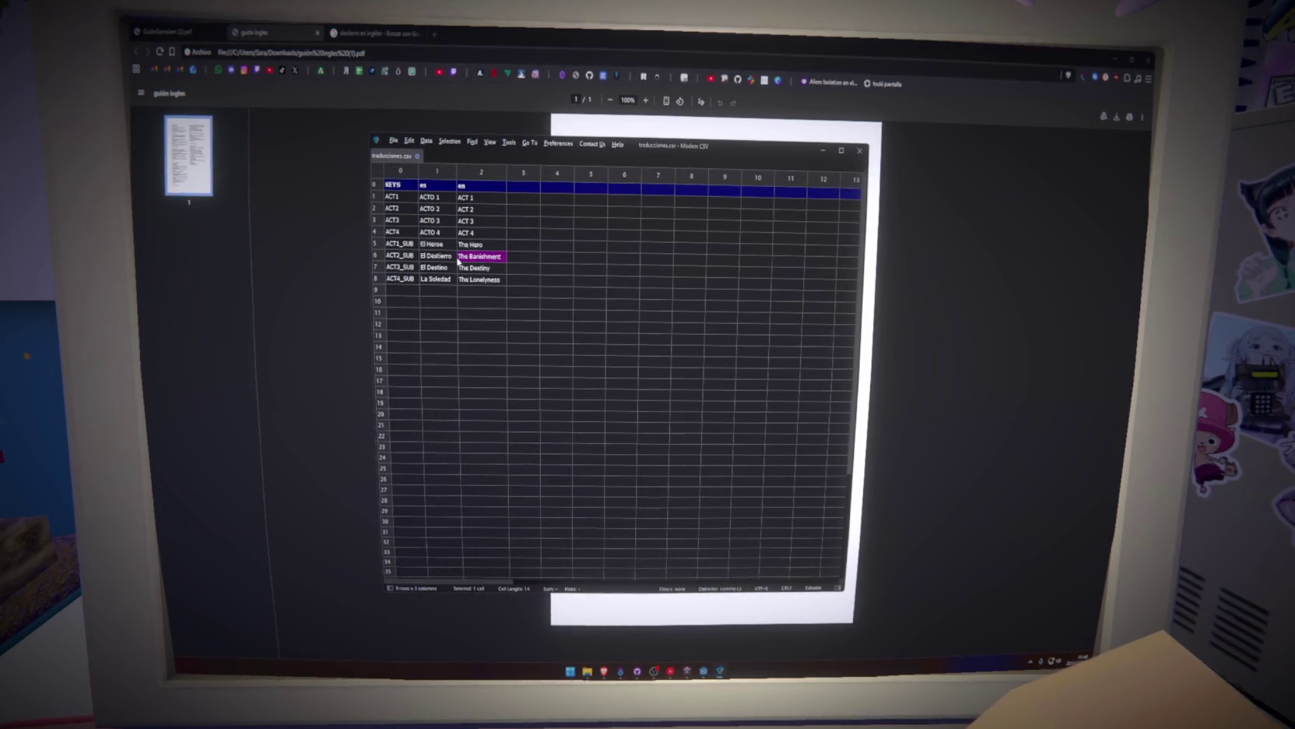
{"action": "double_click", "coordinate": [459, 262]}
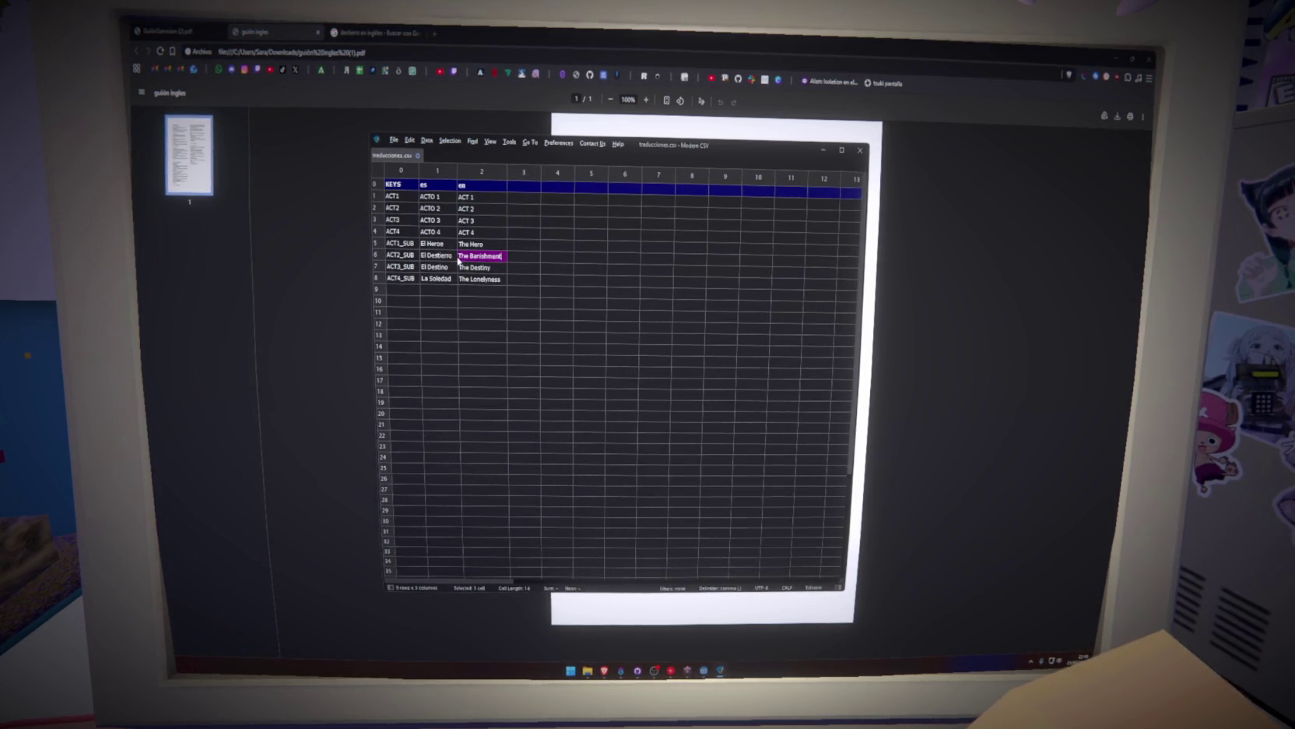
Drop the articles from the Spanish subtitles, leaving Heroe, Destierro, Destino and Soledad.
{"action": "double_click", "coordinate": [430, 246]}
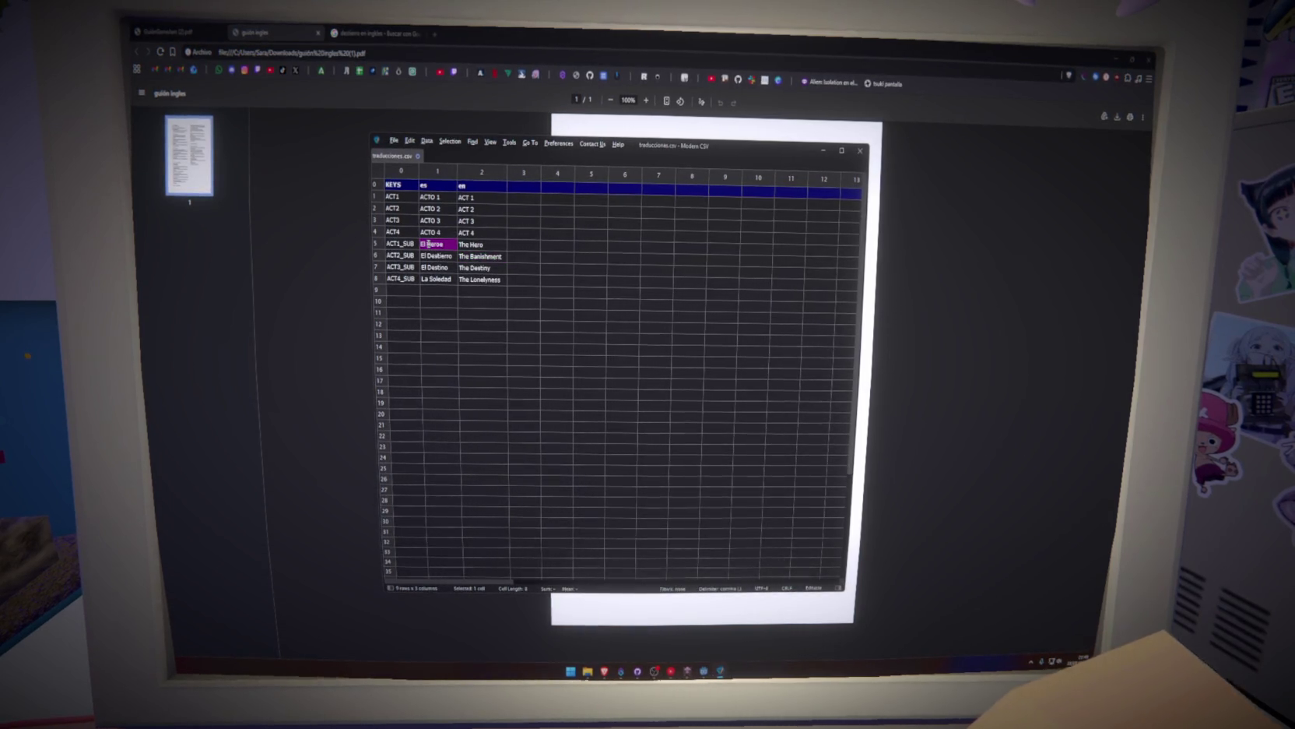
{"action": "key", "text": "BackSpace"}
{"action": "key", "text": "BackSpace"}
{"action": "key", "text": "BackSpace"}
{"action": "double_click", "coordinate": [433, 255]}
{"action": "key", "text": "BackSpace"}
{"action": "key", "text": "BackSpace"}
{"action": "key", "text": "BackSpace"}
{"action": "double_click", "coordinate": [429, 267]}
{"action": "key", "text": "BackSpace"}
{"action": "key", "text": "BackSpace"}
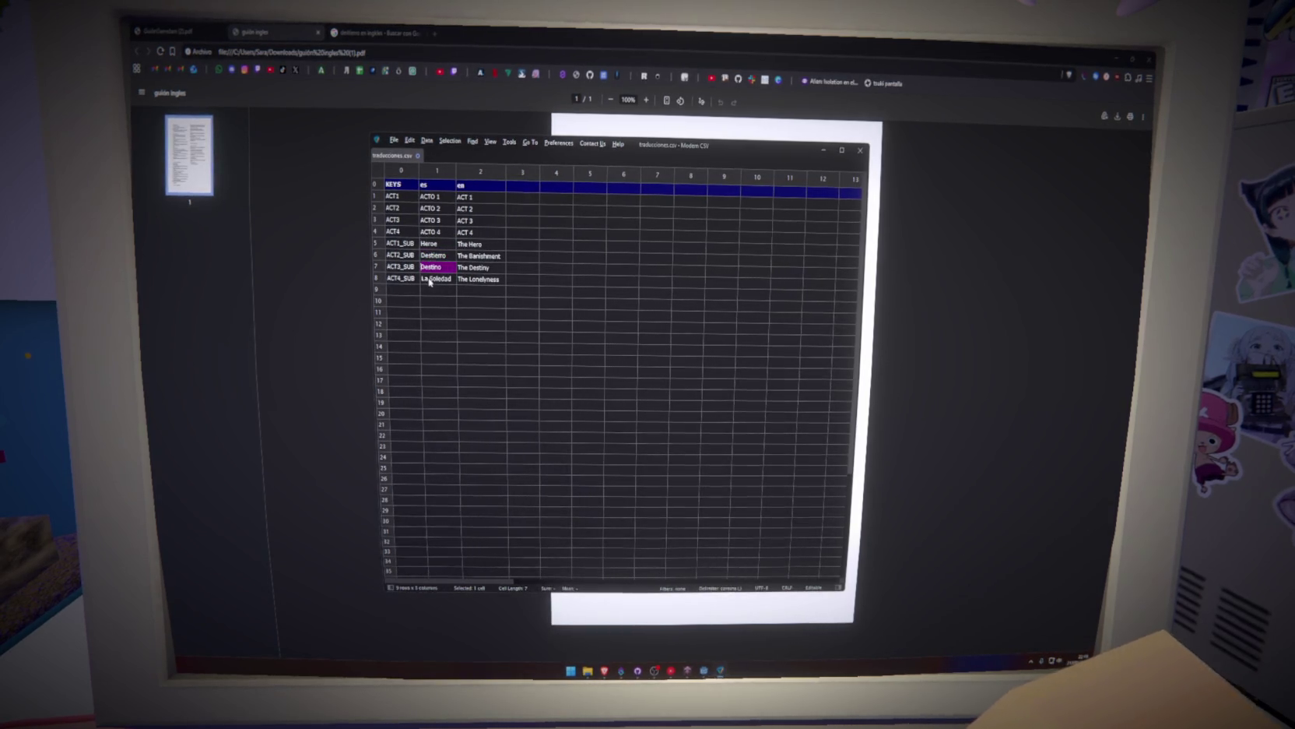
{"action": "key", "text": "BackSpace"}
{"action": "key", "text": "BackSpace"}
{"action": "key", "text": "Tab"}
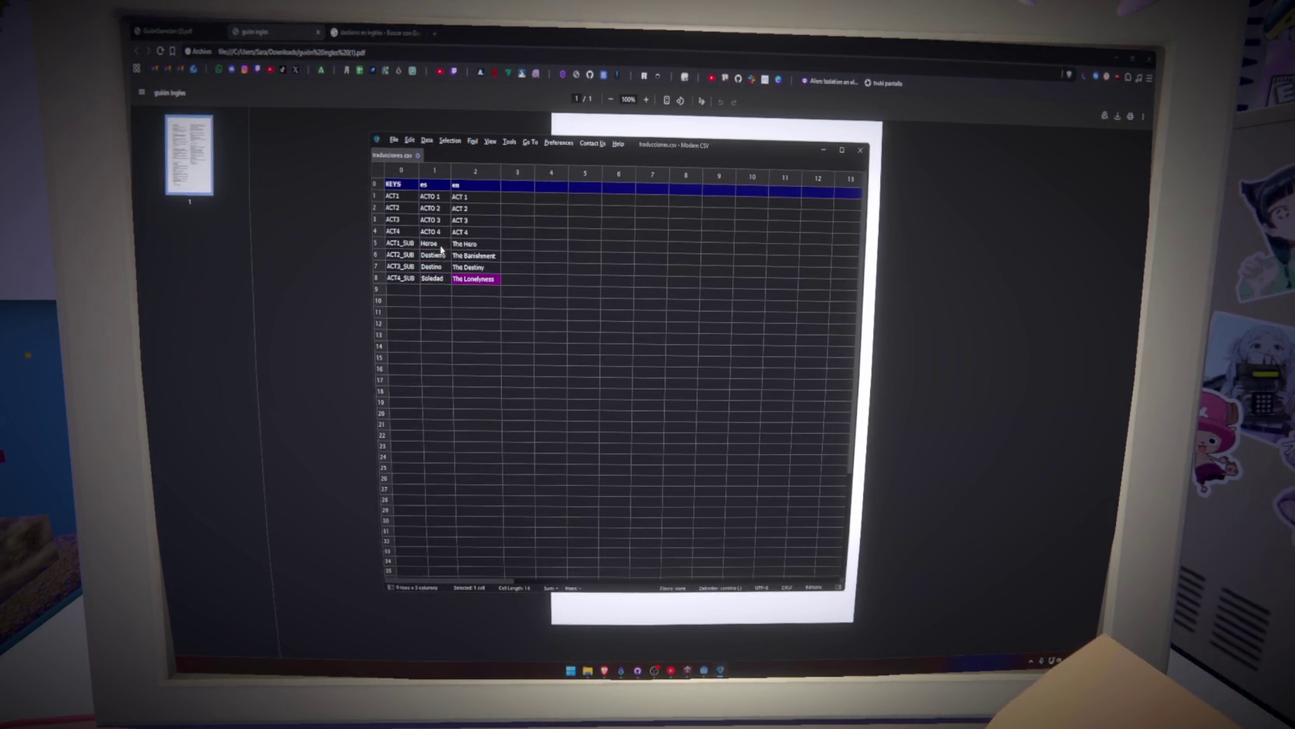
Drop 'The' from the English subtitles, leaving Hero, Banishment, Destiny and Lonelyness, then review them.
{"action": "left_click", "coordinate": [466, 243]}
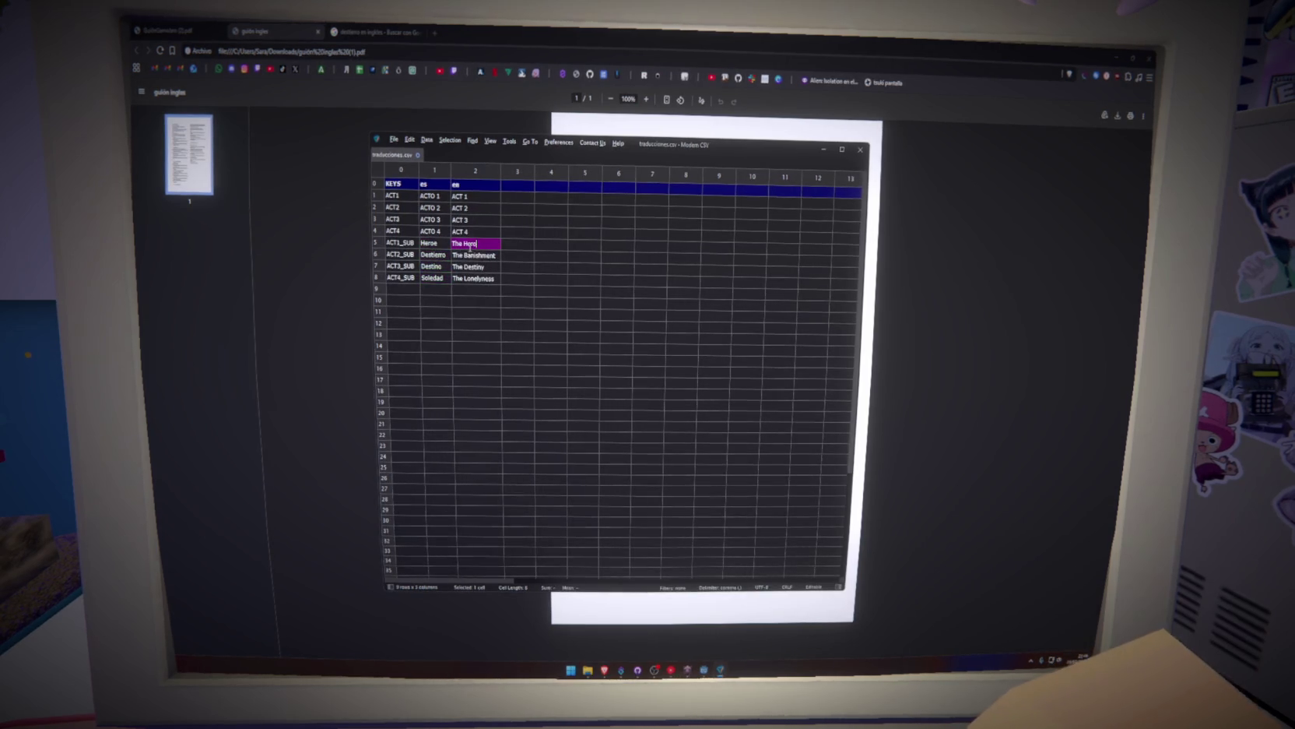
{"action": "type", "text": "Hero"}
{"action": "key", "text": "Return"}
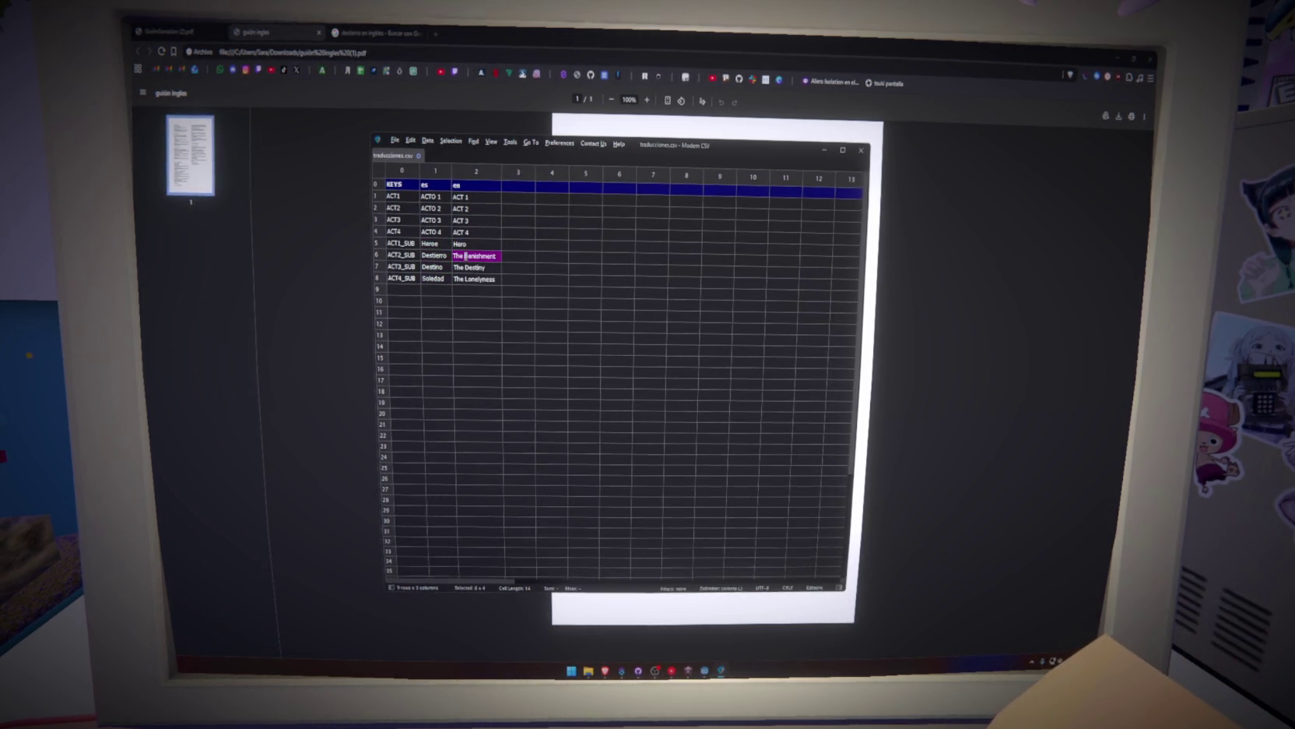
{"action": "key", "text": "BackSpace"}
{"action": "key", "text": "BackSpace"}
{"action": "key", "text": "BackSpace"}
{"action": "key", "text": "Return"}
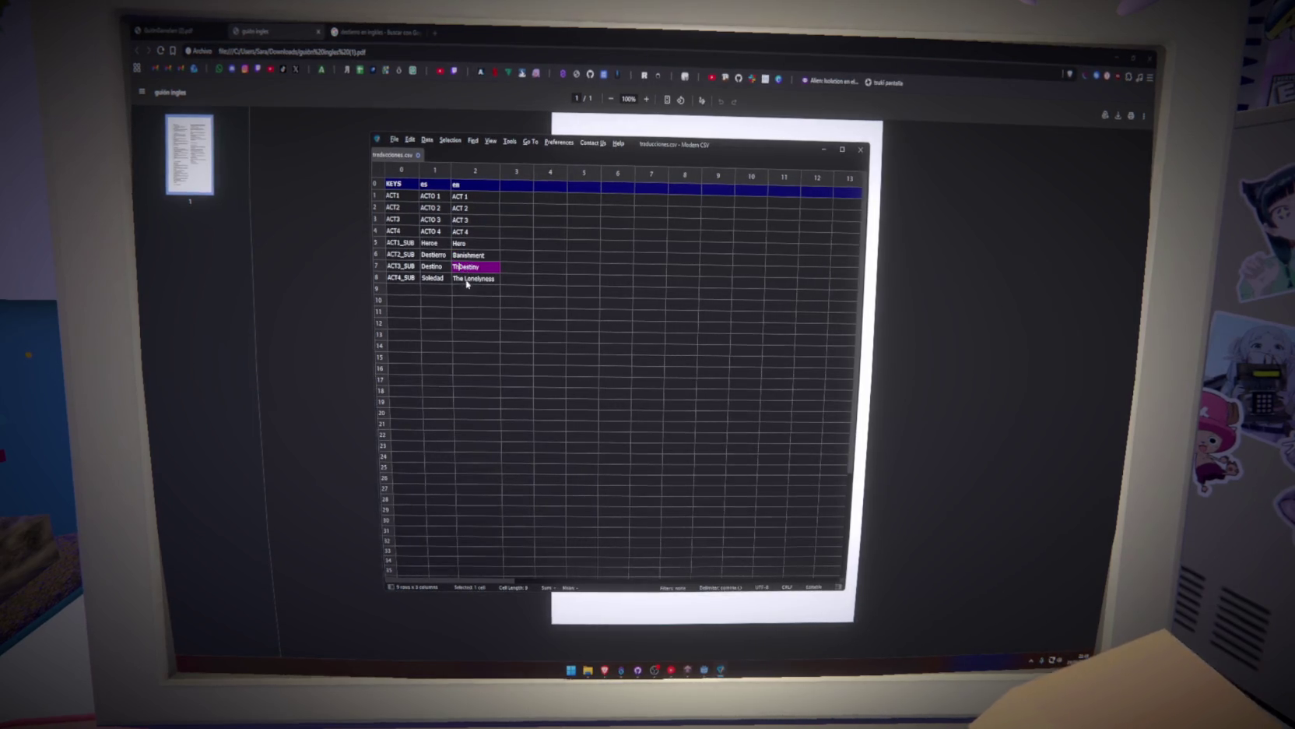
{"action": "key", "text": "BackSpace"}
{"action": "key", "text": "BackSpace"}
{"action": "key", "text": "Return"}
{"action": "type", "text": "Lonelyness"}
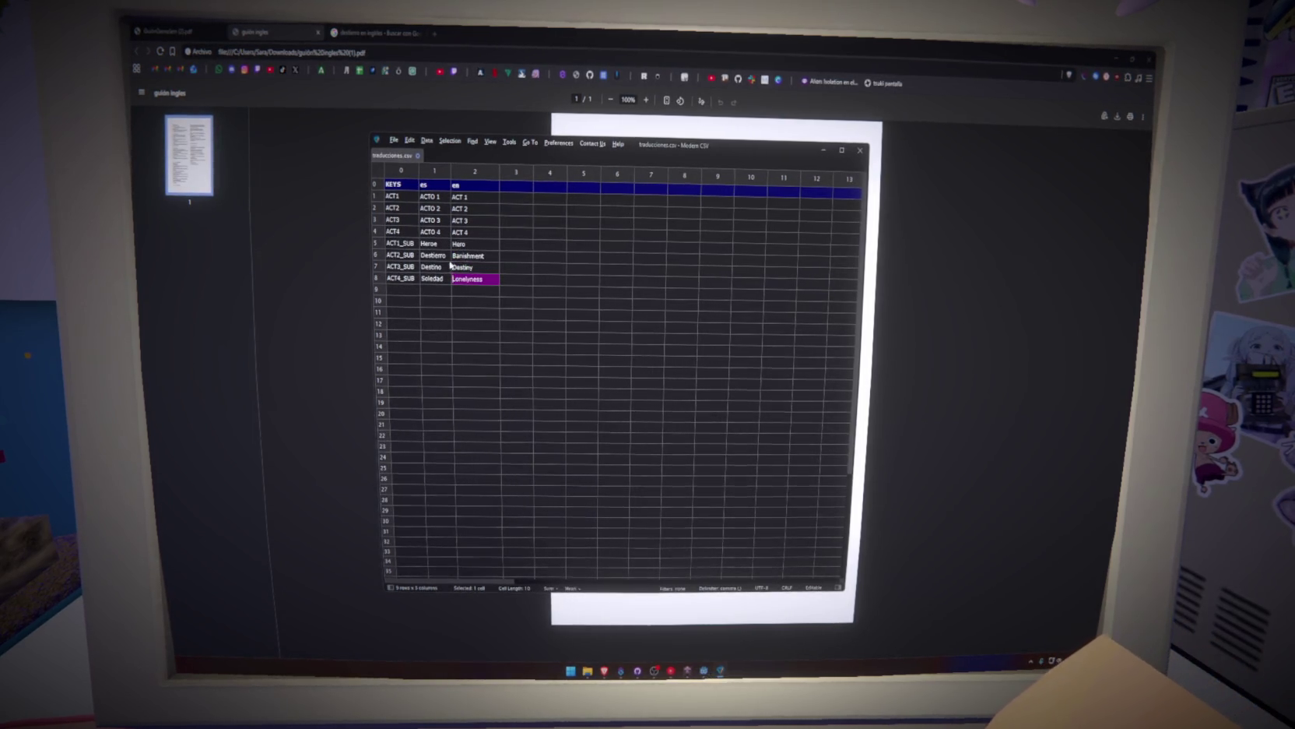
{"action": "left_click", "coordinate": [488, 257]}
{"action": "left_click", "coordinate": [530, 283]}
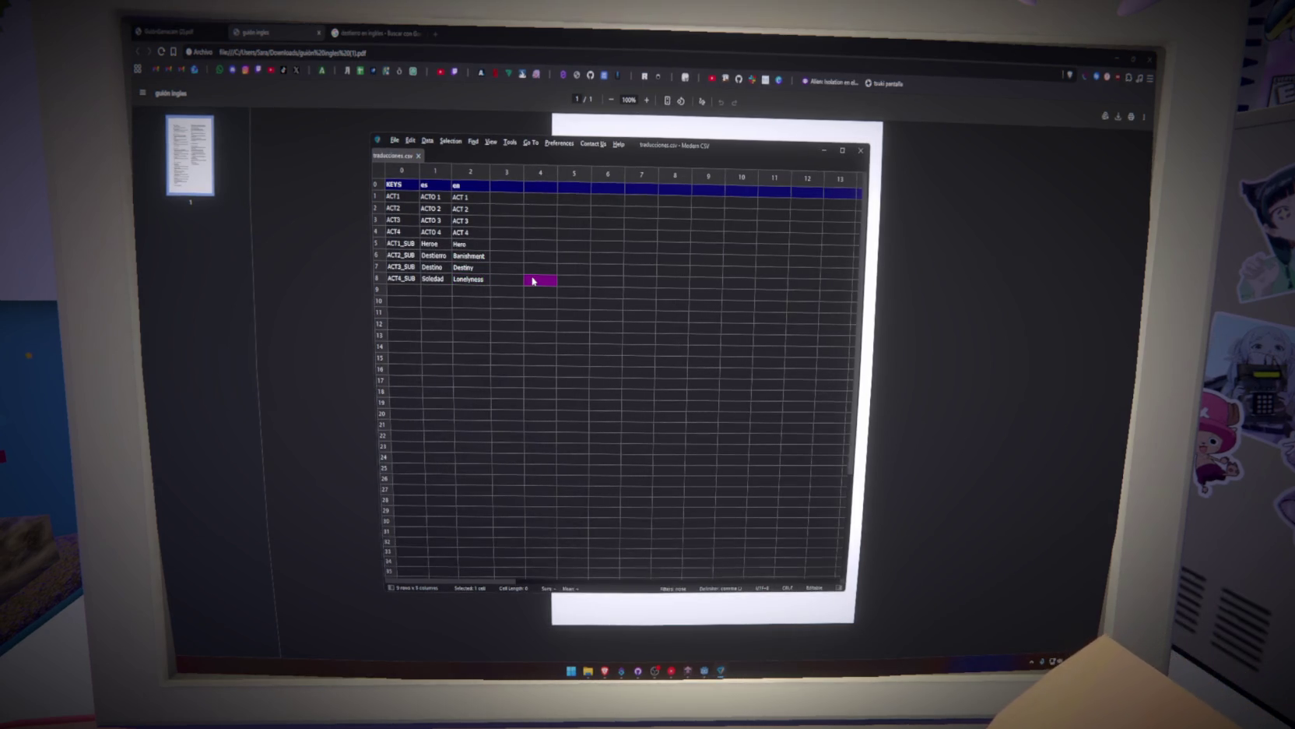
{"action": "left_click", "coordinate": [431, 244]}
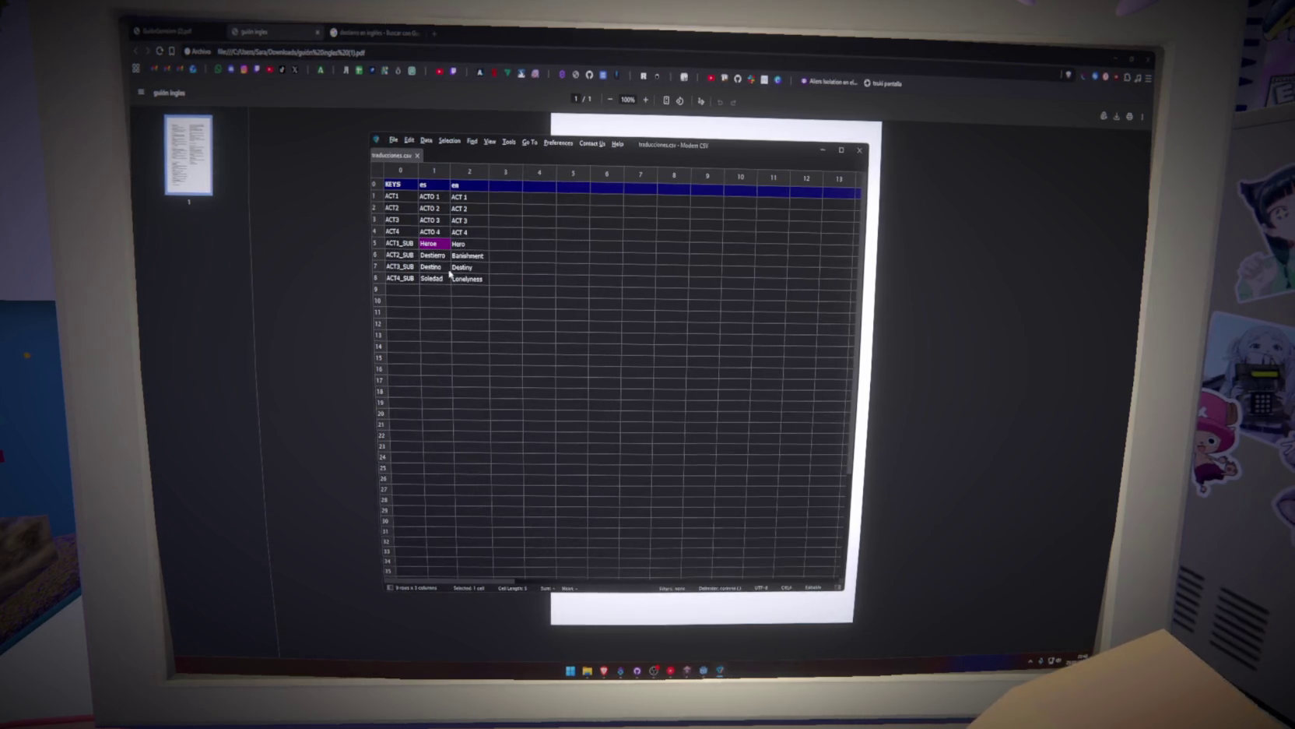
{"action": "left_click", "coordinate": [440, 278]}
{"action": "left_click", "coordinate": [403, 289]}
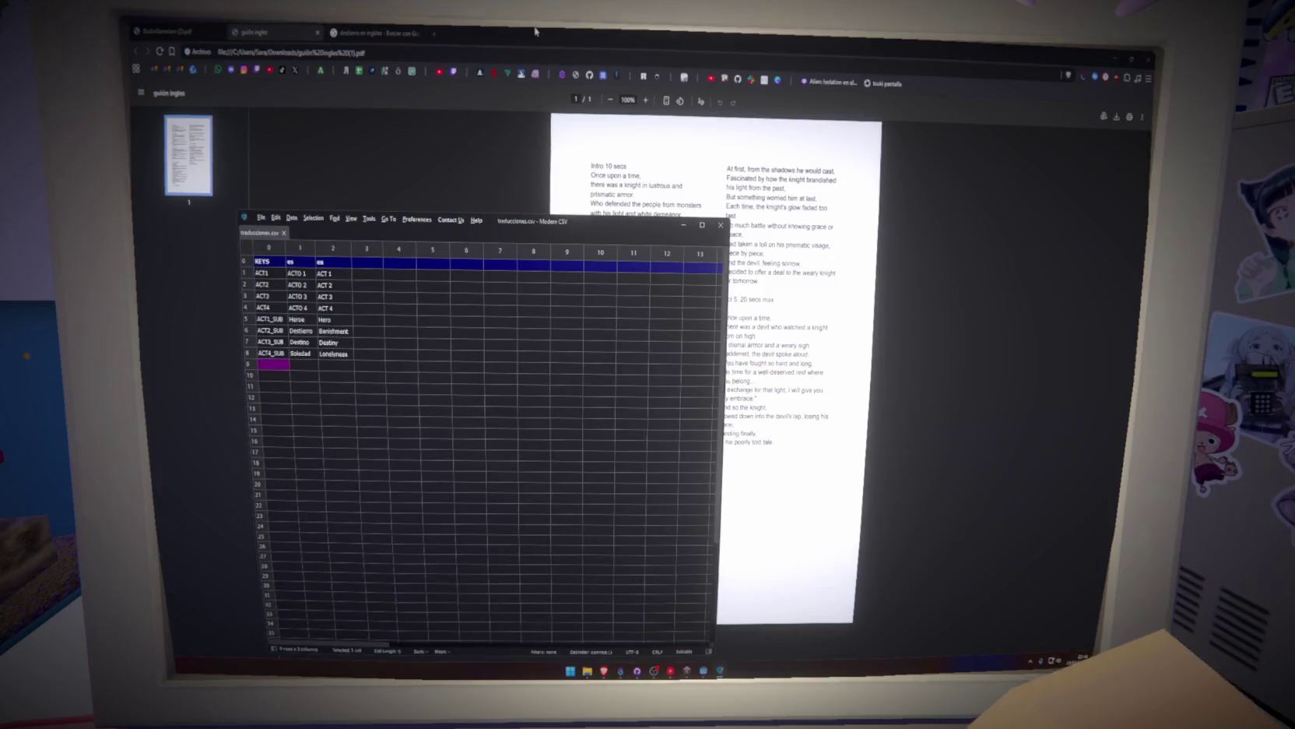
Tile the PDF browser on the right half and the CSV table on the left.
{"action": "left_click_drag", "start_coordinate": [536, 31], "coordinate": [1148, 47]}
{"action": "left_click", "coordinate": [253, 183]}
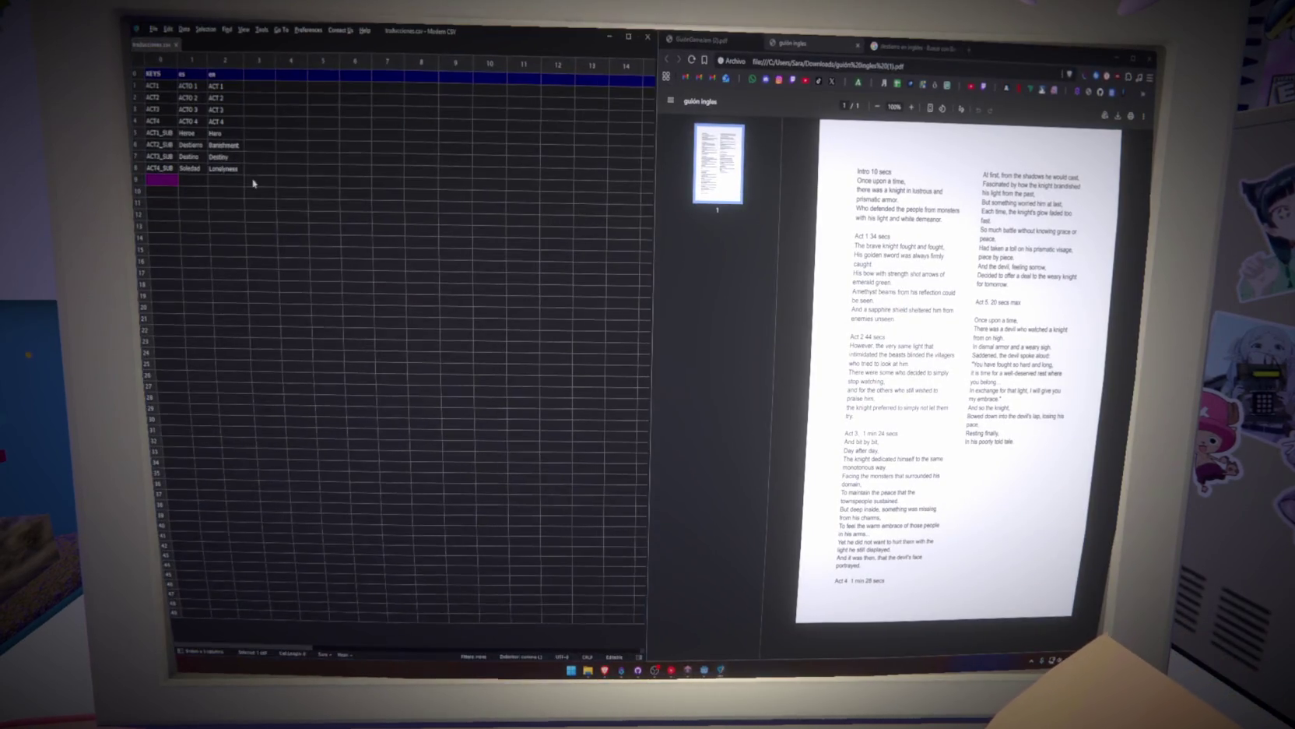
{"action": "left_click", "coordinate": [224, 219]}
{"action": "left_click", "coordinate": [166, 179]}
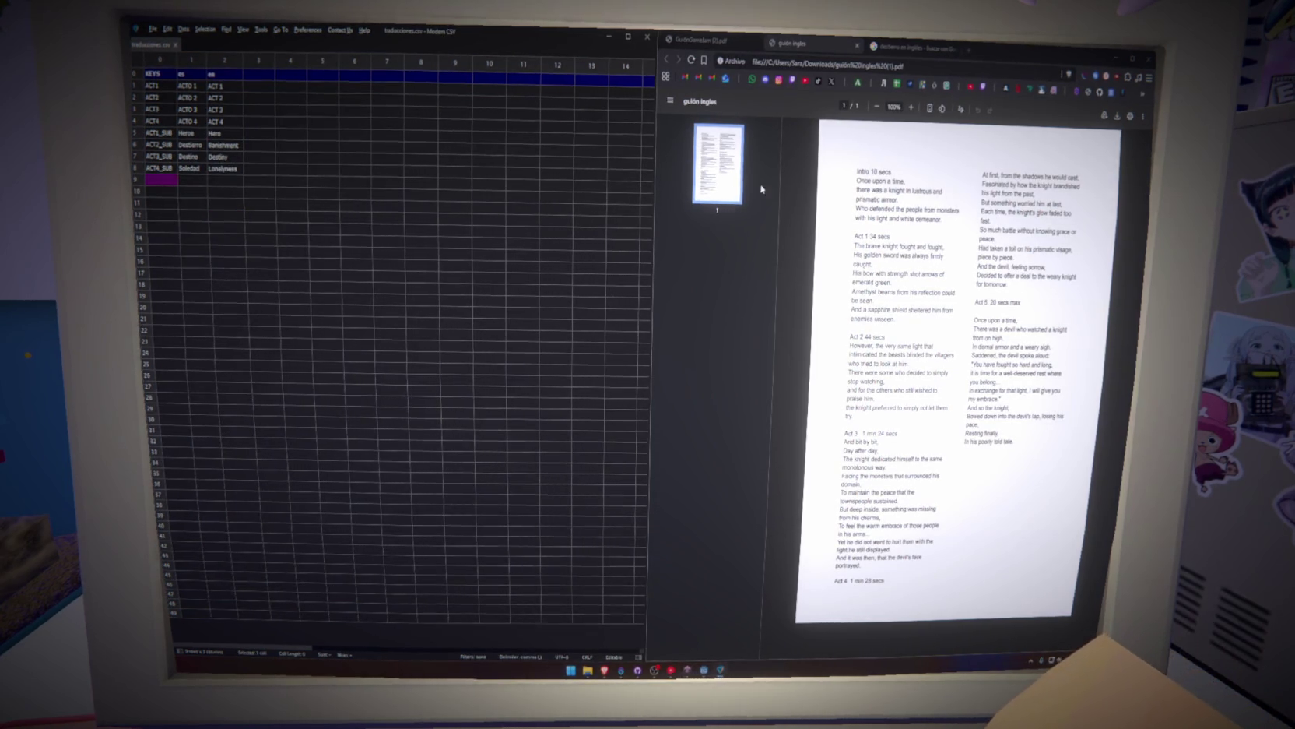
Paste the opening lines, 'Érase una vez,' through 'El valiente caballero luchaba y luchaba,', into rows 9–12.
{"action": "key", "text": "ctrl+shift+Tab"}
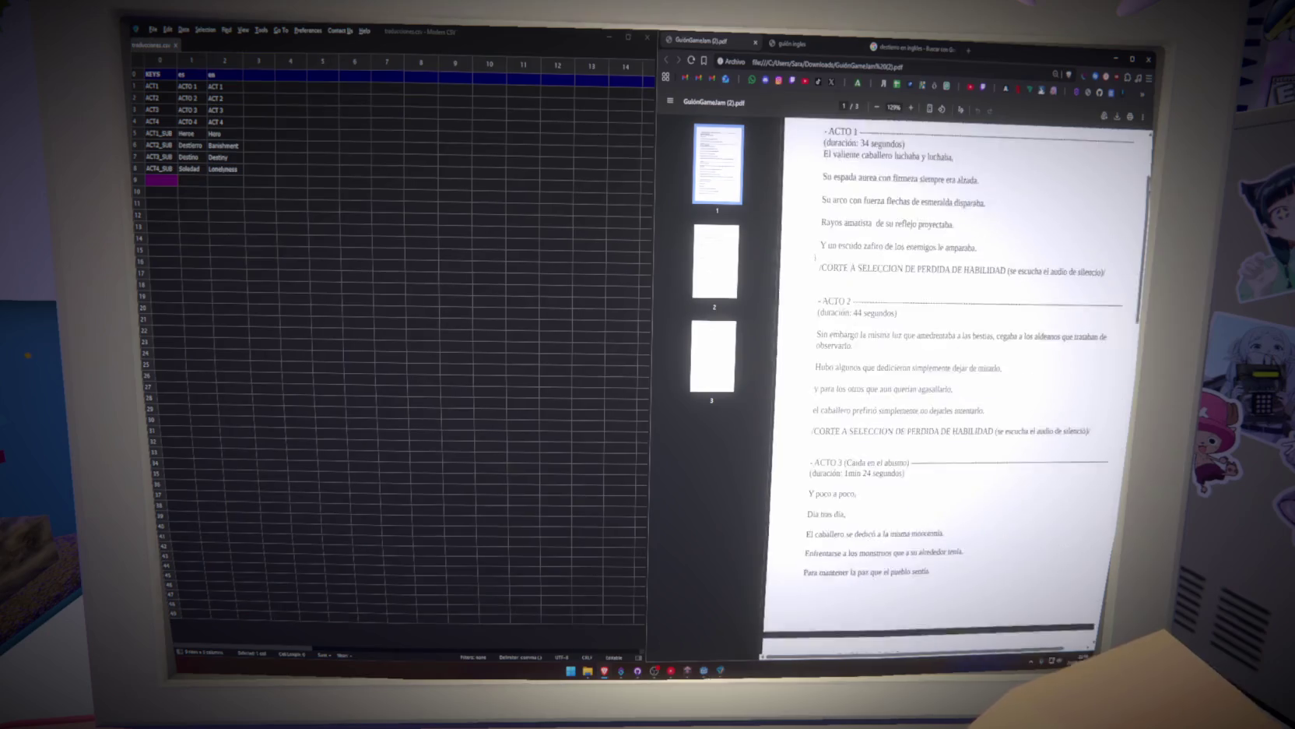
{"action": "scroll", "coordinate": [827, 274], "scroll_direction": "up", "scroll_amount": 2}
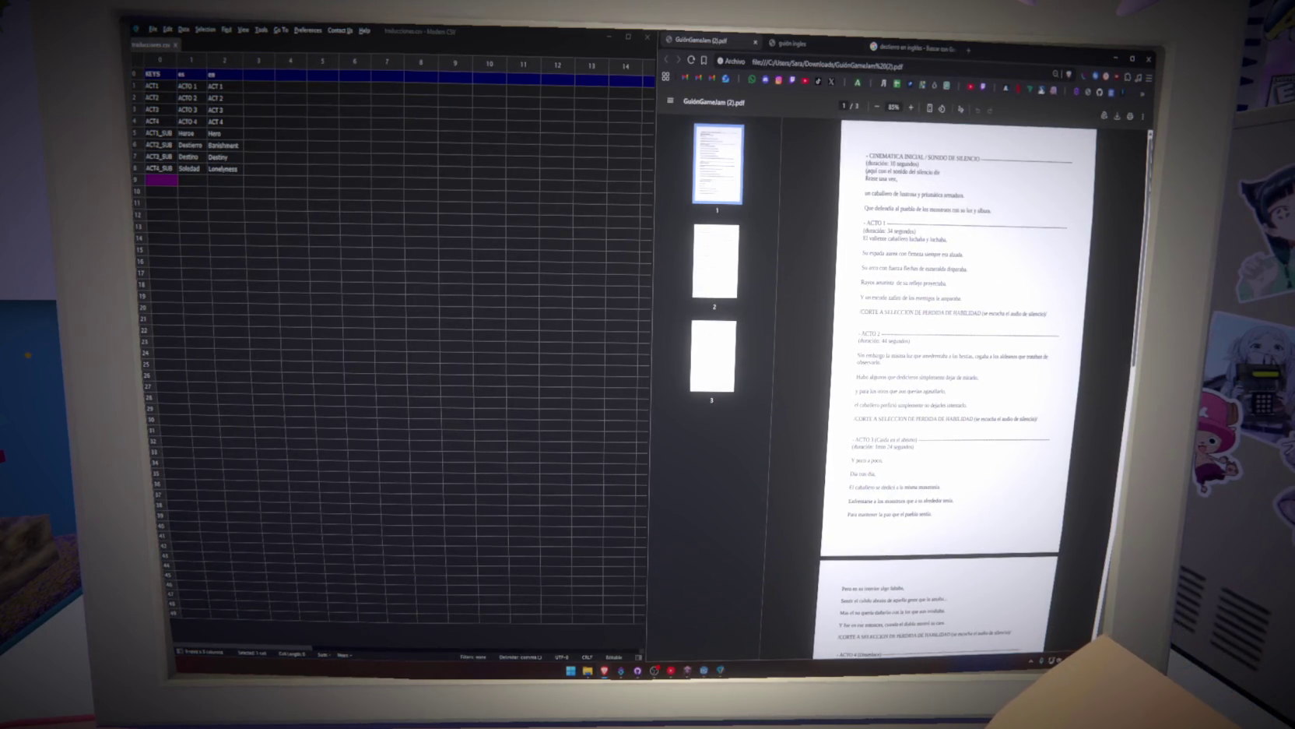
{"action": "left_click_drag", "start_coordinate": [865, 178], "coordinate": [918, 188]}
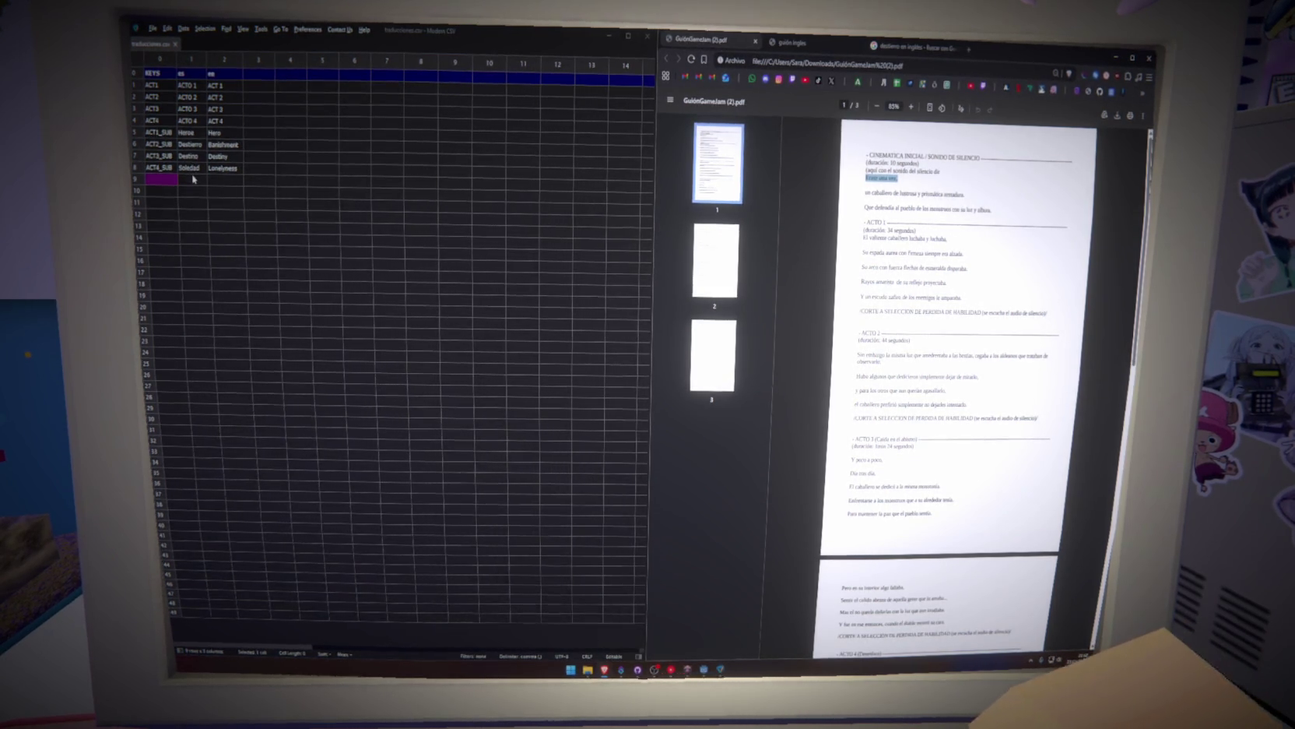
{"action": "left_click", "coordinate": [193, 179]}
{"action": "type", "text": "Erase una vez,"}
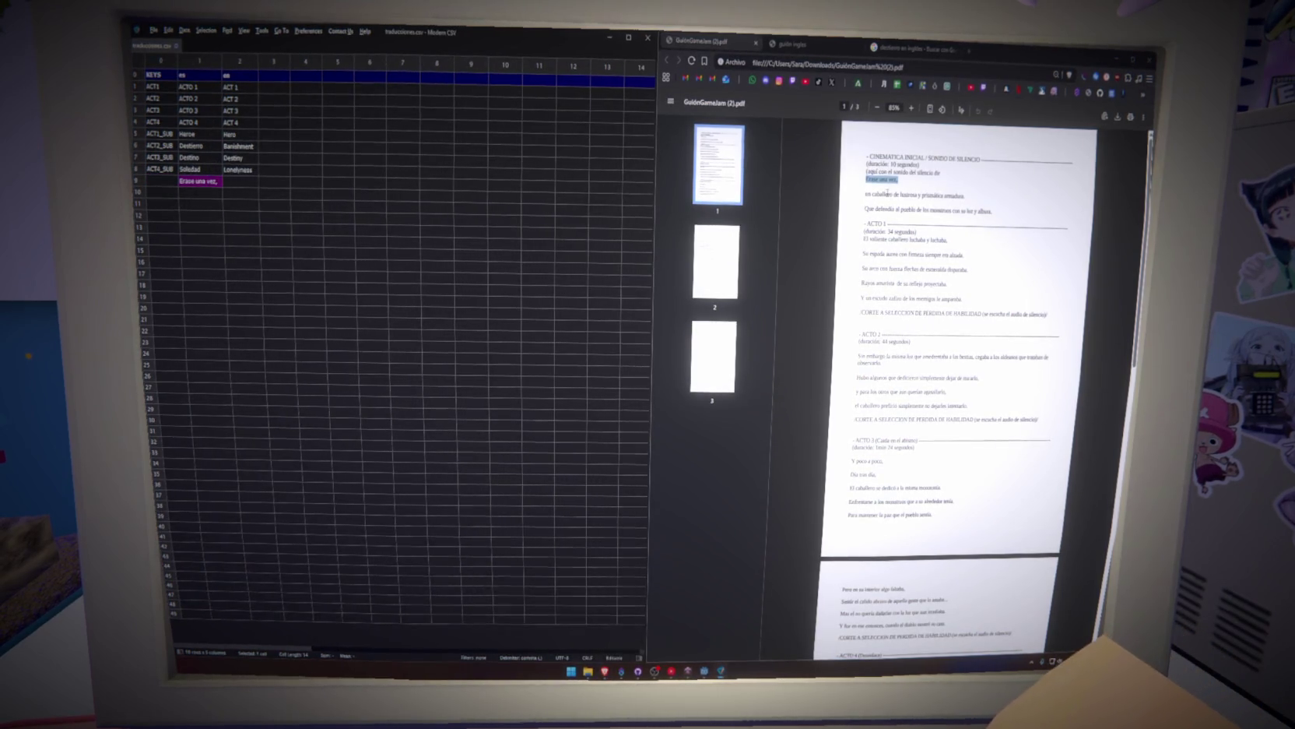
{"action": "triple_click", "coordinate": [887, 193]}
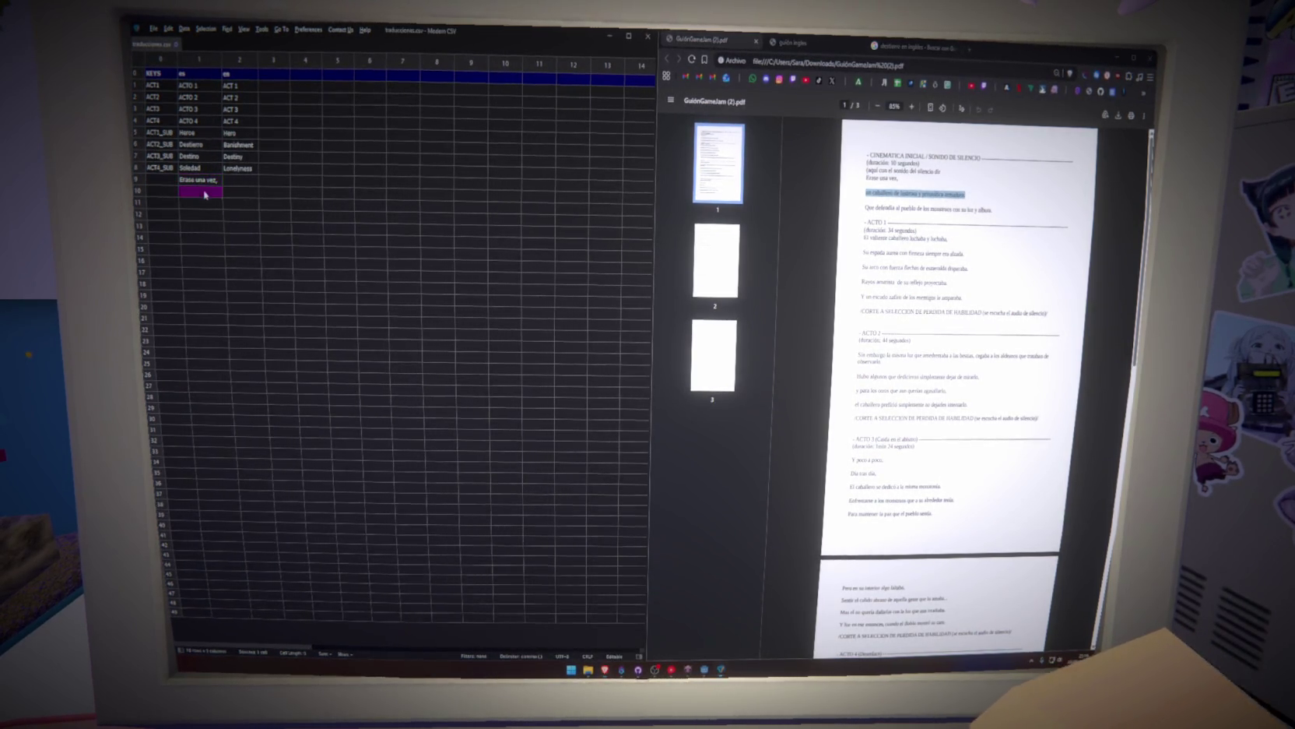
{"action": "type", "text": "un caballero de lustrosa y prismática armadura."}
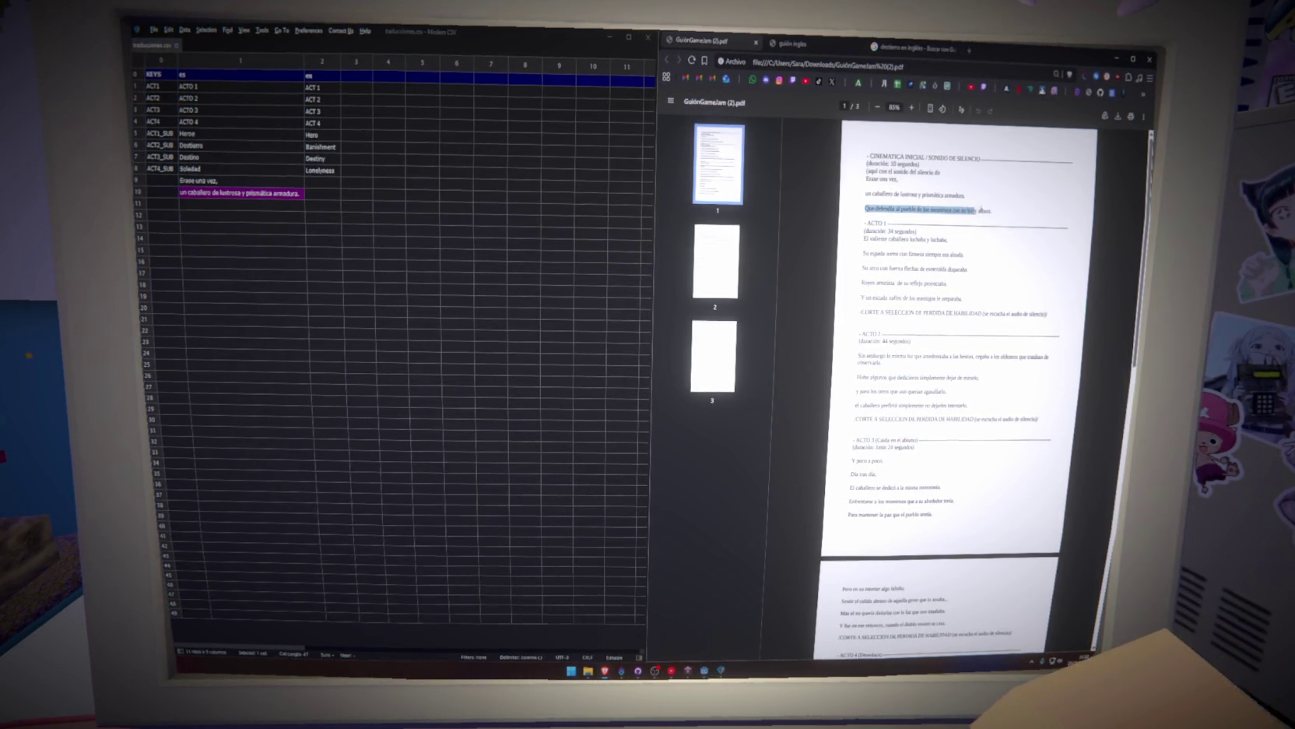
{"action": "type", "text": "Que defendía al pueblo de los monstruos con su luz y albura."}
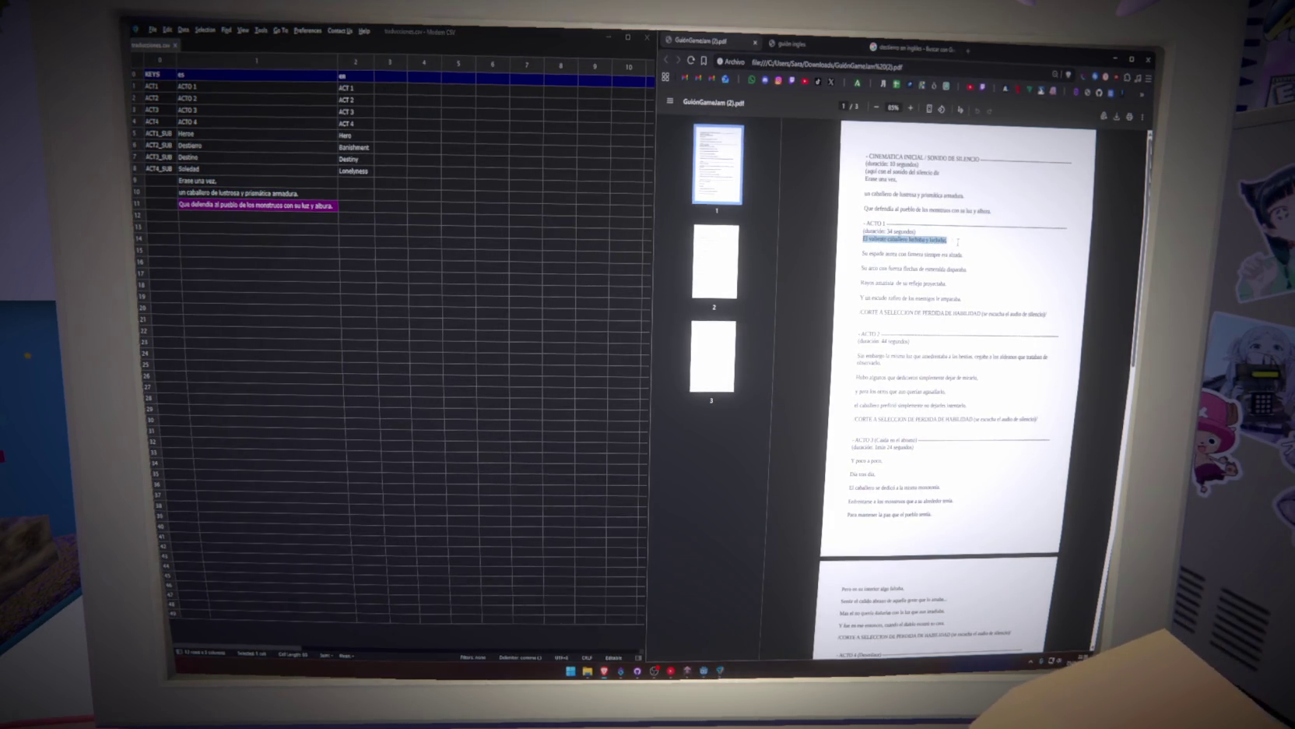
{"action": "left_click", "coordinate": [319, 219]}
{"action": "type", "text": "El valiente caballero luchaba y luchaba,"}
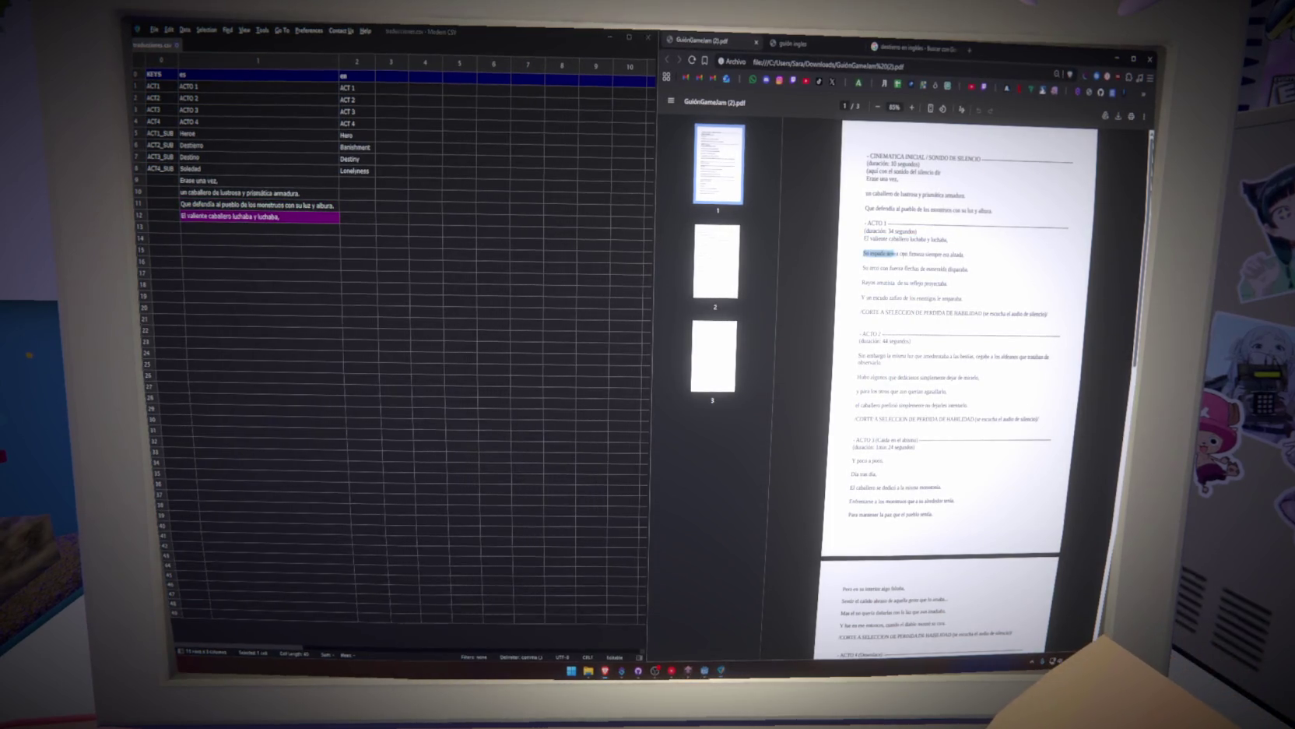
{"action": "left_click", "coordinate": [261, 230]}
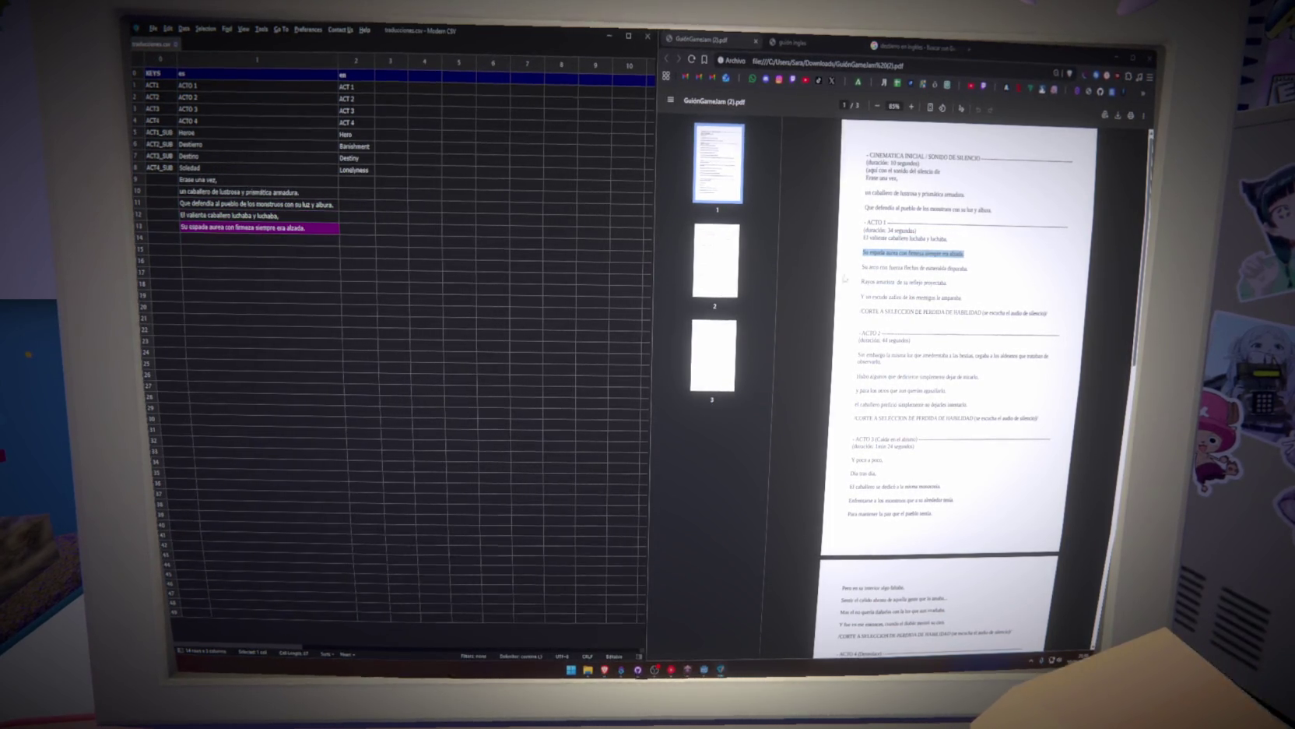
Paste the bow, 'Rayos amatista' and 'Sin embargo' lines into rows 14–17, moving 'observarlo.' into row 17.
{"action": "left_click_drag", "start_coordinate": [861, 269], "coordinate": [981, 276]}
{"action": "key", "text": "ctrl+c"}
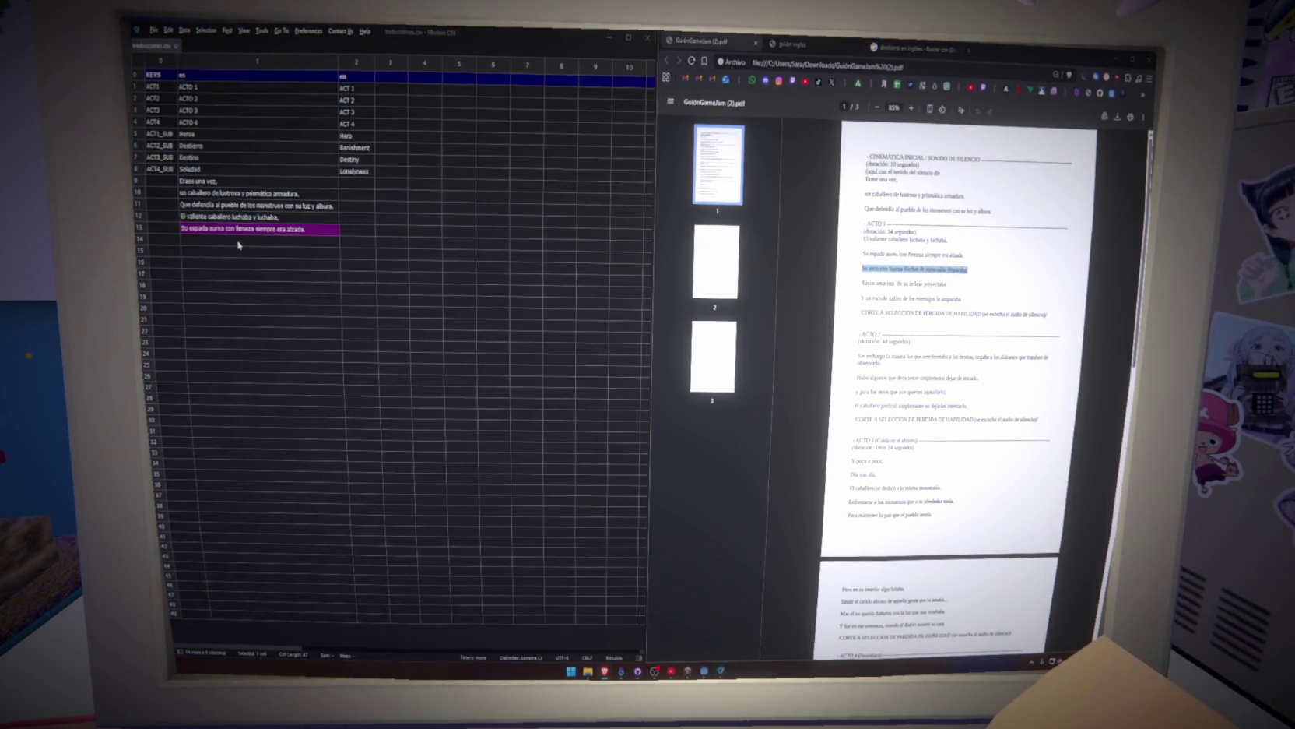
{"action": "left_click", "coordinate": [238, 240]}
{"action": "key", "text": "ctrl+v"}
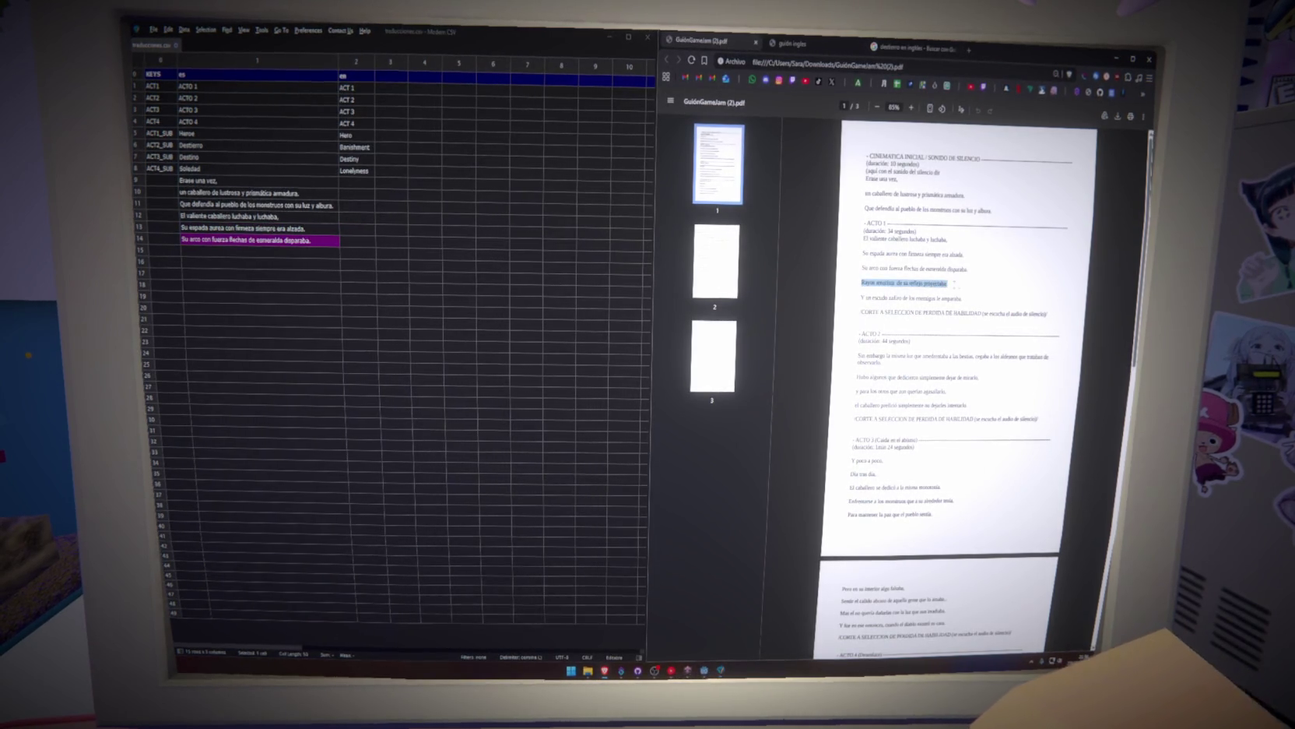
{"action": "left_click", "coordinate": [287, 251]}
{"action": "type", "text": "Rayos amatista de su reflejo proyectaba."}
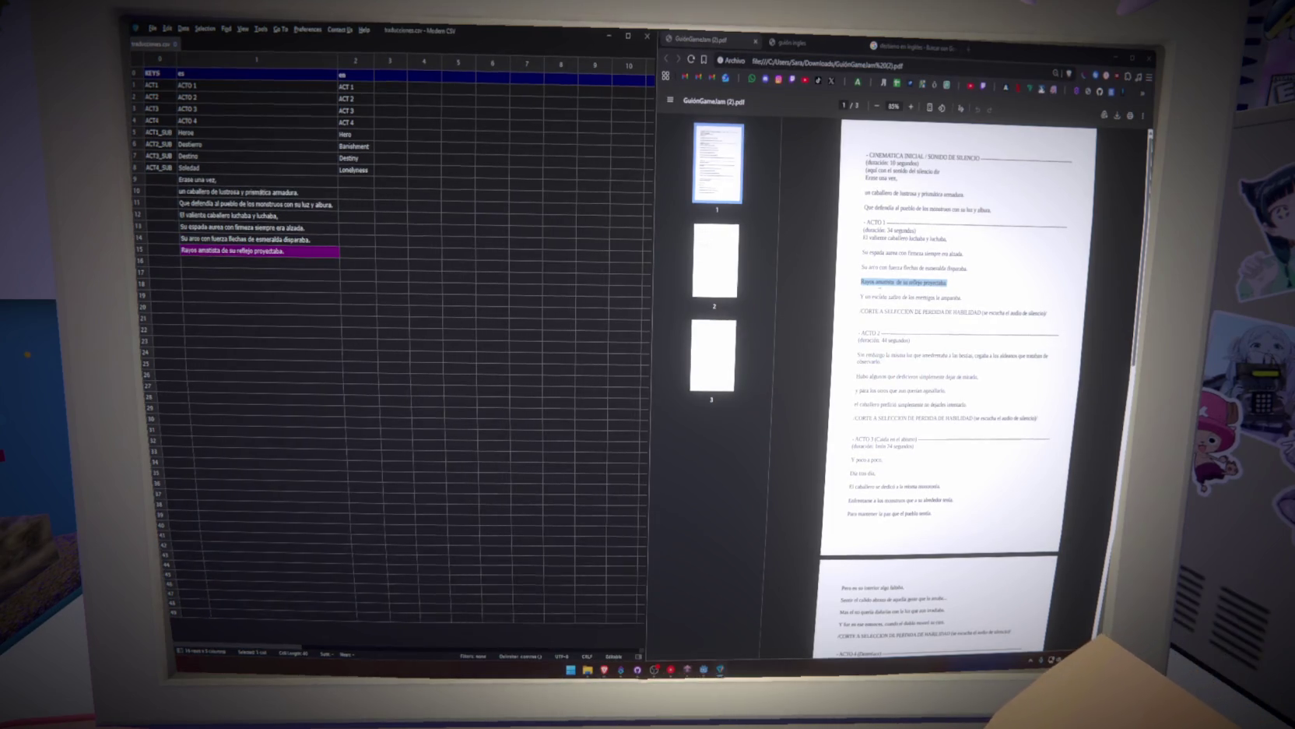
{"action": "left_click_drag", "start_coordinate": [861, 298], "coordinate": [884, 298]}
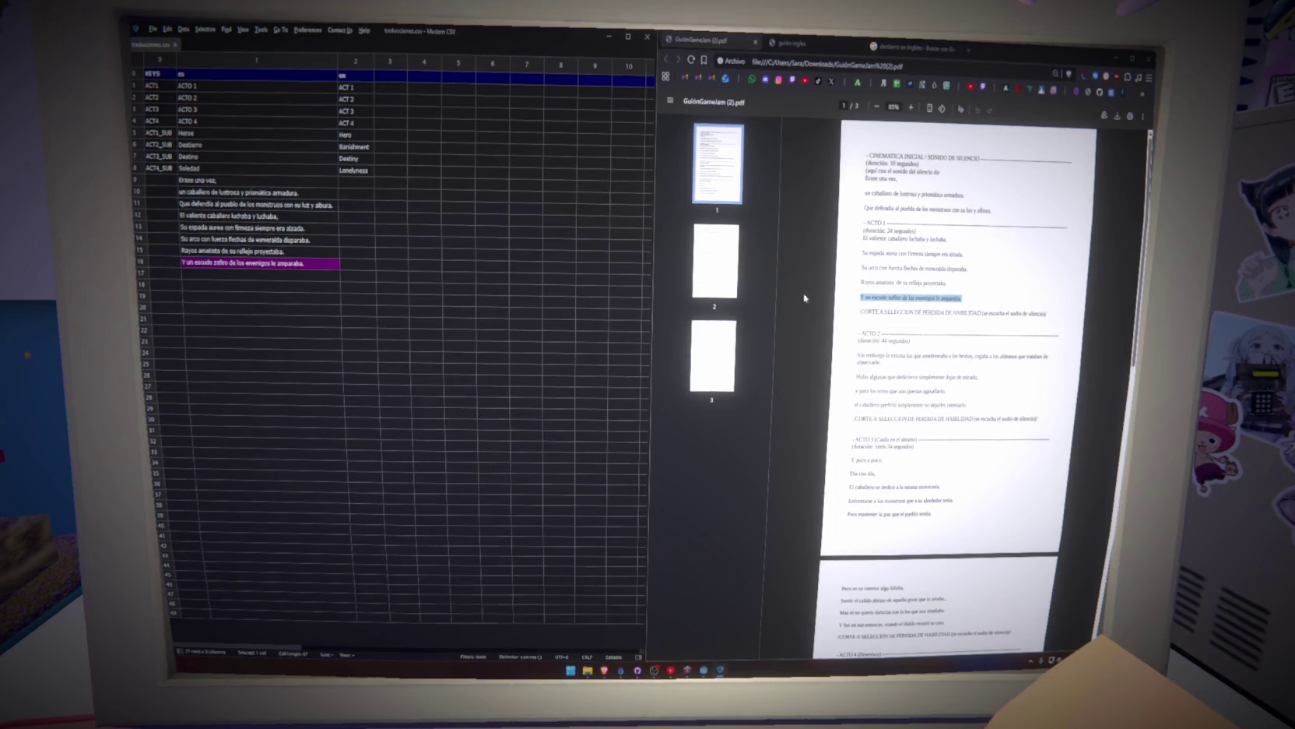
{"action": "key", "text": "ctrl+v"}
{"action": "double_click", "coordinate": [272, 286]}
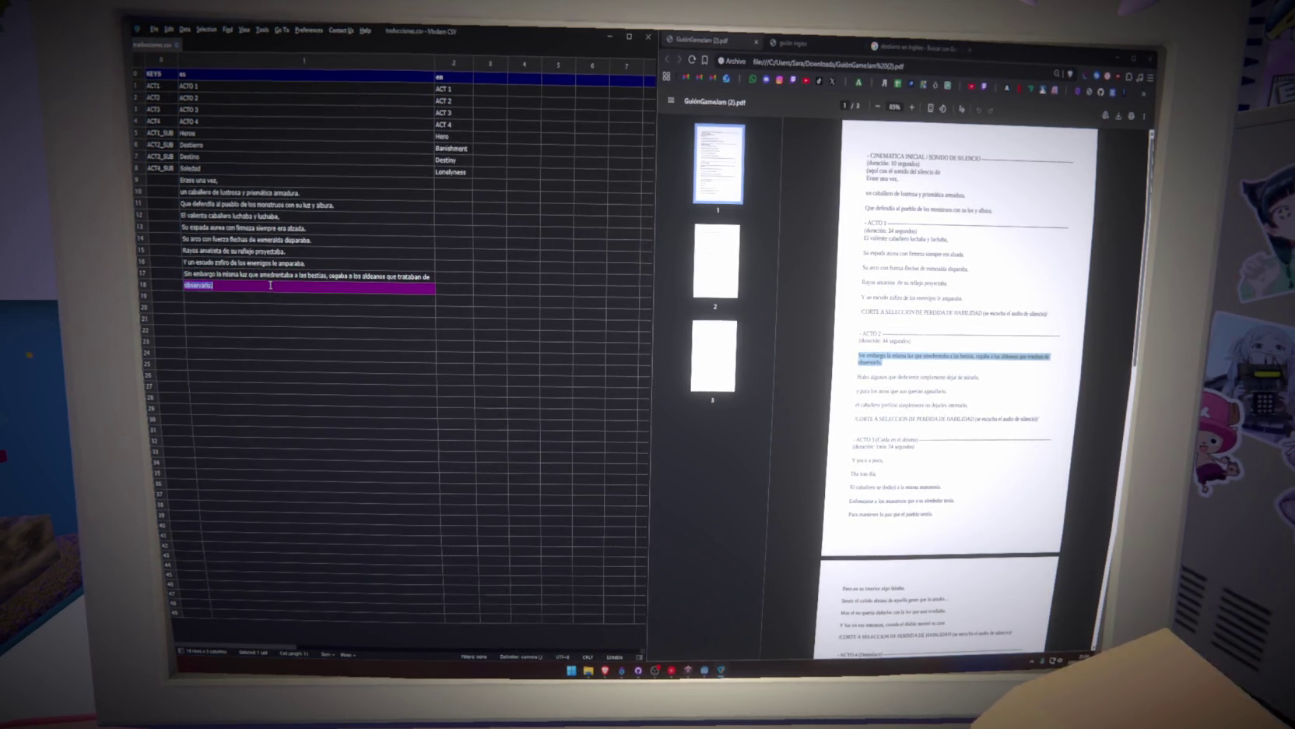
{"action": "key", "text": "ctrl+x"}
{"action": "double_click", "coordinate": [433, 278]}
{"action": "key", "text": "ctrl+v"}
{"action": "left_click", "coordinate": [413, 285]}
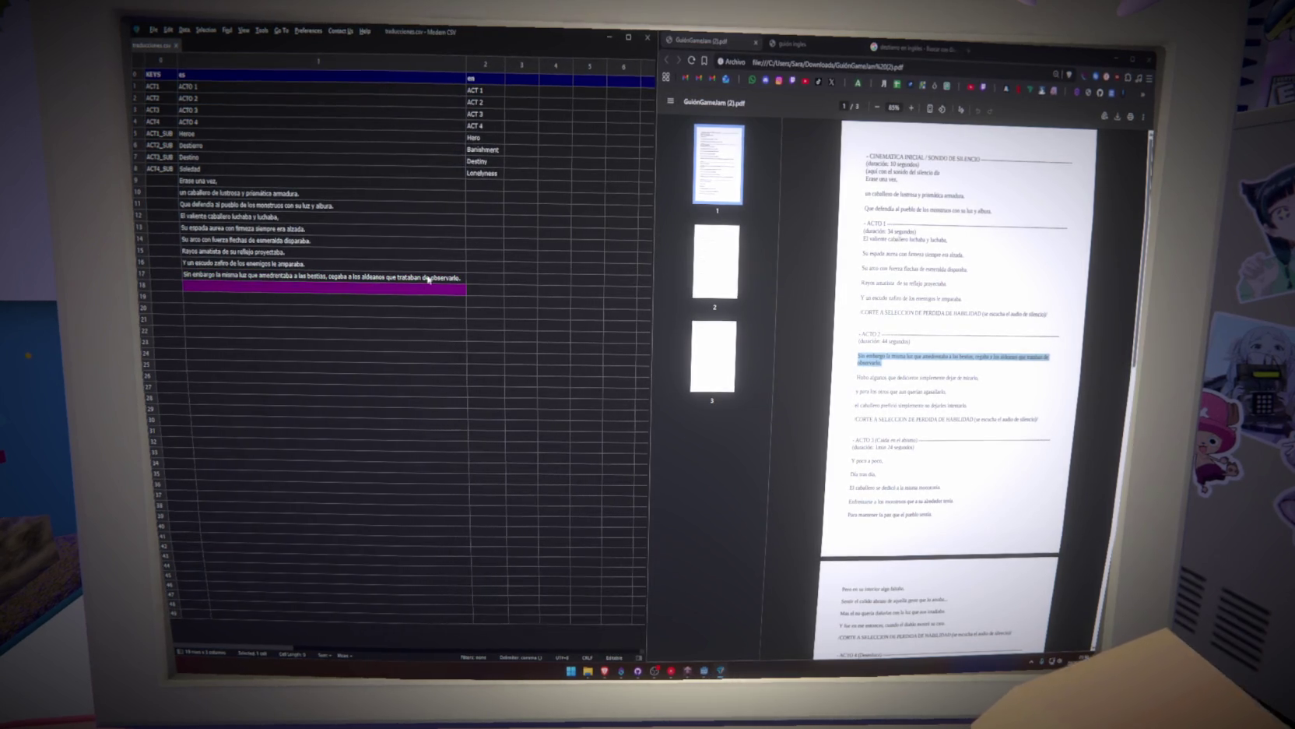
Copy the 'Hubo algunos' line into row 18 and paste 'Y poco a poco,' into row 21.
{"action": "left_click_drag", "start_coordinate": [856, 376], "coordinate": [932, 376]}
{"action": "key", "text": "ctrl+c"}
{"action": "left_click", "coordinate": [214, 285]}
{"action": "key", "text": "ctrl+v"}
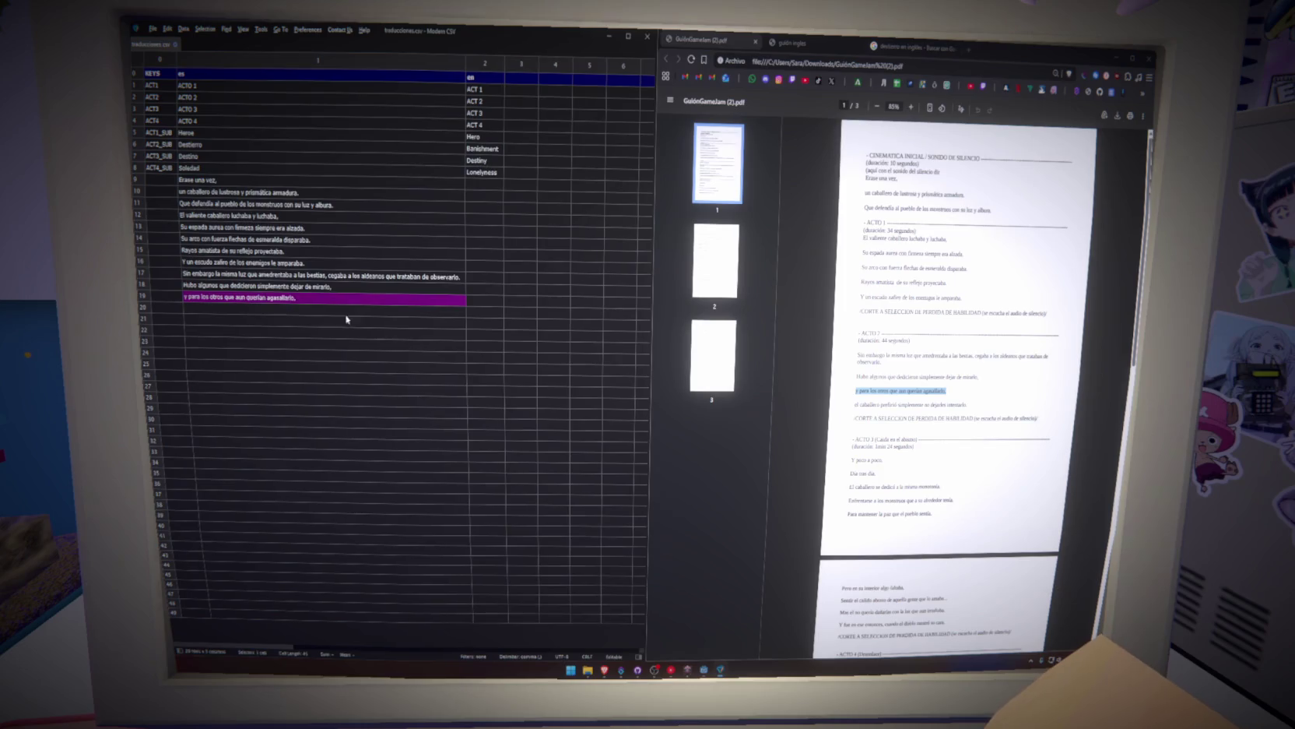
{"action": "left_click_drag", "start_coordinate": [855, 405], "coordinate": [971, 405]}
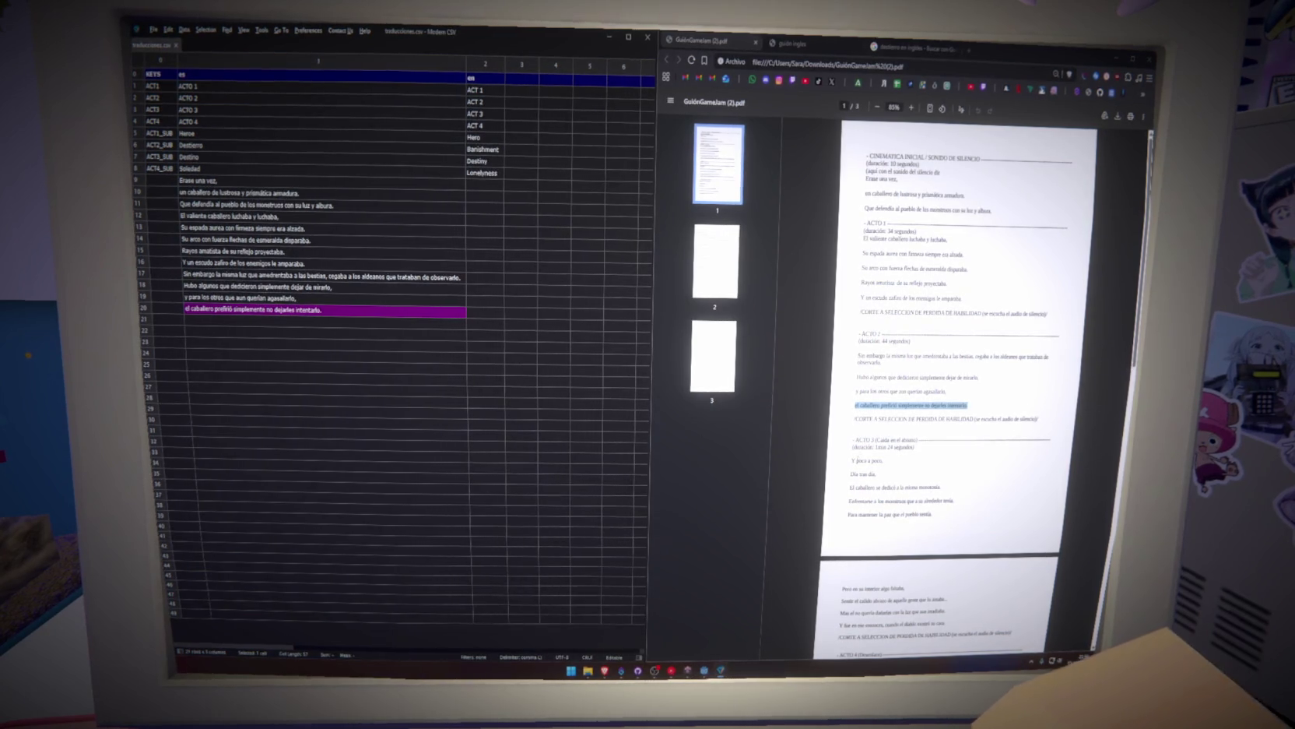
{"action": "left_click_drag", "start_coordinate": [852, 460], "coordinate": [883, 460]}
{"action": "left_click", "coordinate": [239, 322]}
{"action": "key", "text": "ctrl+v"}
Paste 'Día tras día,', the monotonía line and 'Enfrentarse a los monstruos' into rows 22–24.
{"action": "left_click_drag", "start_coordinate": [850, 473], "coordinate": [940, 488]}
{"action": "left_click", "coordinate": [317, 333]}
{"action": "key", "text": "ctrl+v"}
{"action": "left_click", "coordinate": [204, 343]}
{"action": "key", "text": "ctrl+v"}
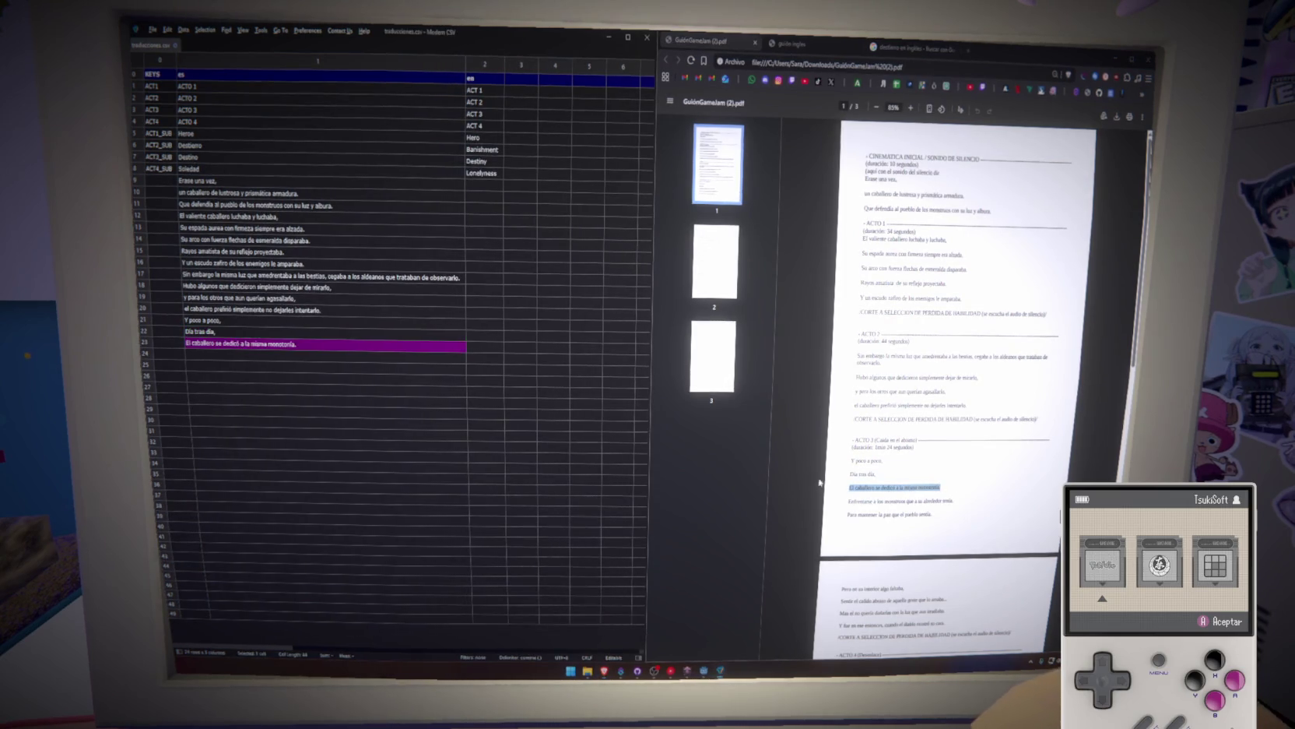
{"action": "left_click_drag", "start_coordinate": [849, 500], "coordinate": [954, 501]}
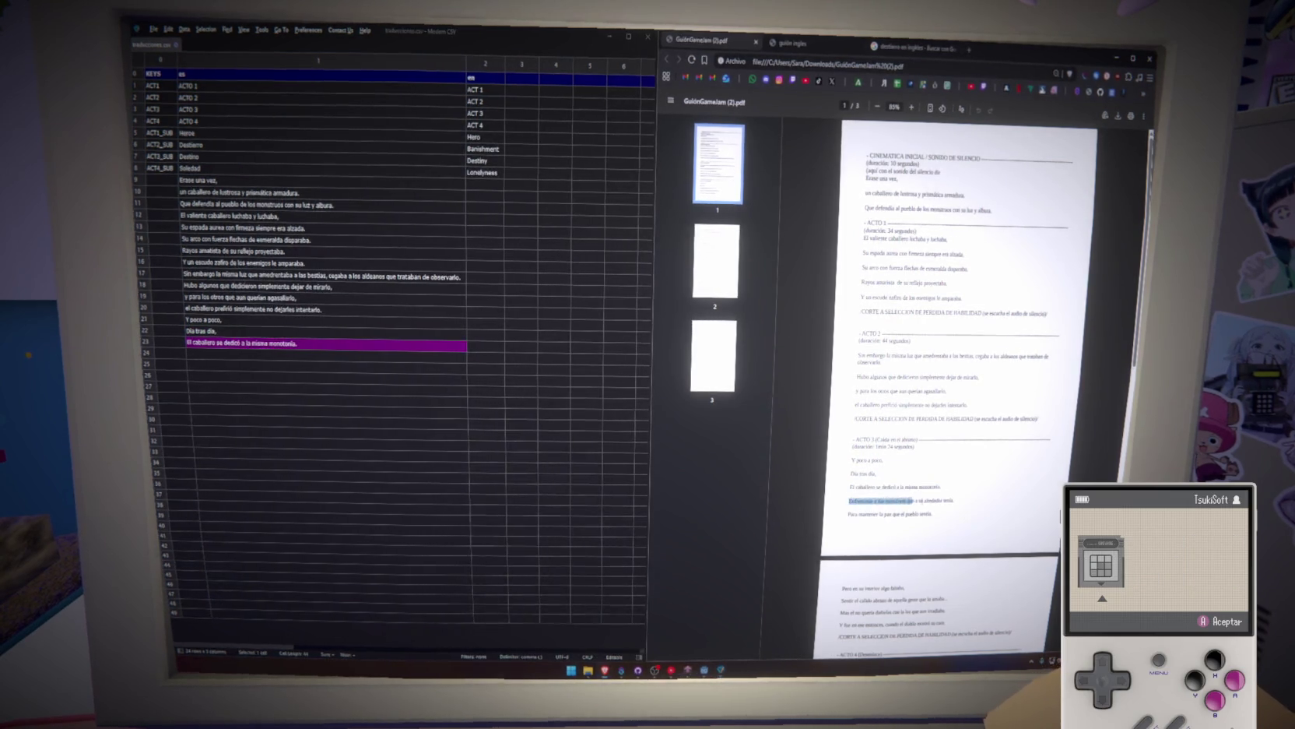
{"action": "left_click", "coordinate": [318, 355]}
{"action": "key", "text": "ctrl+v"}
{"action": "left_click_drag", "start_coordinate": [848, 513], "coordinate": [933, 513]}
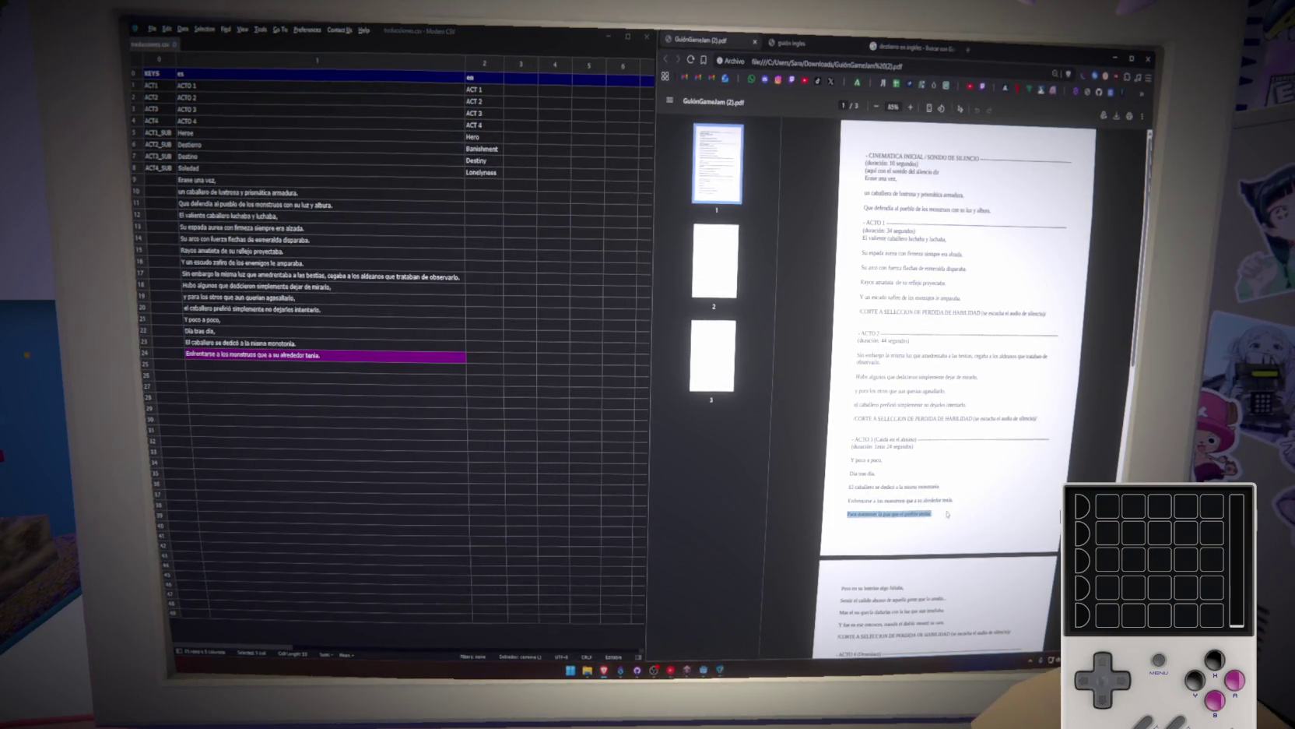
{"action": "left_click", "coordinate": [359, 369]}
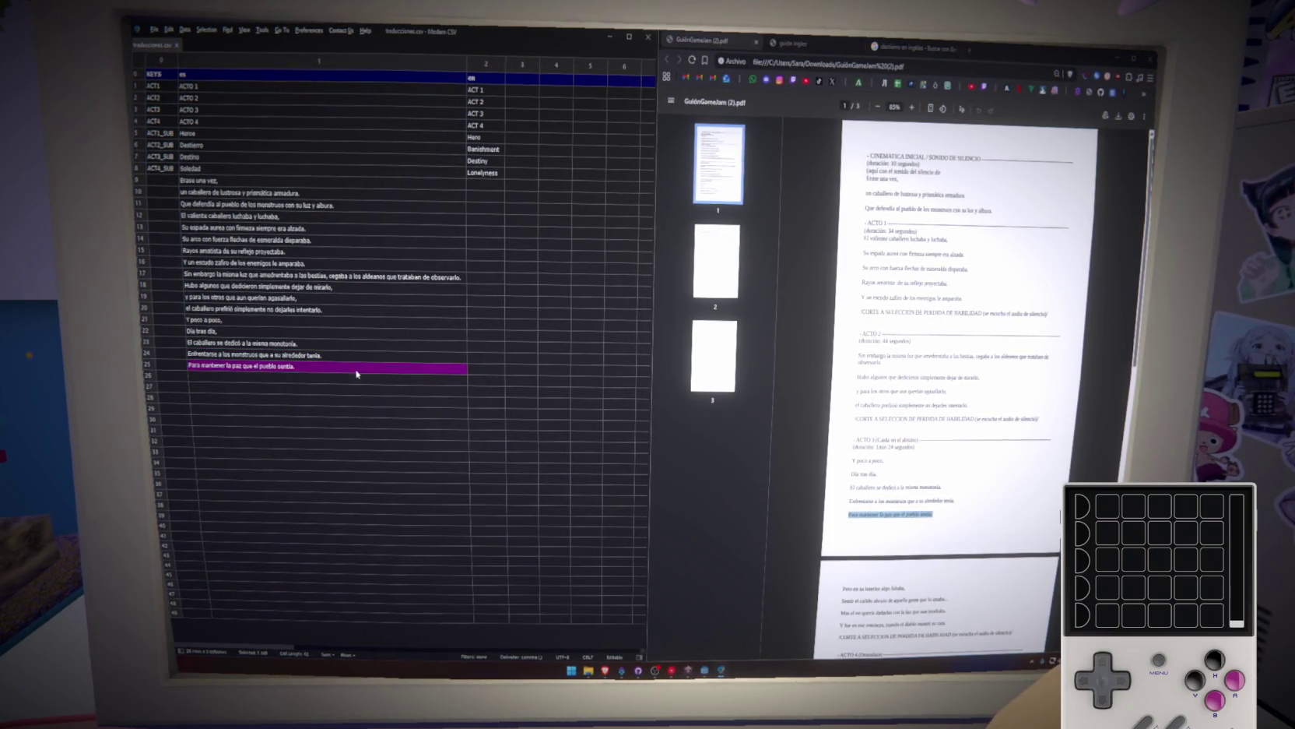
{"action": "scroll", "coordinate": [903, 481], "scroll_direction": "down", "scroll_amount": 2}
Paste the ACTO 4 lines from 'Pero en su interior algo faltaba' to 'Y fue en ese entonces' into rows 26–29.
{"action": "mouse_move", "coordinate": [848, 507]}
{"action": "left_mouse_down"}
{"action": "mouse_move", "coordinate": [912, 507]}
{"action": "mouse_move", "coordinate": [856, 520]}
{"action": "mouse_move", "coordinate": [956, 519]}
{"action": "left_mouse_up"}
{"action": "key", "text": "ctrl+c"}
{"action": "left_click", "coordinate": [358, 378]}
{"action": "key", "text": "ctrl+v"}
{"action": "key", "text": "ctrl+c"}
{"action": "left_click", "coordinate": [264, 388]}
{"action": "key", "text": "ctrl+v"}
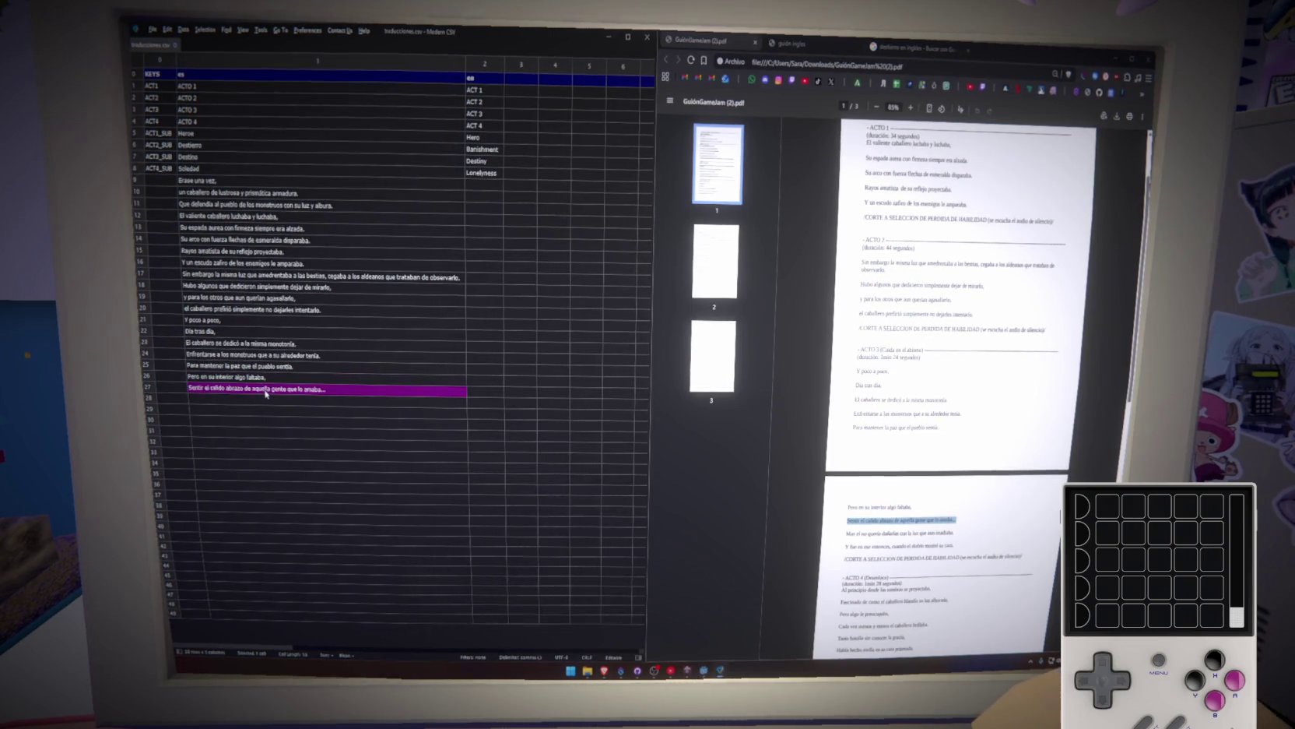
{"action": "left_click_drag", "start_coordinate": [847, 533], "coordinate": [955, 545]}
{"action": "key", "text": "ctrl+c"}
{"action": "left_click", "coordinate": [343, 400]}
{"action": "key", "text": "ctrl+v"}
{"action": "key", "text": "ctrl+c"}
{"action": "left_click", "coordinate": [356, 411]}
{"action": "key", "text": "ctrl+v"}
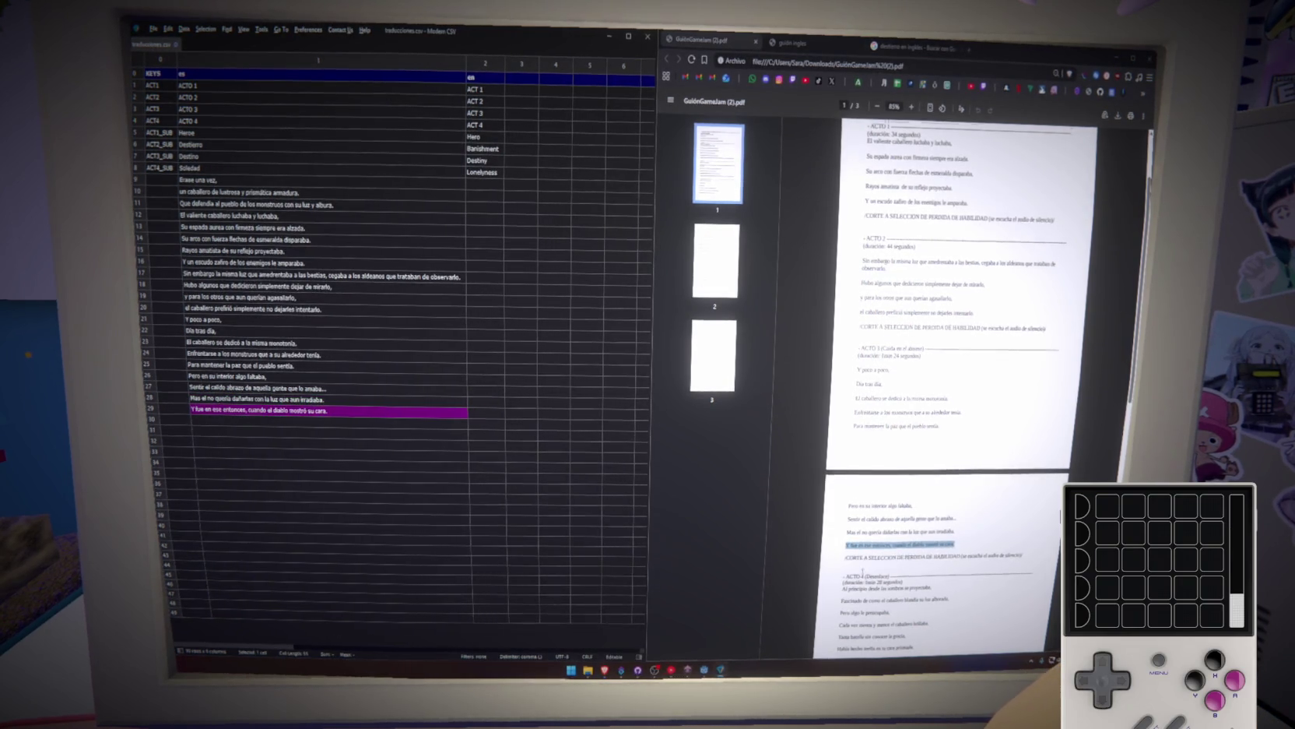
Paste the 'Fascinado', 'Pero algo le preocupaba' and 'Cada vez menos y menos' lines into rows 30–33.
{"action": "scroll", "coordinate": [862, 572], "scroll_direction": "down", "scroll_amount": 2}
{"action": "left_click_drag", "start_coordinate": [851, 465], "coordinate": [943, 464]}
{"action": "left_click", "coordinate": [355, 424]}
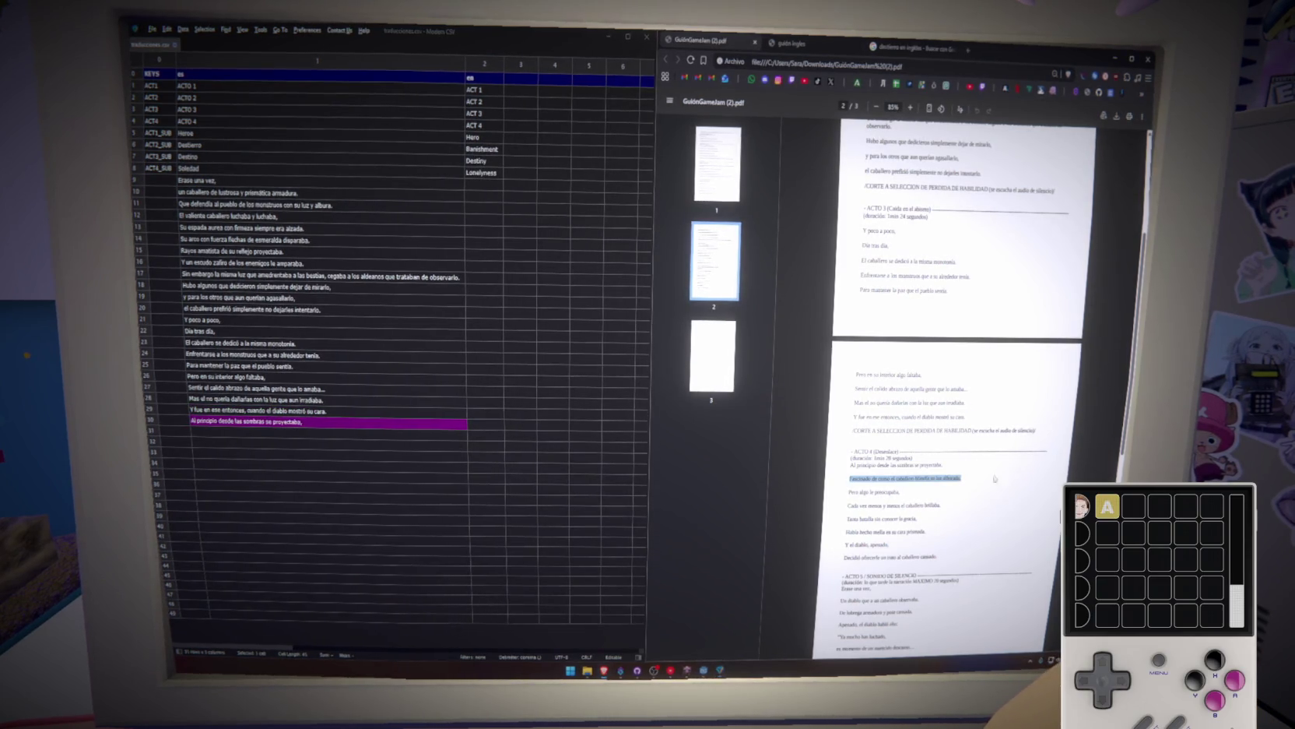
{"action": "left_click", "coordinate": [394, 434]}
{"action": "key", "text": "ctrl+v"}
{"action": "left_click_drag", "start_coordinate": [848, 492], "coordinate": [951, 499]}
{"action": "key", "text": "ctrl+c"}
{"action": "left_click", "coordinate": [389, 442]}
{"action": "key", "text": "ctrl+v"}
{"action": "left_click_drag", "start_coordinate": [849, 505], "coordinate": [941, 505]}
{"action": "key", "text": "ctrl+c"}
{"action": "left_click", "coordinate": [327, 453]}
{"action": "key", "text": "ctrl+v"}
Paste 'Tanta batalla' through 'Decidió ofrecerle un trato al caballero cansado.' into rows 34–37.
{"action": "left_click_drag", "start_coordinate": [848, 518], "coordinate": [919, 519]}
{"action": "key", "text": "ctrl+c"}
{"action": "left_click", "coordinate": [376, 463]}
{"action": "key", "text": "ctrl+v"}
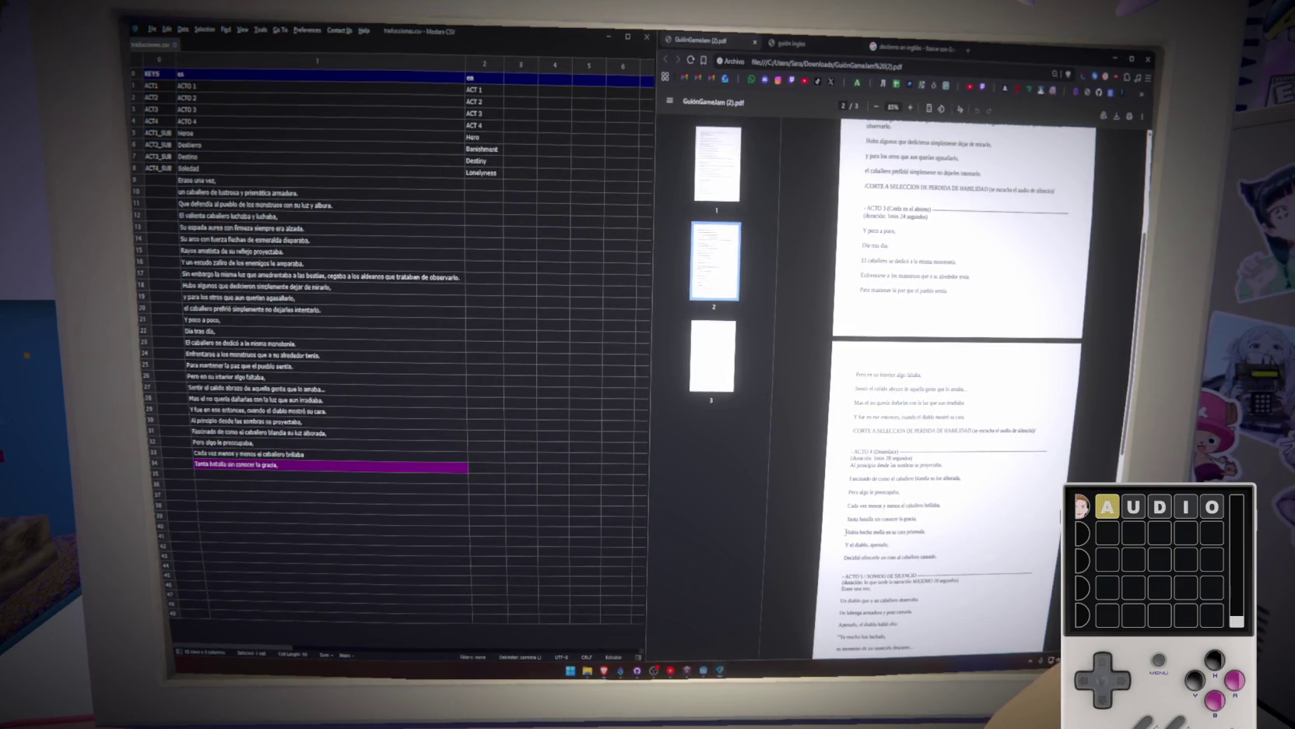
{"action": "triple_click", "coordinate": [846, 532]}
{"action": "left_click", "coordinate": [351, 475]}
{"action": "key", "text": "ctrl+v"}
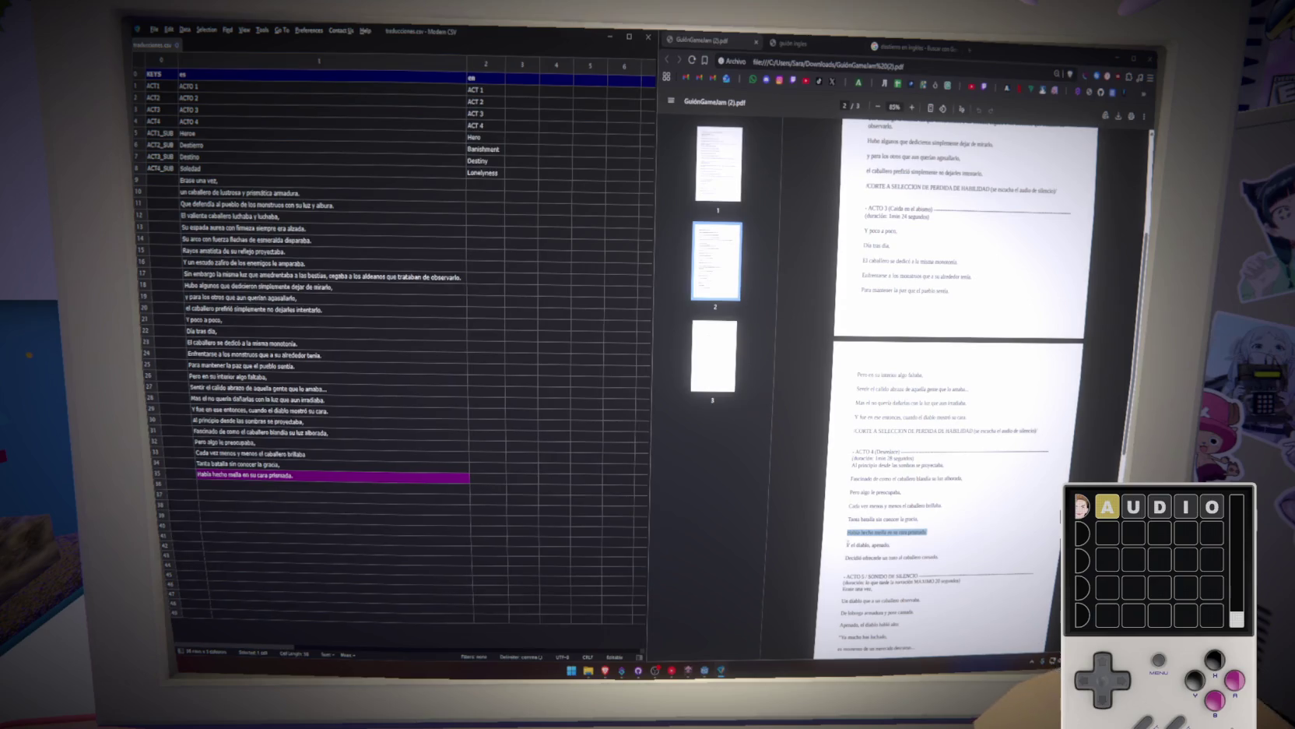
{"action": "left_click_drag", "start_coordinate": [847, 543], "coordinate": [936, 550]}
{"action": "left_click", "coordinate": [317, 484]}
{"action": "key", "text": "ctrl+v"}
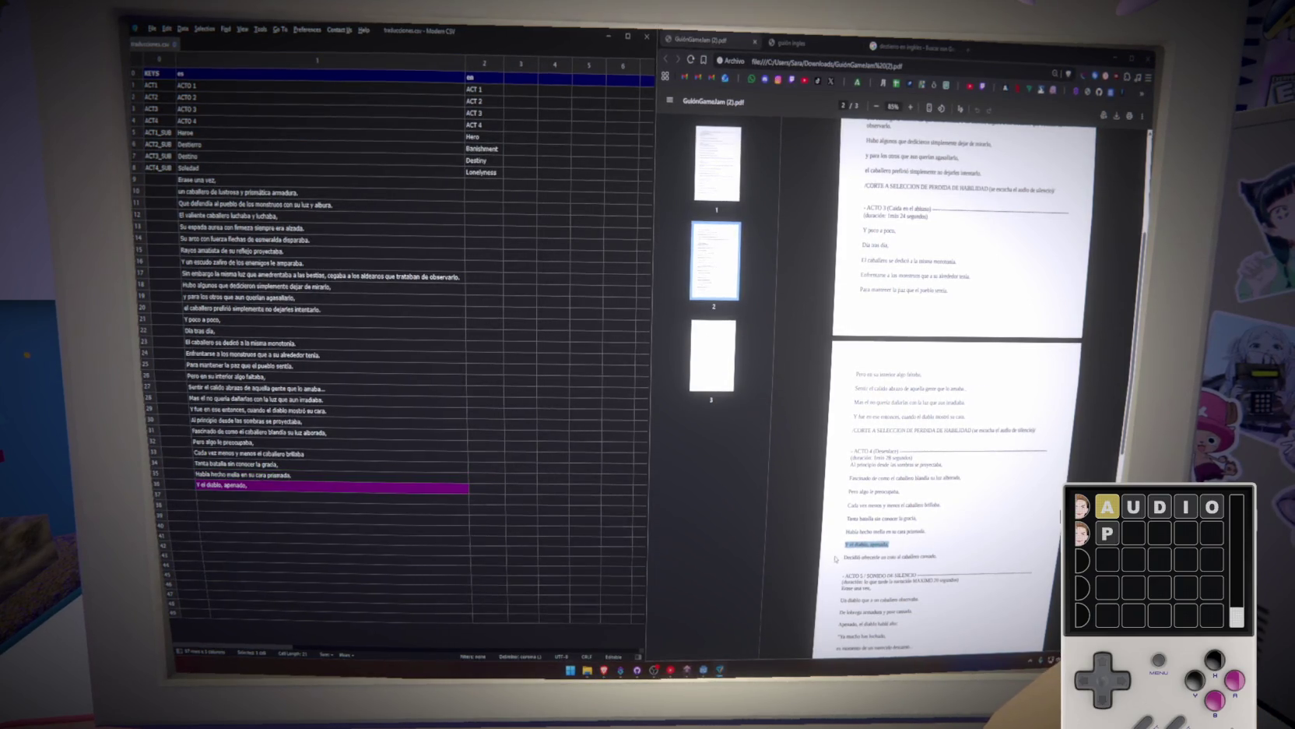
{"action": "left_click_drag", "start_coordinate": [845, 556], "coordinate": [939, 557]}
{"action": "left_click", "coordinate": [369, 499]}
{"action": "key", "text": "ctrl+v"}
Scroll the script to the 'Un diablo que a su caballero' line, then bring Godot forward.
{"action": "scroll", "coordinate": [910, 538], "scroll_direction": "down", "scroll_amount": 5}
{"action": "left_click_drag", "start_coordinate": [857, 388], "coordinate": [940, 389]}
{"action": "left_click", "coordinate": [911, 396]}
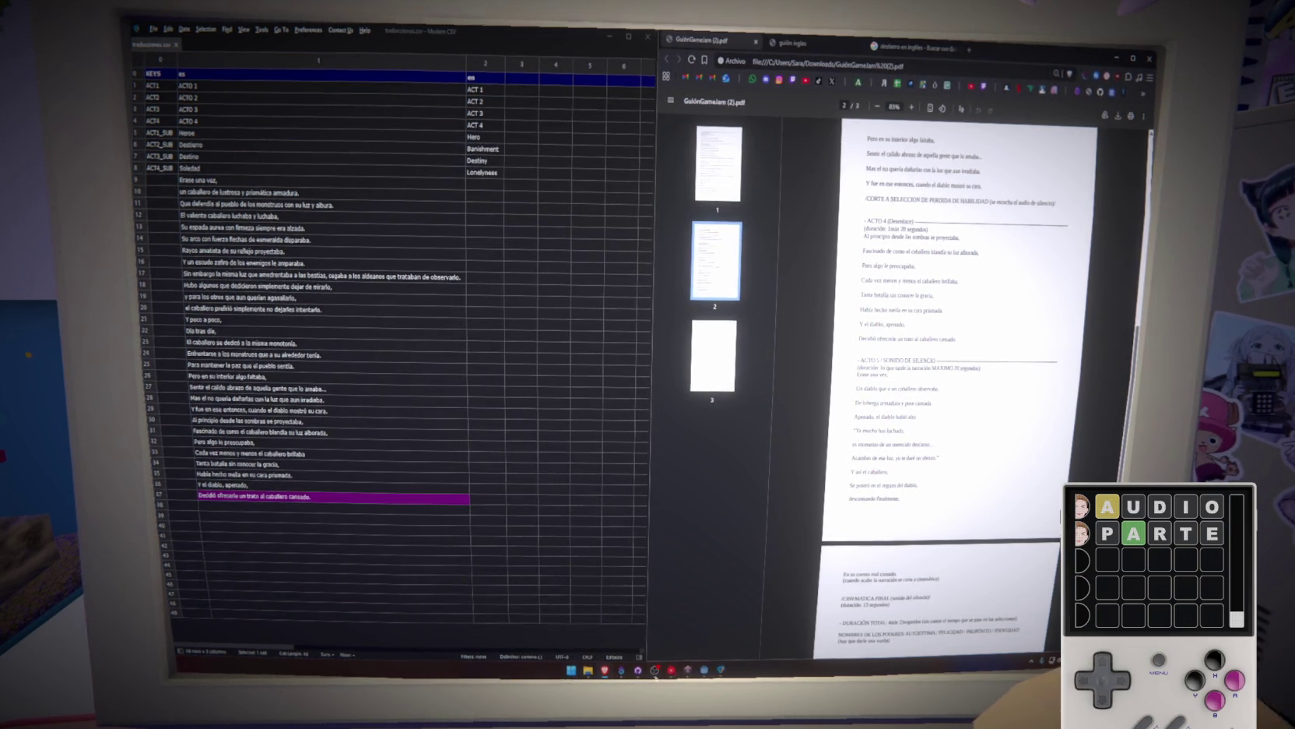
{"action": "mouse_move", "coordinate": [720, 670]}
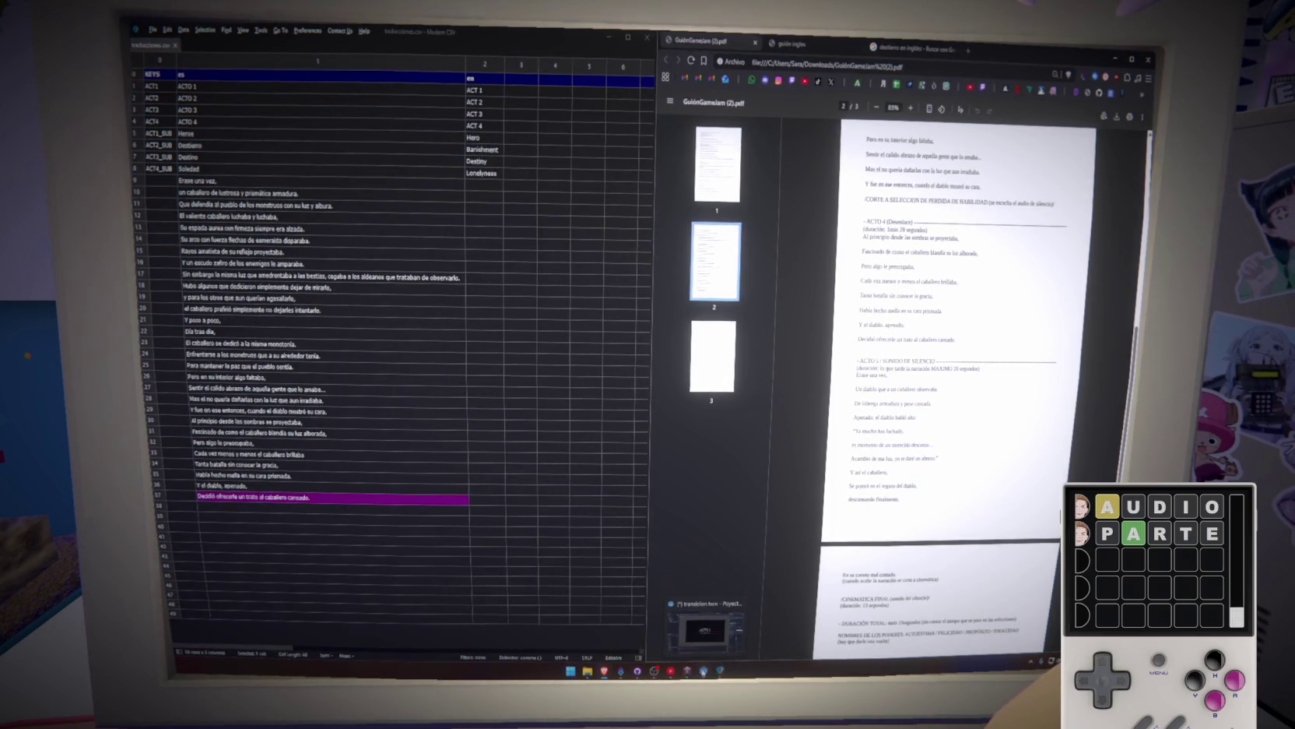
{"action": "left_click", "coordinate": [703, 627]}
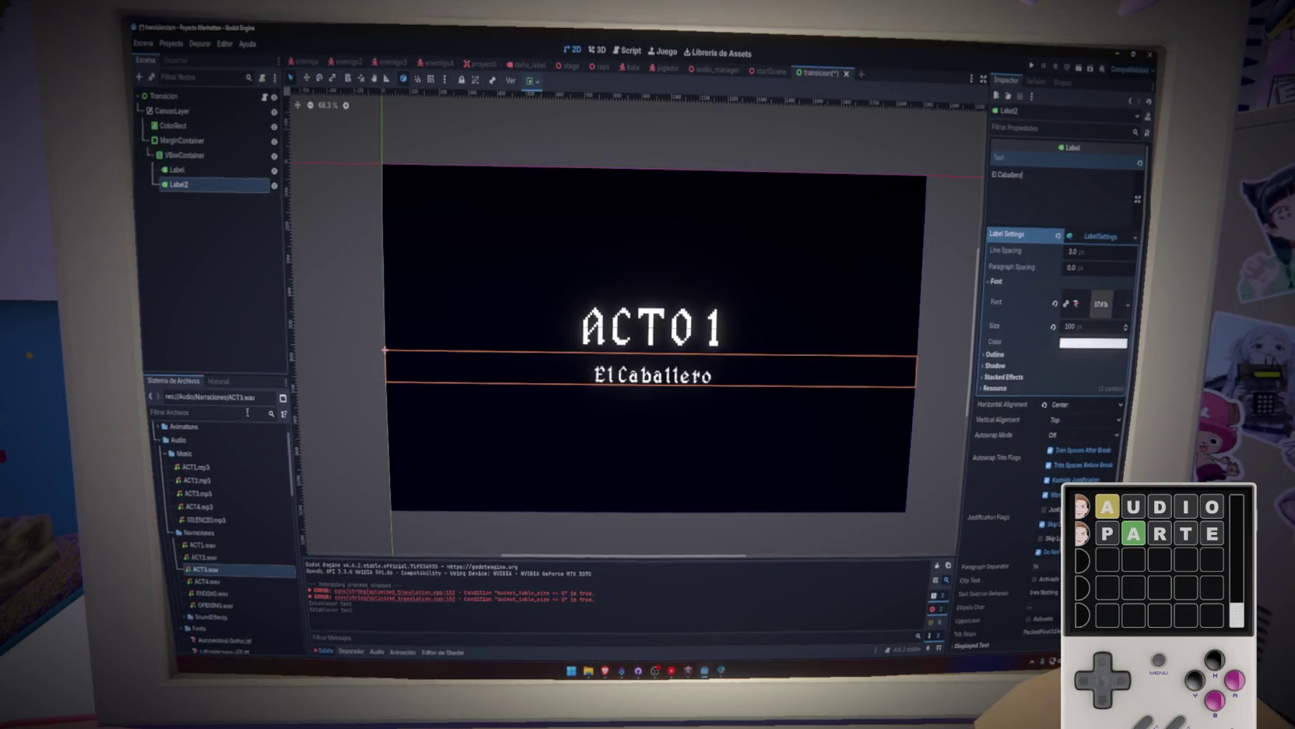
Select ENDING.wav in the FileSystem dock and play, pause and replay its Inspector audio preview.
{"action": "scroll", "coordinate": [234, 514], "scroll_direction": "down", "scroll_amount": 10}
{"action": "scroll", "coordinate": [248, 502], "scroll_direction": "up", "scroll_amount": 10}
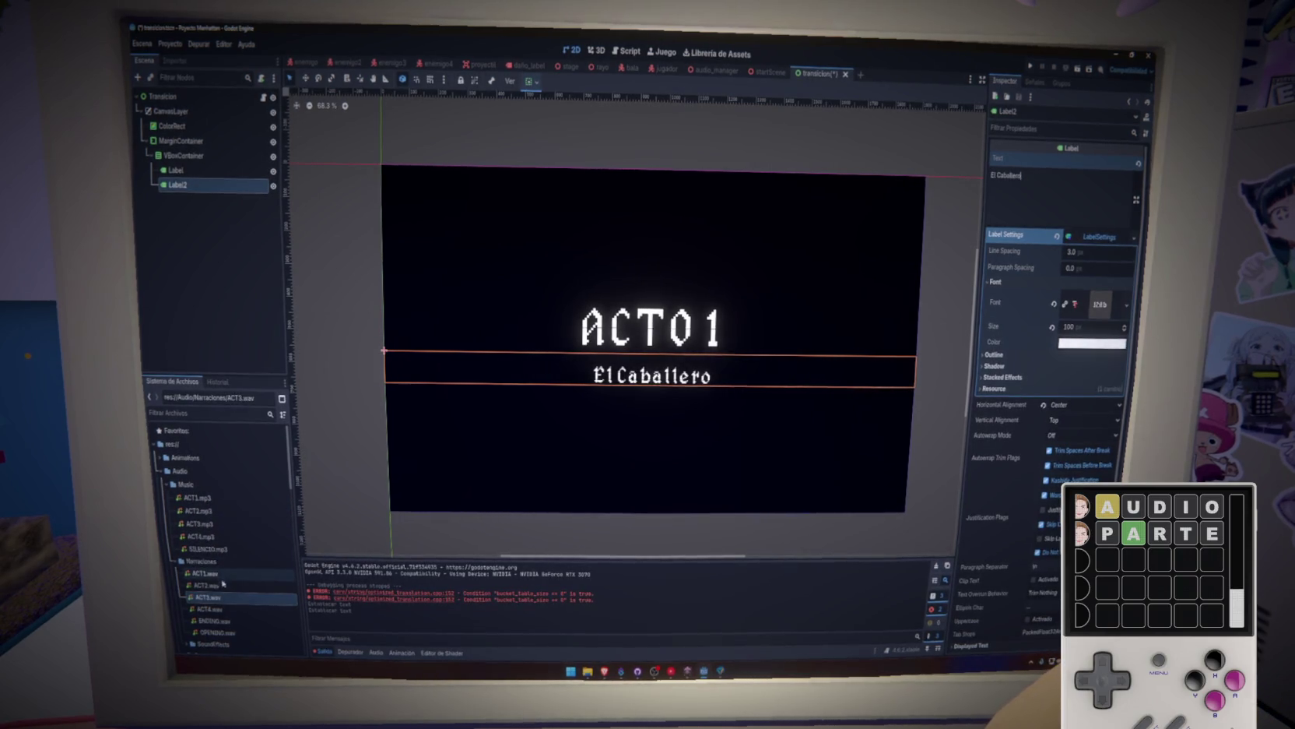
{"action": "left_click", "coordinate": [234, 632]}
{"action": "left_click", "coordinate": [229, 620]}
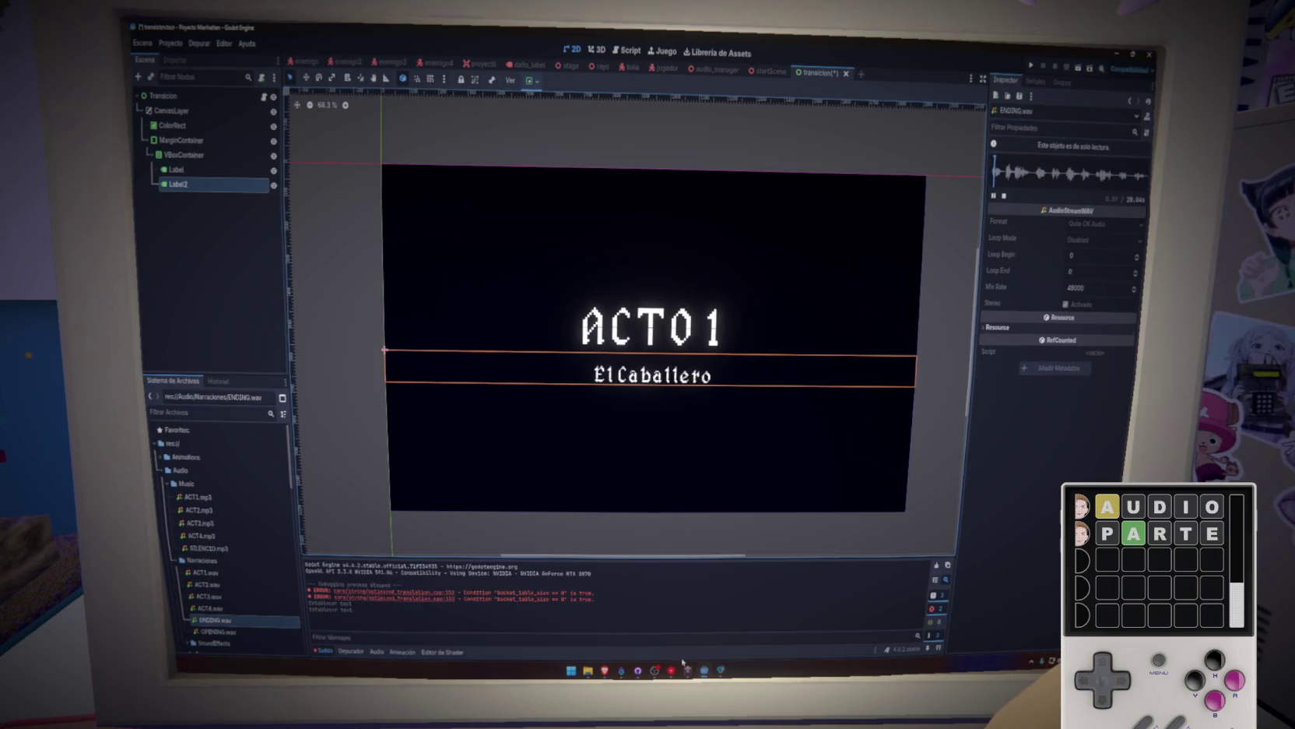
{"action": "mouse_move", "coordinate": [670, 671]}
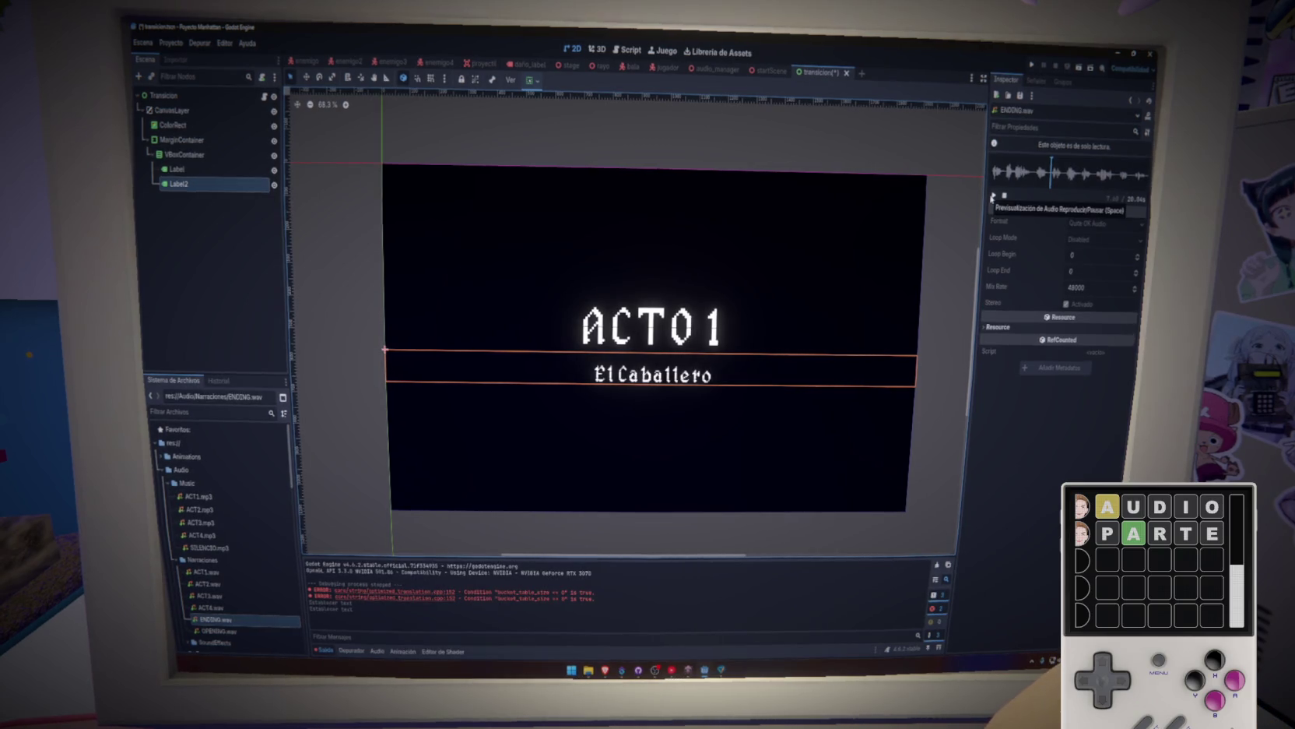
{"action": "left_click", "coordinate": [992, 197]}
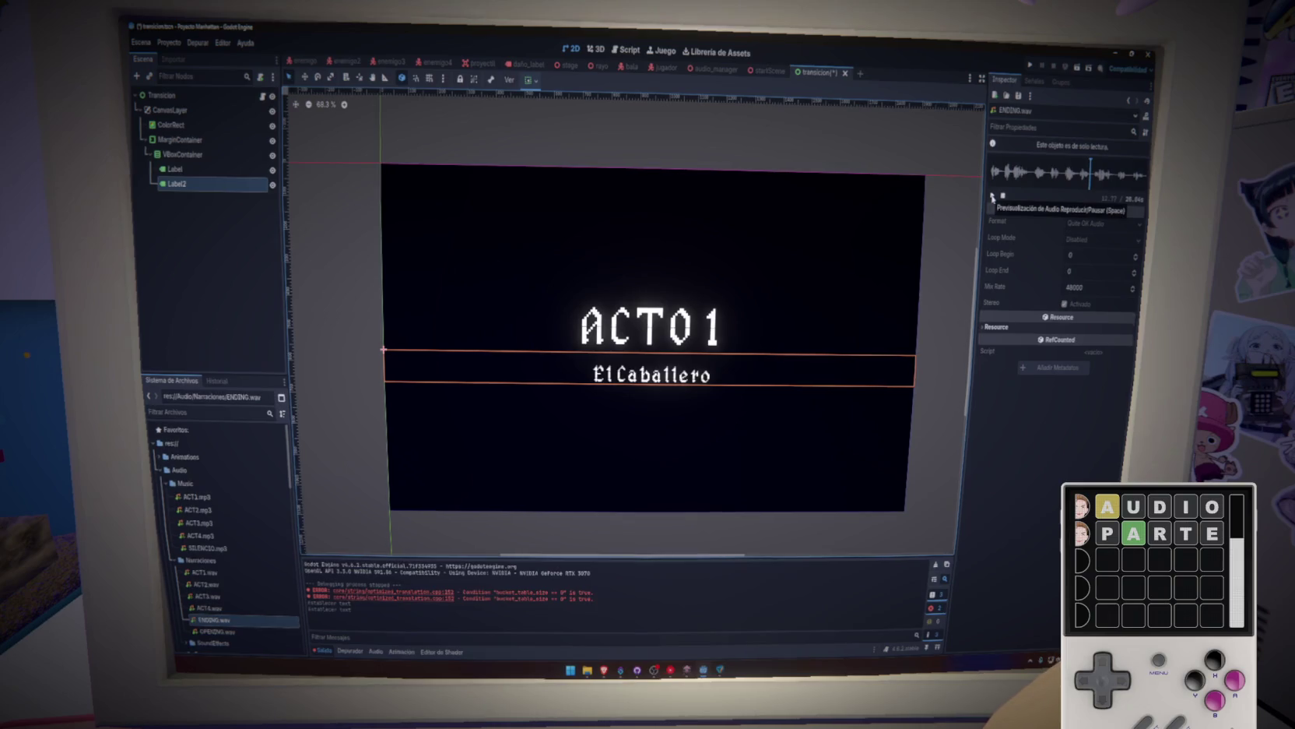
{"action": "left_click", "coordinate": [994, 197]}
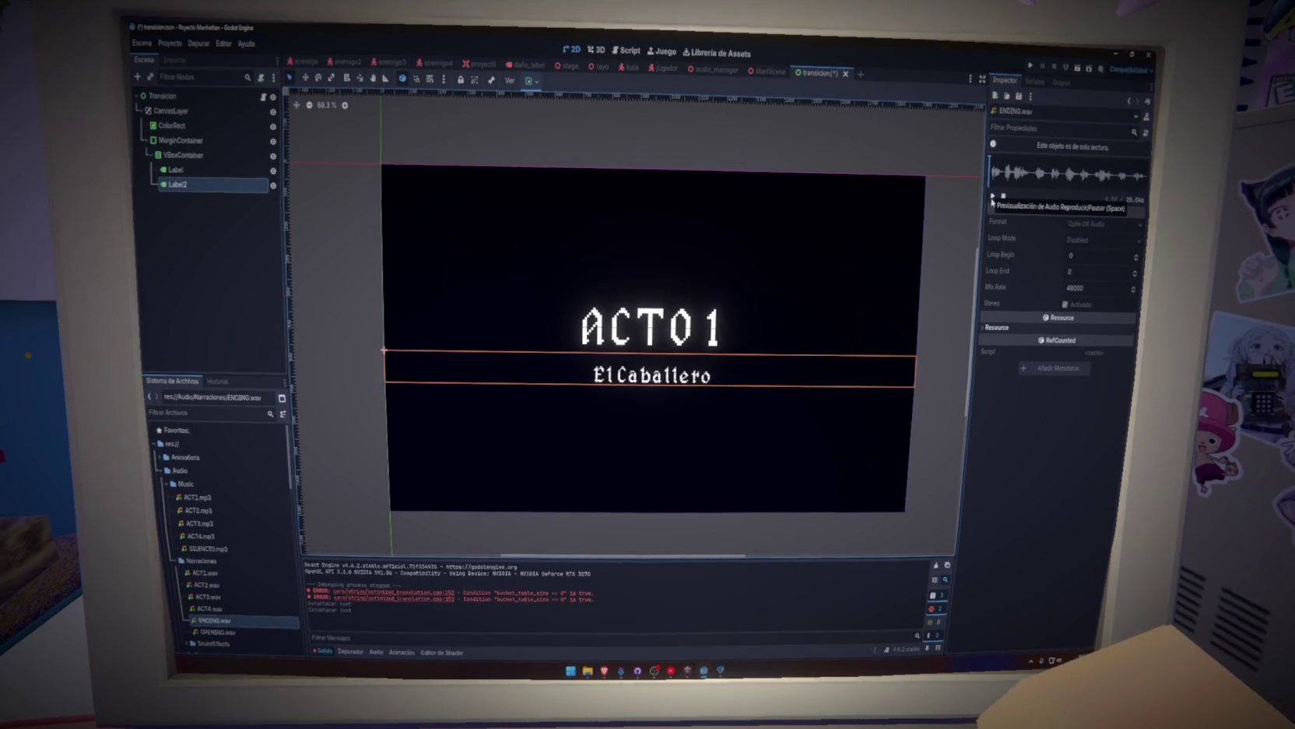
{"action": "left_click", "coordinate": [993, 198]}
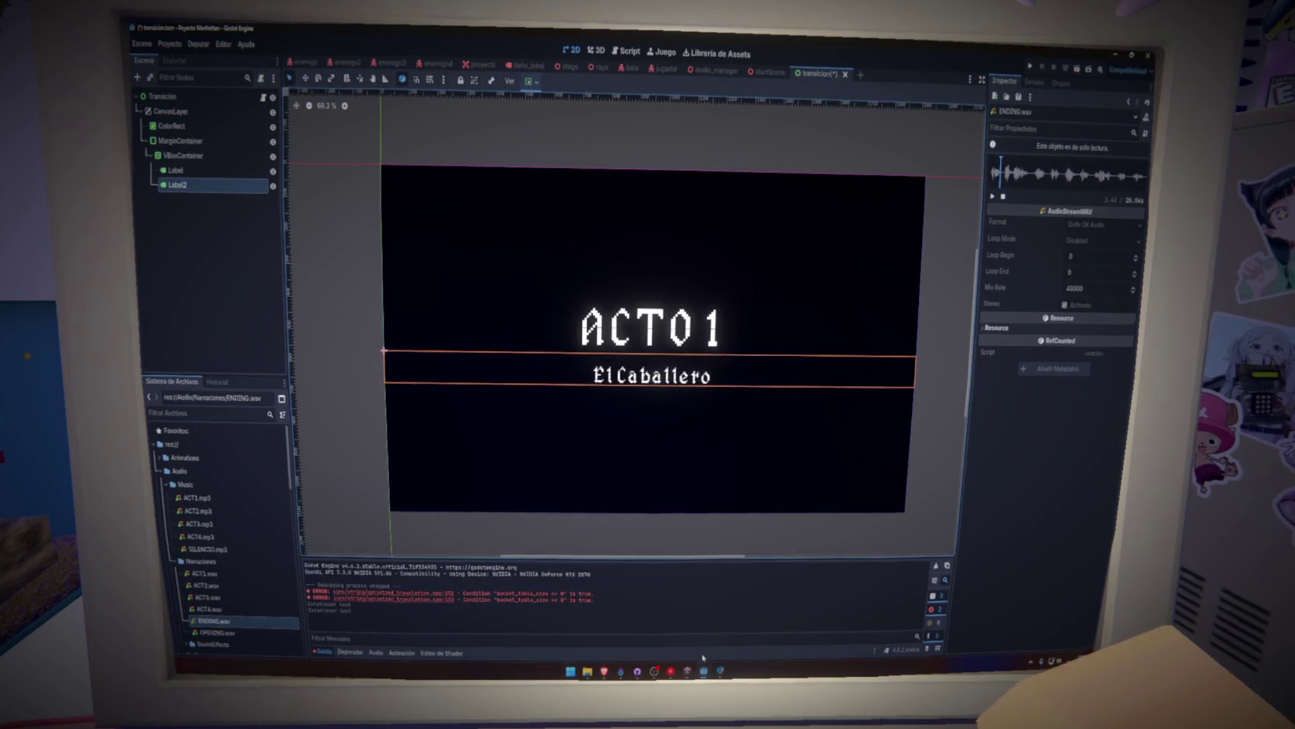
Transcribe the first heard ending lines into rows 38–39, beginning with 'Erase un'.
{"action": "key", "text": "alt+Tab"}
{"action": "left_click", "coordinate": [285, 507]}
{"action": "type", "text": "E"}
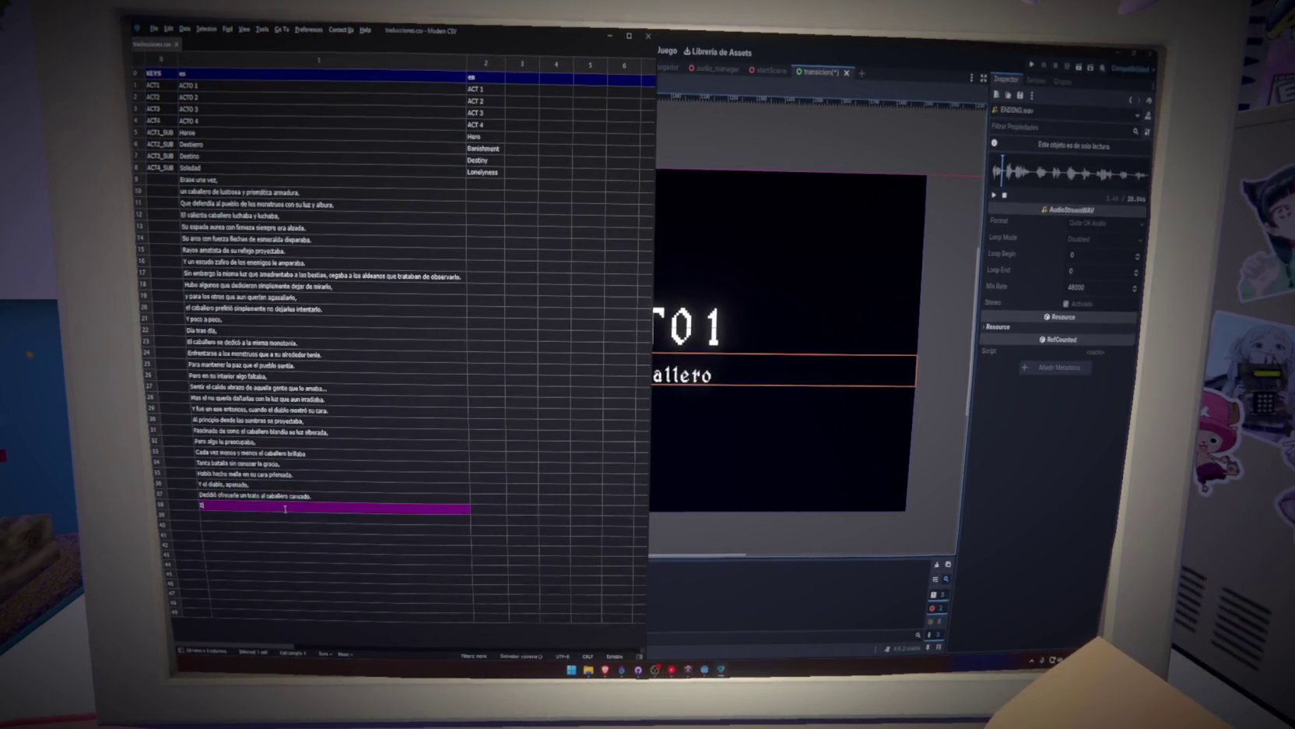
{"action": "type", "text": "rase una vez,"}
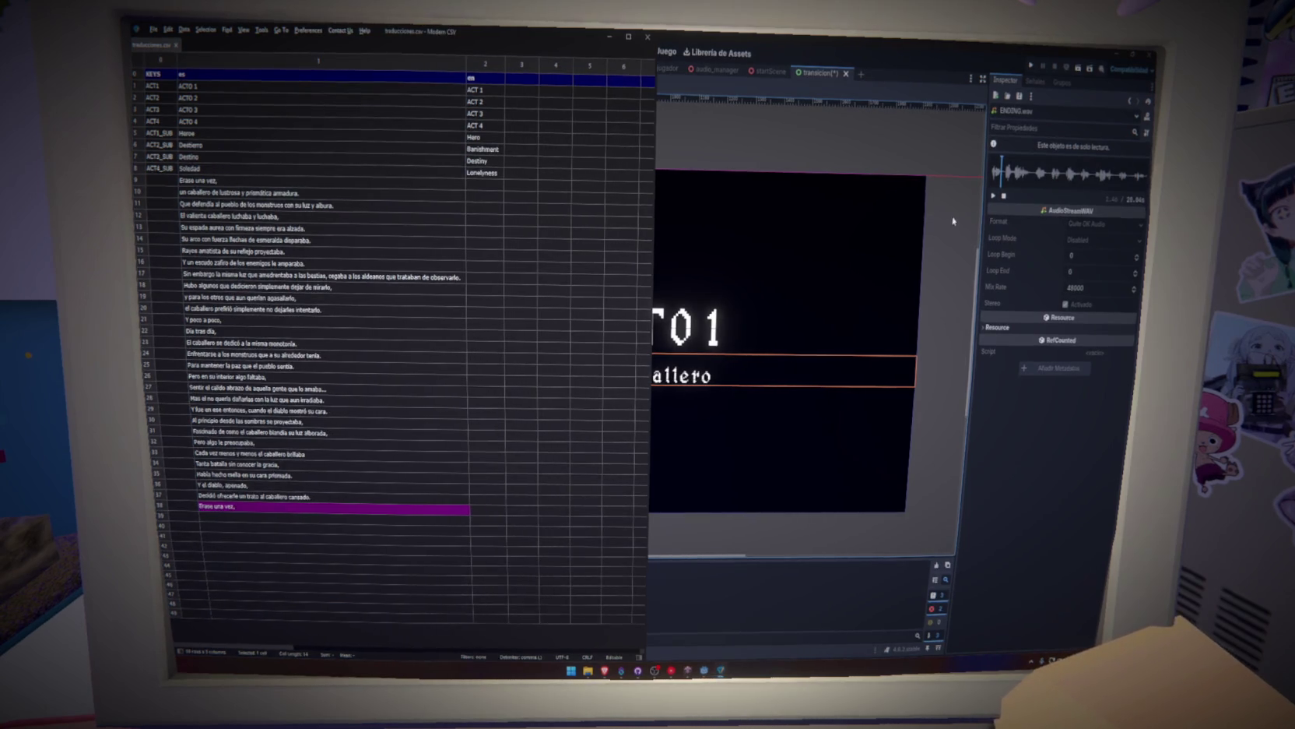
{"action": "left_click", "coordinate": [992, 199]}
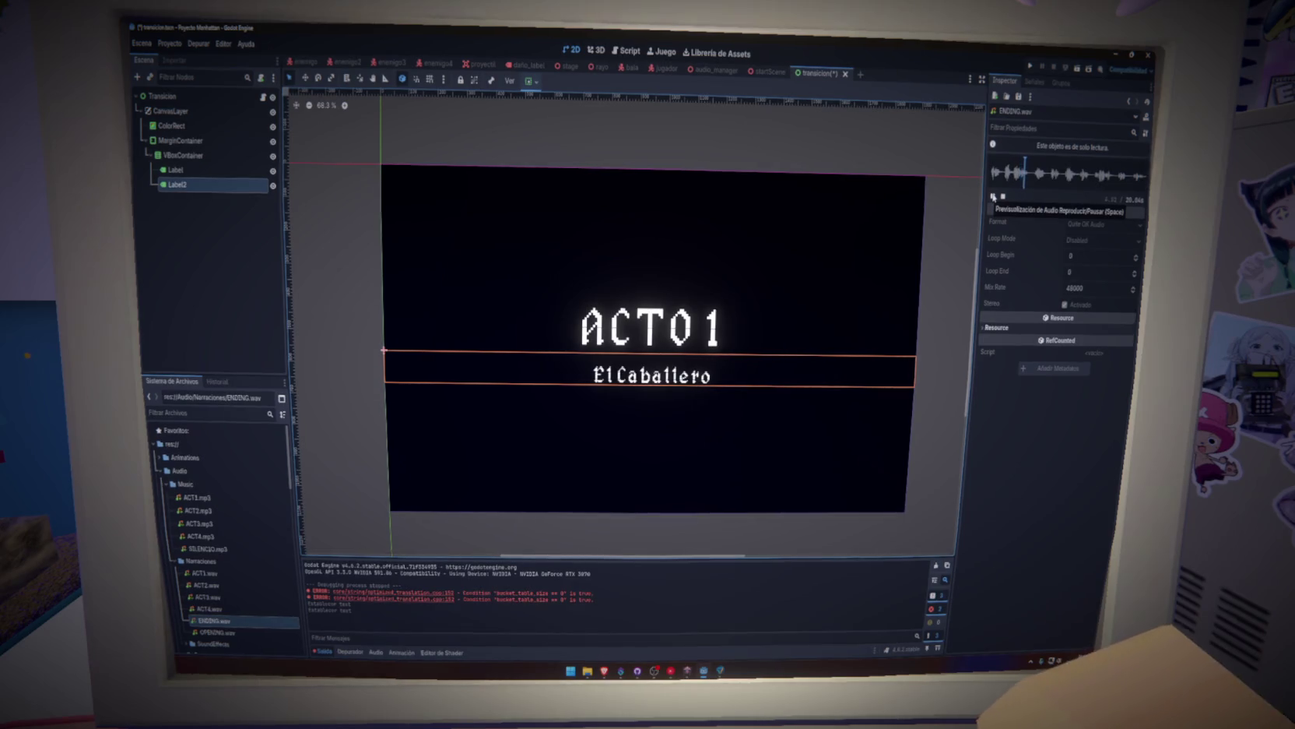
{"action": "key", "text": "alt+Tab"}
{"action": "left_click", "coordinate": [295, 519]}
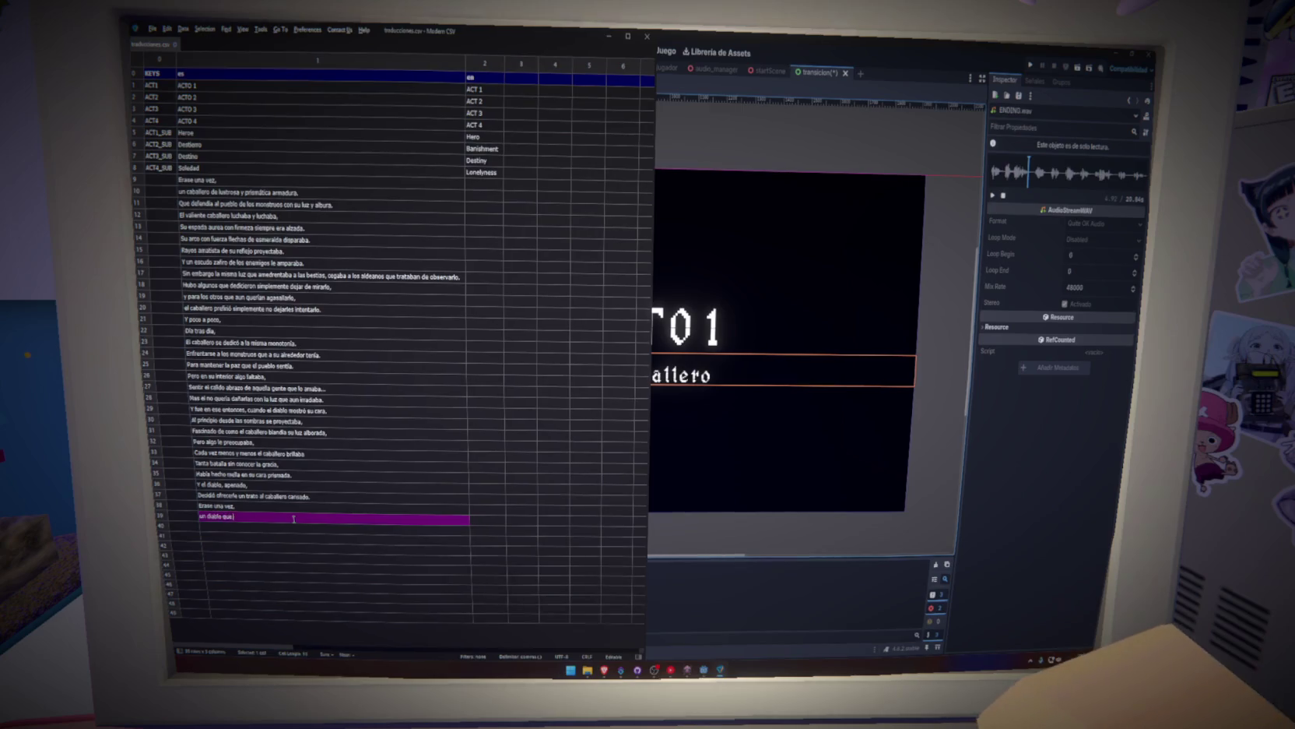
{"action": "type", "text": "n d"}
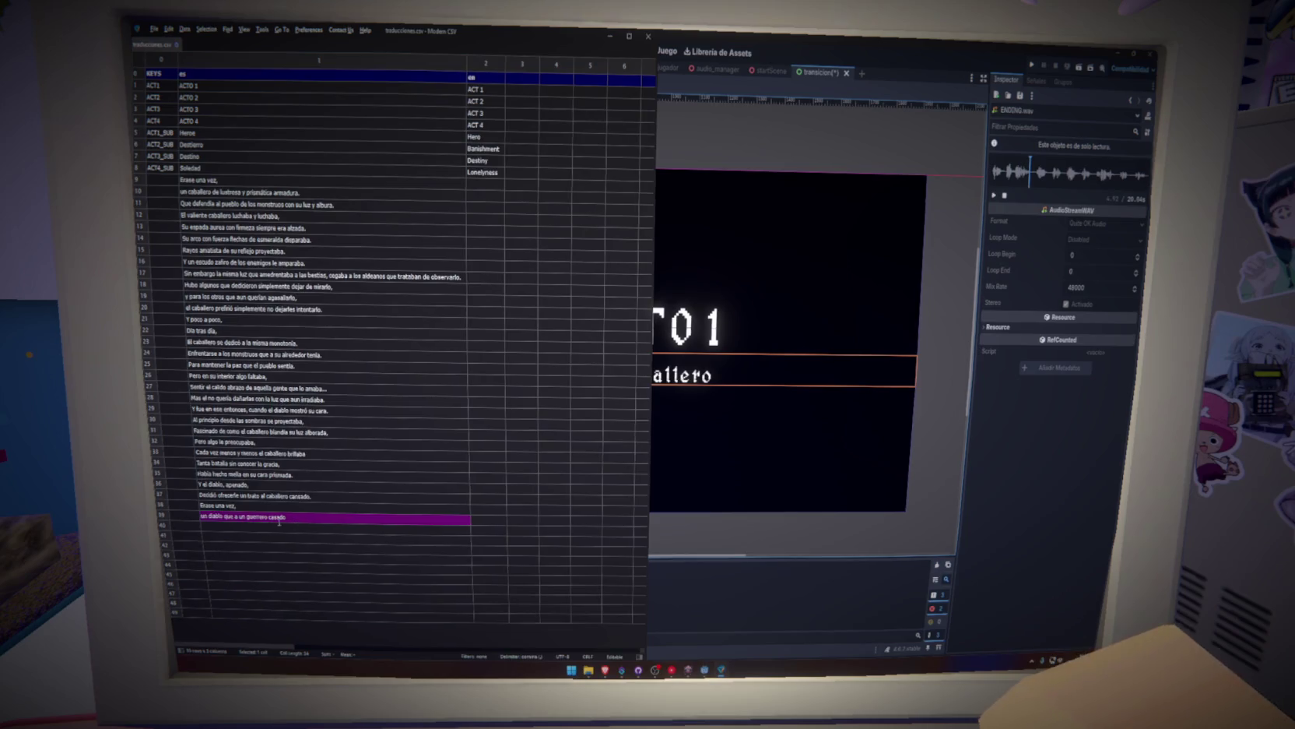
{"action": "key", "text": "alt+Tab"}
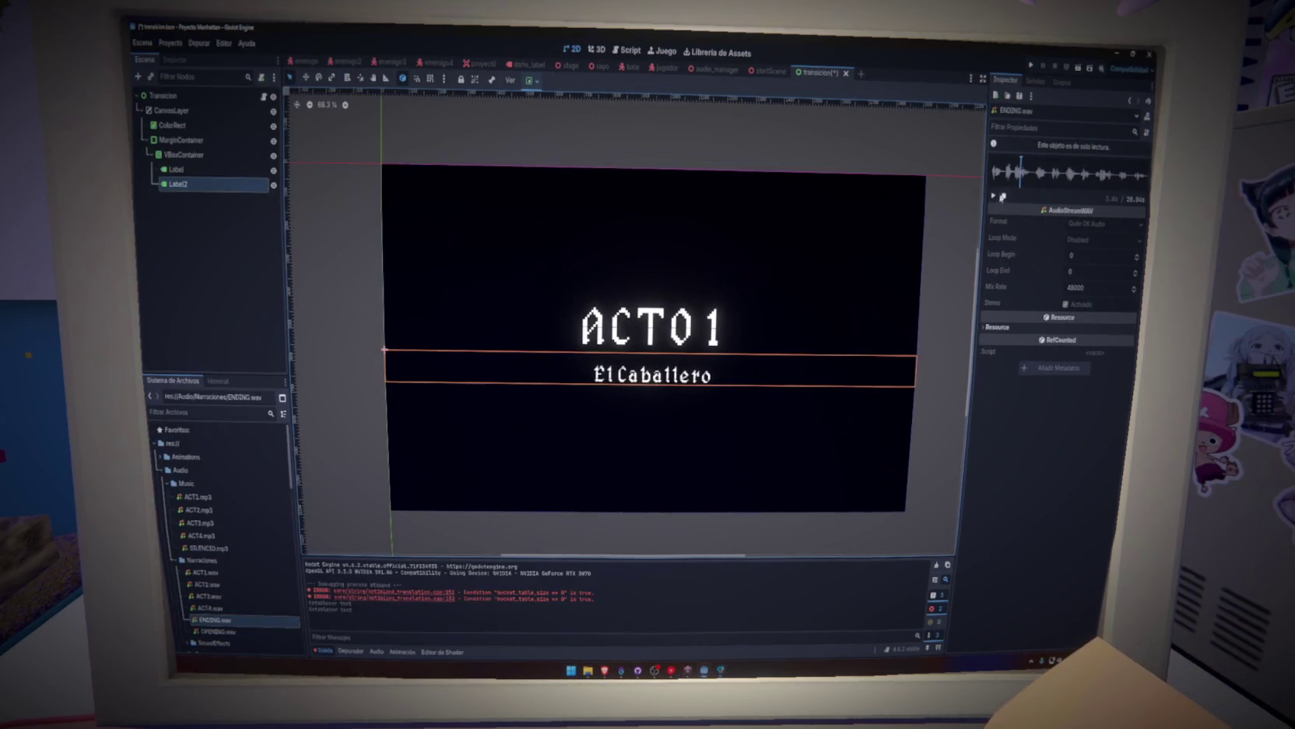
{"action": "key", "text": "alt+Tab"}
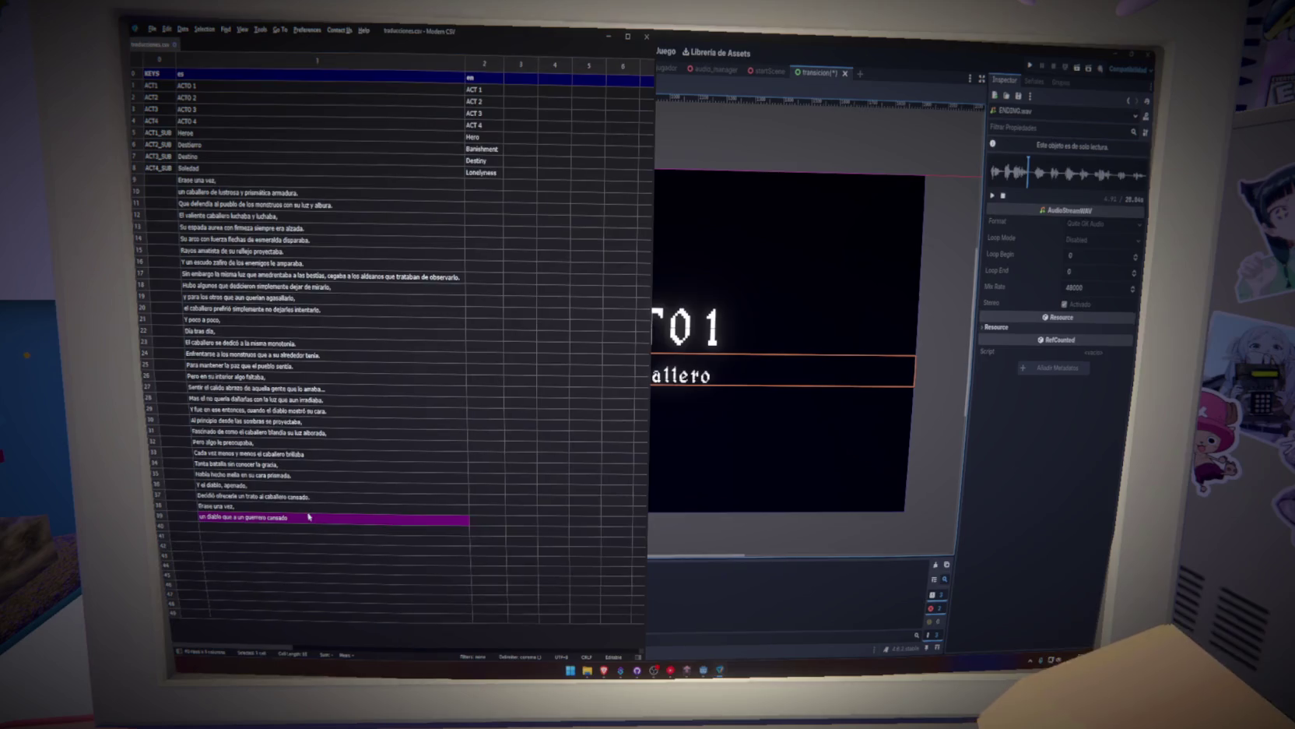
{"action": "double_click", "coordinate": [321, 516]}
{"action": "type", "text": "ervo"}
{"action": "left_click", "coordinate": [332, 534]}
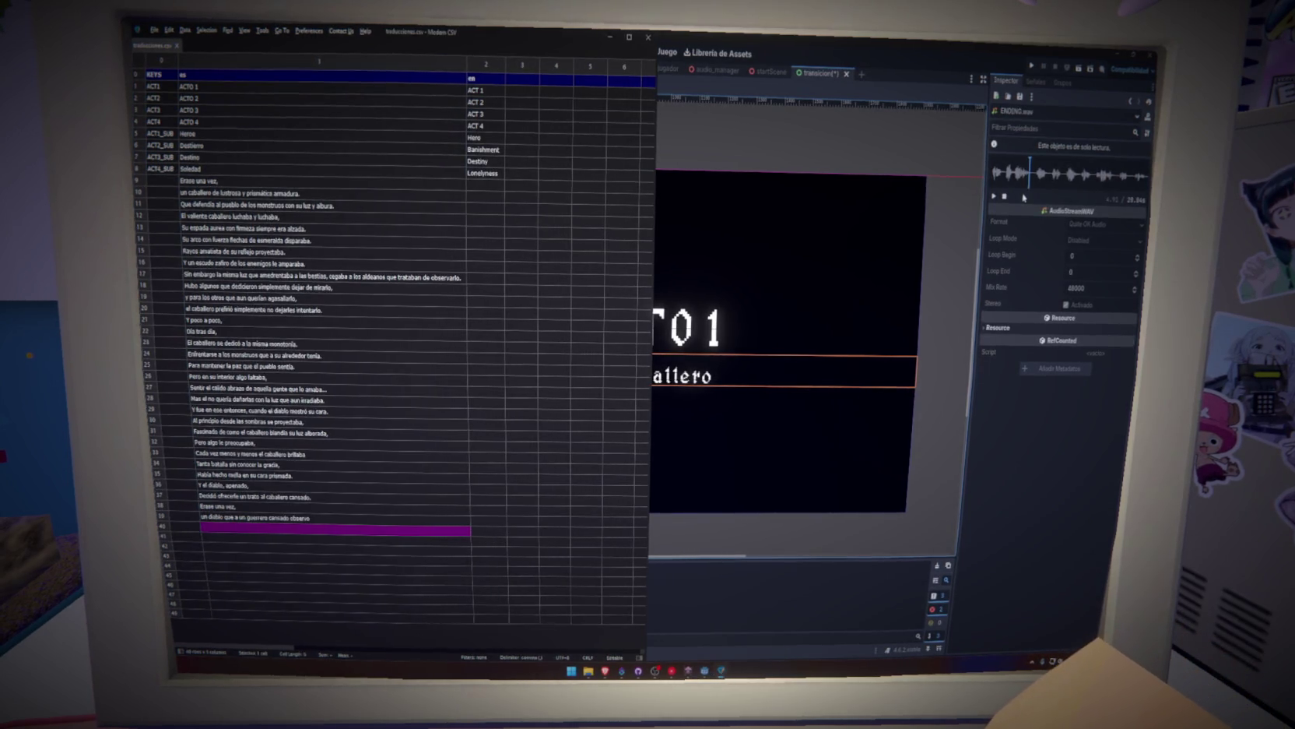
Transcribe rows 40–41 from the replayed audio, including 'un abrazo, su…', correcting typos.
{"action": "left_click", "coordinate": [992, 197]}
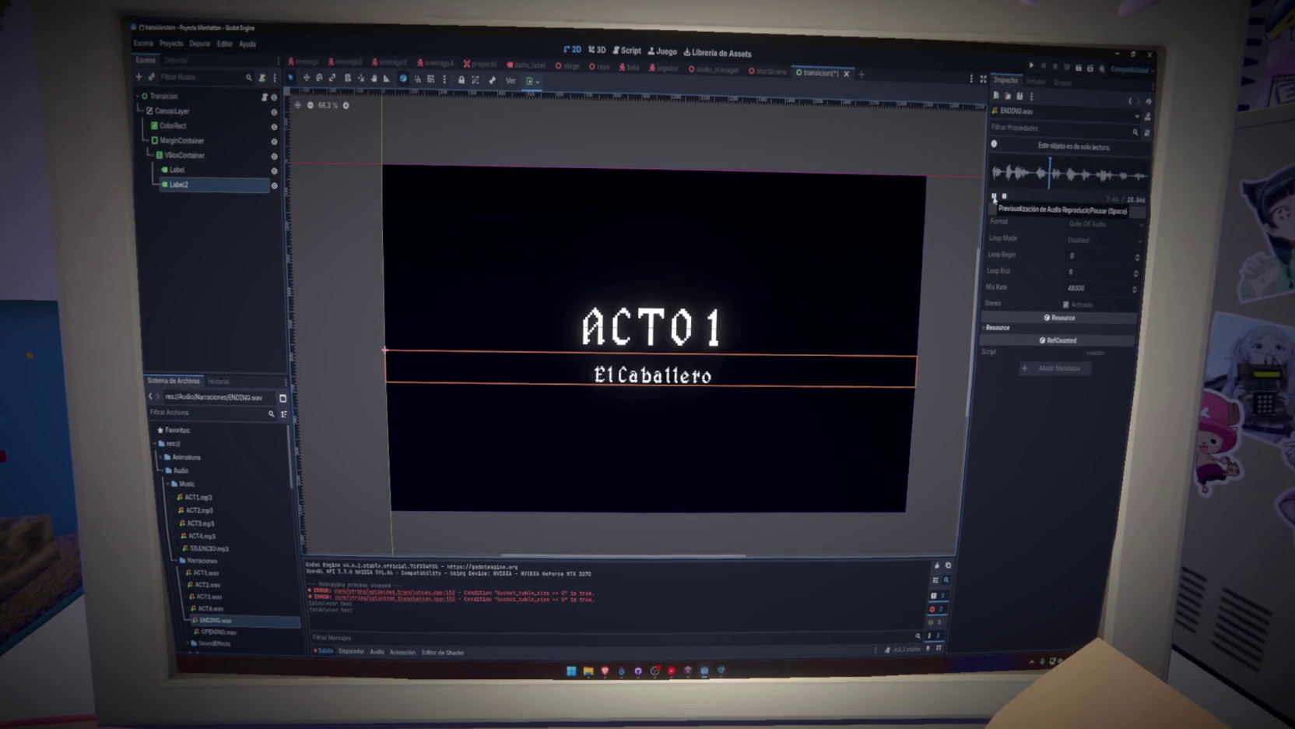
{"action": "key", "text": "alt+Tab"}
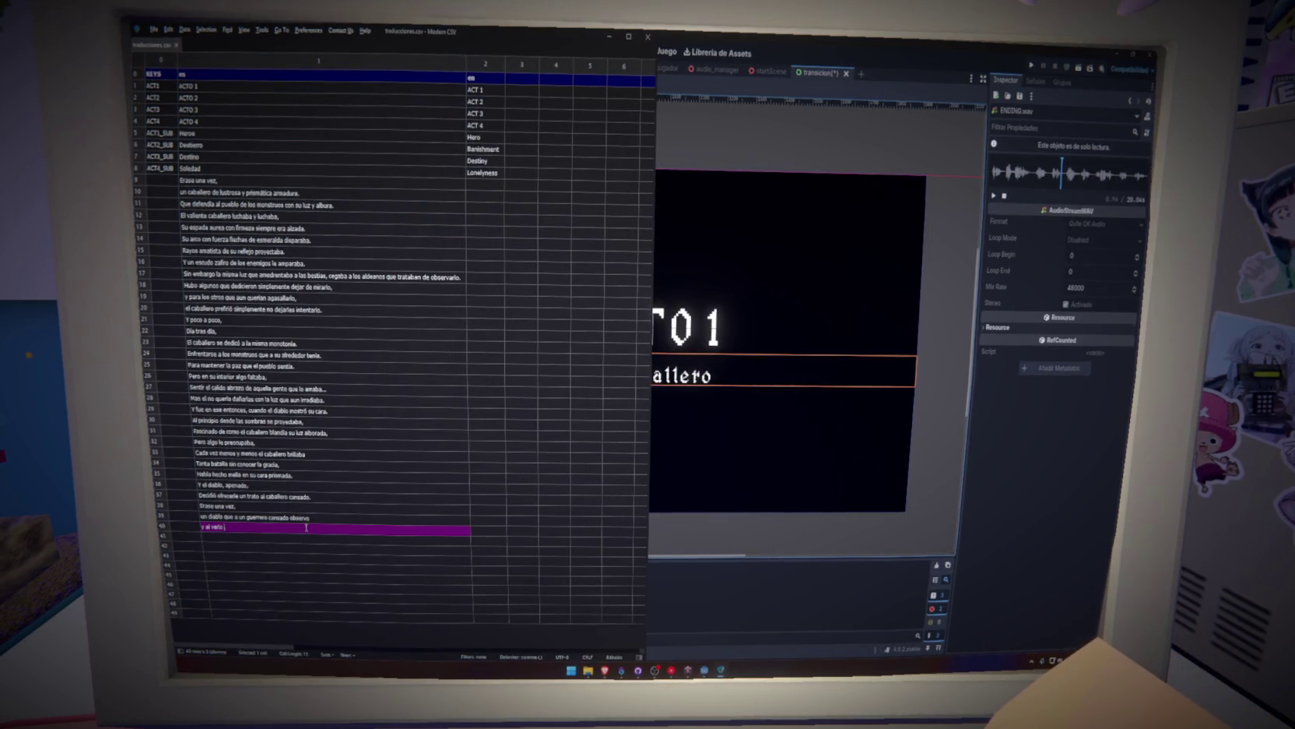
{"action": "type", "text": "u"}
{"action": "key", "text": "BackSpace"}
{"action": "key", "text": "BackSpace"}
{"action": "key", "text": "BackSpace"}
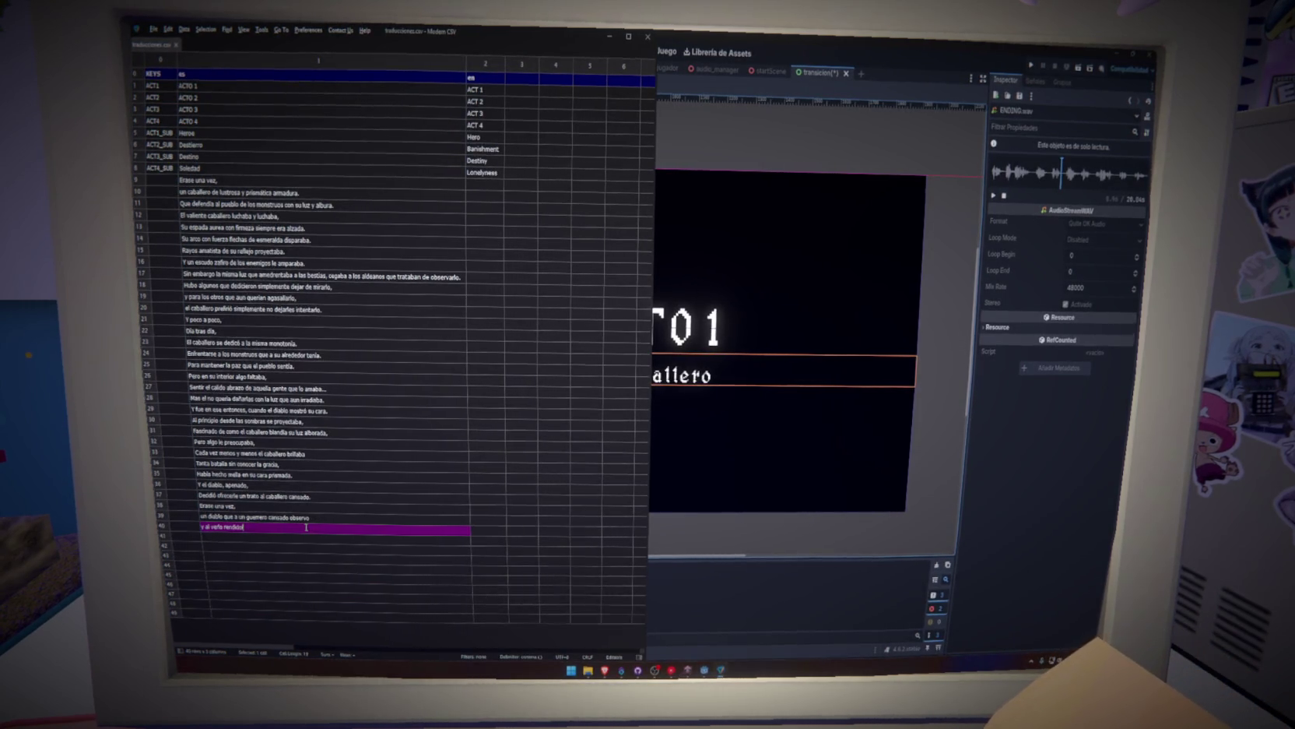
{"action": "type", "text": ", su luz le rindió"}
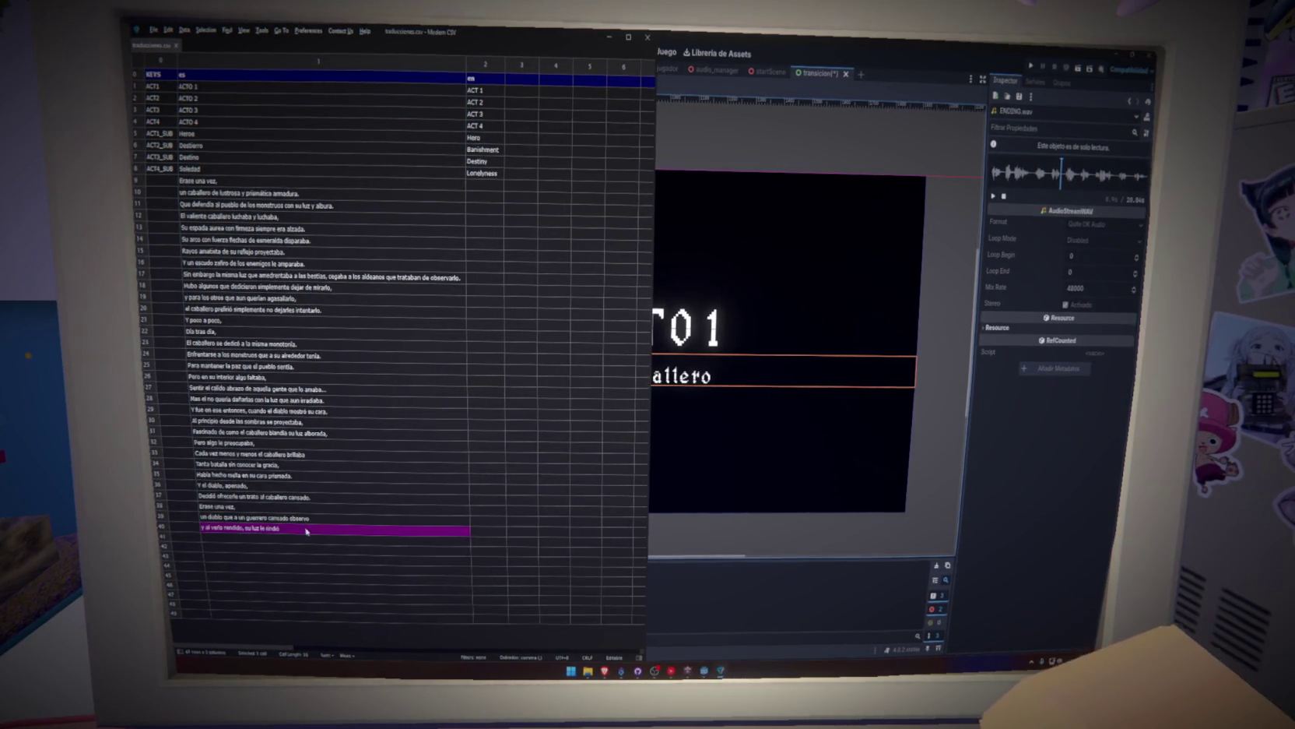
{"action": "left_click", "coordinate": [993, 196]}
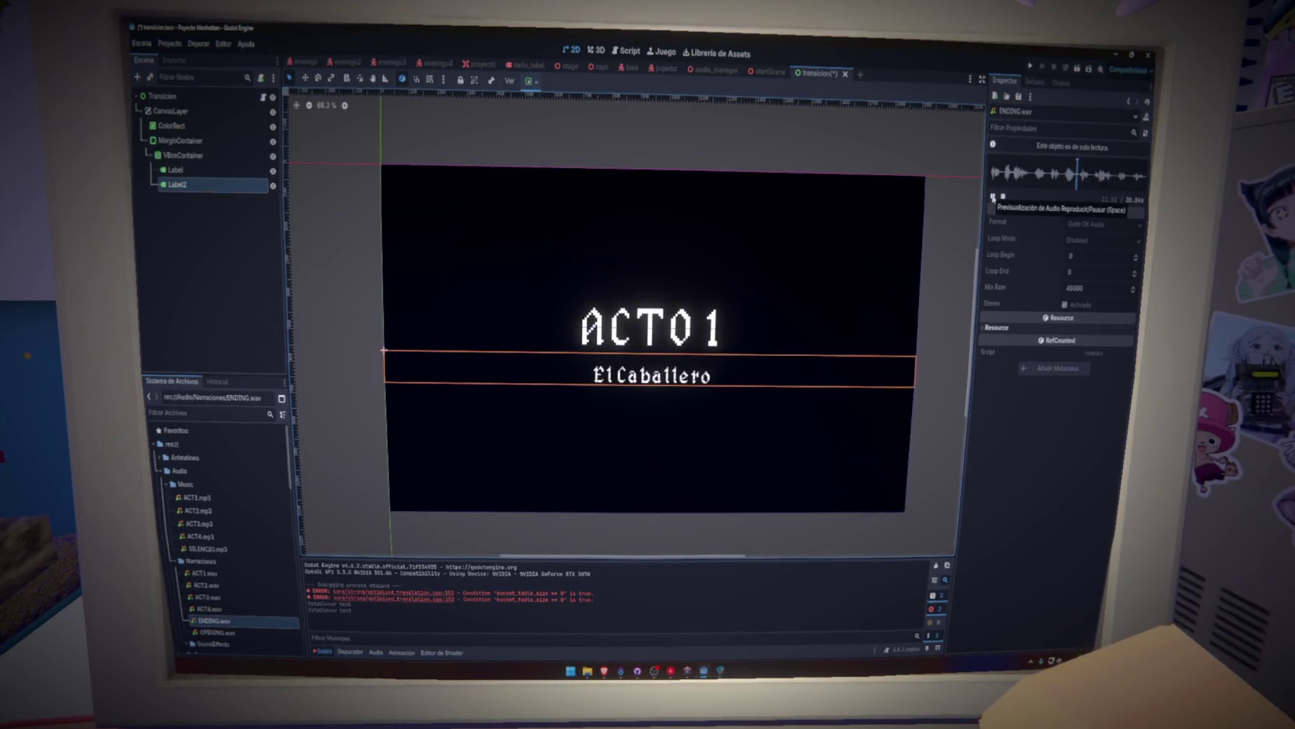
{"action": "key", "text": "alt+Tab"}
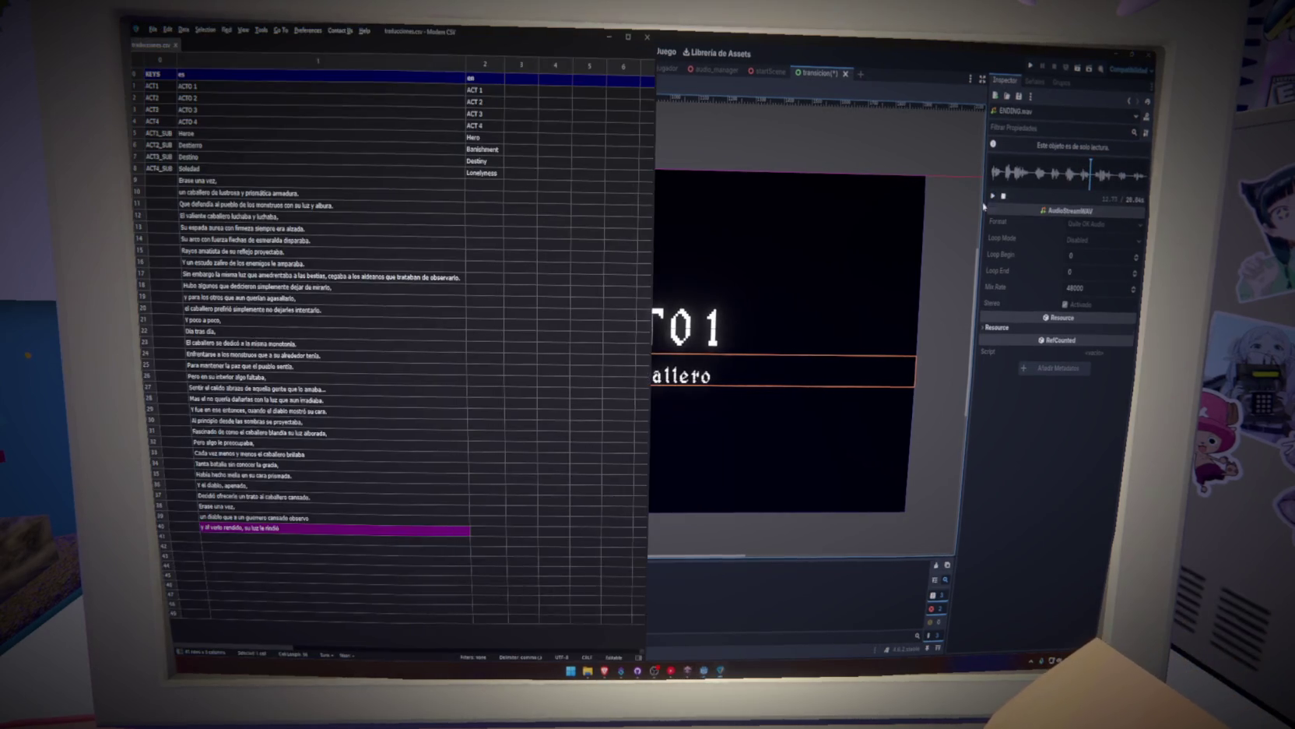
{"action": "left_click", "coordinate": [337, 540]}
{"action": "type", "text": "a cambio de"}
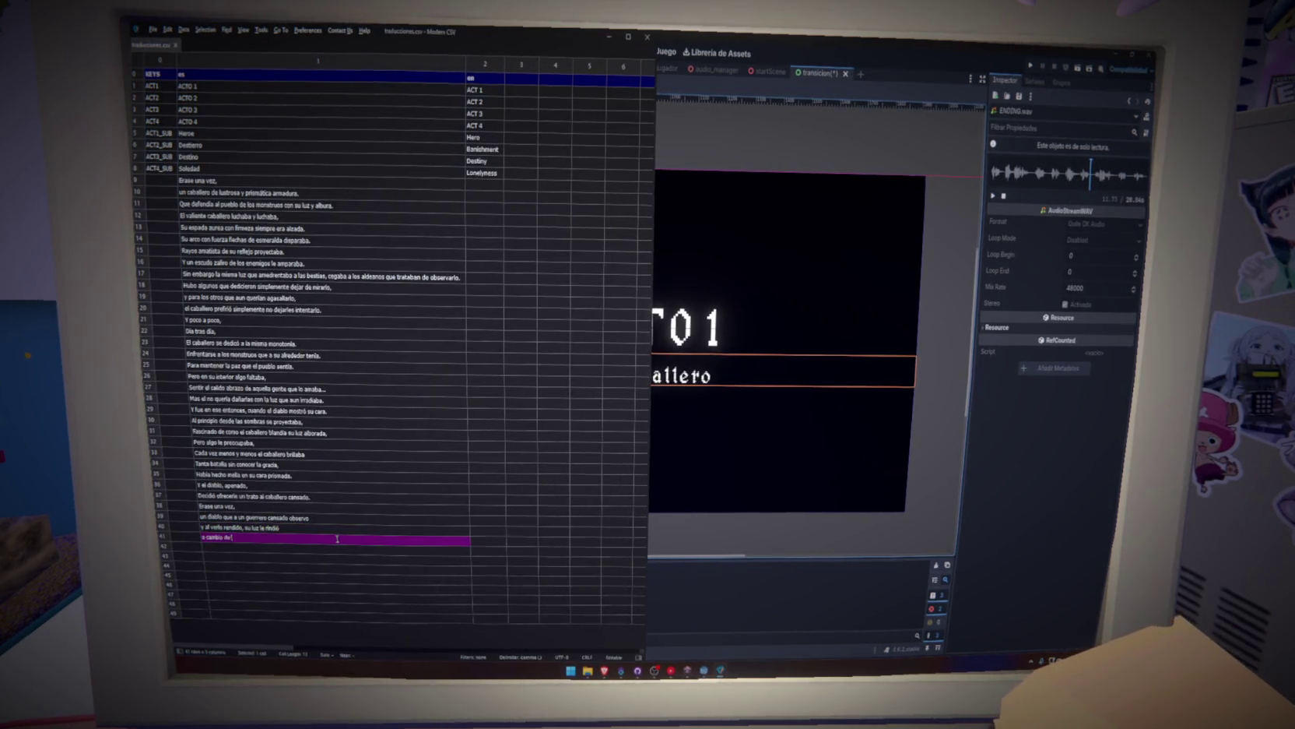
{"action": "type", "text": "un abrazo, su pena"}
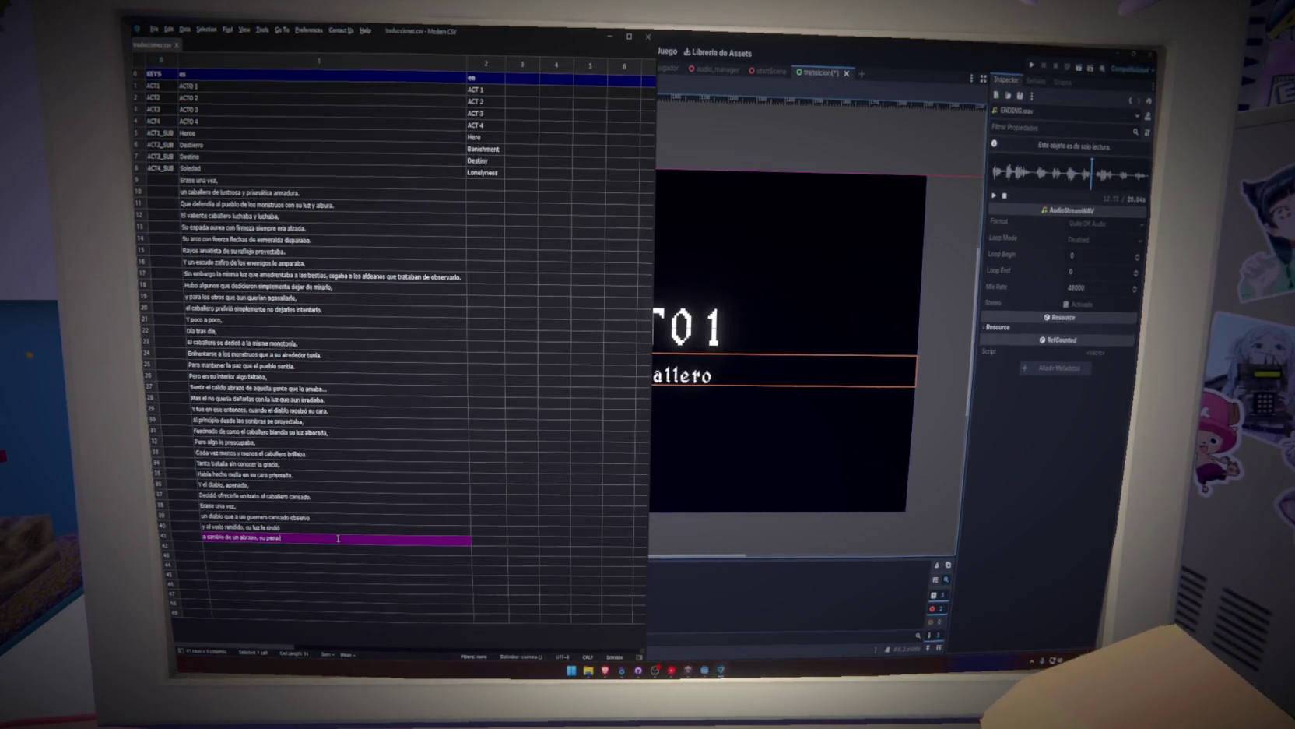
{"action": "key", "text": "BackSpace"}
{"action": "key", "text": "BackSpace"}
{"action": "key", "text": "BackSpace"}
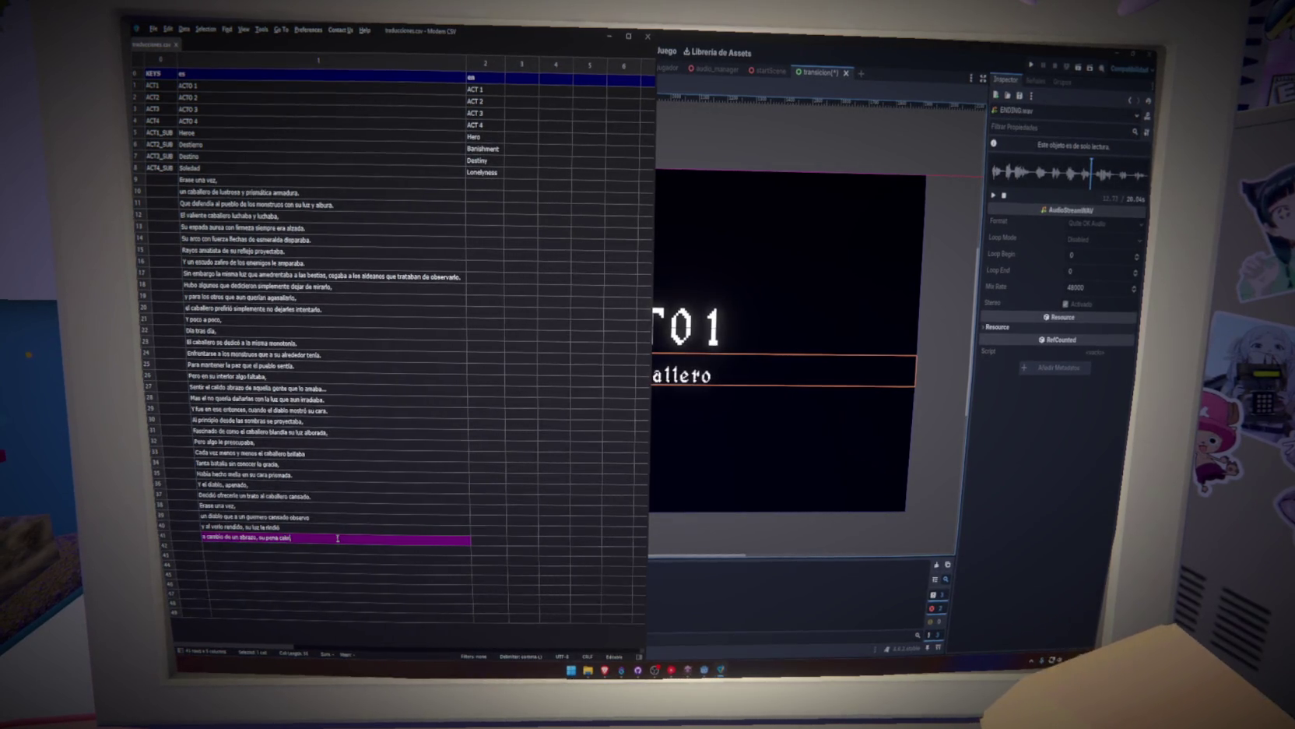
{"action": "left_click", "coordinate": [544, 450]}
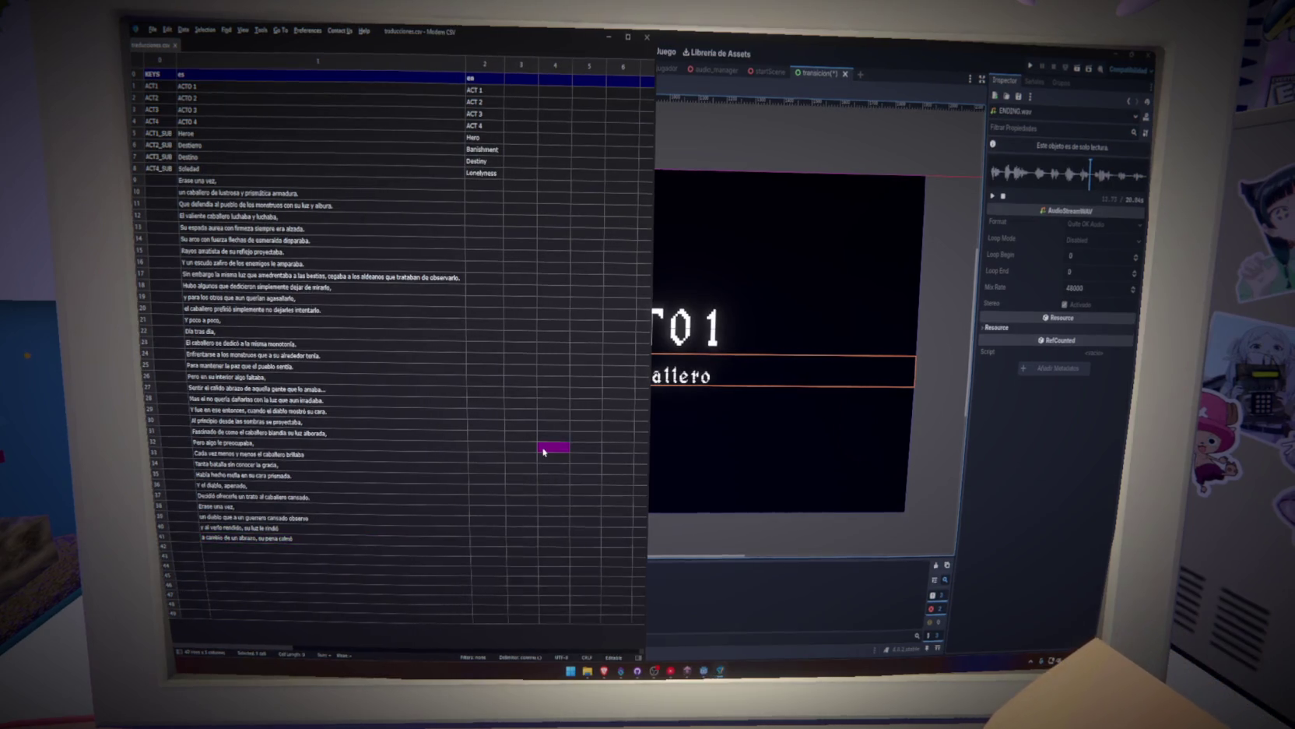
Type 'y en su cuento mal contado', the 'el caballero' line and the closing 'por fin descansó' into rows 42–44.
{"action": "left_click", "coordinate": [993, 197]}
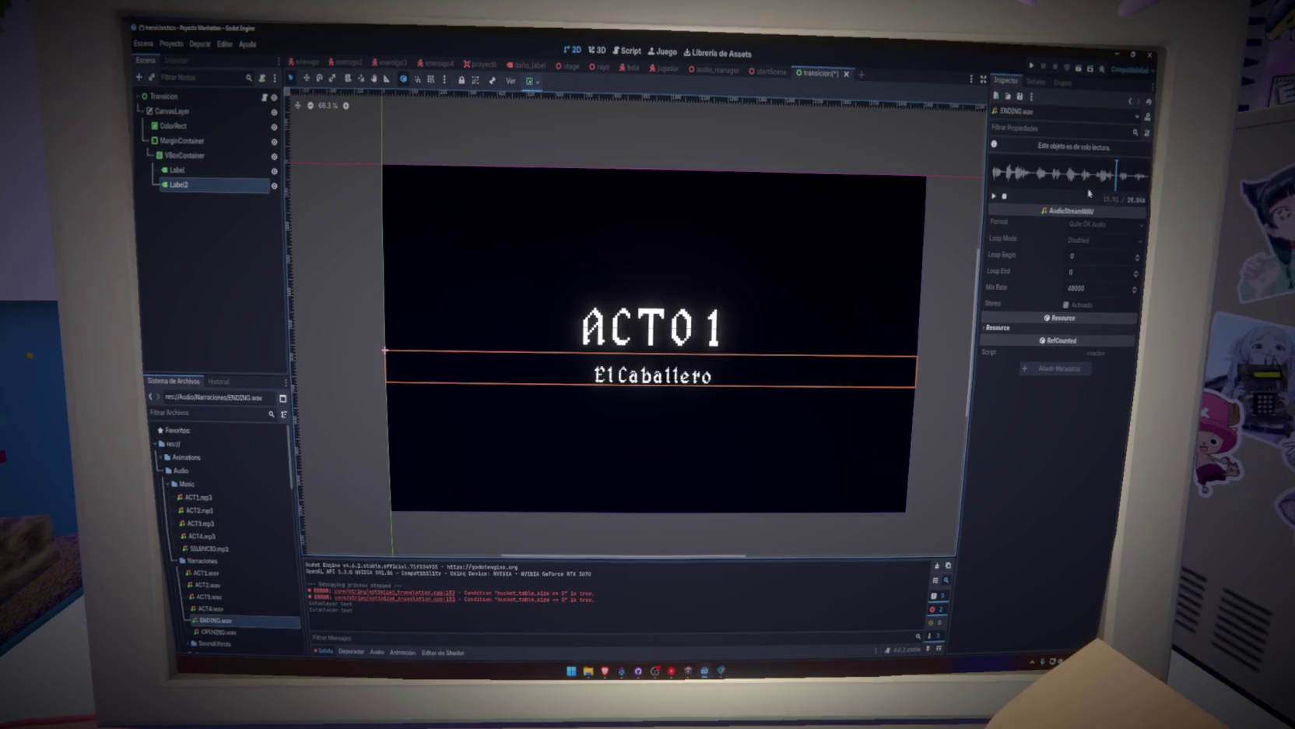
{"action": "key", "text": "alt+Tab"}
{"action": "left_click", "coordinate": [327, 555]}
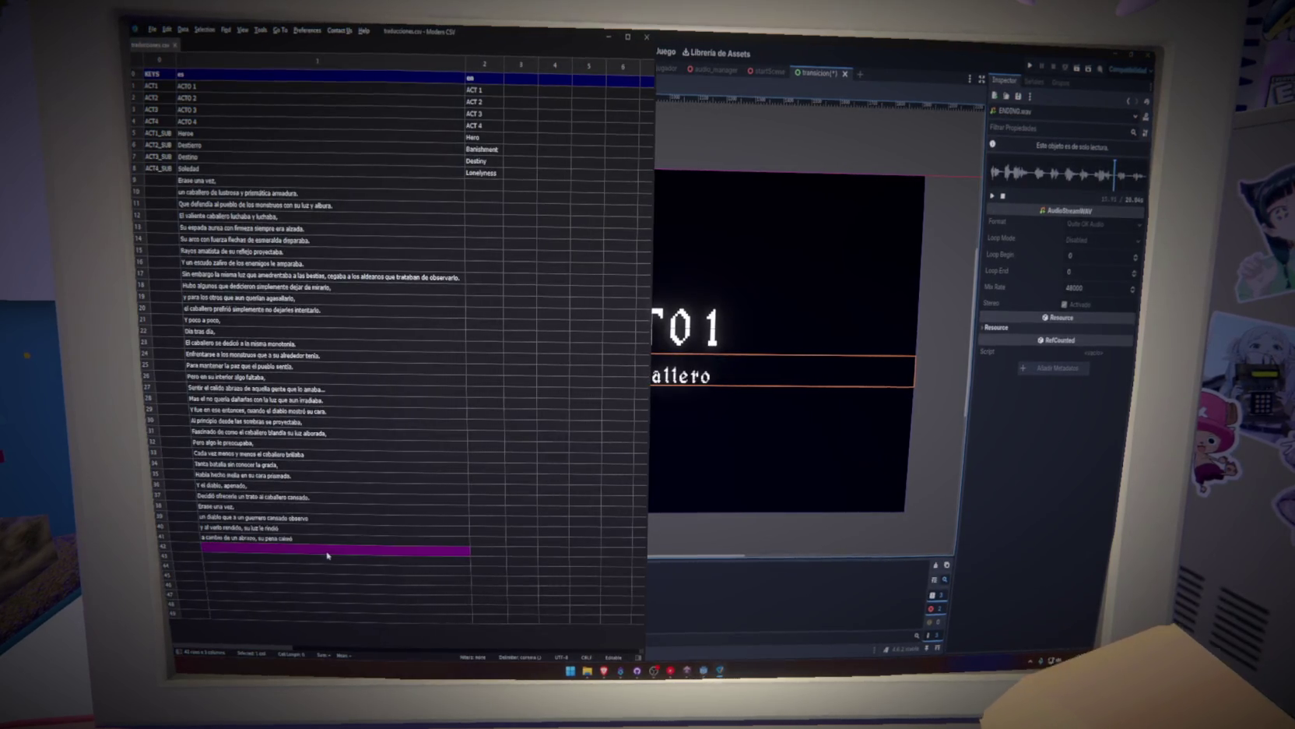
{"action": "type", "text": "y en su cuento mal contado"}
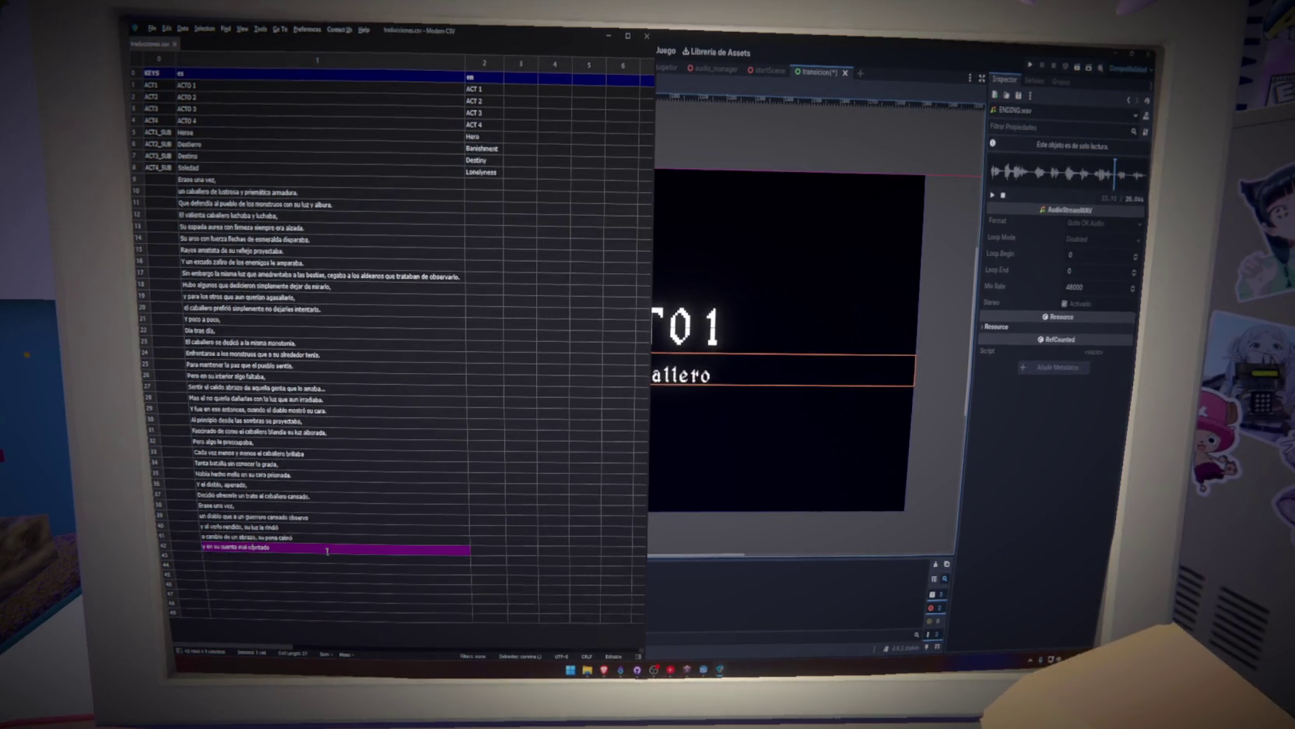
{"action": "left_click", "coordinate": [994, 196]}
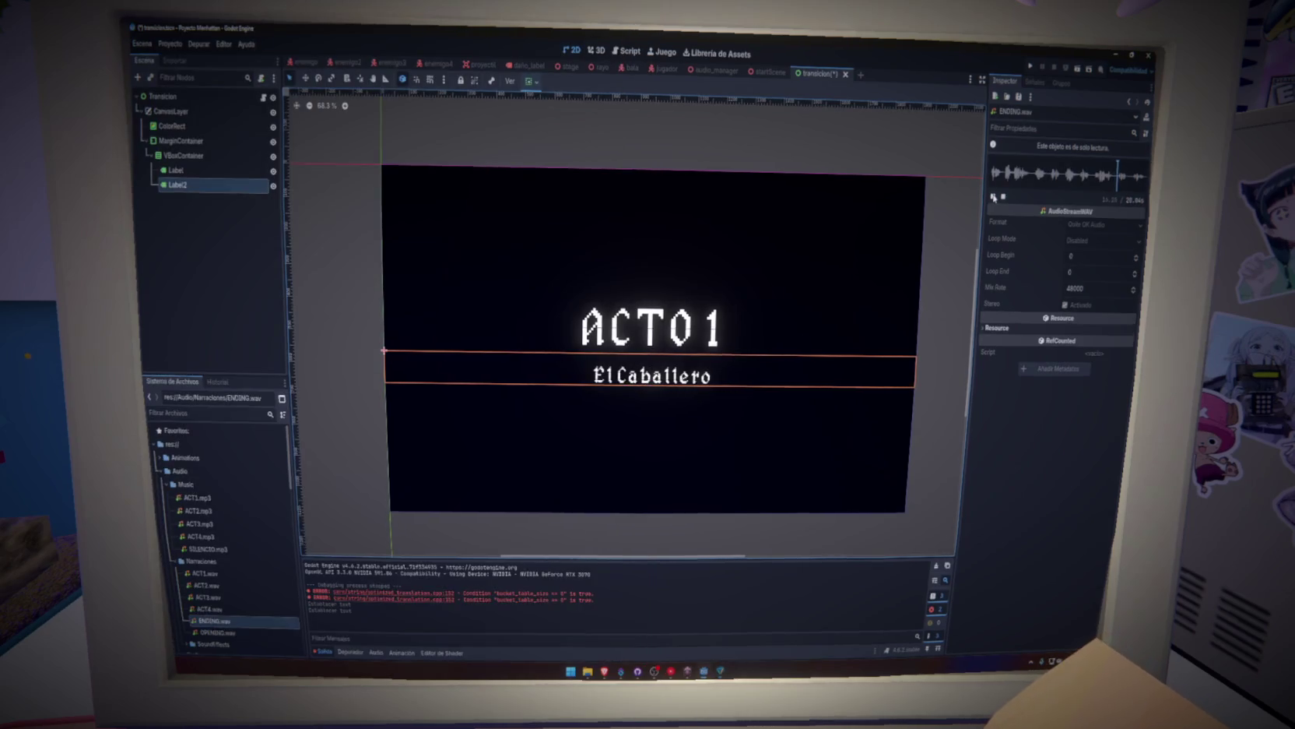
{"action": "key", "text": "alt+Tab"}
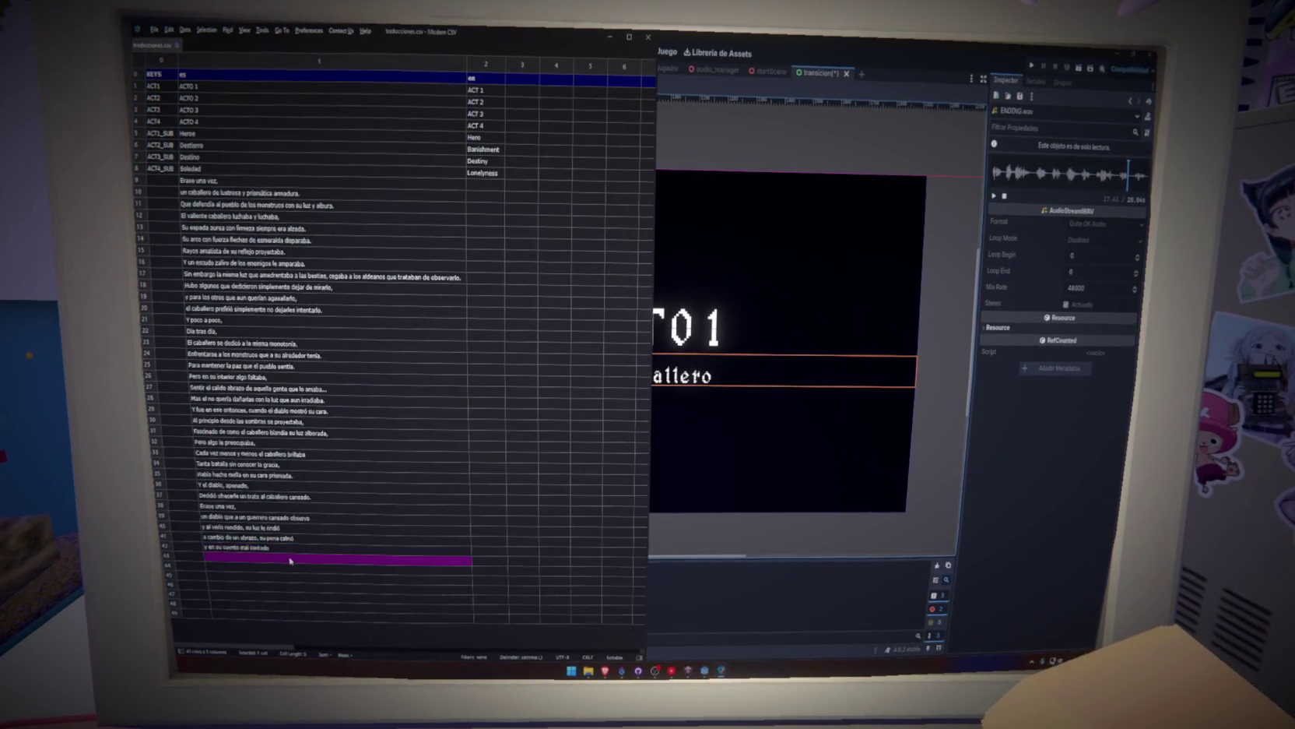
{"action": "type", "text": "el caballero"}
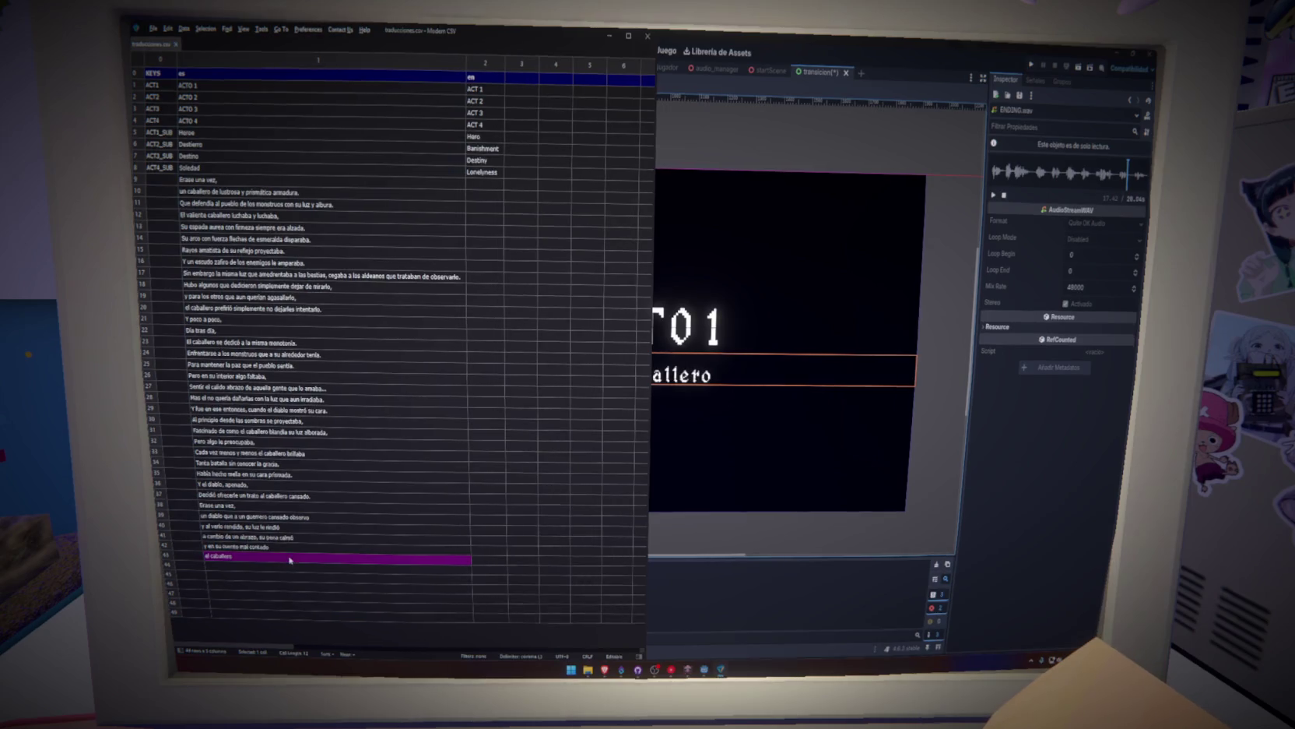
{"action": "left_click", "coordinate": [995, 197]}
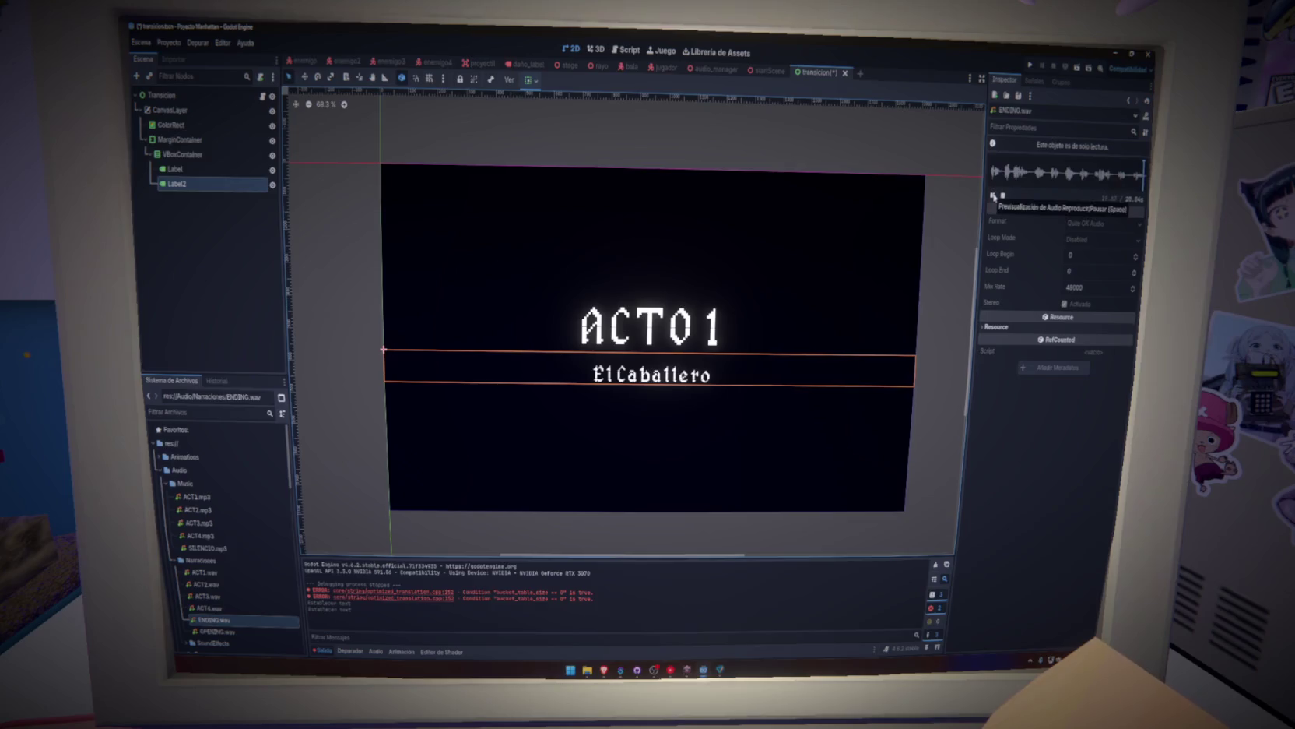
{"action": "key", "text": "alt+Tab"}
{"action": "left_click", "coordinate": [242, 568]}
{"action": "type", "text": "asi"}
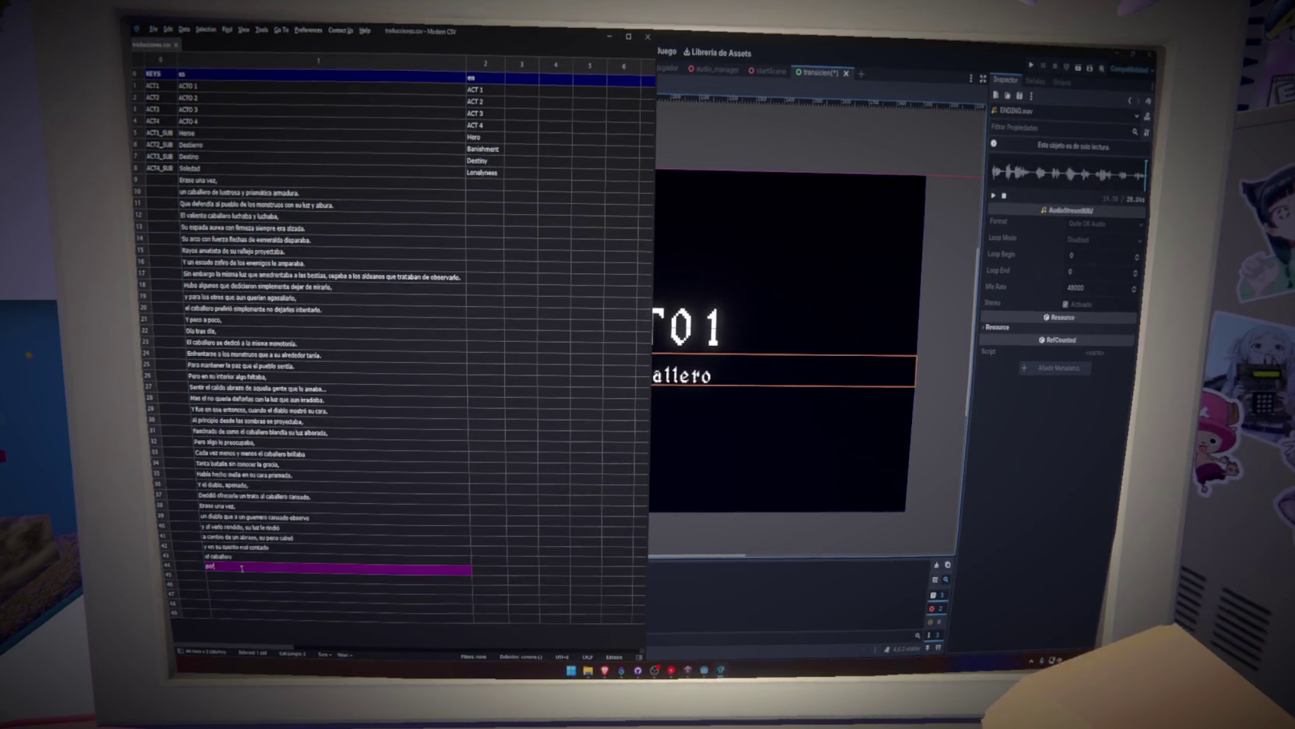
{"action": "type", "text": "n a"}
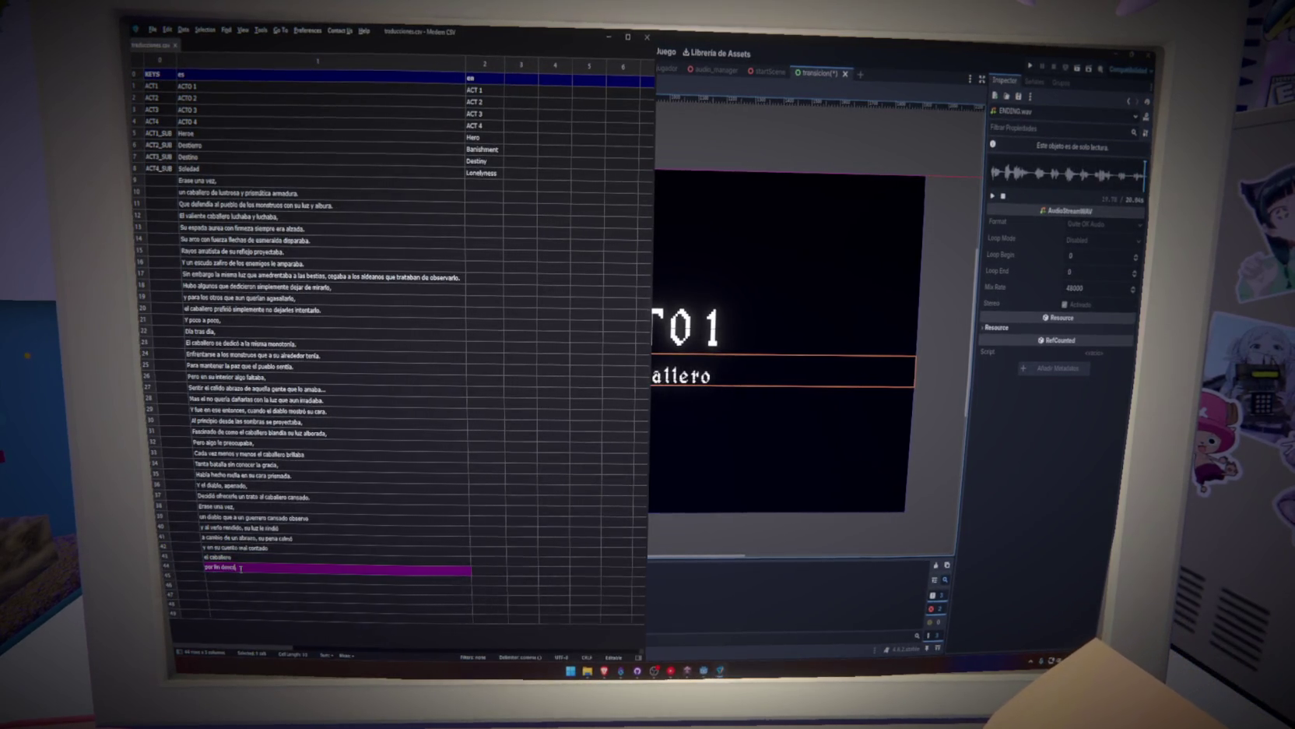
{"action": "left_click", "coordinate": [278, 559]}
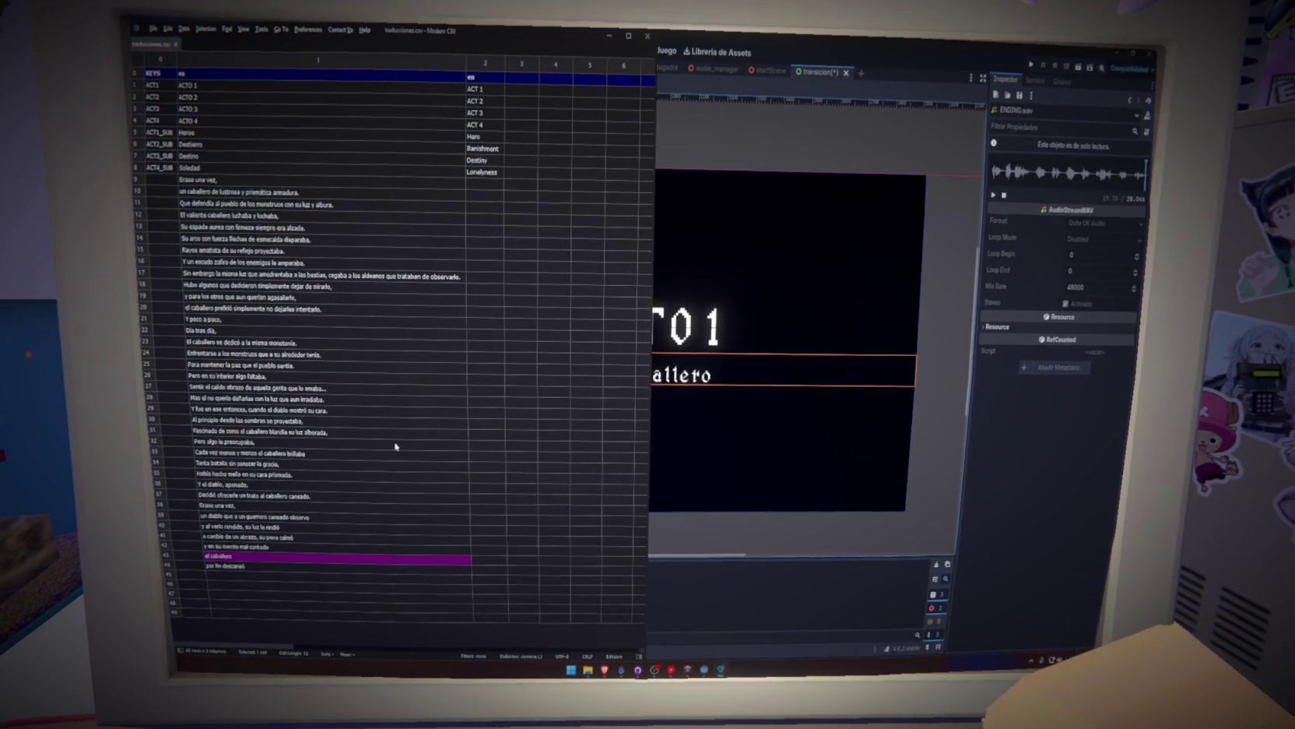
{"action": "mouse_move", "coordinate": [605, 669]}
{"action": "left_click", "coordinate": [627, 626]}
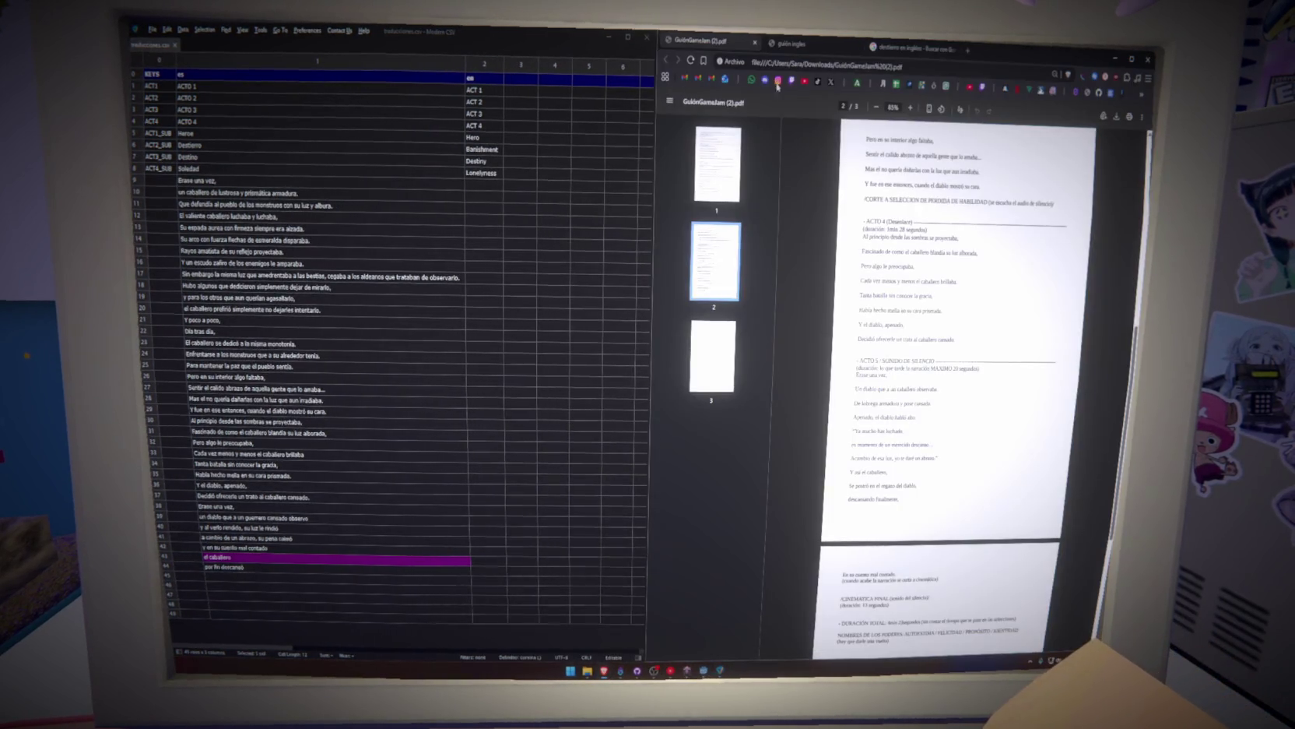
Paste 'Once upon a time,' and the knight line into the English cells beside the Spanish lines.
{"action": "left_click", "coordinate": [788, 44]}
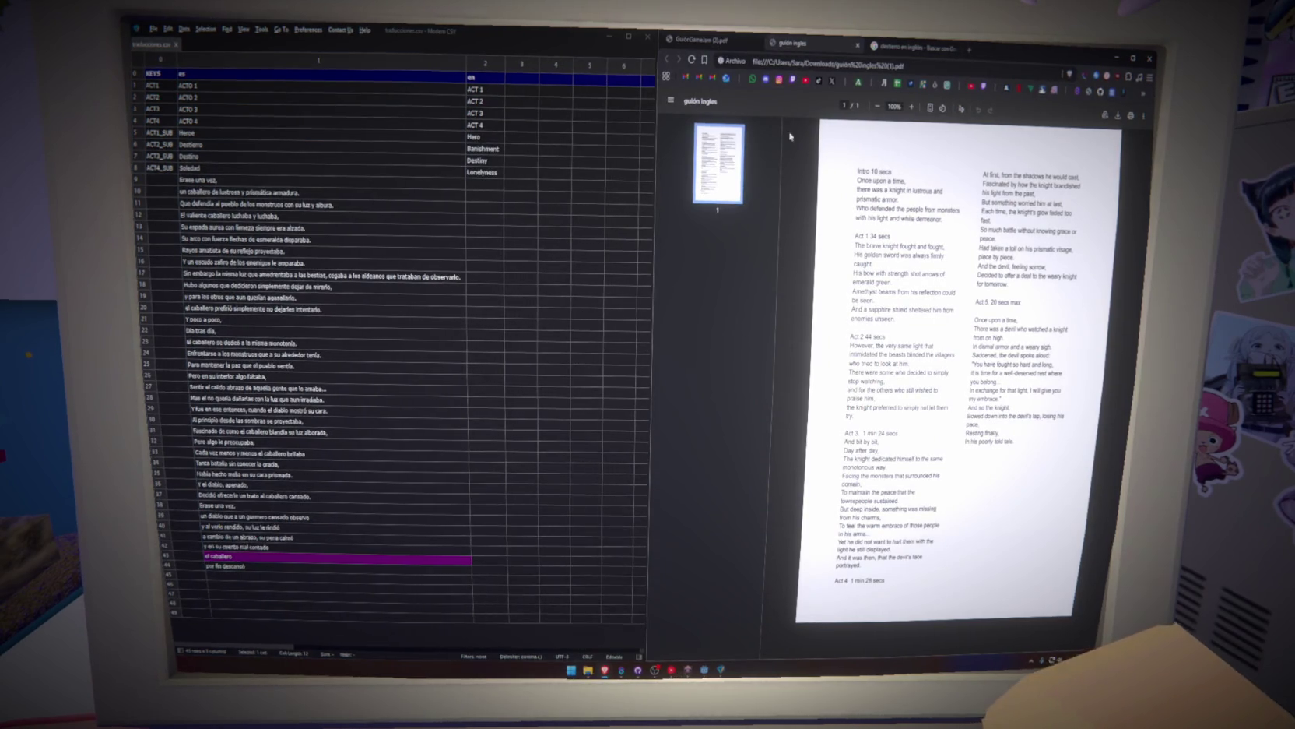
{"action": "left_click_drag", "start_coordinate": [910, 192], "coordinate": [836, 194]}
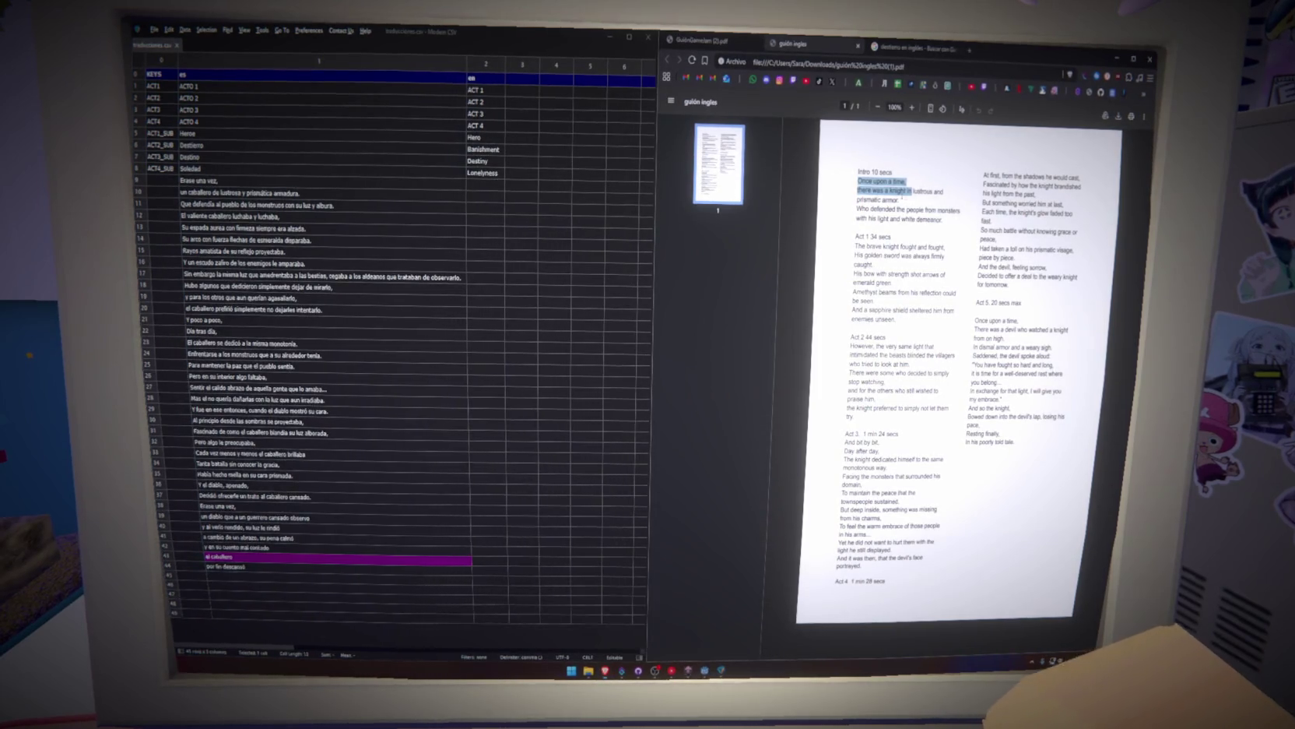
{"action": "left_click_drag", "start_coordinate": [858, 181], "coordinate": [905, 182]}
{"action": "key", "text": "ctrl+c"}
{"action": "left_click", "coordinate": [482, 184]}
{"action": "key", "text": "ctrl+v"}
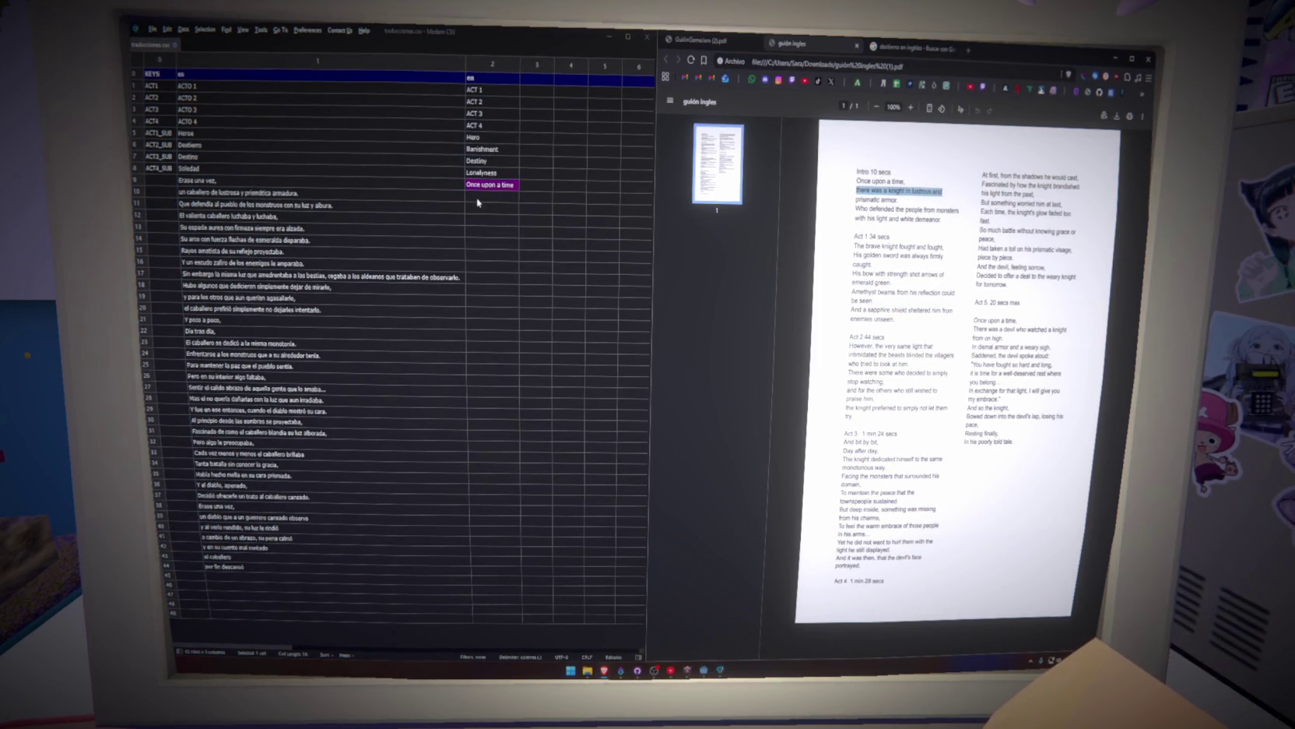
{"action": "type", "text": "there was a knight in lustrous and"}
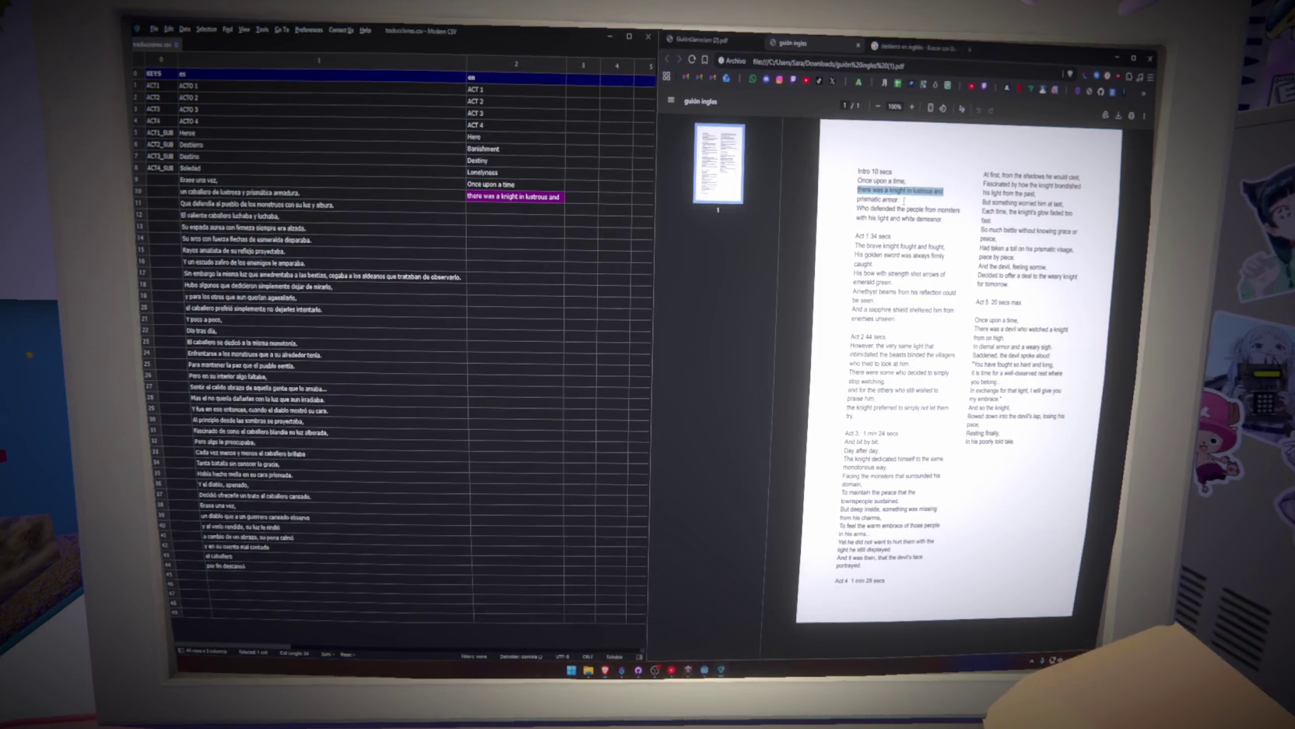
Add 'prismatic armor.', 'with his light and white demeanor' and 'The brave knight fought and fought,' translations.
{"action": "left_click_drag", "start_coordinate": [901, 200], "coordinate": [856, 201]}
{"action": "type", "text": "prismatic armor."}
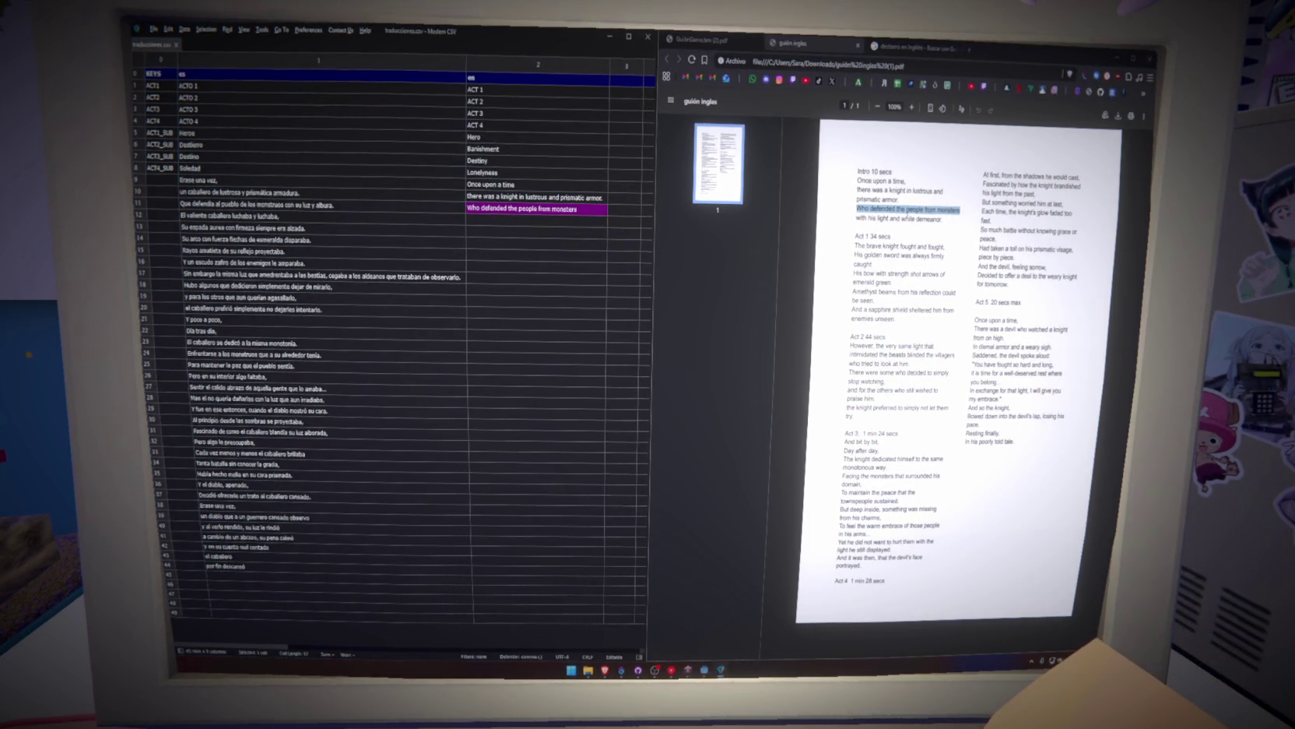
{"action": "left_click_drag", "start_coordinate": [930, 219], "coordinate": [859, 218]}
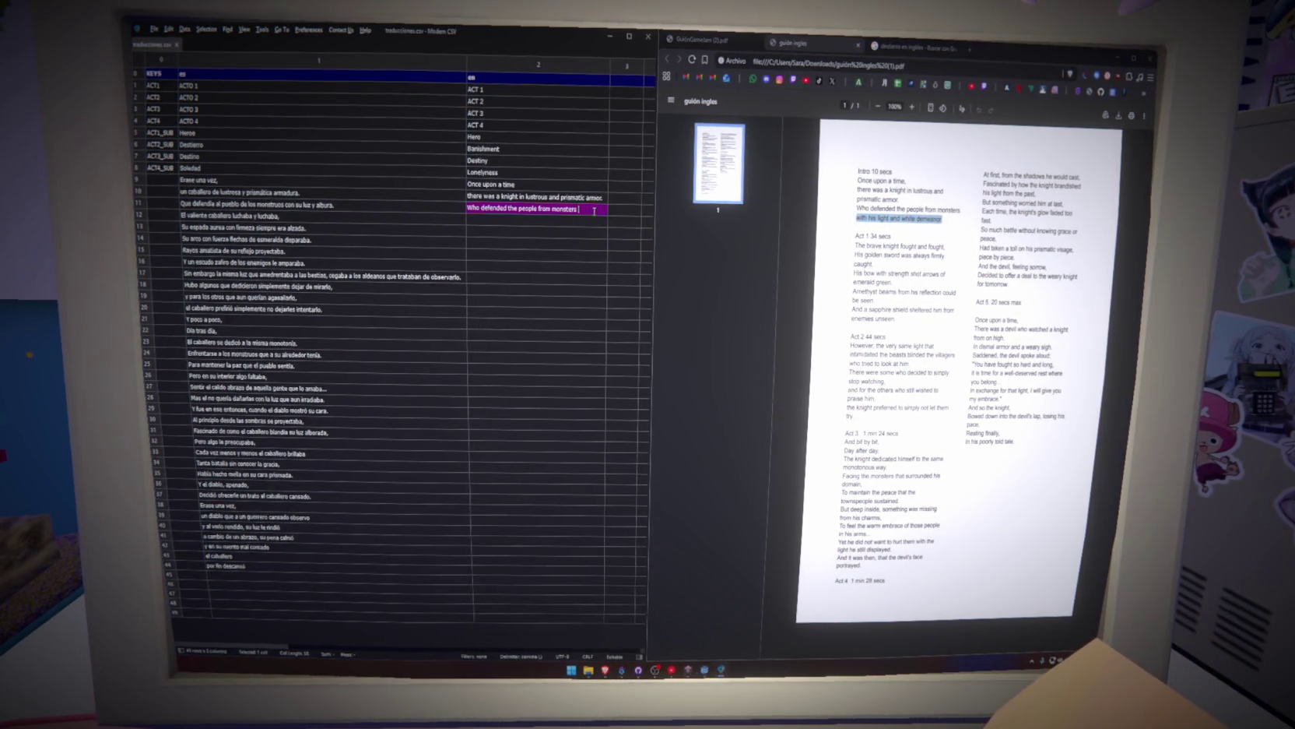
{"action": "type", "text": "with his light and white demeanor"}
{"action": "key", "text": "Return"}
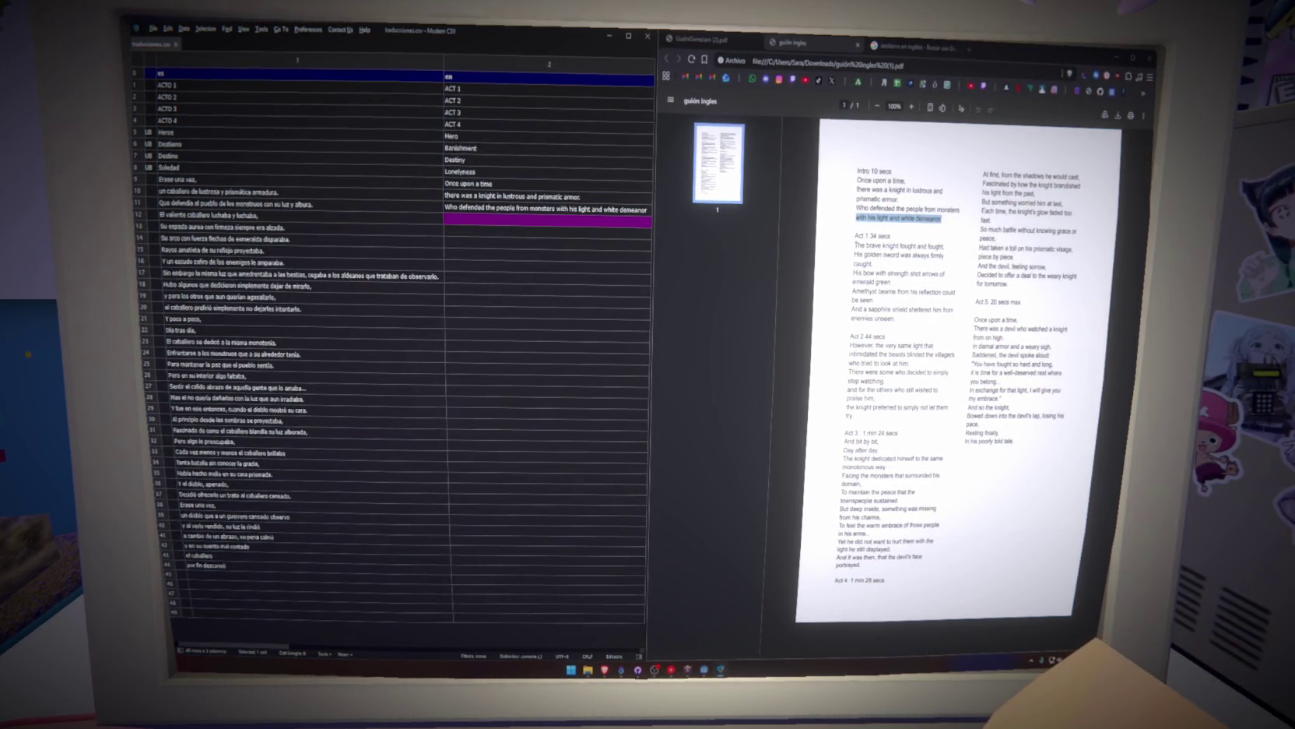
{"action": "left_click_drag", "start_coordinate": [944, 246], "coordinate": [855, 246]}
{"action": "type", "text": "The brave knight fought and fought,"}
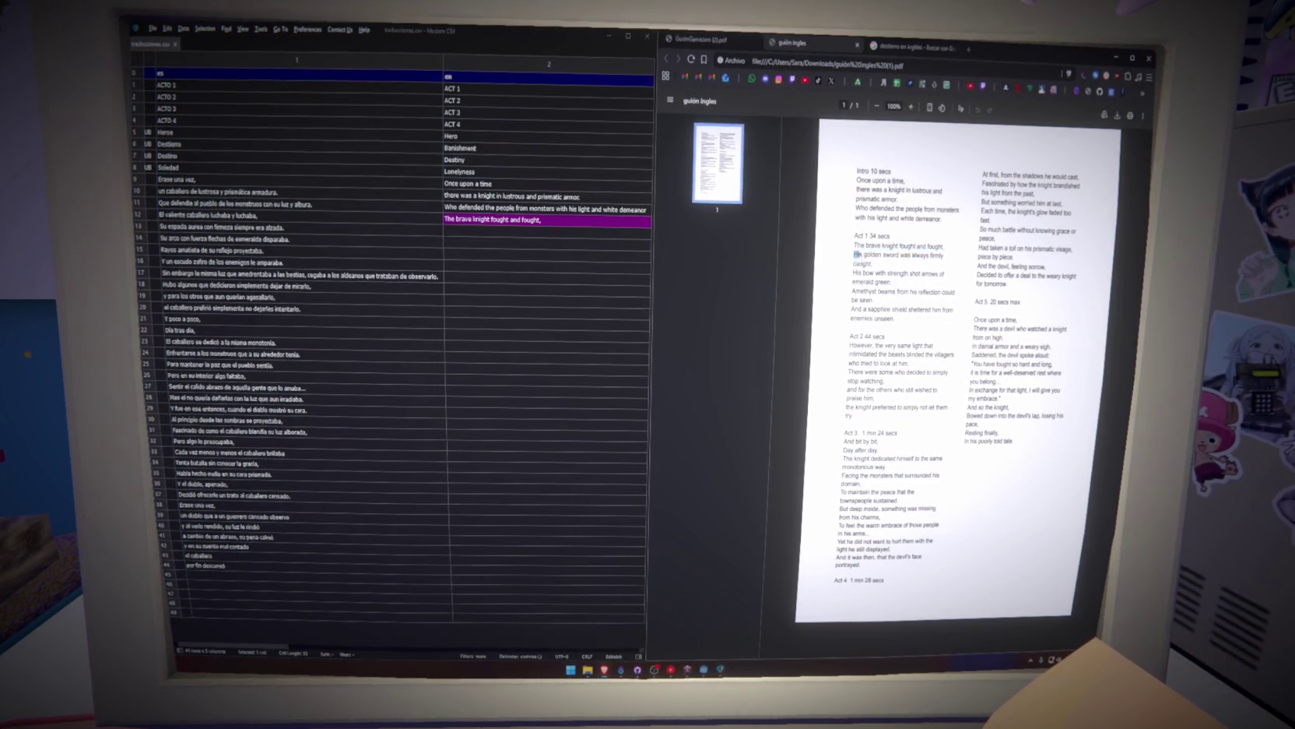
Fix row 14 so it reads 'His golden sword was always firmly caught.'.
{"action": "left_click_drag", "start_coordinate": [856, 255], "coordinate": [873, 264]}
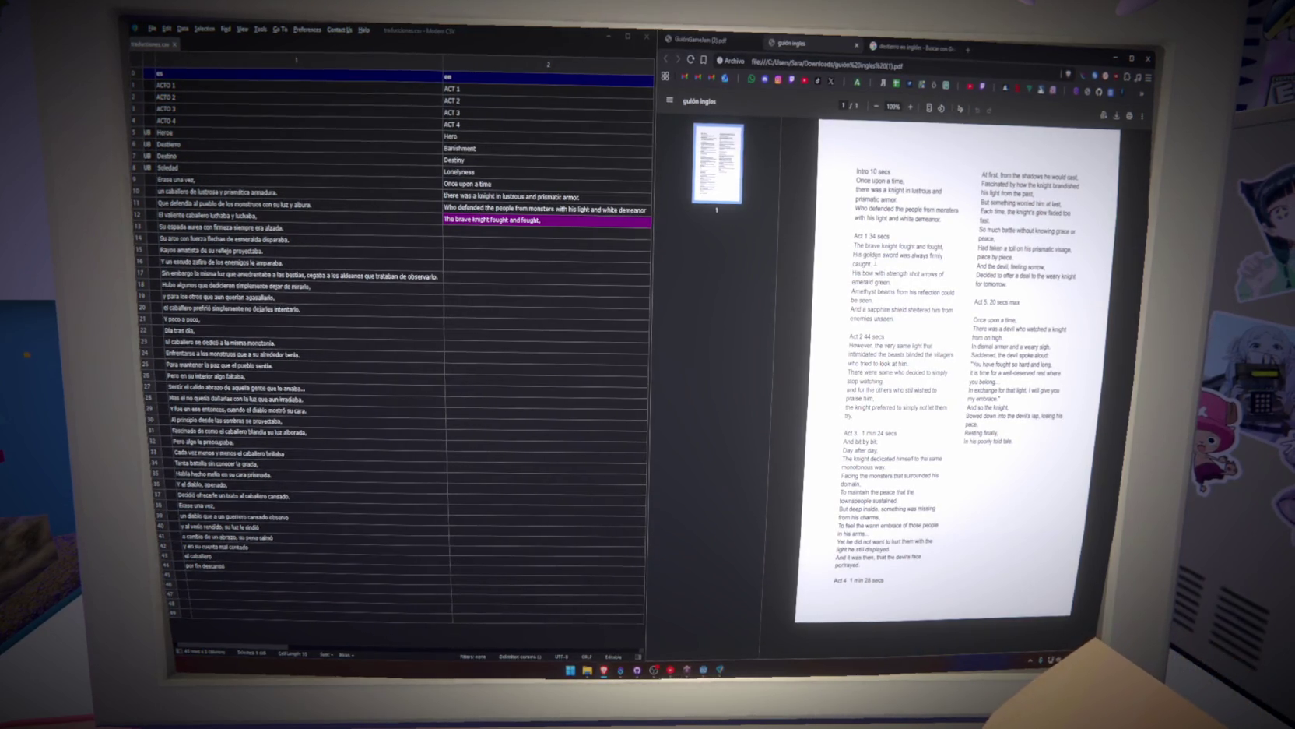
{"action": "left_click", "coordinate": [854, 255]}
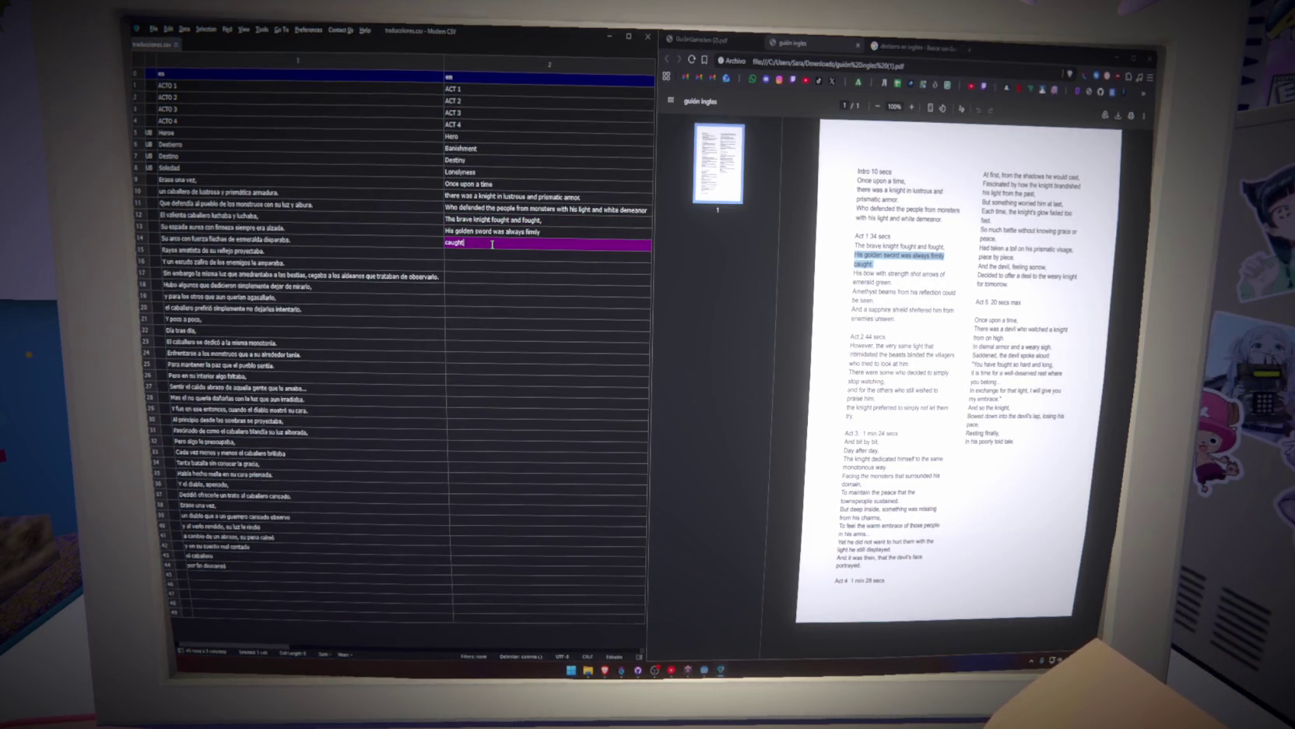
{"action": "key", "text": "Escape"}
{"action": "left_click", "coordinate": [557, 236]}
{"action": "left_click", "coordinate": [558, 232]}
{"action": "key", "text": "BackSpace"}
{"action": "key", "text": "BackSpace"}
{"action": "key", "text": "BackSpace"}
{"action": "type", "text": "caught"}
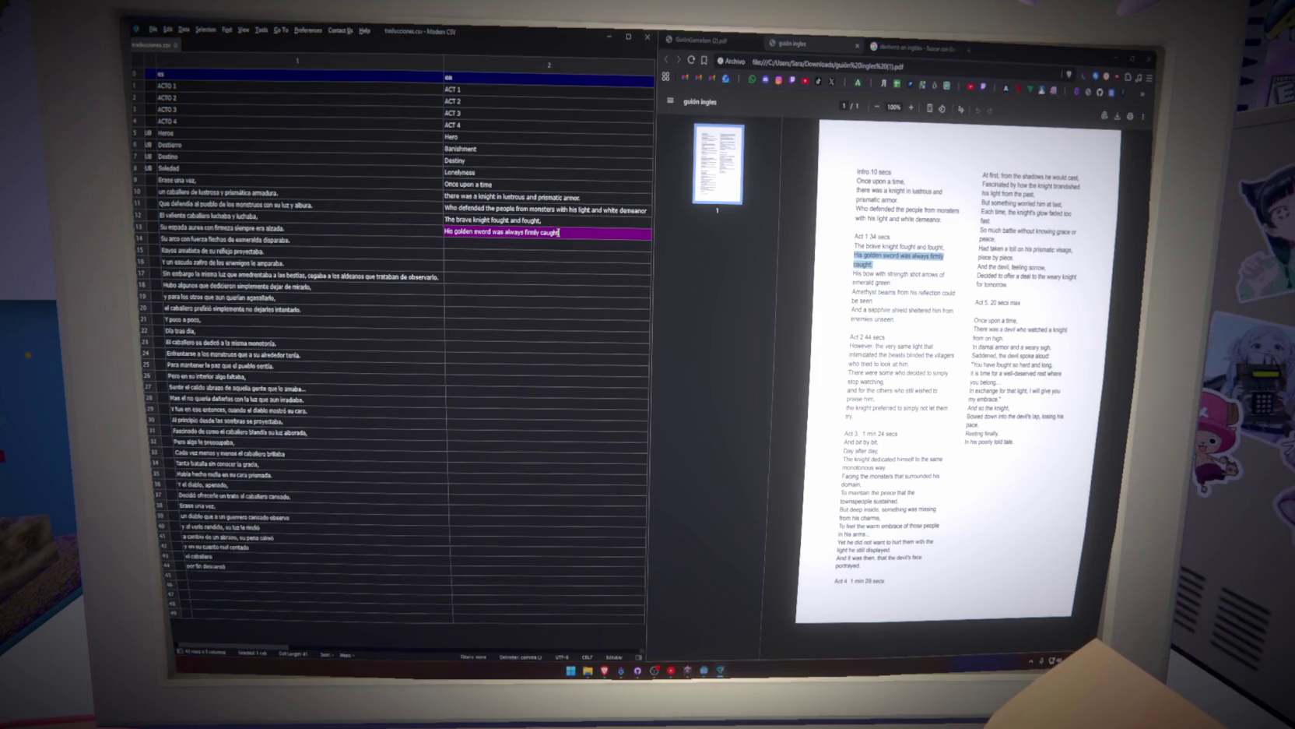
{"action": "type", "text": "."}
{"action": "left_click", "coordinate": [571, 257]}
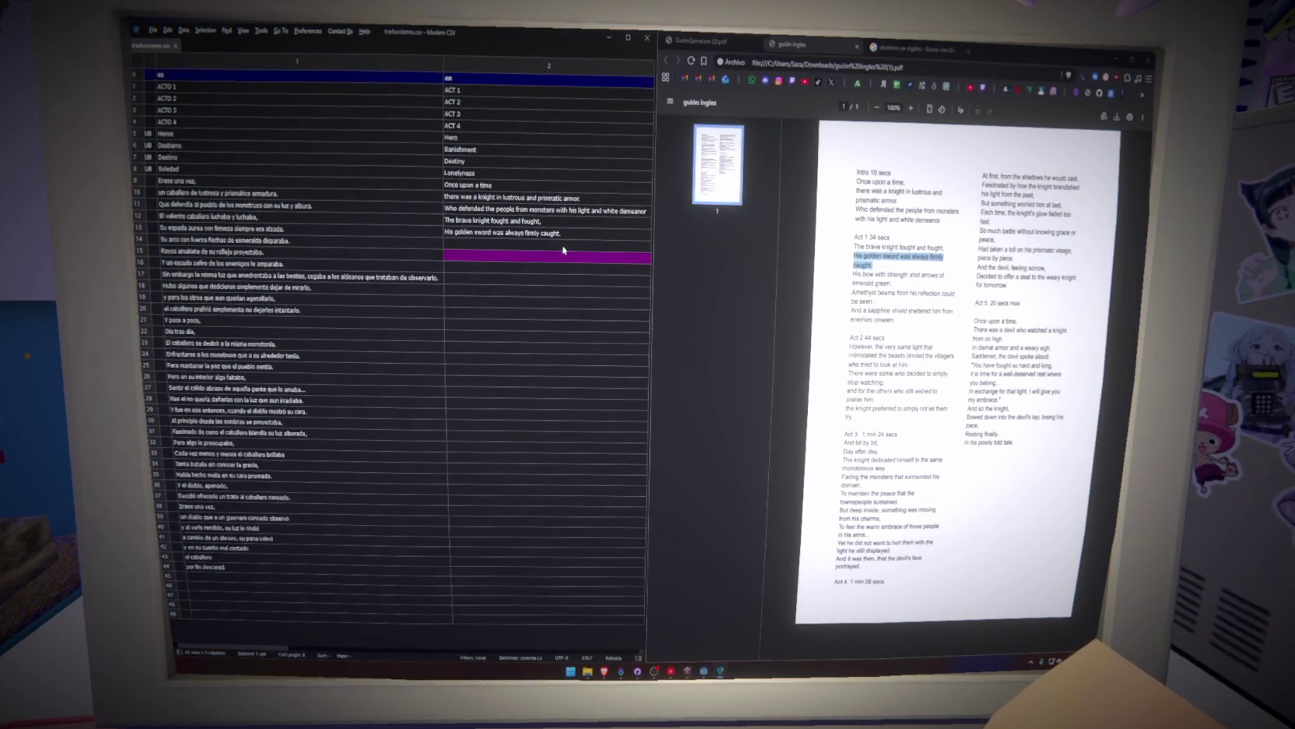
{"action": "left_click", "coordinate": [489, 232]}
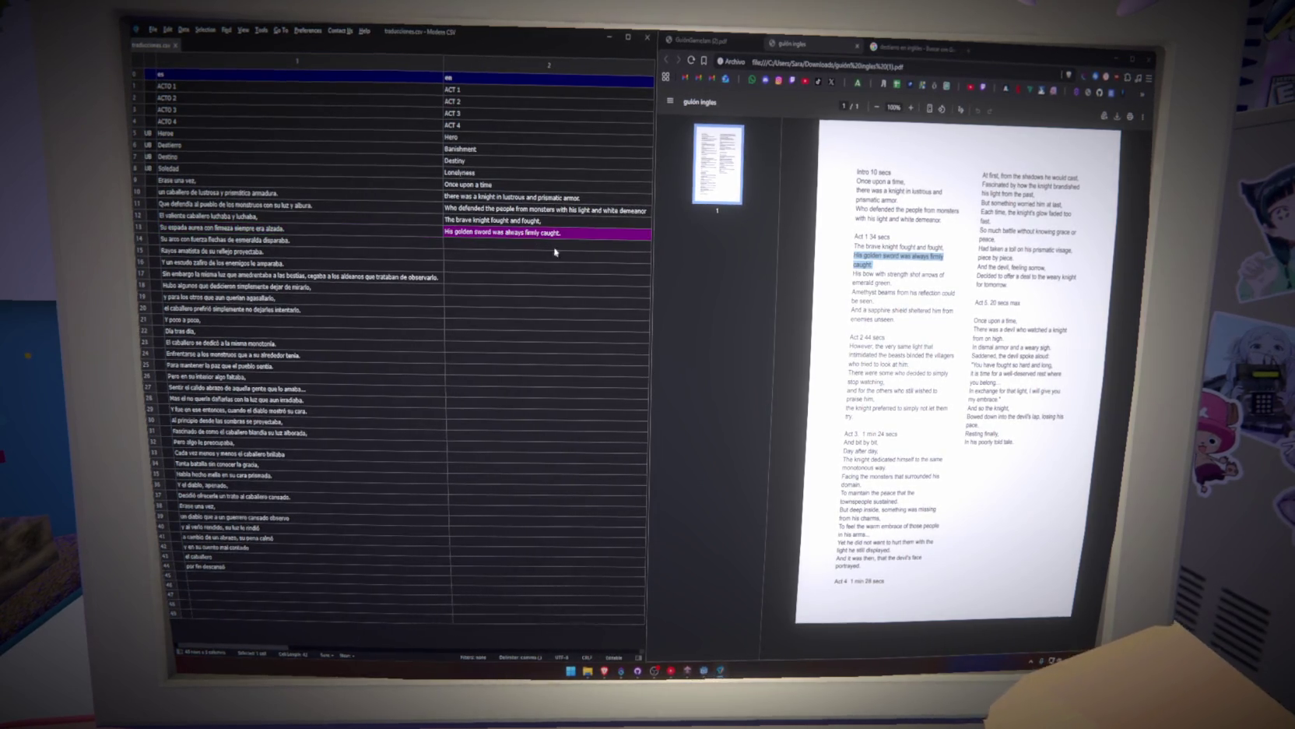
Paste the English bow line, completed with 'emerald green', into its row's English cell.
{"action": "triple_click", "coordinate": [951, 273]}
{"action": "key", "text": "ctrl+c"}
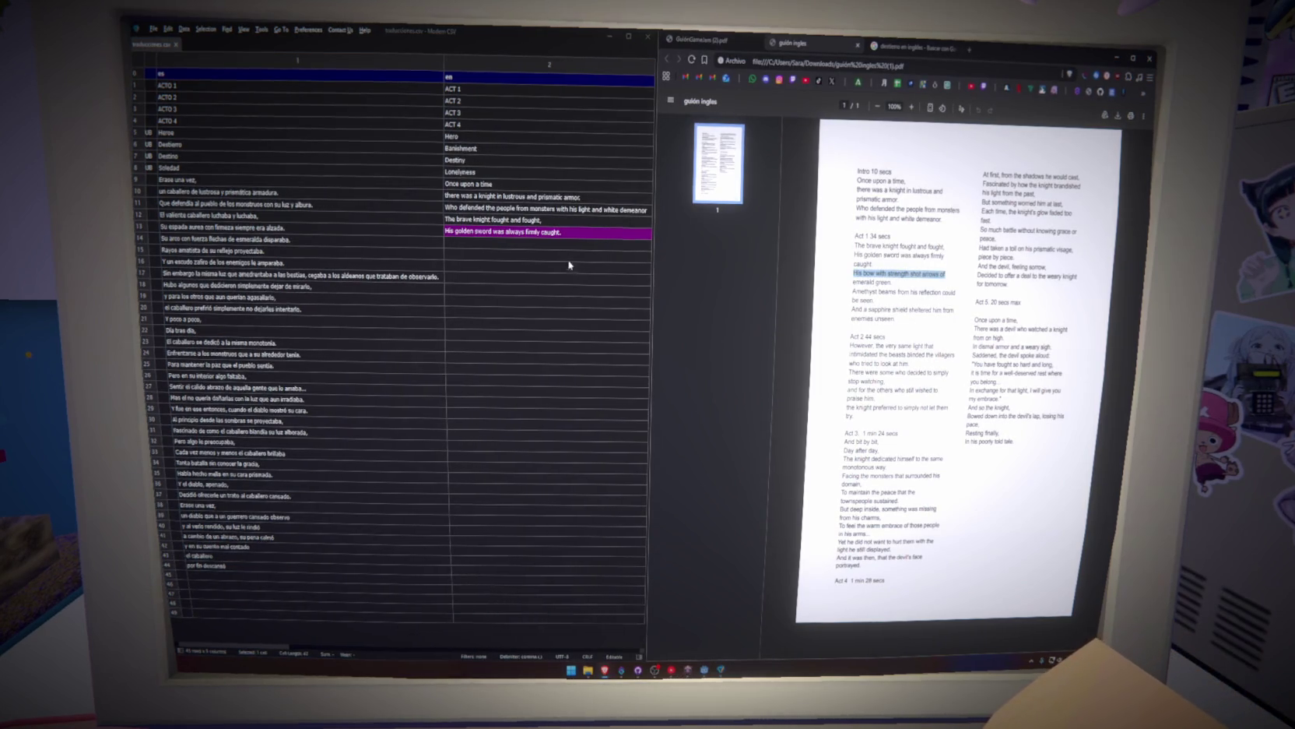
{"action": "double_click", "coordinate": [549, 243]}
{"action": "key", "text": "ctrl+v"}
{"action": "left_click", "coordinate": [863, 283]}
{"action": "left_click_drag", "start_coordinate": [901, 274], "coordinate": [893, 283]}
{"action": "left_click", "coordinate": [557, 243]}
{"action": "type", "text": "emerald green."}
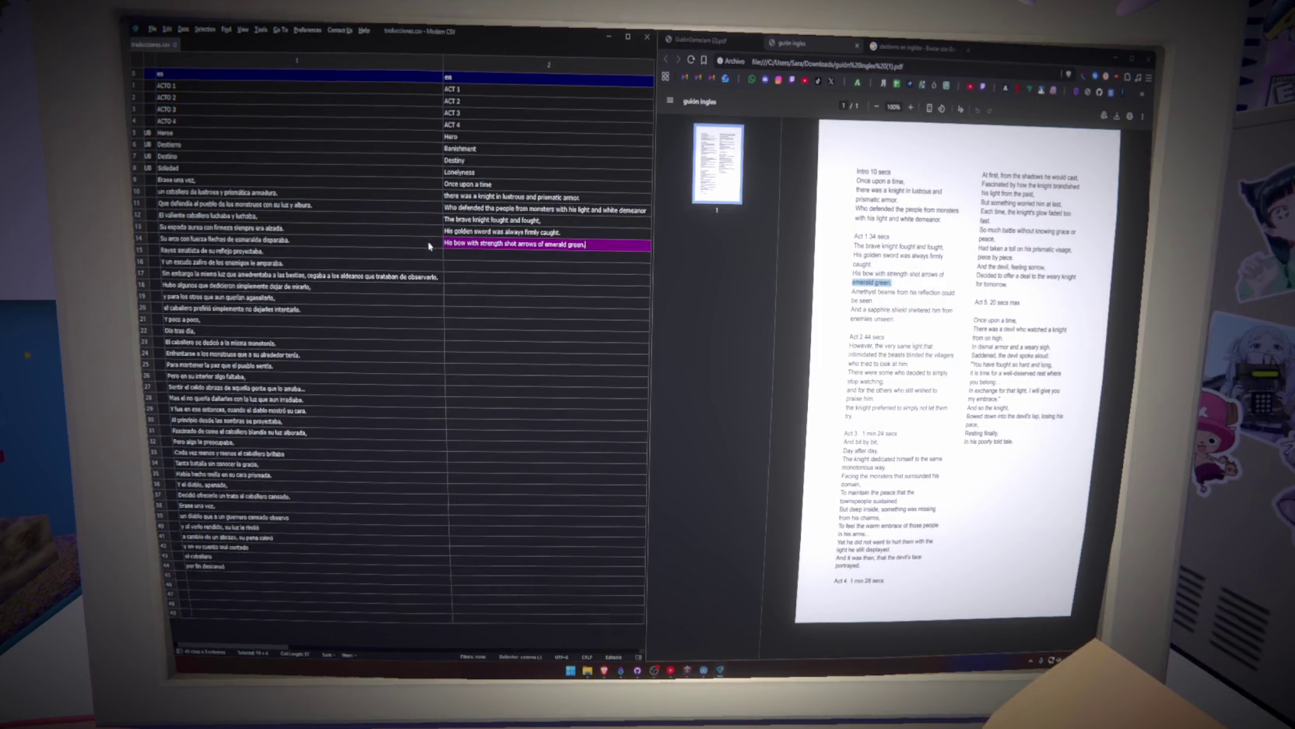
{"action": "key", "text": "Return"}
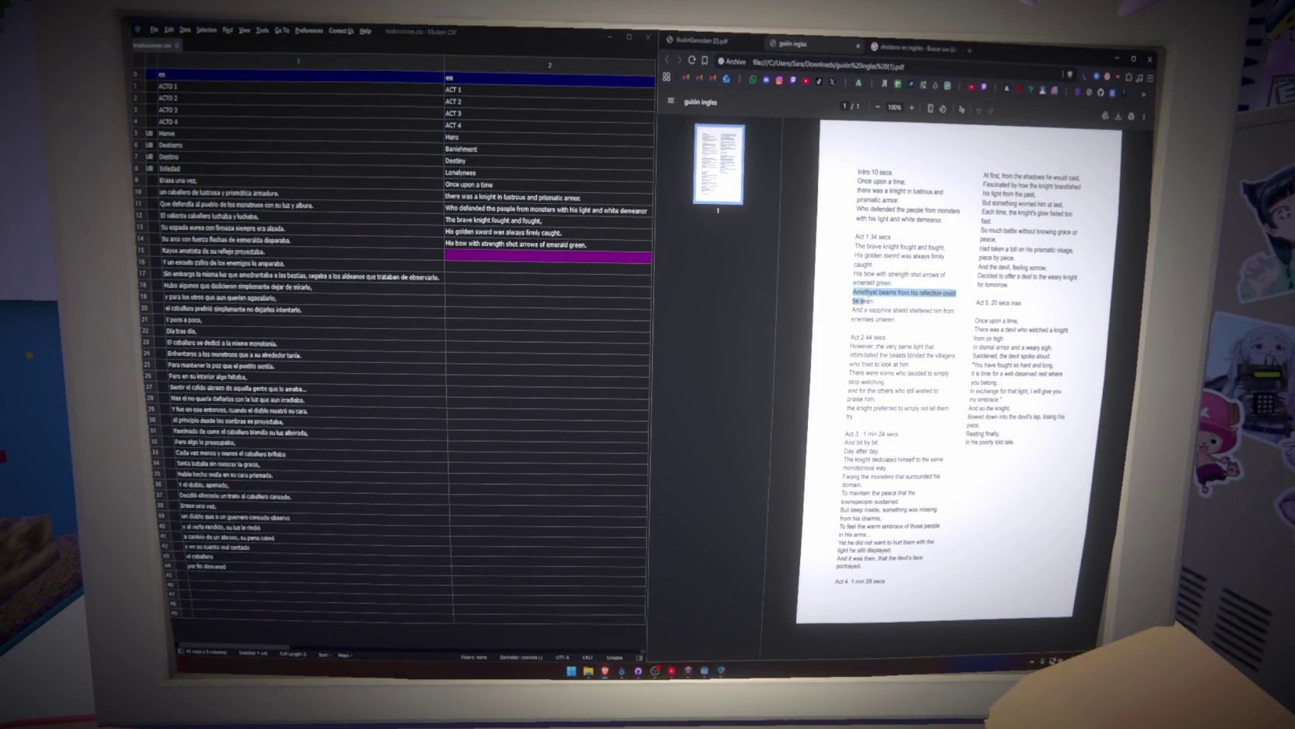
Paste the amethyst beams translation into the next English cell and finish it with 'be seen'.
{"action": "left_click_drag", "start_coordinate": [851, 292], "coordinate": [875, 301]}
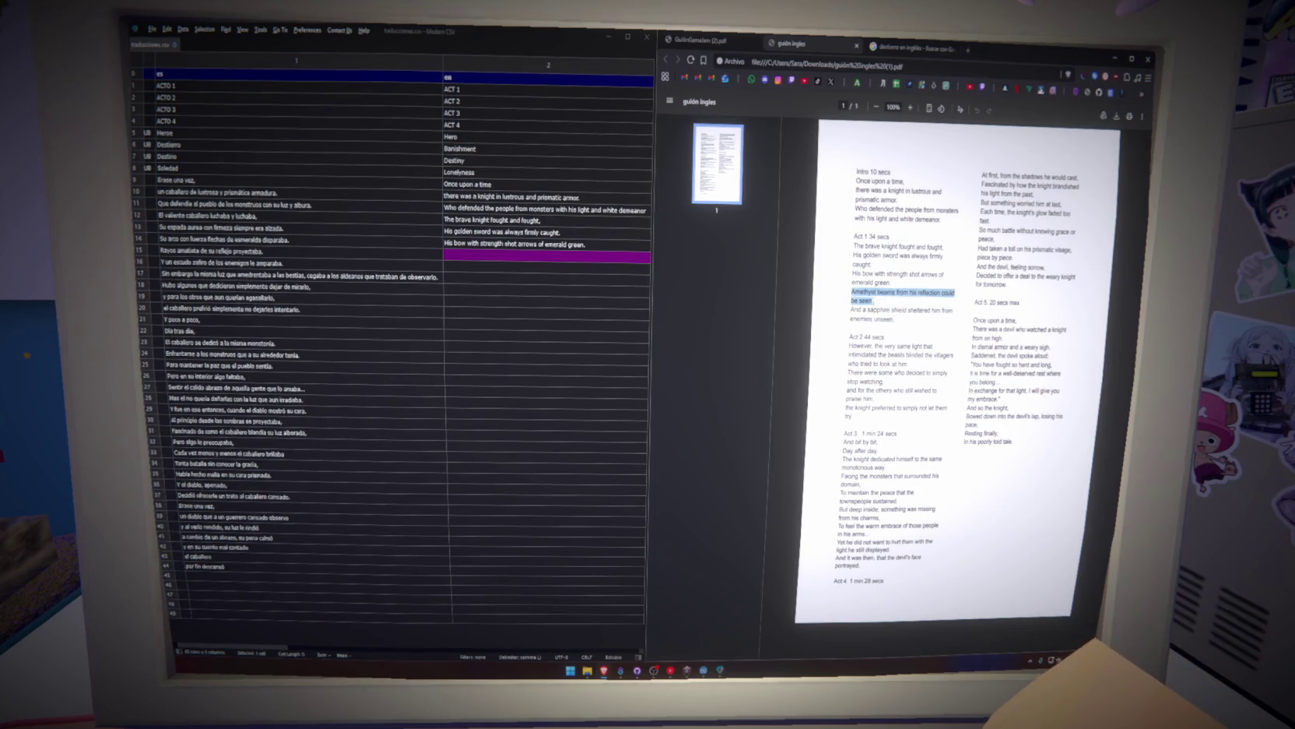
{"action": "key", "text": "ctrl+c"}
{"action": "double_click", "coordinate": [497, 256]}
{"action": "key", "text": "ctrl+v"}
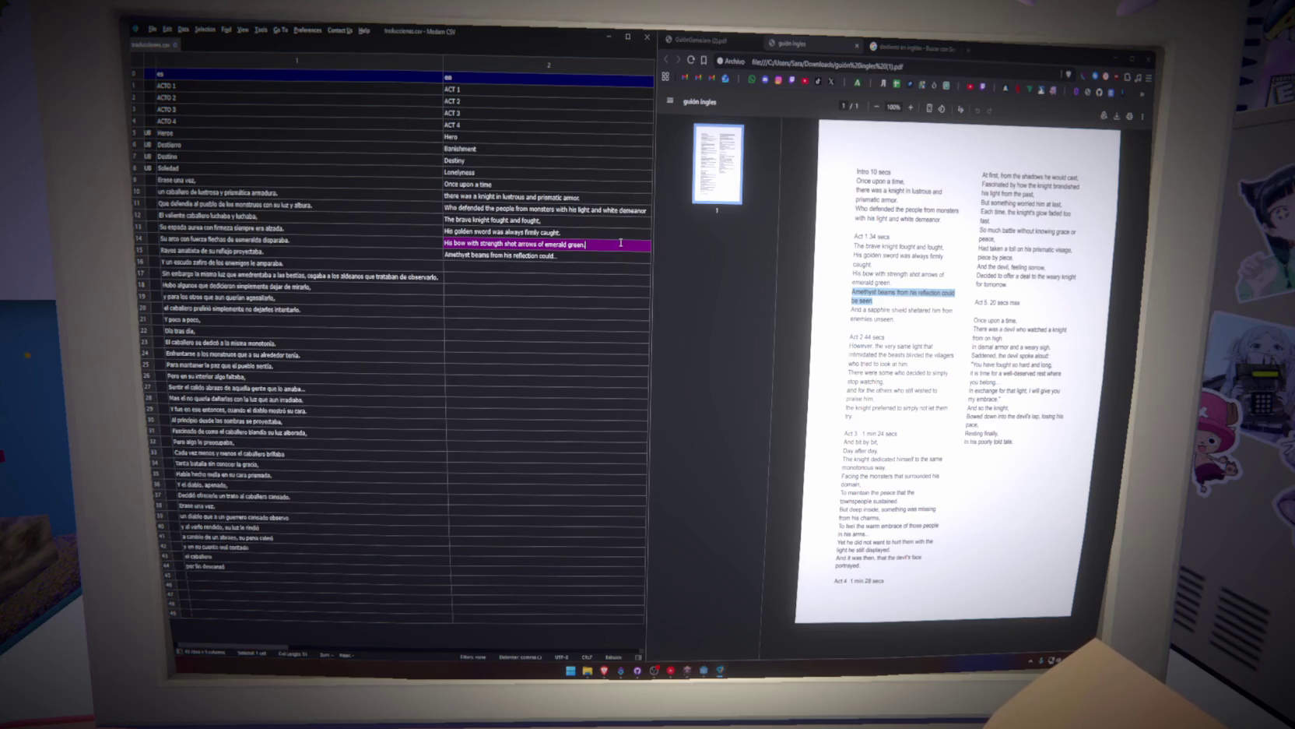
{"action": "double_click", "coordinate": [564, 256]}
{"action": "type", "text": "be seen"}
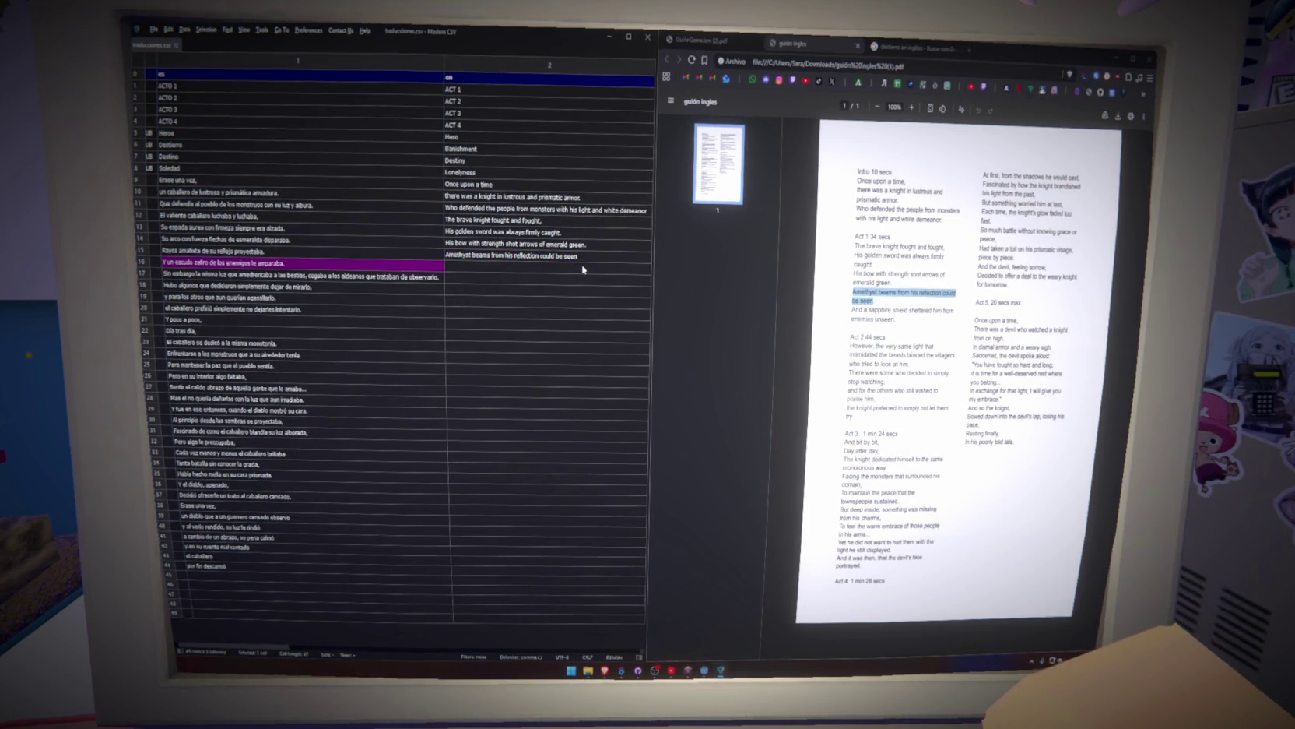
{"action": "left_click", "coordinate": [569, 270]}
{"action": "double_click", "coordinate": [591, 257]}
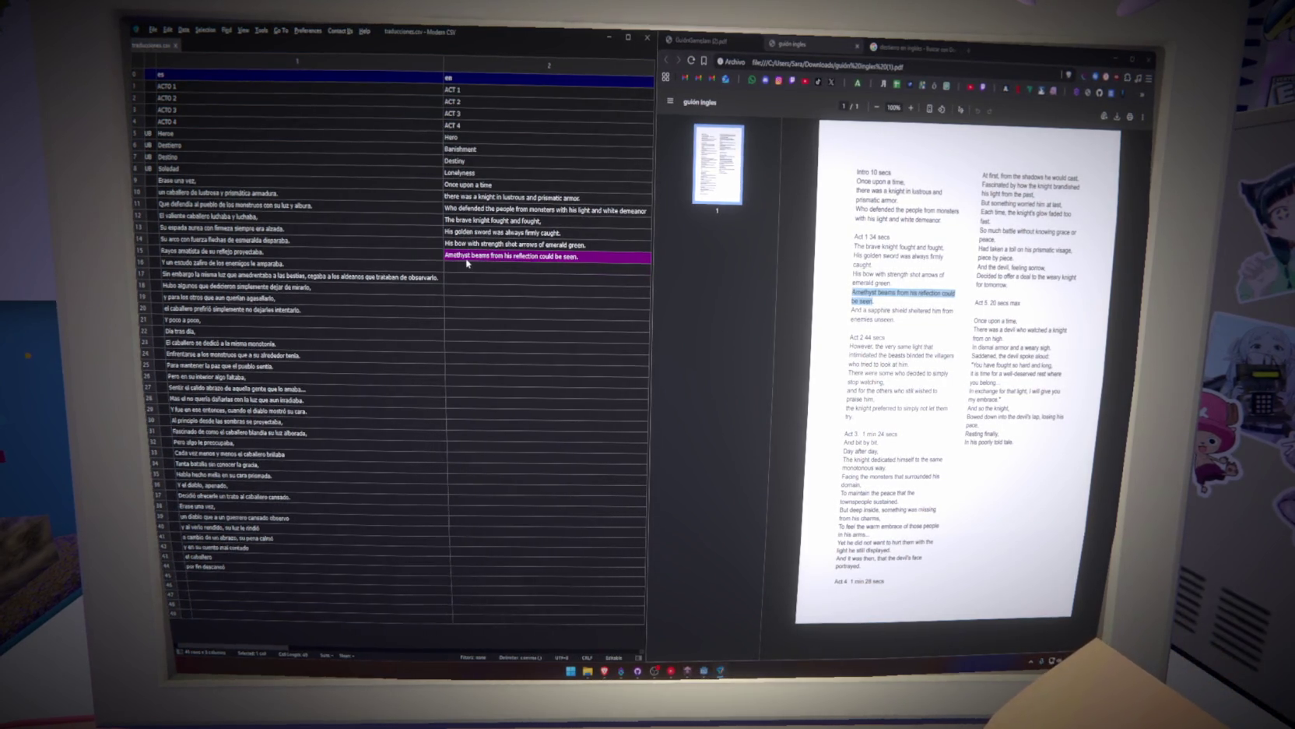
Enter 'And a sapphire shield sheltered him from enemies unseen.' in the following English cell.
{"action": "left_click", "coordinate": [854, 309]}
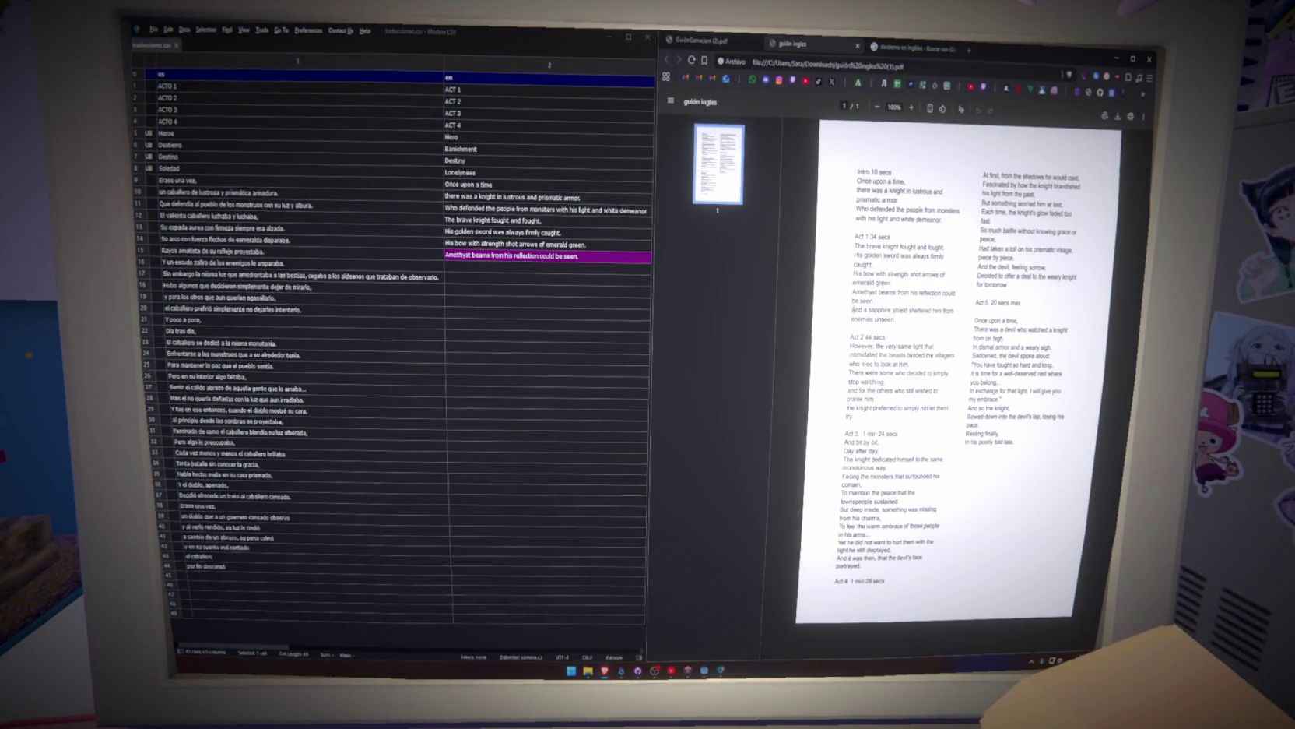
{"action": "left_click_drag", "start_coordinate": [854, 309], "coordinate": [954, 310]}
{"action": "left_click", "coordinate": [493, 274]}
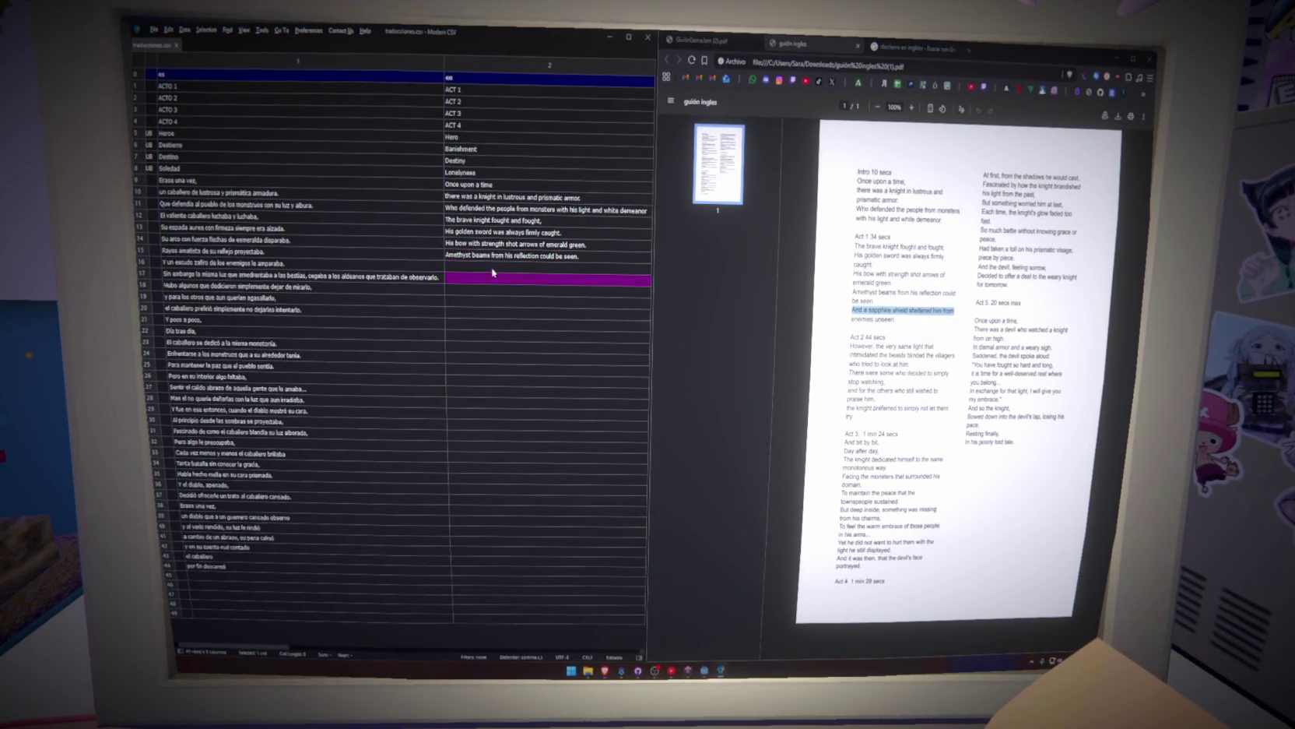
{"action": "left_click_drag", "start_coordinate": [854, 318], "coordinate": [834, 319]}
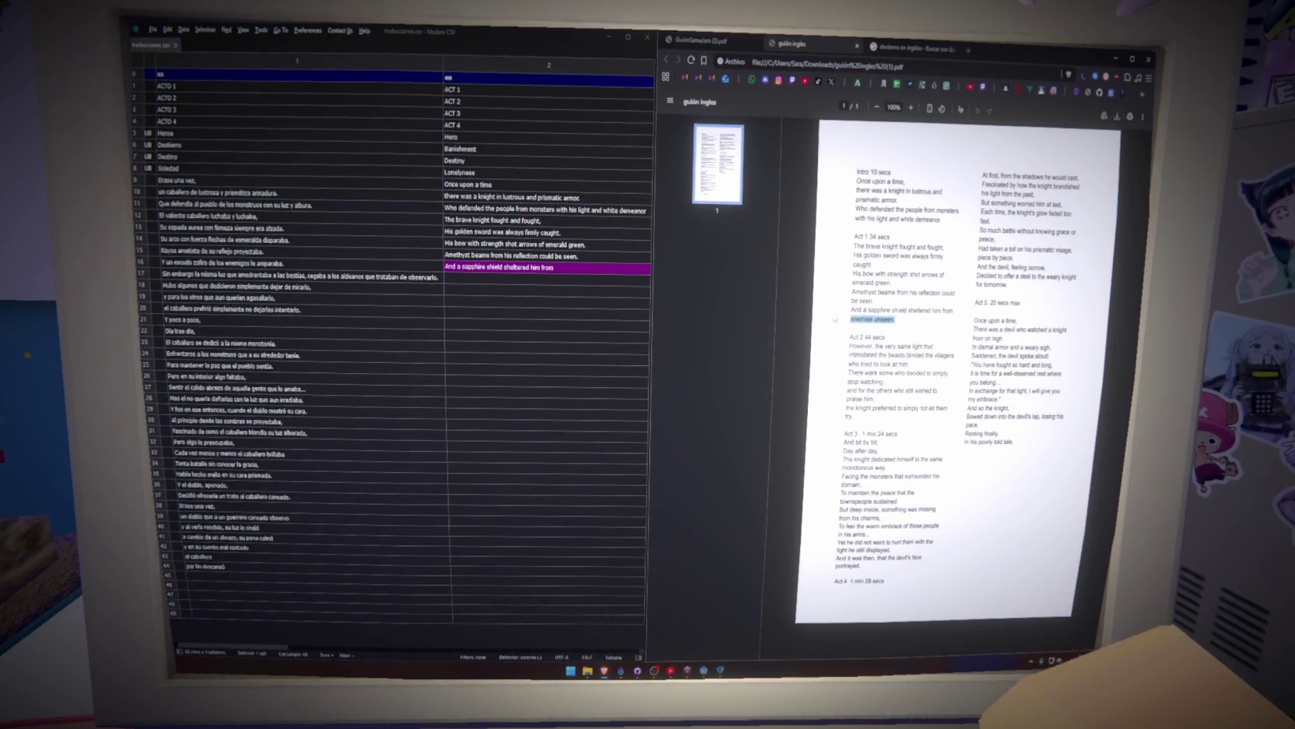
{"action": "type", "text": "enemies unseen."}
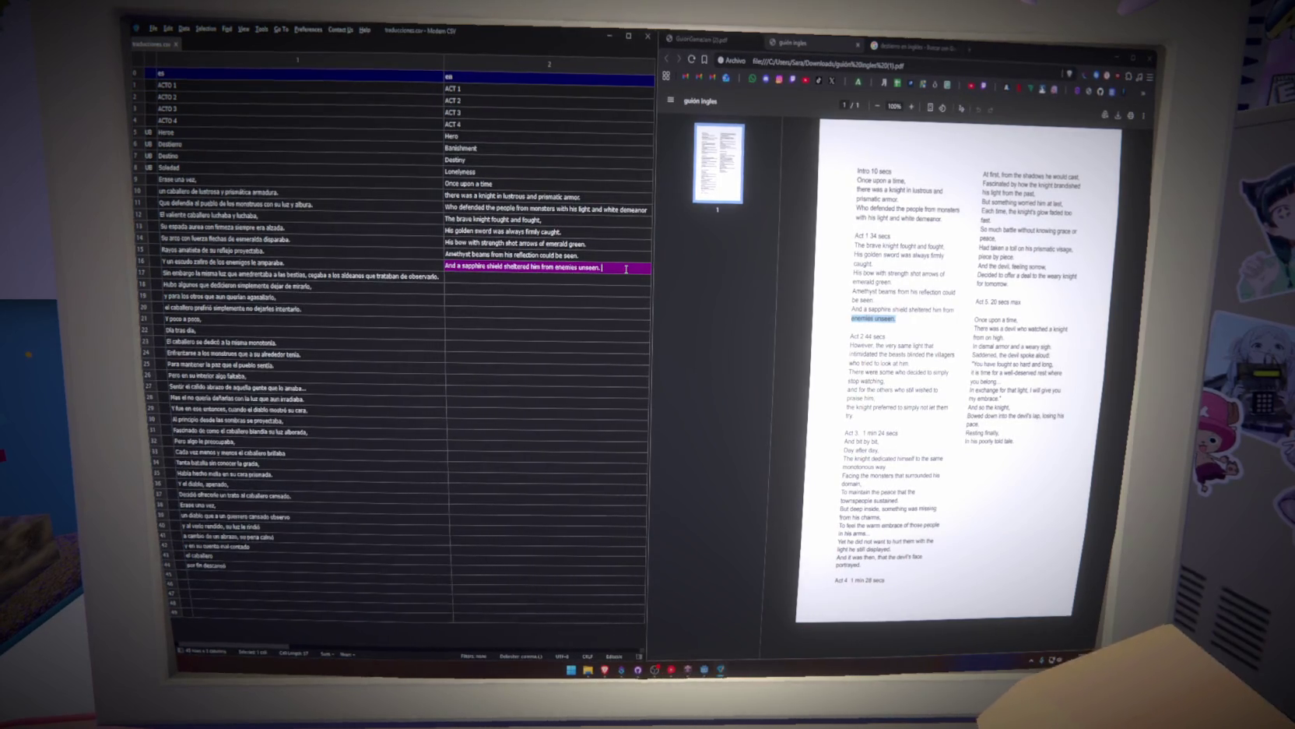
{"action": "left_click", "coordinate": [591, 279]}
Paste the full 'However…' Act 2 line into row 17 and delete the stray overflow rows.
{"action": "double_click", "coordinate": [858, 346]}
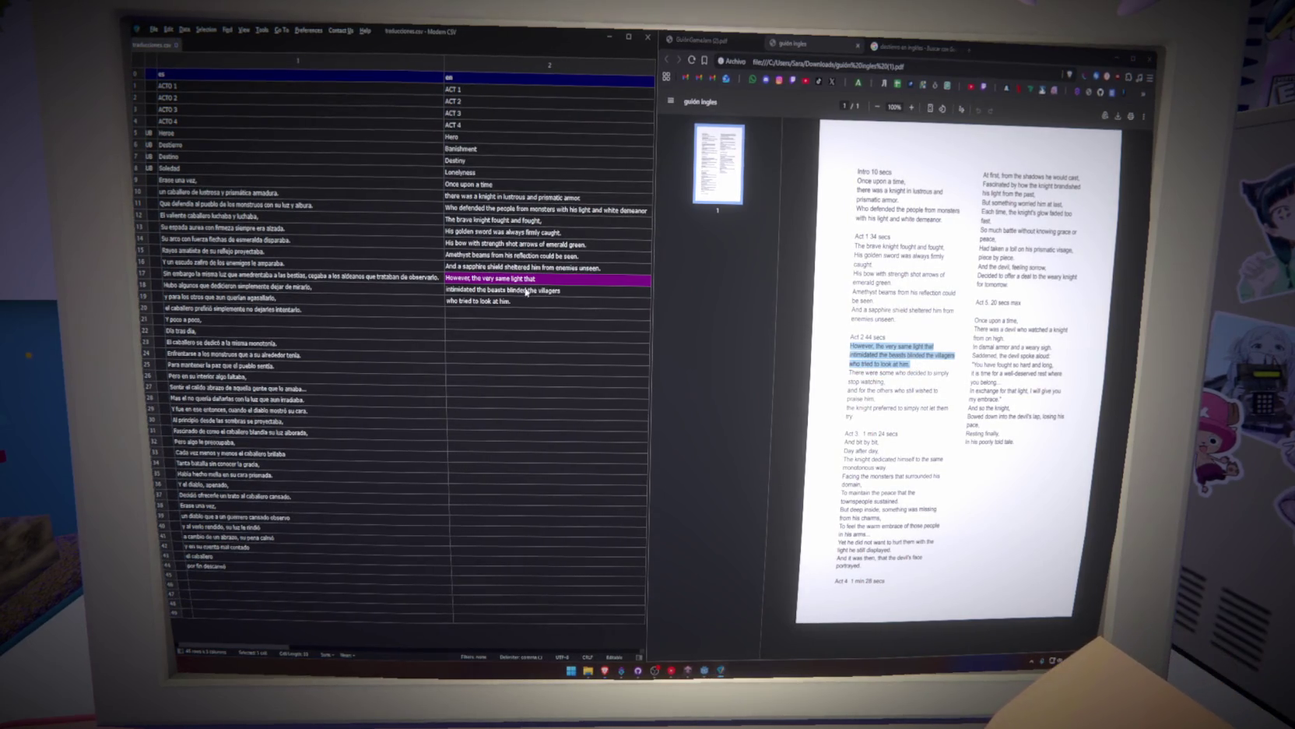
{"action": "key", "text": "ctrl+v"}
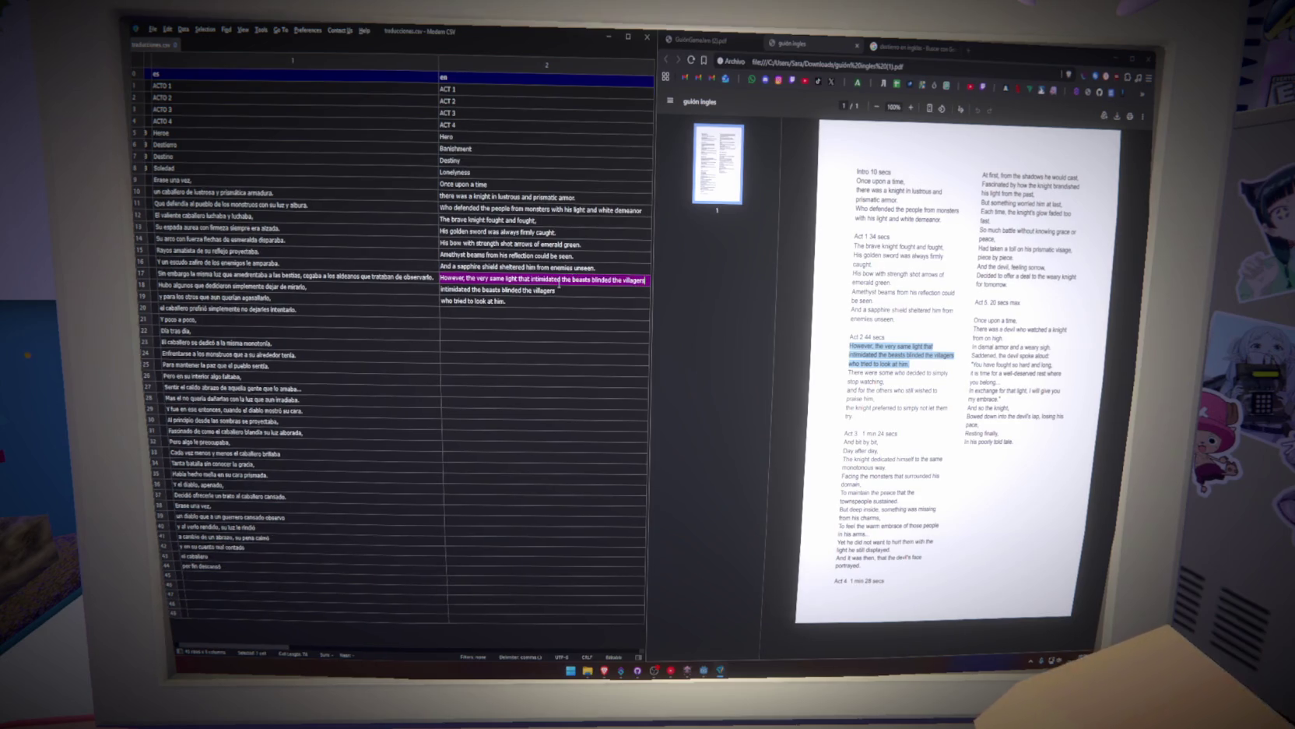
{"action": "double_click", "coordinate": [641, 283]}
{"action": "key", "text": "ctrl+v"}
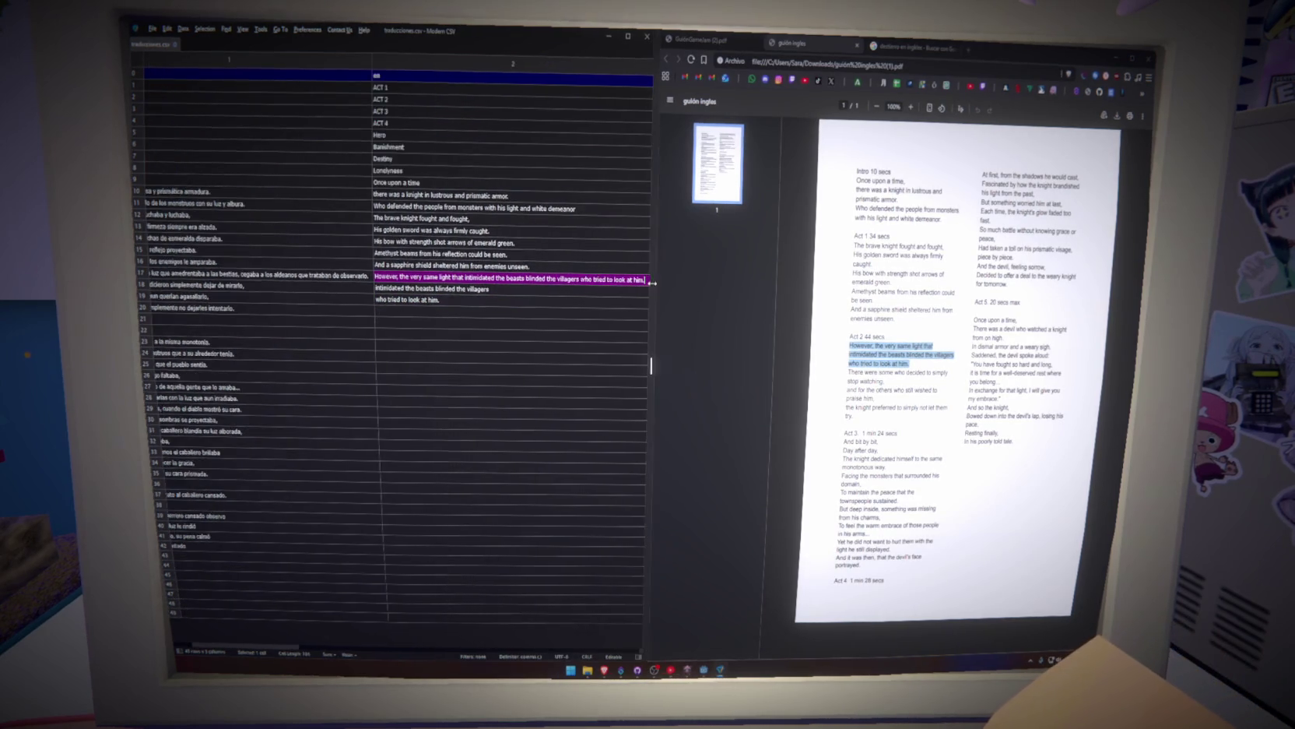
{"action": "key", "text": "Return"}
{"action": "left_click", "coordinate": [532, 325], "text": "shift"}
{"action": "key", "text": "Delete"}
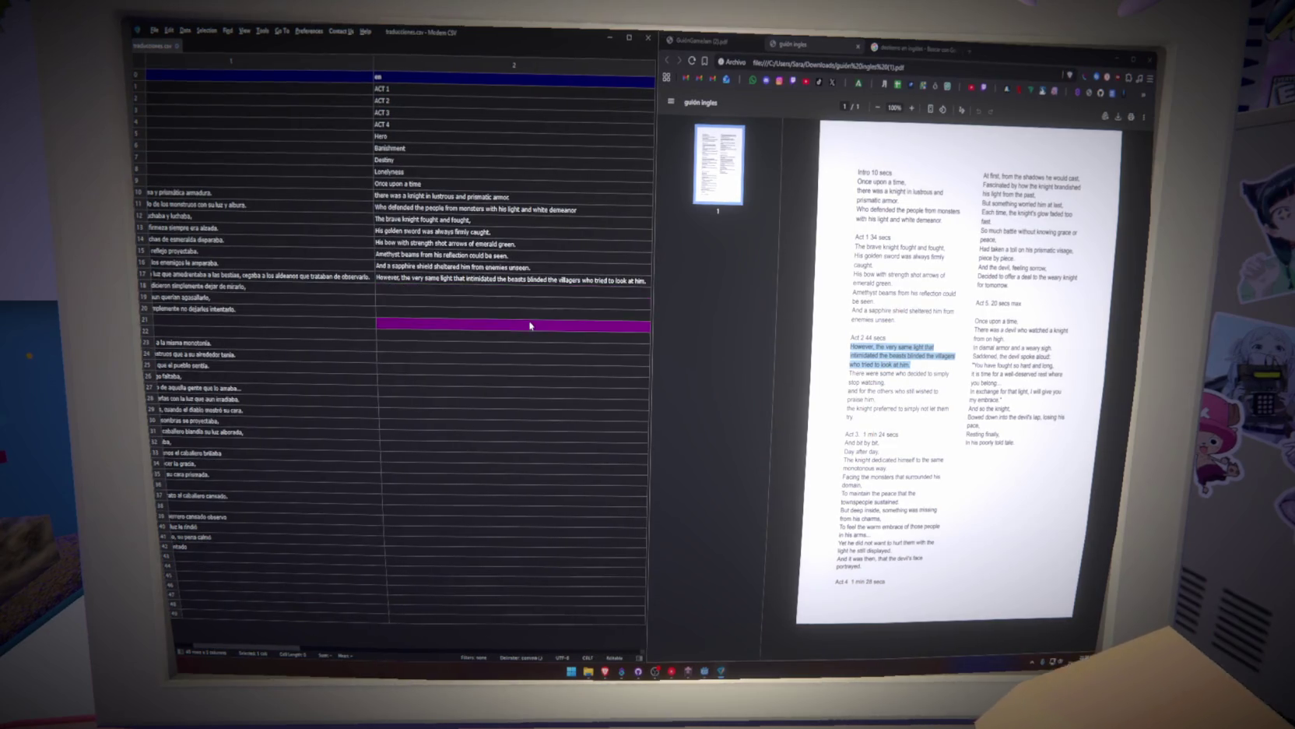
Fill the next English cell with 'There were some who decided to simply stop watching.'.
{"action": "scroll", "coordinate": [295, 588], "scroll_direction": "left", "scroll_amount": 5}
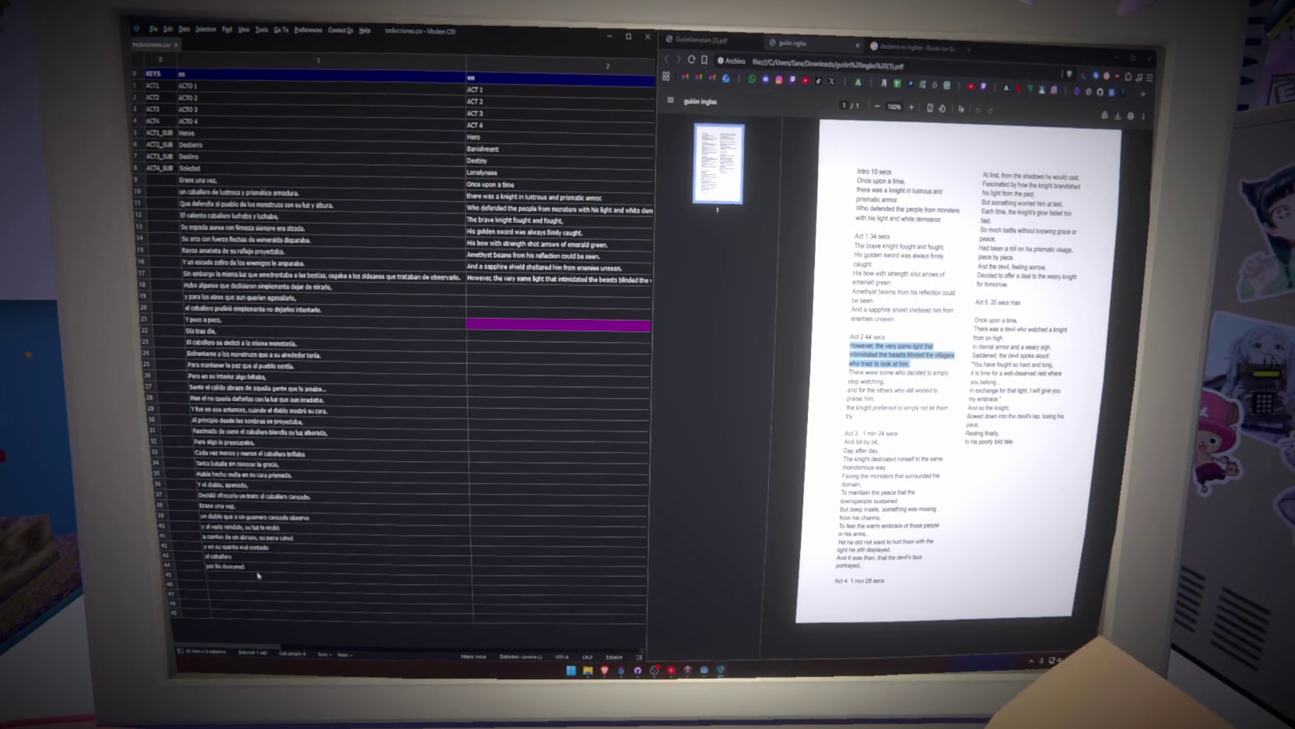
{"action": "left_click", "coordinate": [465, 292]}
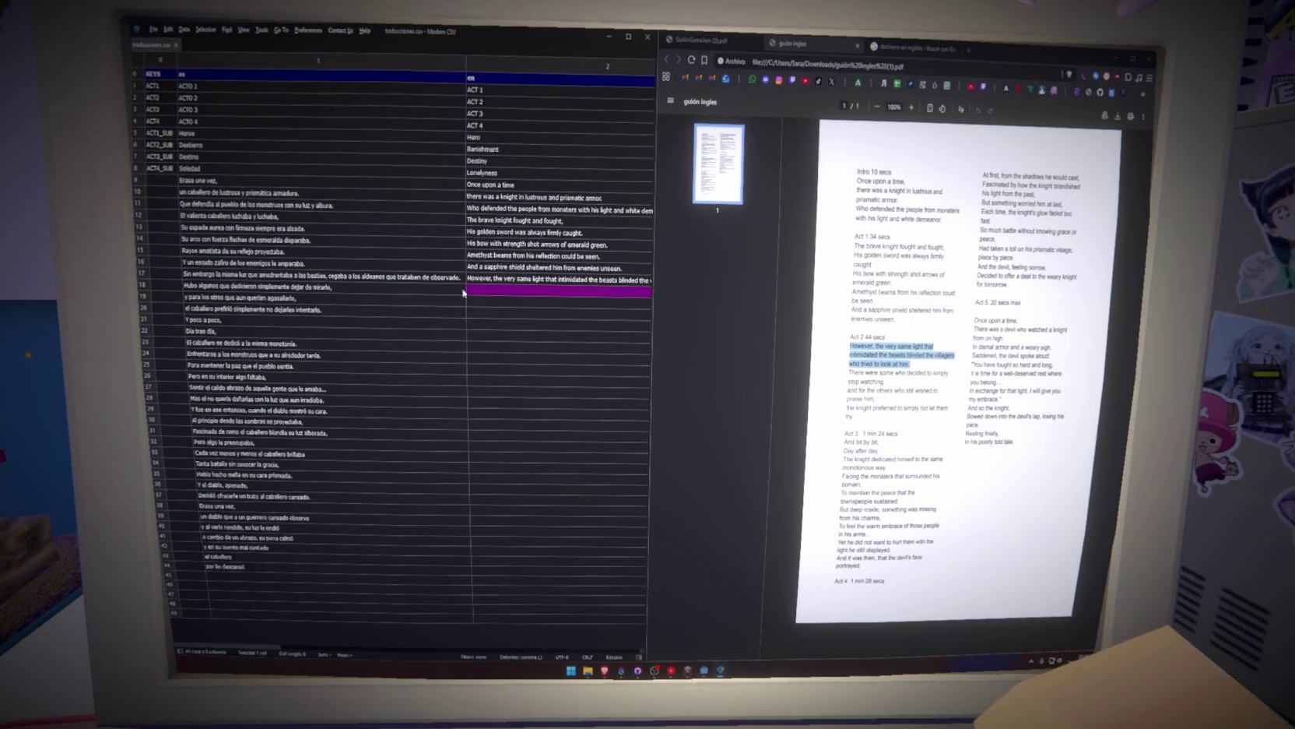
{"action": "left_click_drag", "start_coordinate": [845, 374], "coordinate": [886, 382]}
{"action": "key", "text": "ctrl+c"}
{"action": "key", "text": "ctrl+v"}
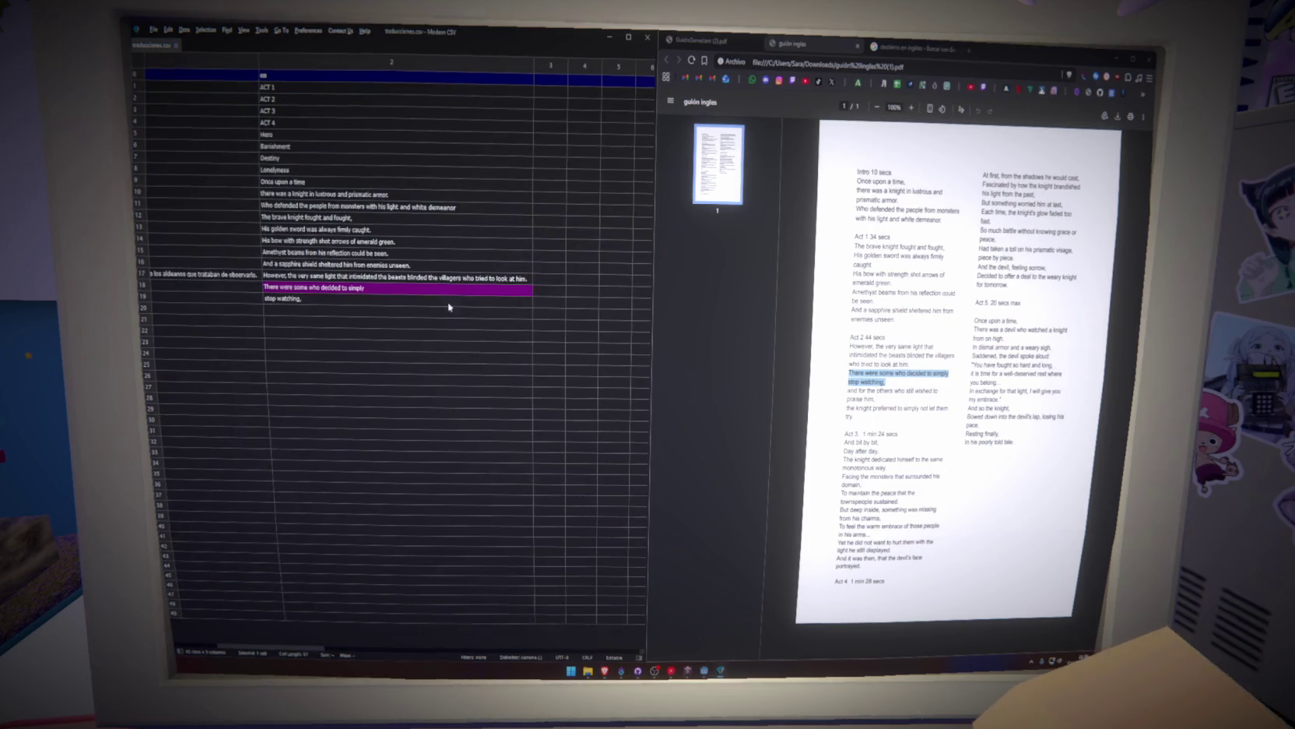
{"action": "key", "text": "Up"}
{"action": "key", "text": "ctrl+v"}
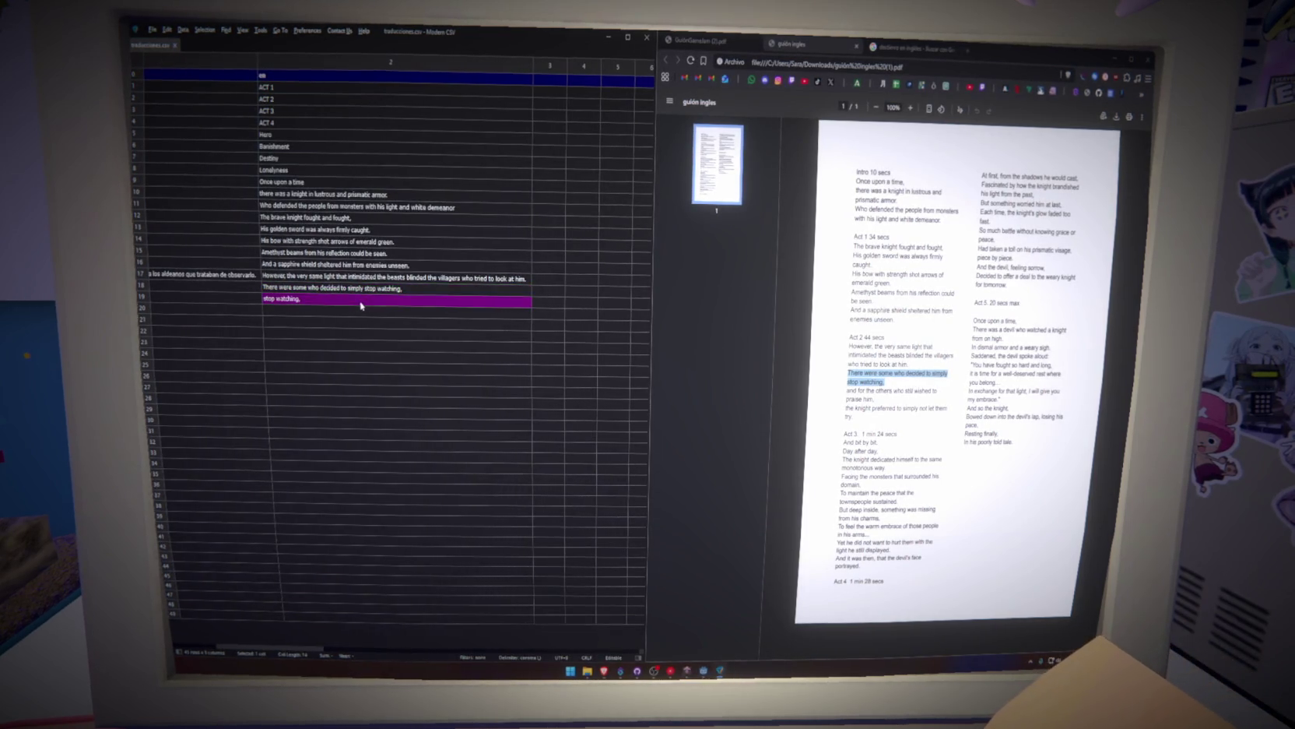
{"action": "key", "text": "Delete"}
Hide the PDF page thumbnails and narrow Chrome so the spreadsheet gets more screen.
{"action": "left_click_drag", "start_coordinate": [312, 636], "coordinate": [196, 636]}
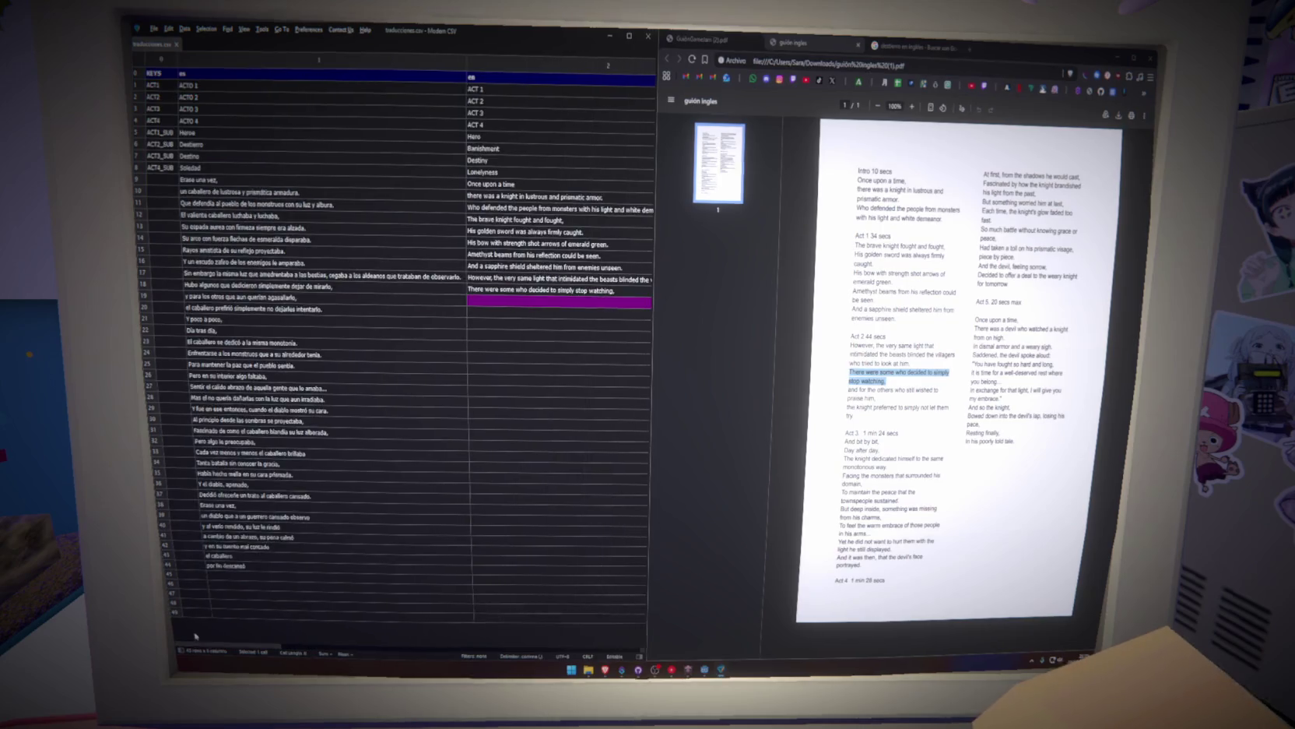
{"action": "left_click", "coordinate": [668, 100]}
{"action": "left_click_drag", "start_coordinate": [659, 192], "coordinate": [833, 192]}
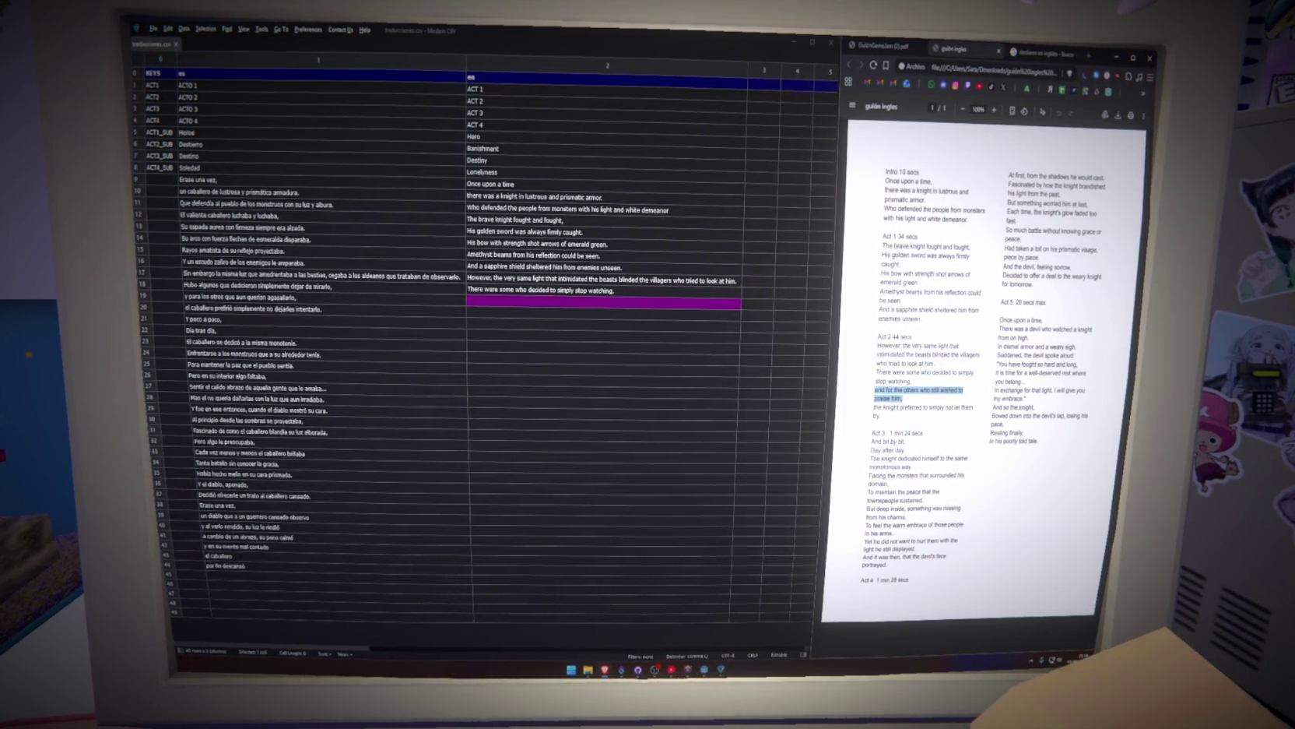
Fill rows 19–20 with the 'praise him,' line and the knight-preferred line, clearing the overflow fragment.
{"action": "key", "text": "ctrl+v"}
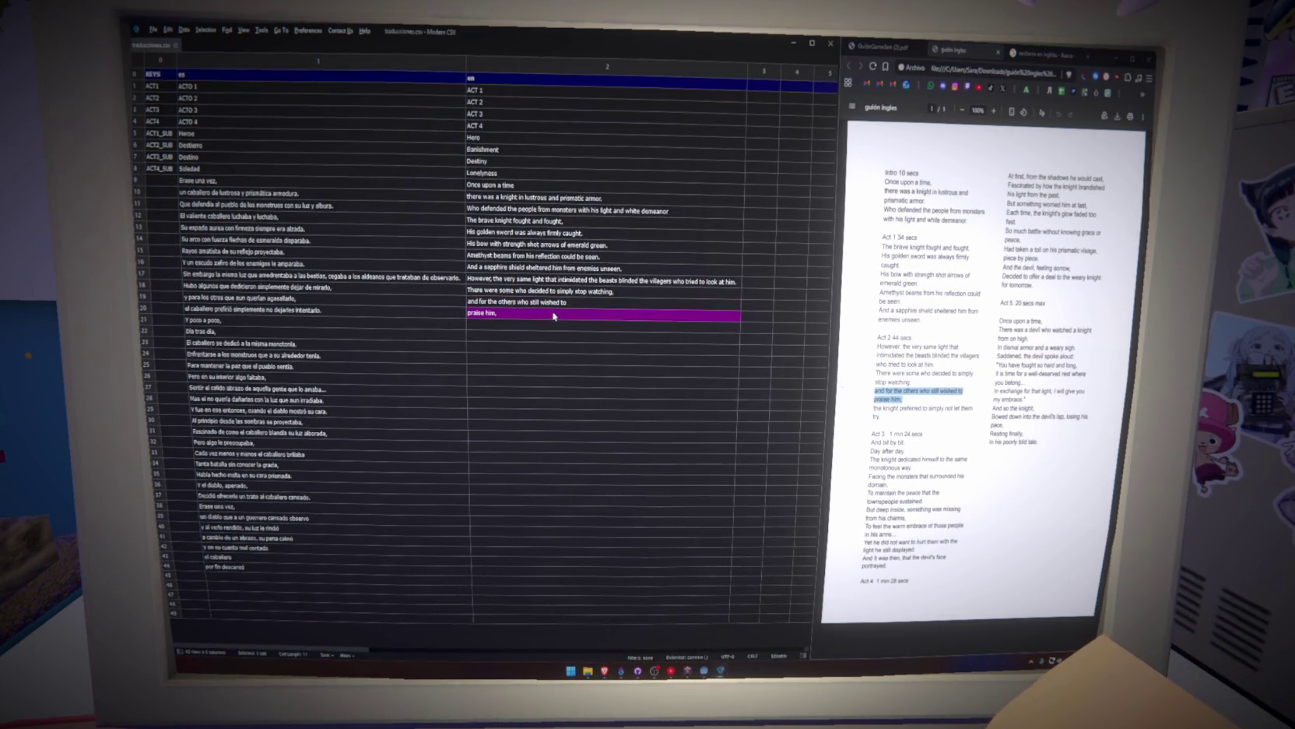
{"action": "type", "text": " praise him,"}
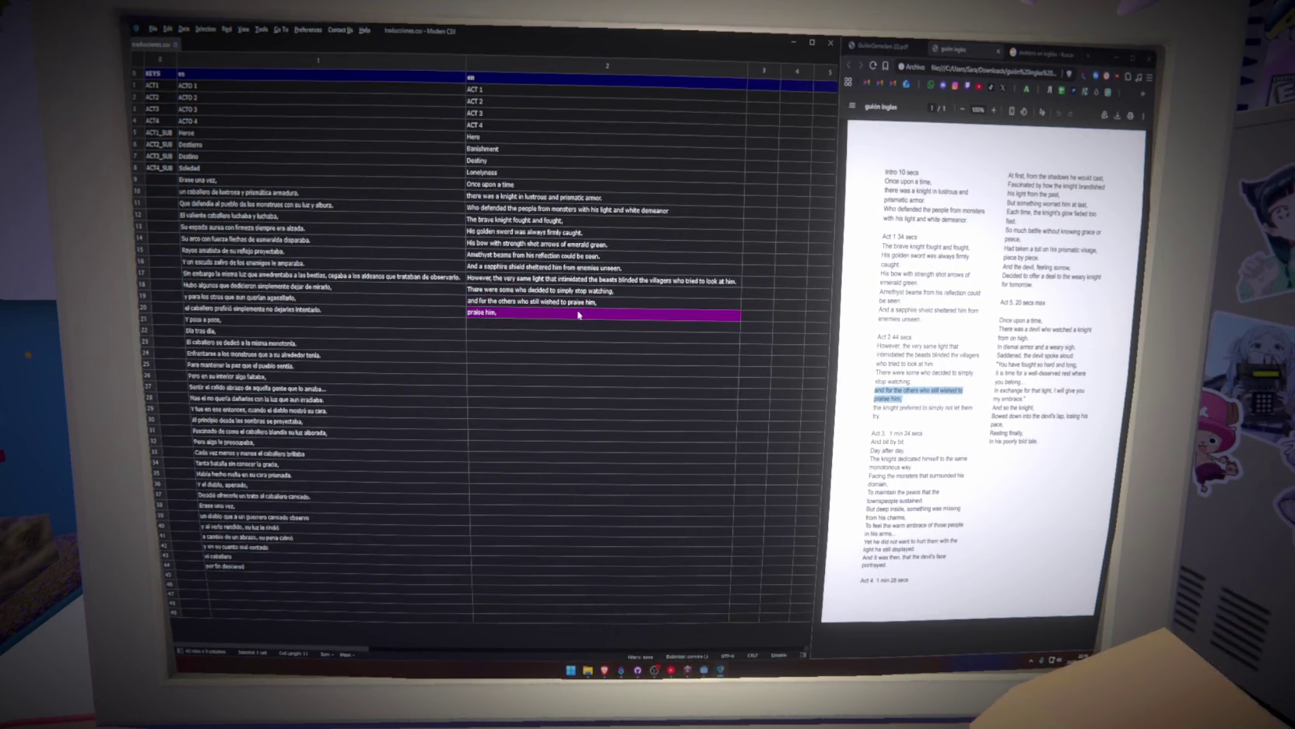
{"action": "key", "text": "Delete"}
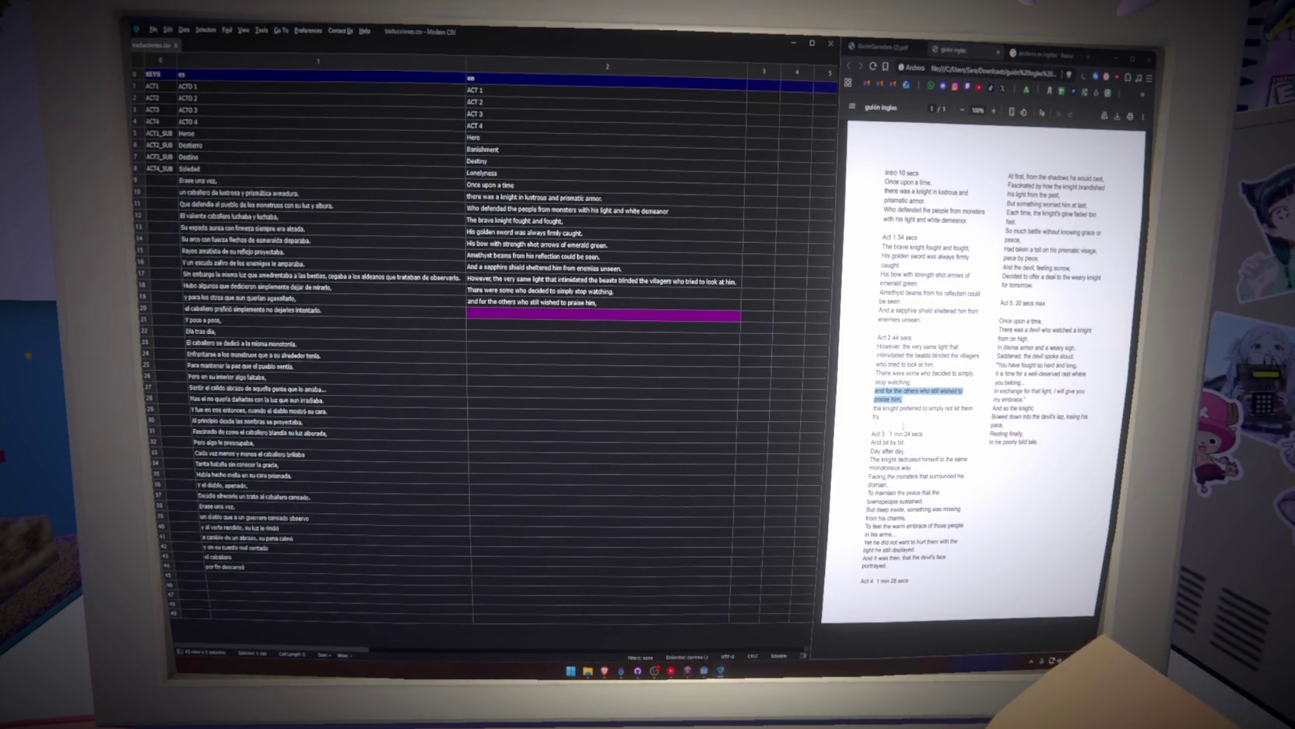
{"action": "double_click", "coordinate": [572, 312]}
{"action": "key", "text": "ctrl+v"}
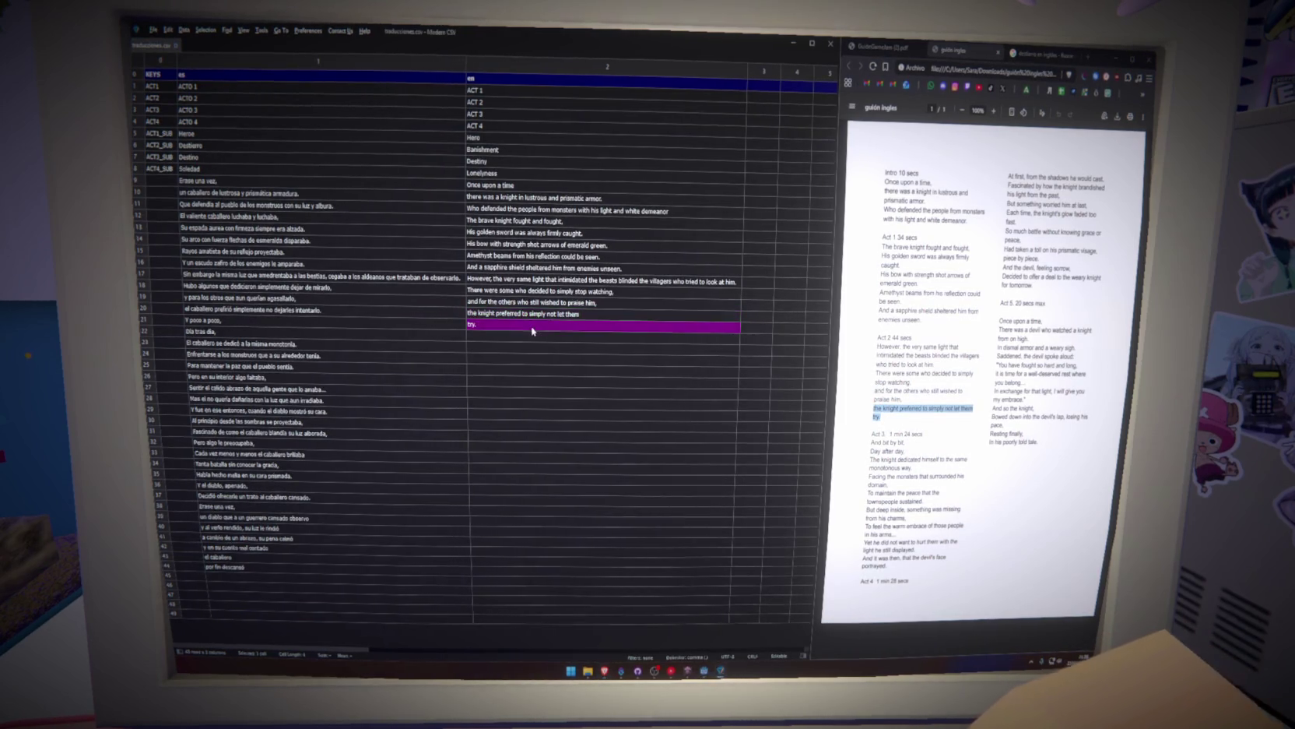
{"action": "left_click", "coordinate": [615, 327]}
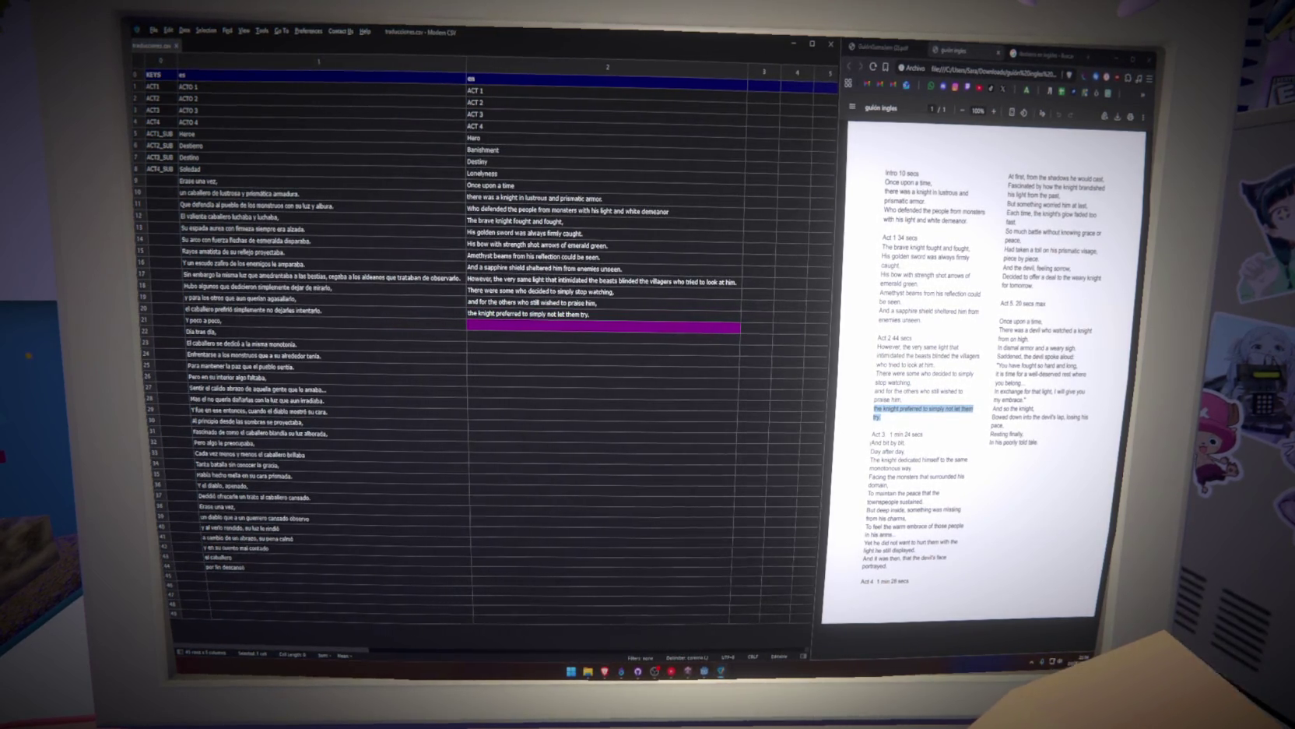
Paste the 'Day after day' script line into the next empty English cell.
{"action": "left_click_drag", "start_coordinate": [871, 442], "coordinate": [906, 441]}
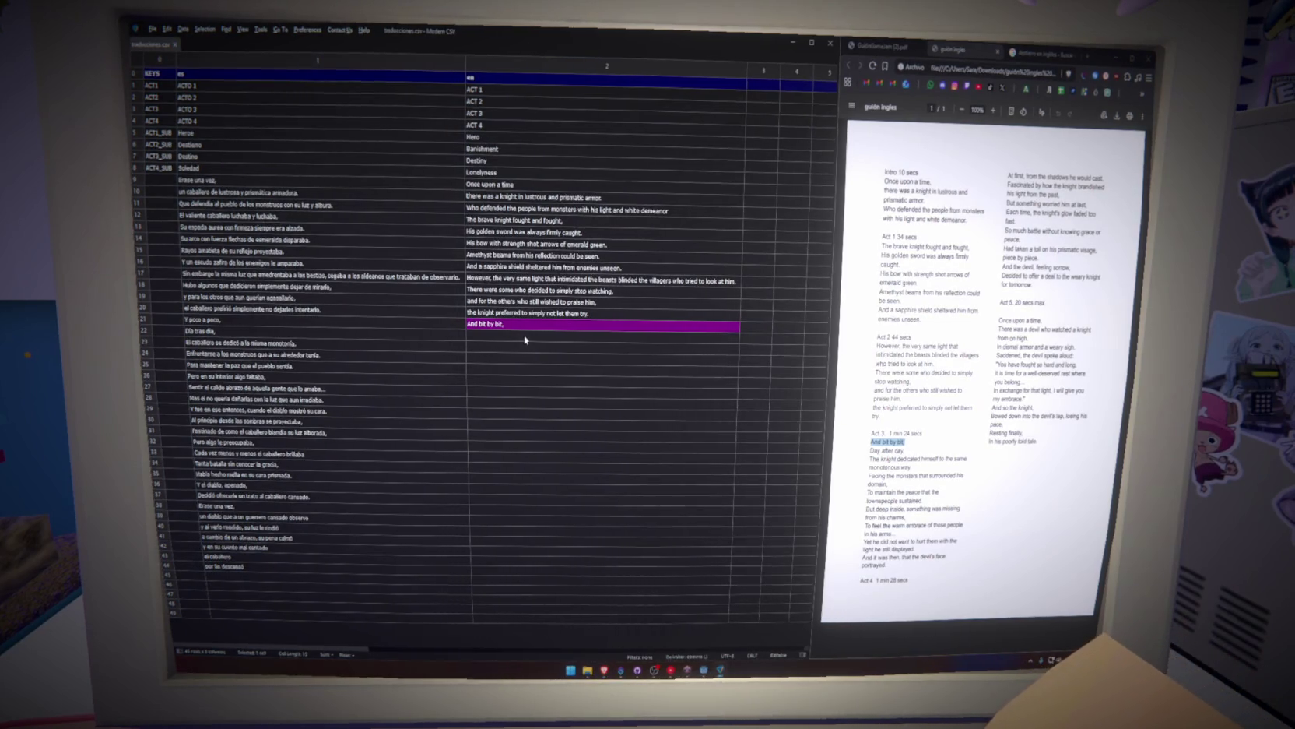
{"action": "left_click_drag", "start_coordinate": [870, 450], "coordinate": [905, 451]}
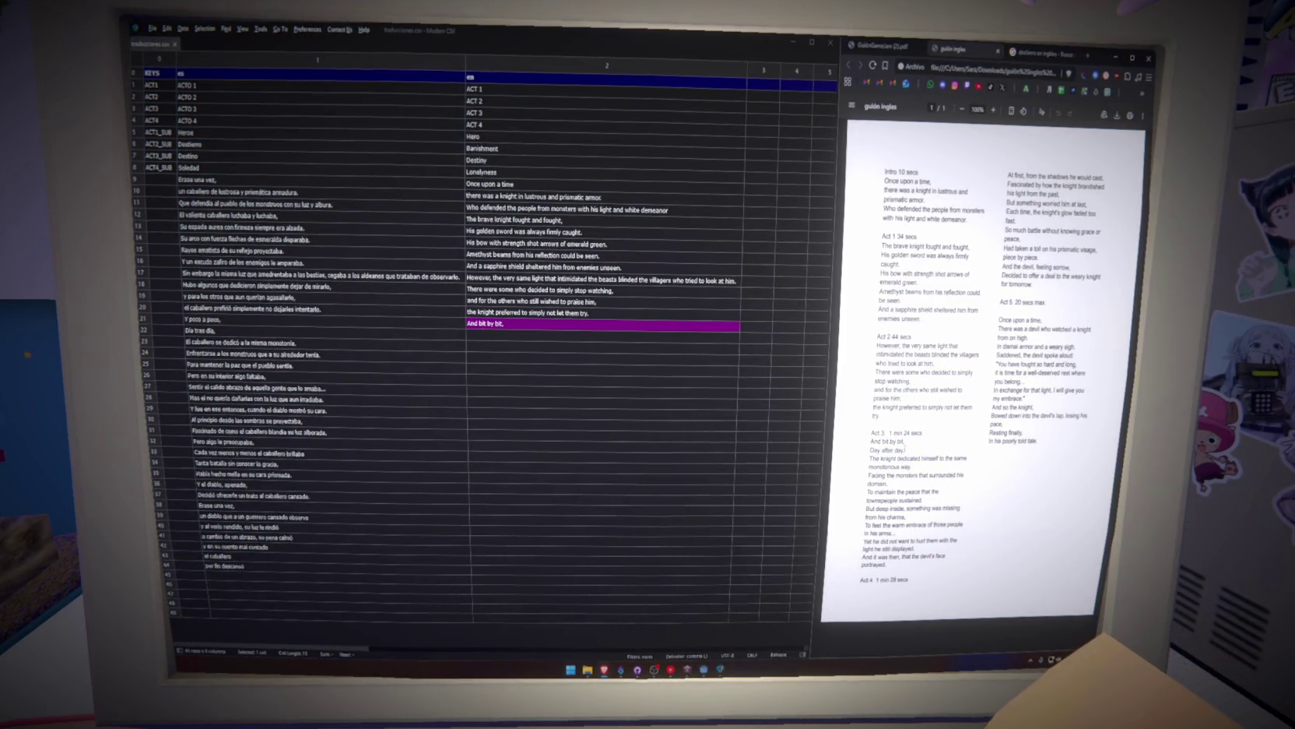
{"action": "left_click", "coordinate": [543, 336]}
{"action": "key", "text": "ctrl+v"}
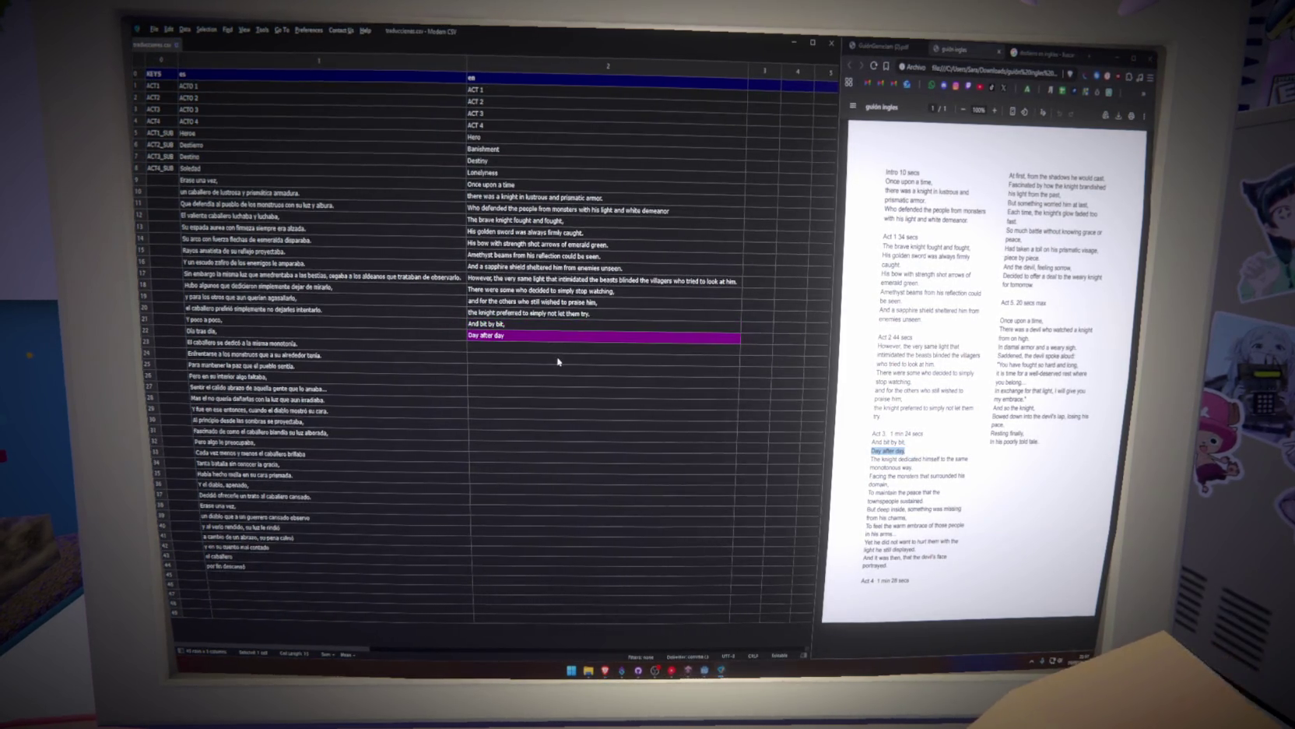
Build 'The knight dedicated himself to the same monotonous way.' from two pasted halves.
{"action": "left_click_drag", "start_coordinate": [871, 459], "coordinate": [907, 459]}
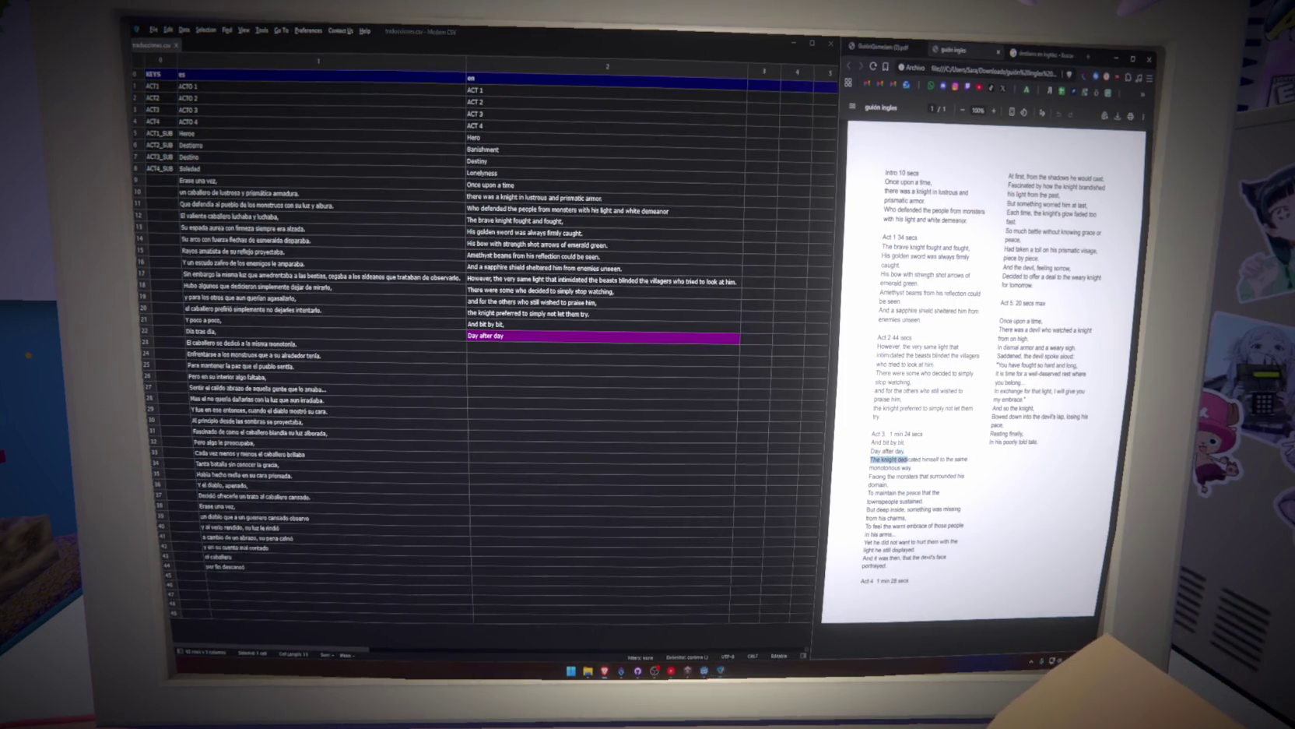
{"action": "double_click", "coordinate": [591, 353]}
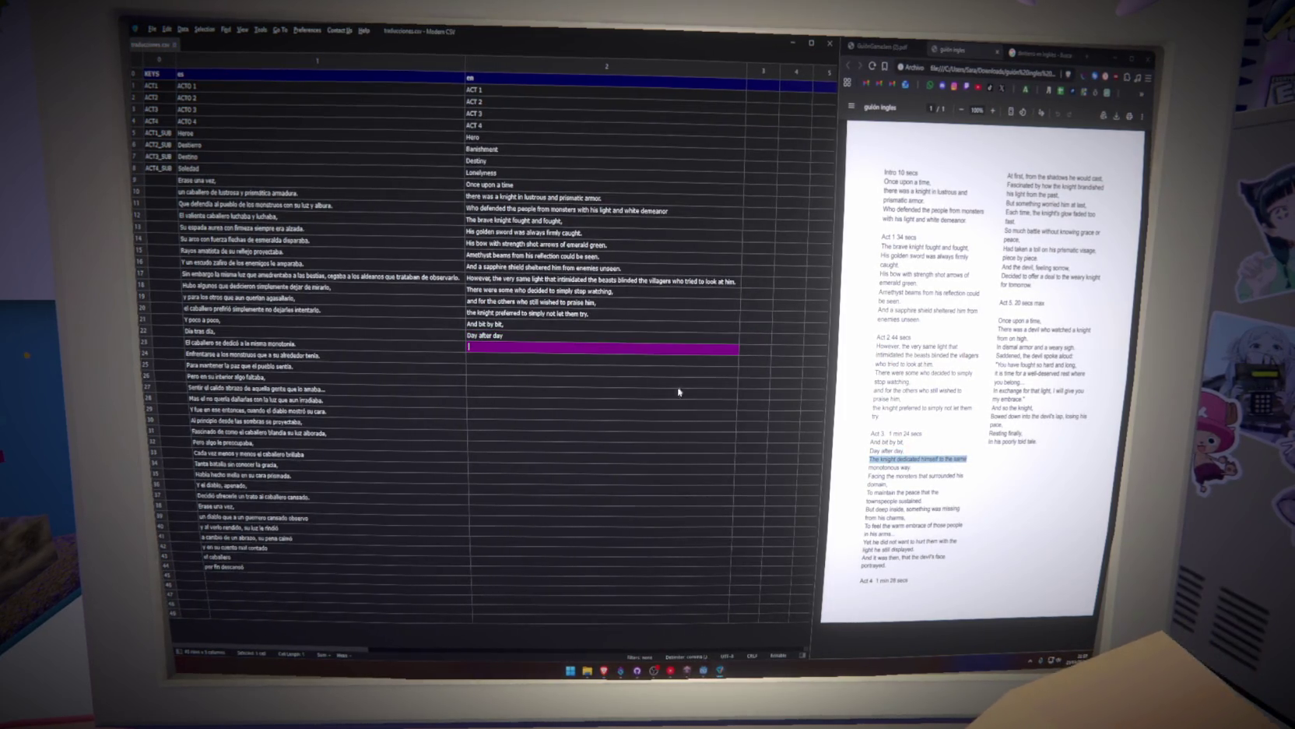
{"action": "type", "text": "The knight dedicated himself to the same"}
{"action": "key", "text": "Return"}
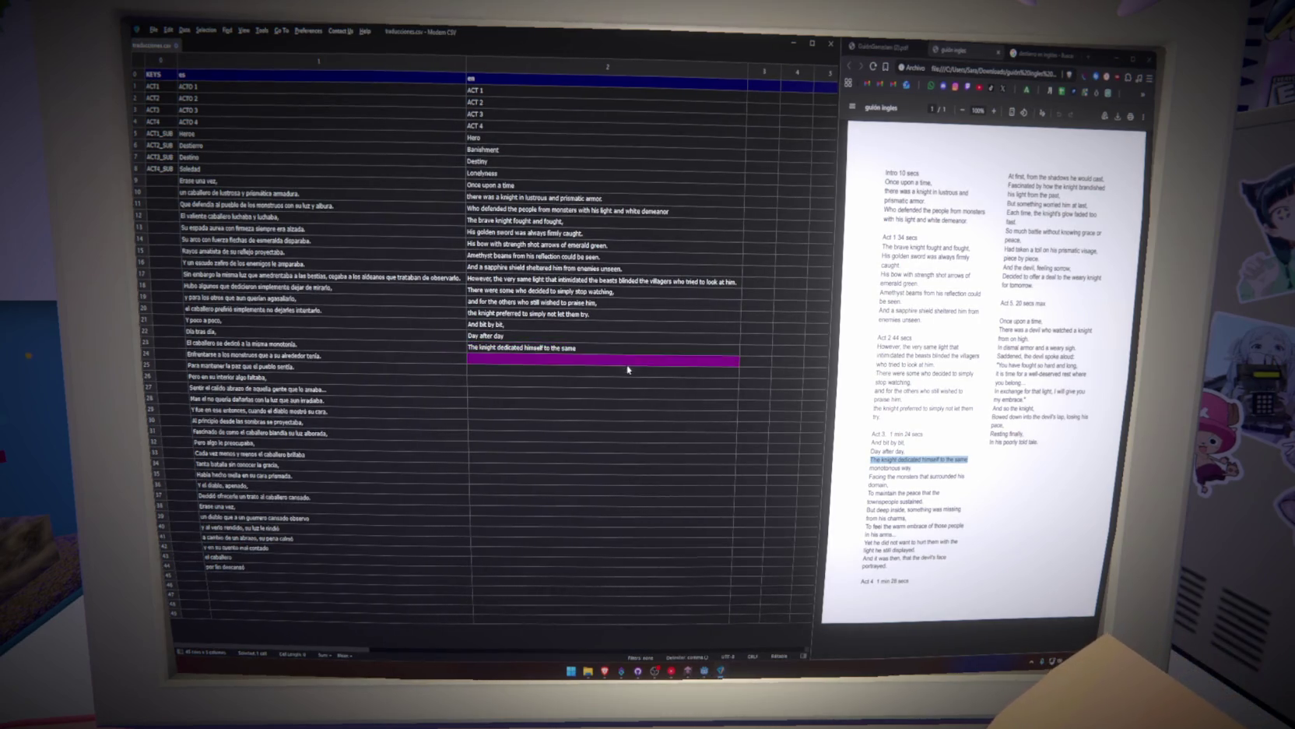
{"action": "mouse_move", "coordinate": [870, 467]}
{"action": "left_mouse_down"}
{"action": "mouse_move", "coordinate": [919, 476]}
{"action": "mouse_move", "coordinate": [913, 467]}
{"action": "left_mouse_up"}
{"action": "double_click", "coordinate": [613, 349]}
{"action": "type", "text": "monotonous way."}
{"action": "key", "text": "Return"}
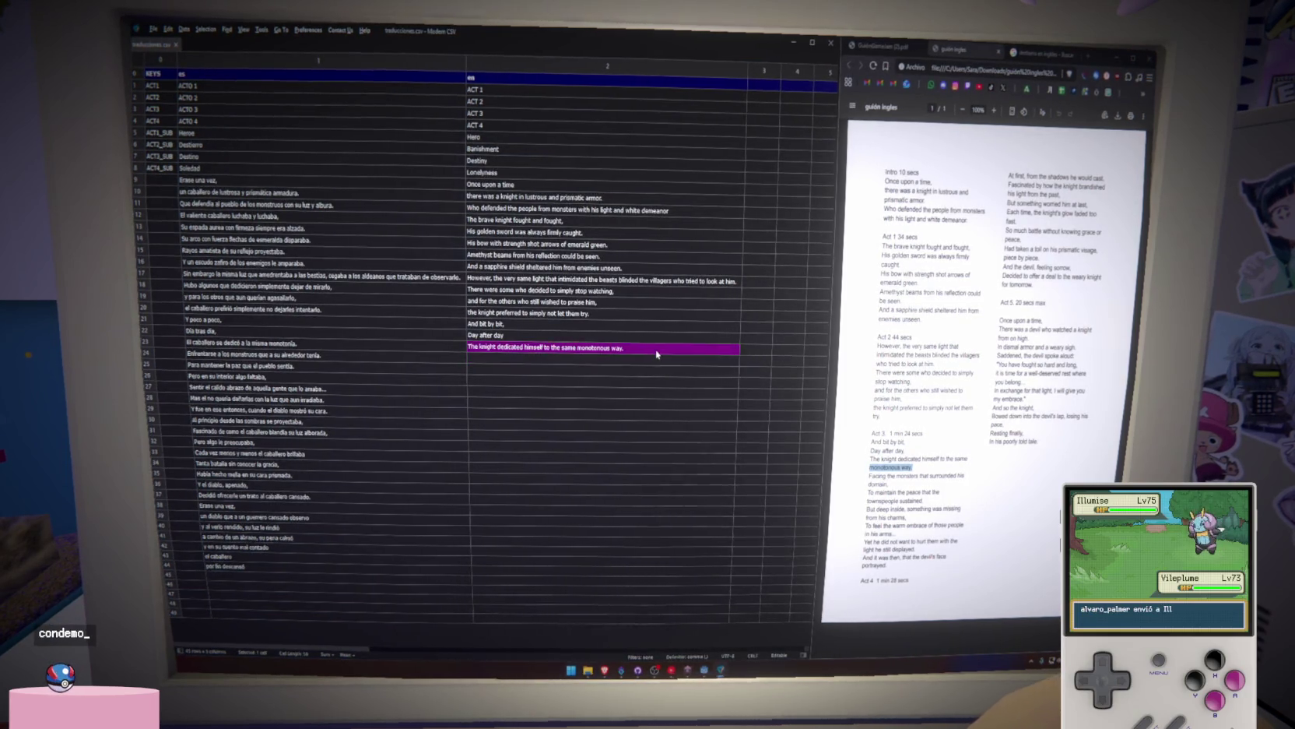
{"action": "double_click", "coordinate": [647, 360]}
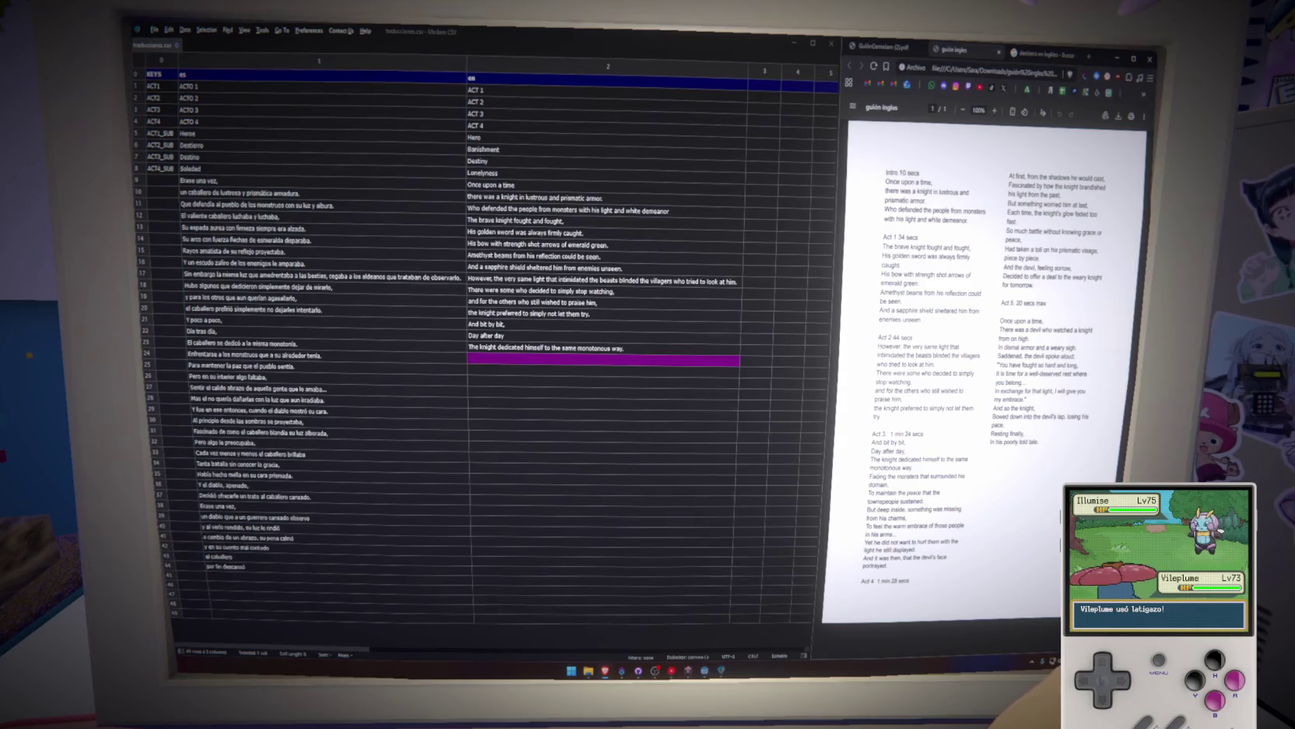
Add the facing-the-monsters line, completed with 'domain,', and the maintain-the-peace line.
{"action": "left_click_drag", "start_coordinate": [868, 475], "coordinate": [964, 475]}
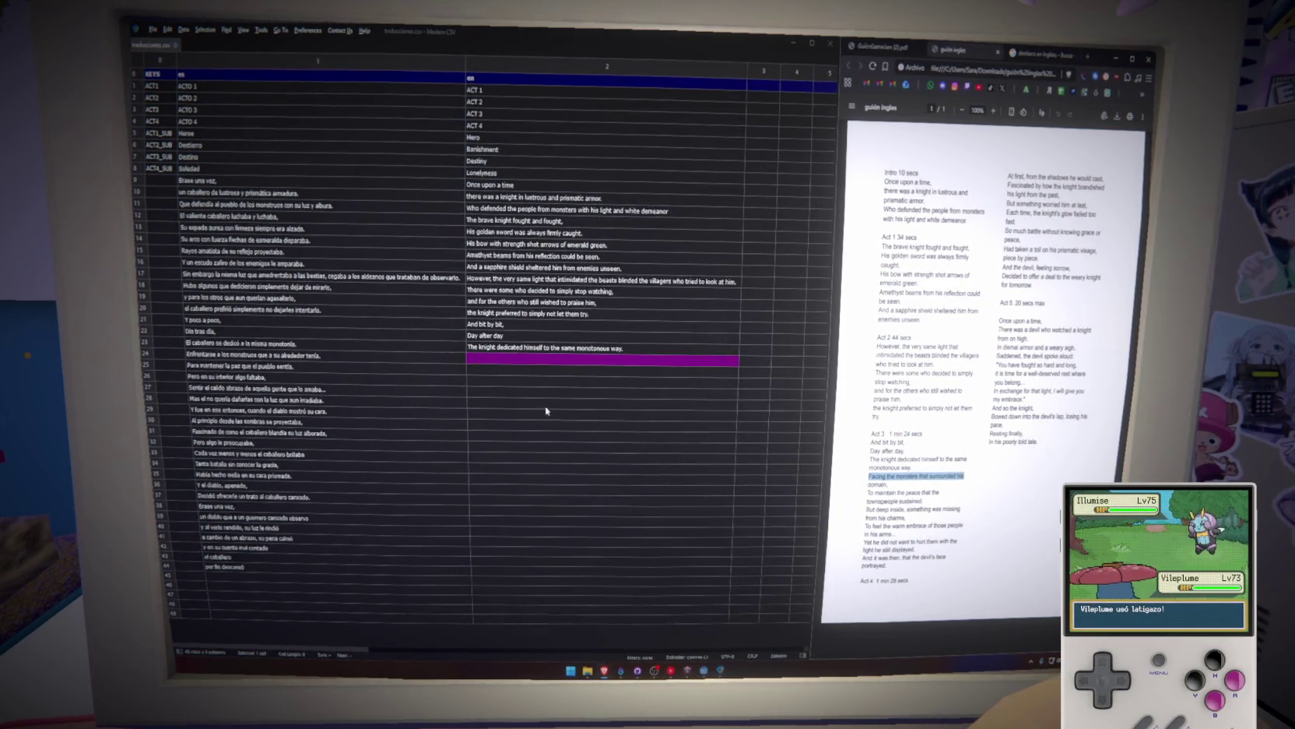
{"action": "type", "text": "Facing the monsters that surrounded his"}
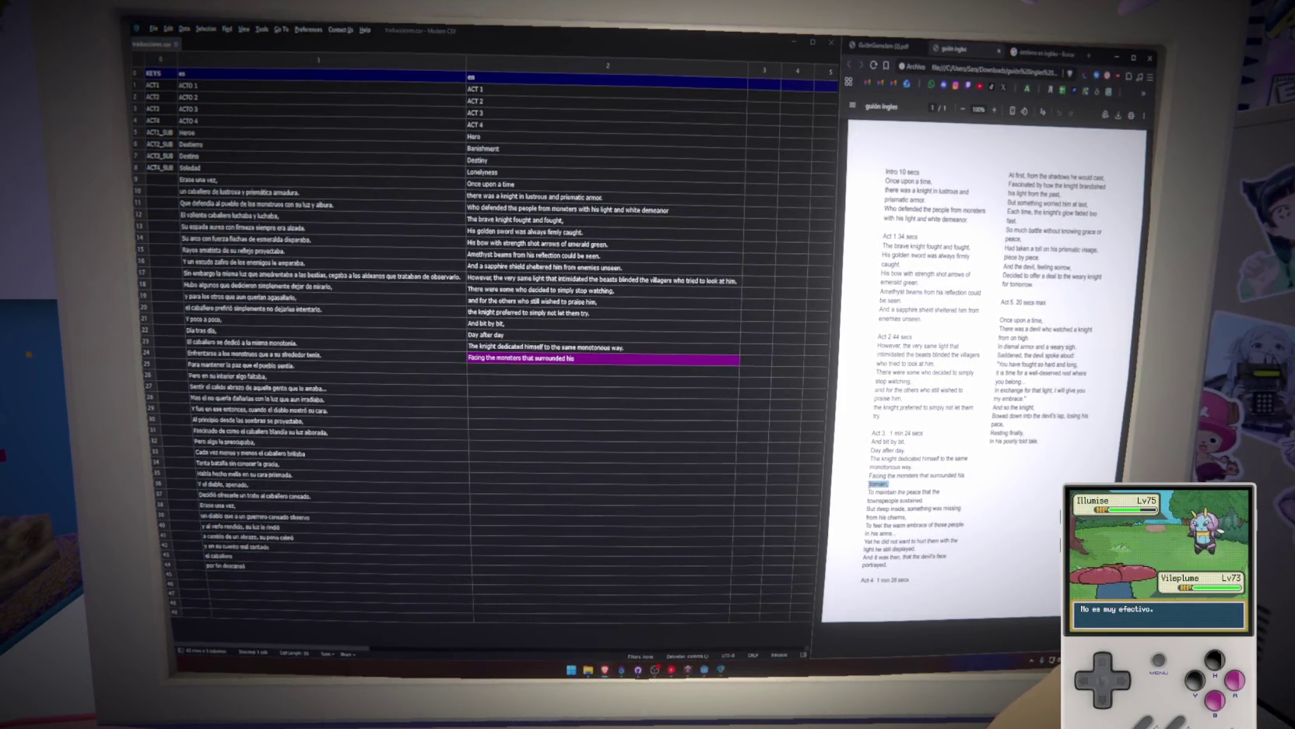
{"action": "double_click", "coordinate": [580, 359]}
{"action": "type", "text": "domain,"}
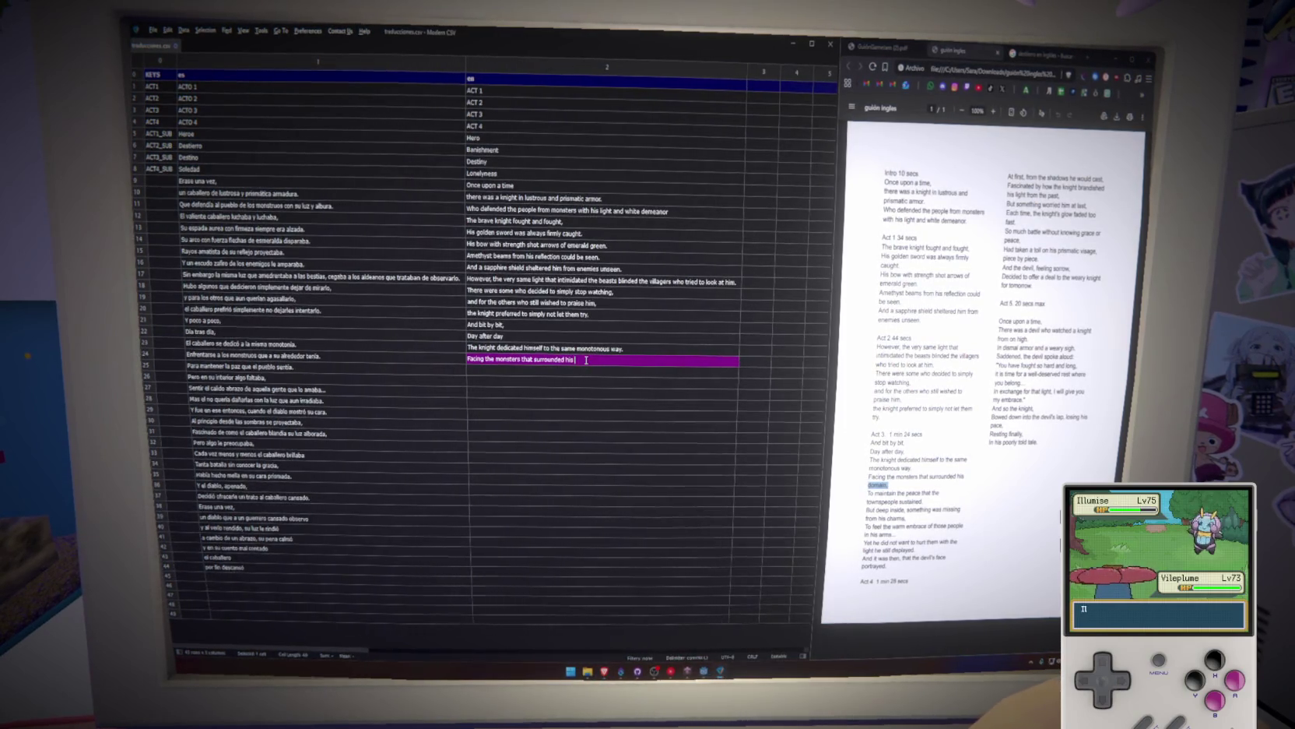
{"action": "key", "text": "Return"}
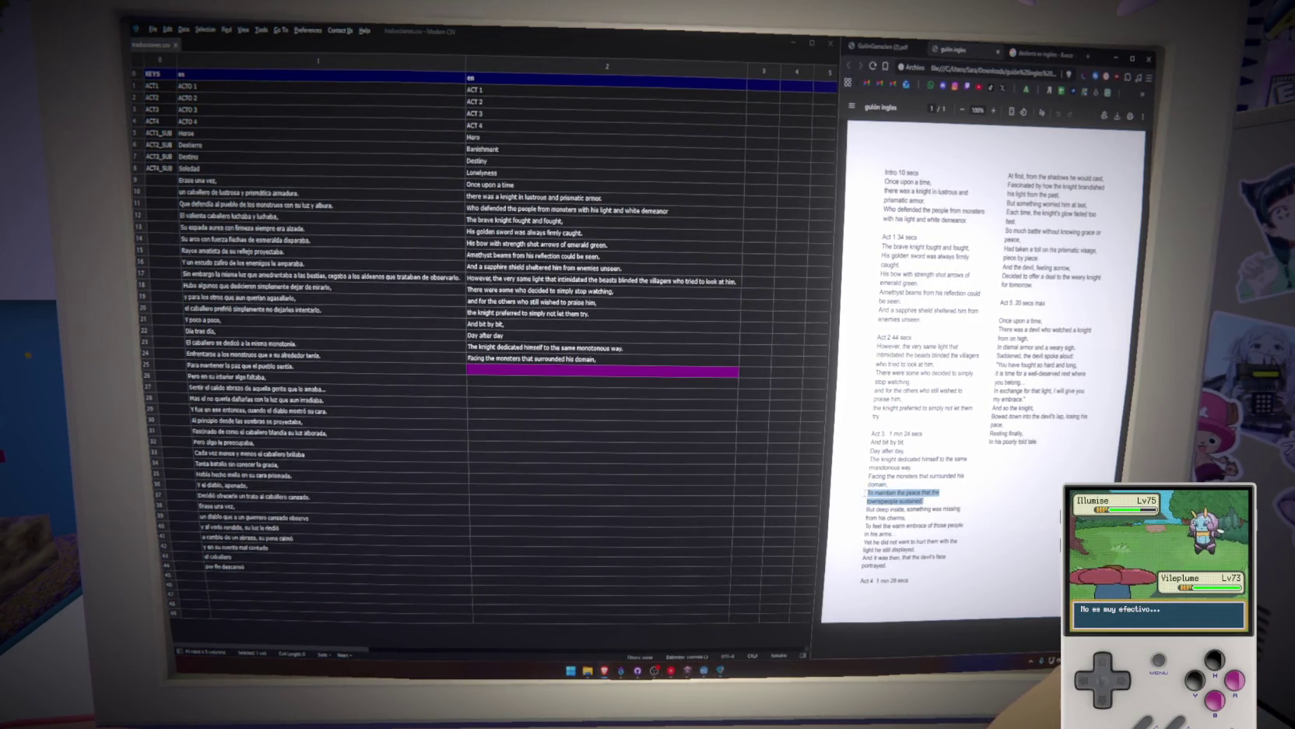
{"action": "double_click", "coordinate": [569, 371]}
{"action": "key", "text": "ctrl+v"}
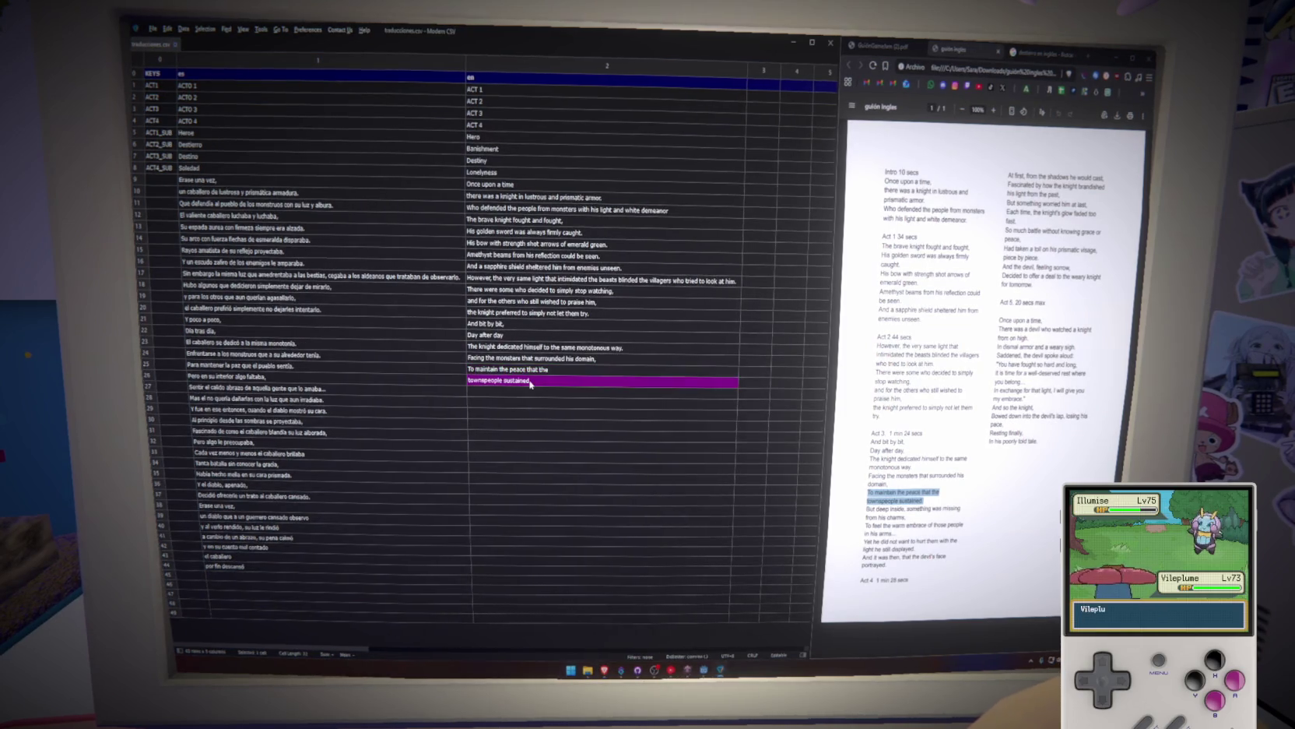
{"action": "left_click", "coordinate": [570, 381]}
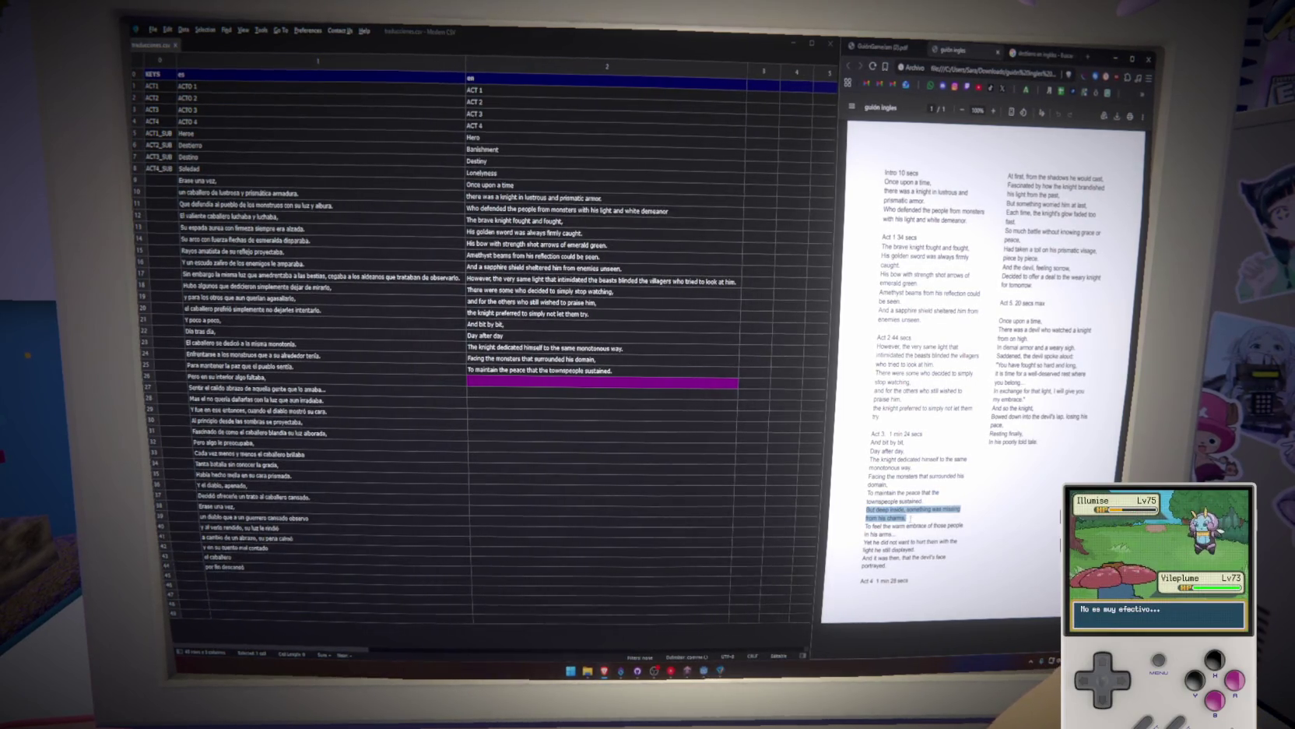
Add the something-was-missing line joined into one line, then the warm embrace line.
{"action": "double_click", "coordinate": [538, 383]}
{"action": "key", "text": "ctrl+v"}
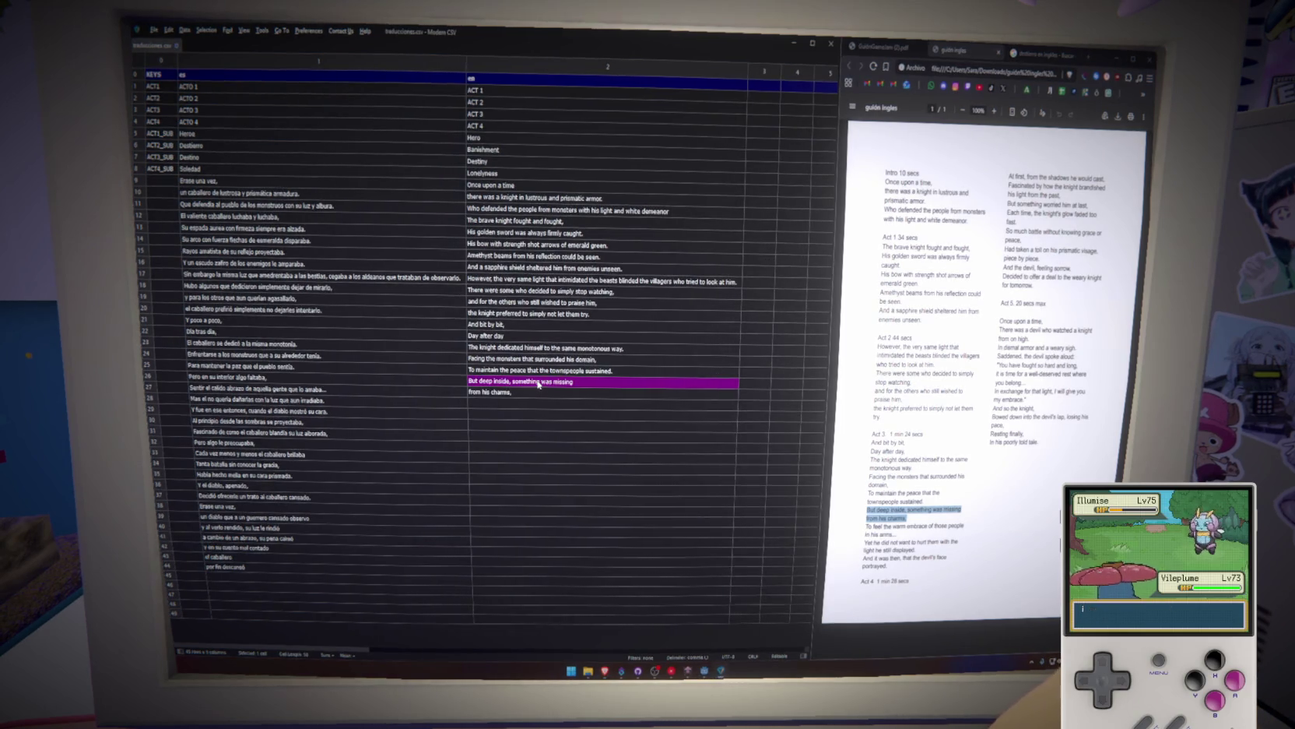
{"action": "key", "text": "BackSpace"}
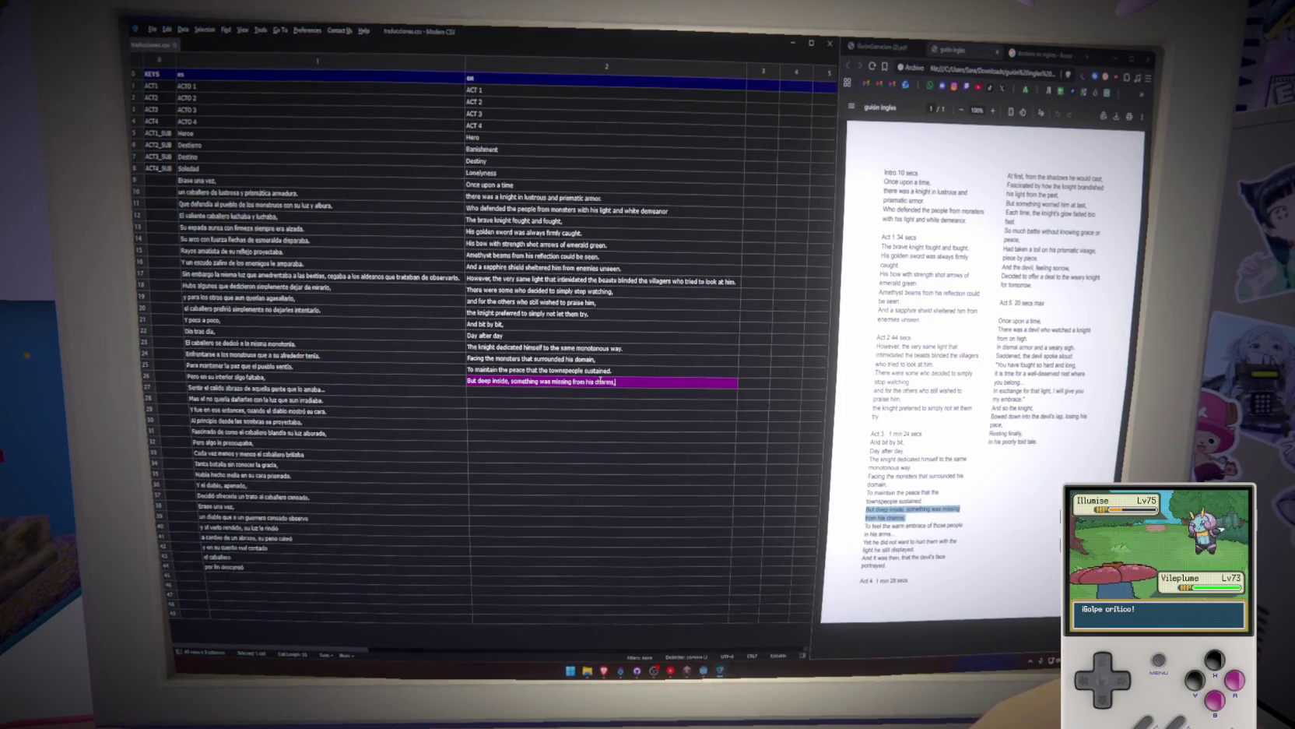
{"action": "key", "text": "Return"}
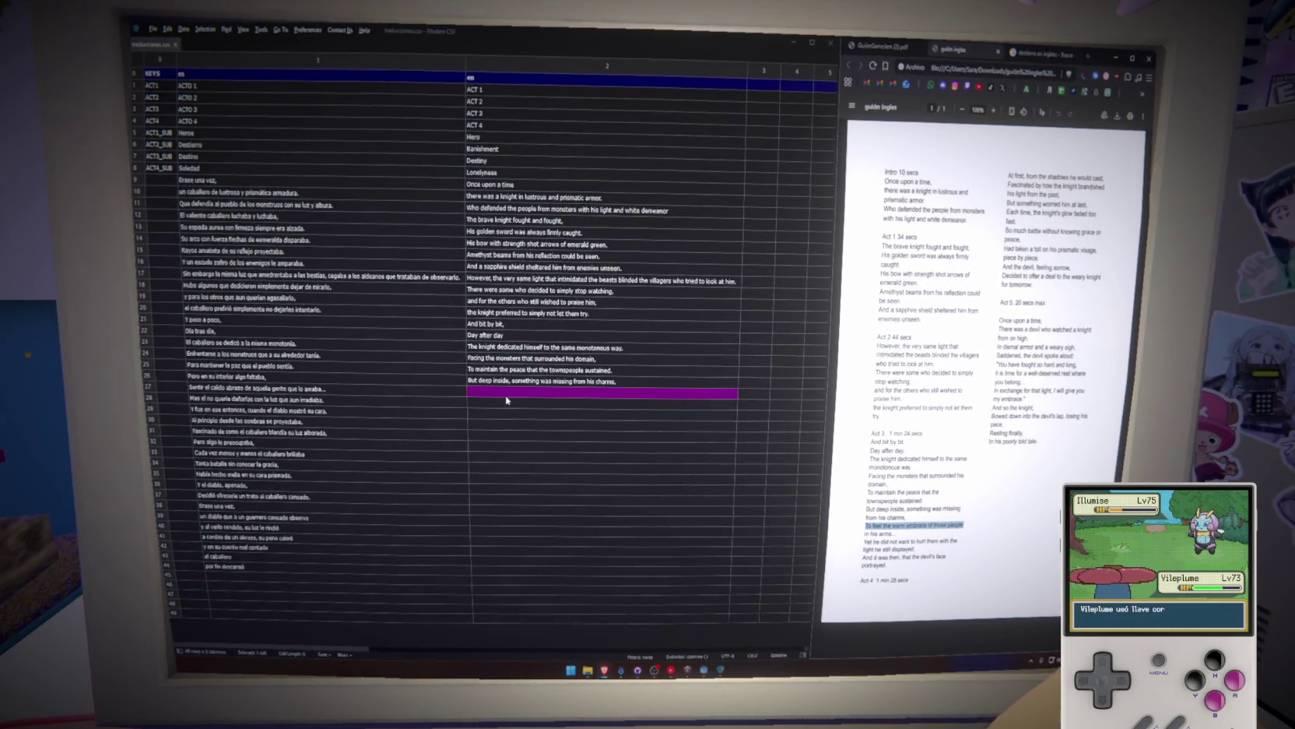
{"action": "left_click_drag", "start_coordinate": [865, 534], "coordinate": [894, 534]}
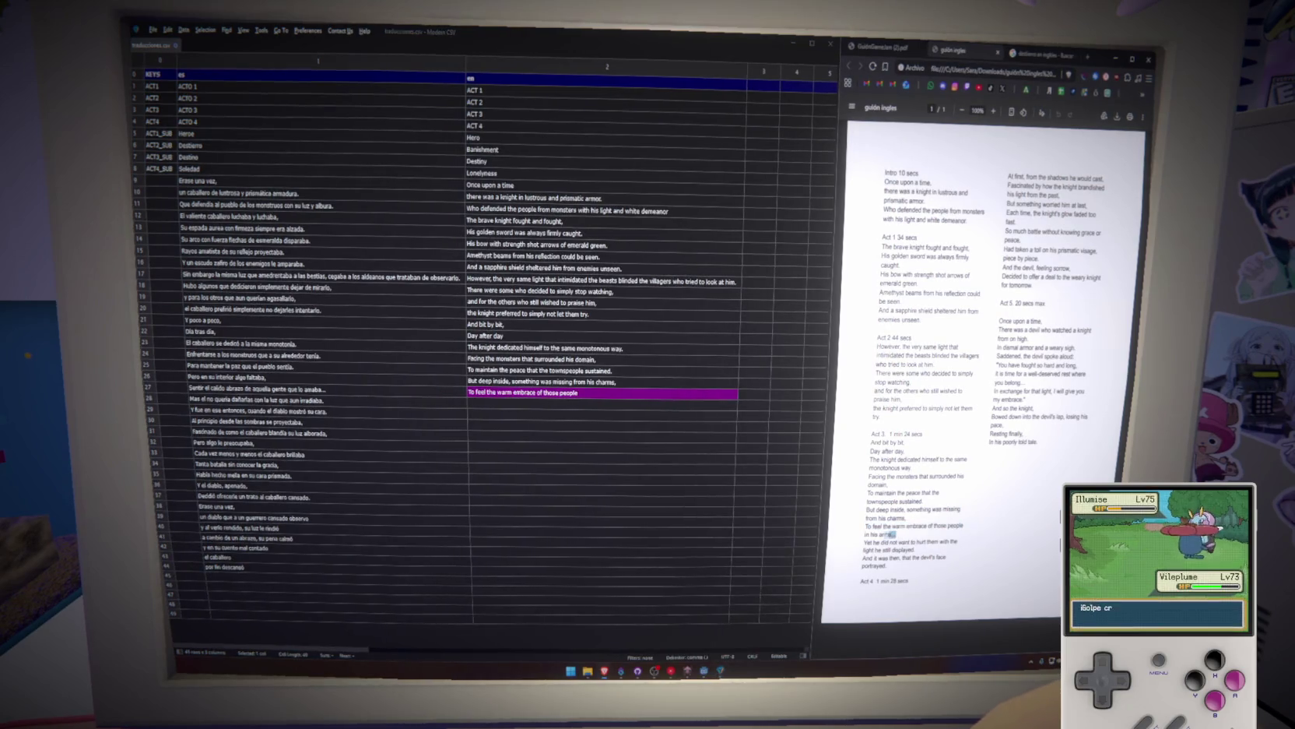
{"action": "key", "text": "ctrl+v"}
{"action": "left_click", "coordinate": [630, 414]}
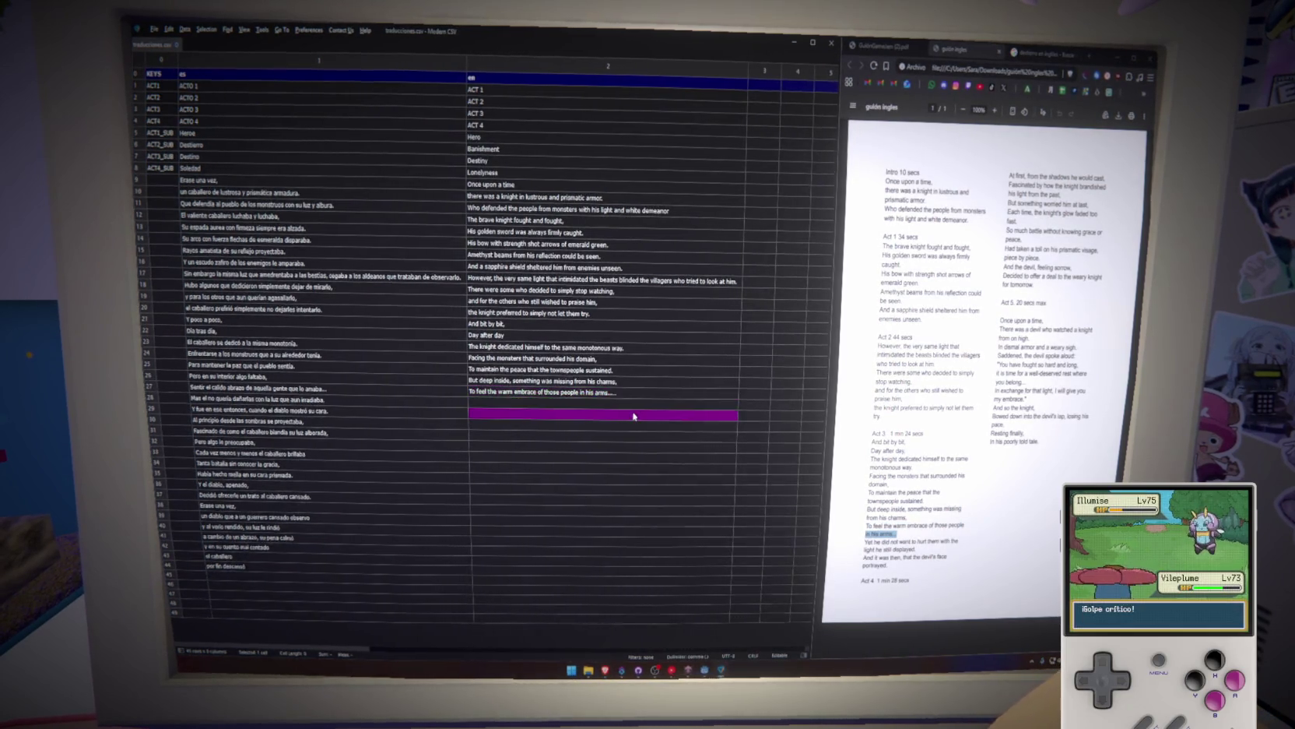
Paste the not-wanting-to-hurt script lines as the next English translation.
{"action": "mouse_move", "coordinate": [864, 541]}
{"action": "left_mouse_down"}
{"action": "mouse_move", "coordinate": [958, 542]}
{"action": "mouse_move", "coordinate": [915, 550]}
{"action": "left_mouse_up"}
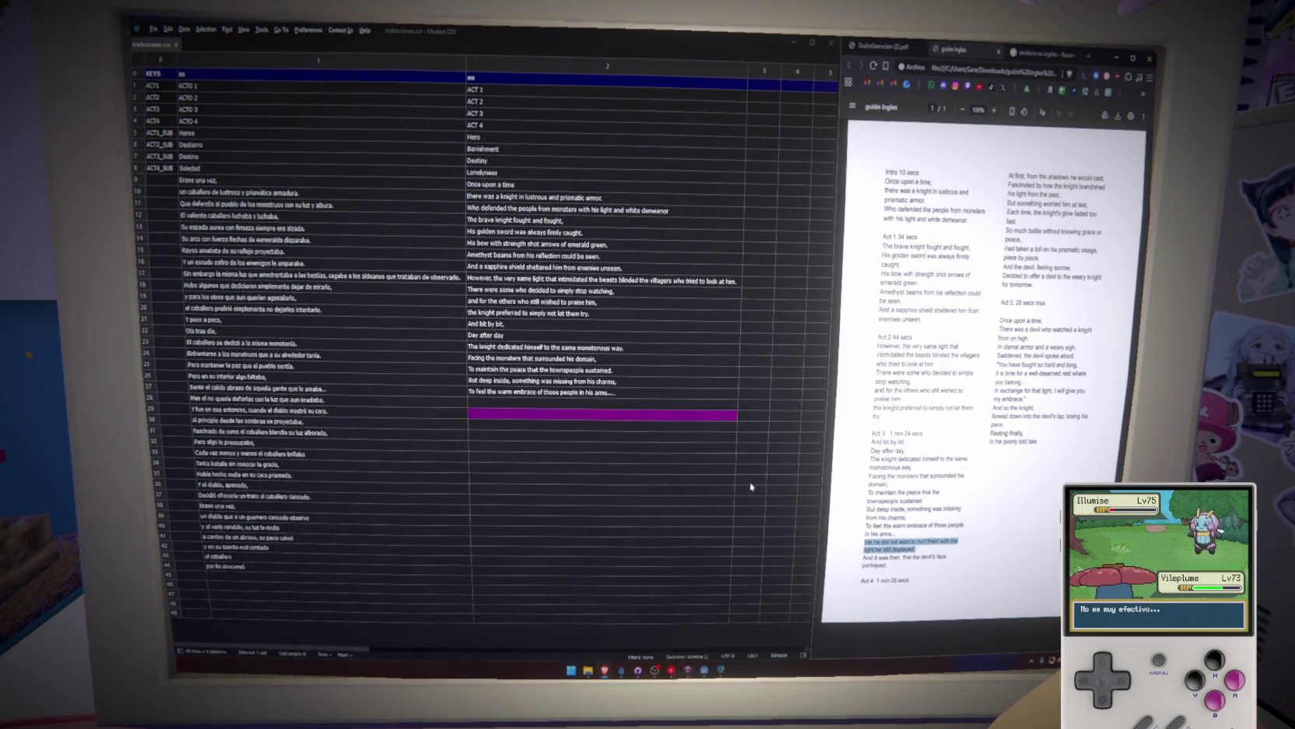
{"action": "left_click", "coordinate": [514, 406]}
{"action": "key", "text": "ctrl+v"}
{"action": "key", "text": "Return"}
{"action": "left_click", "coordinate": [603, 404]}
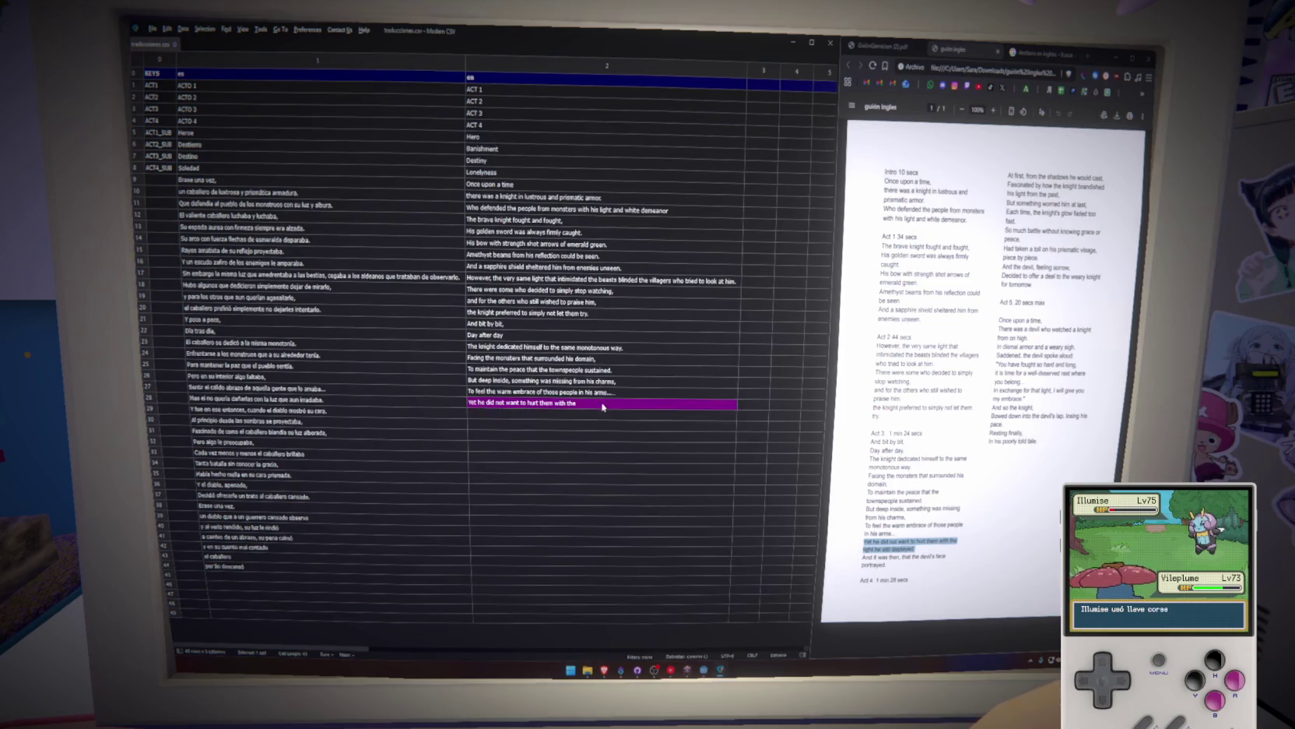
{"action": "left_click", "coordinate": [610, 420]}
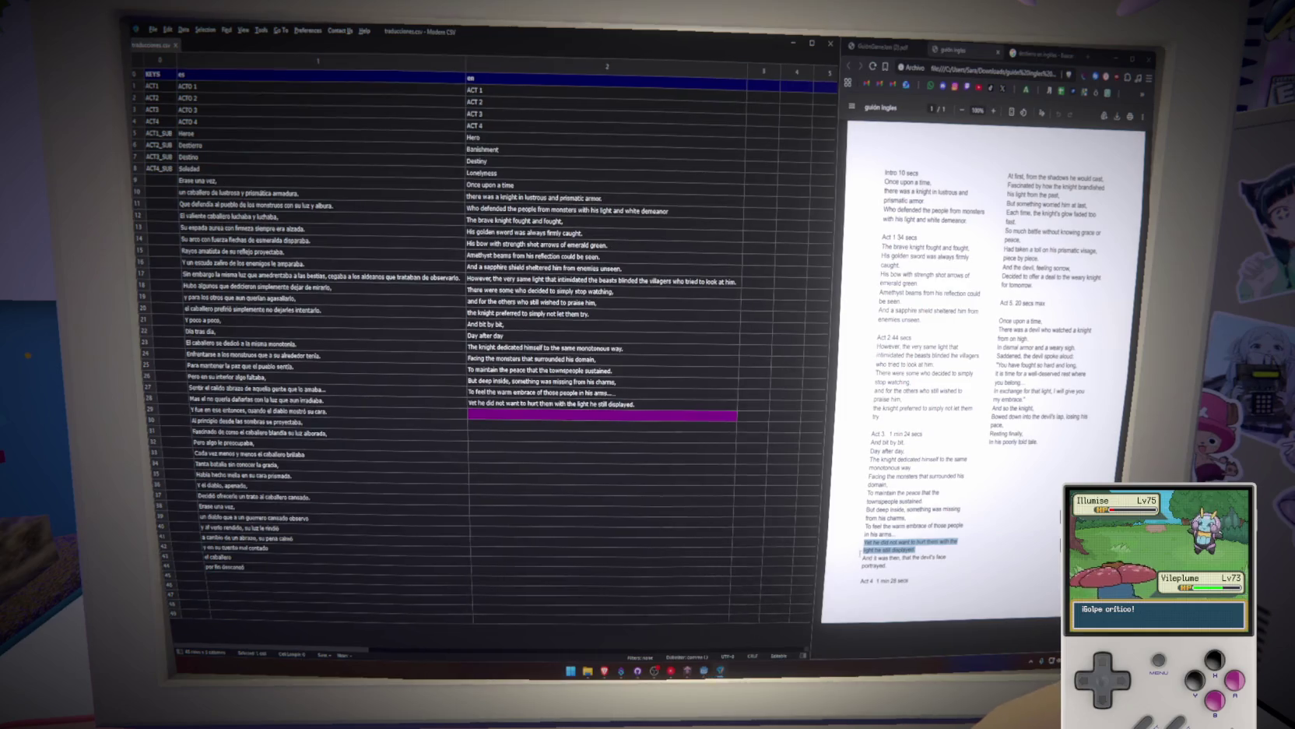
Add 'And it was then, that the devil's face portrayed.' and check it against the Spanish lines.
{"action": "left_click_drag", "start_coordinate": [863, 558], "coordinate": [947, 558]}
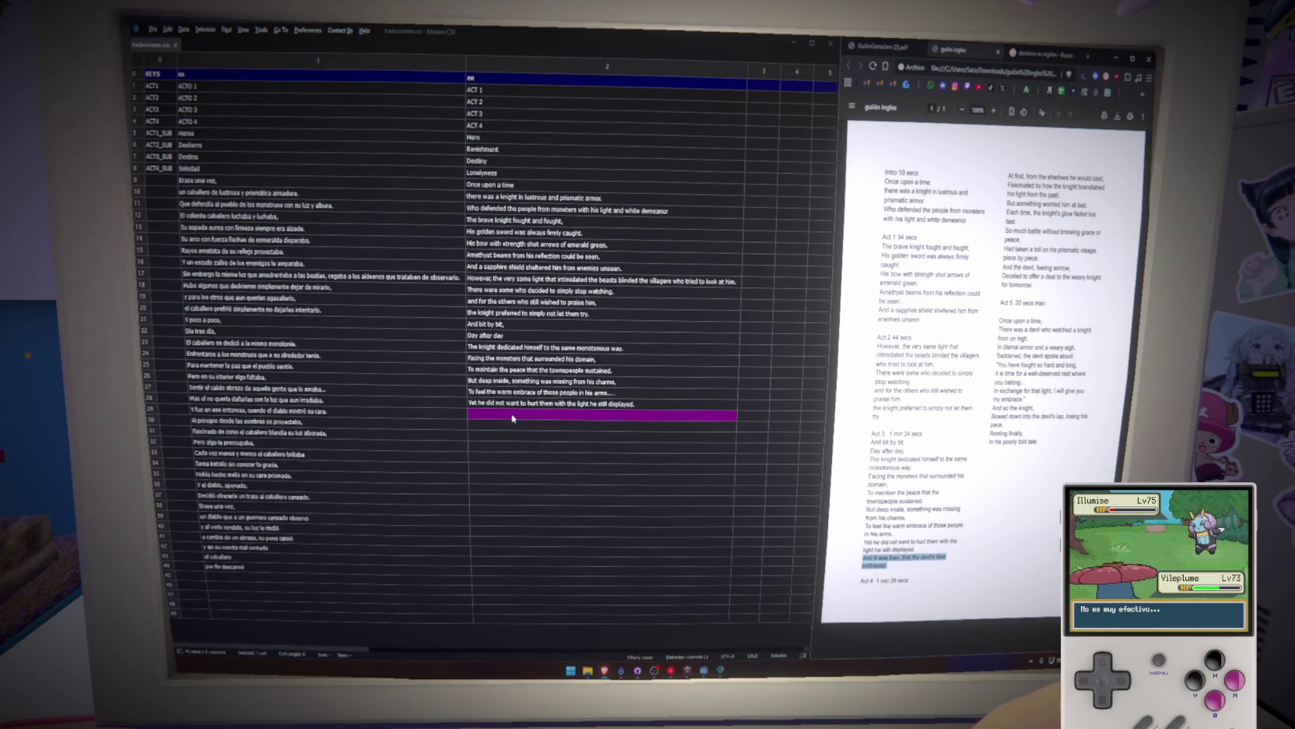
{"action": "type", "text": "And it was then, that the devil's face portrayed."}
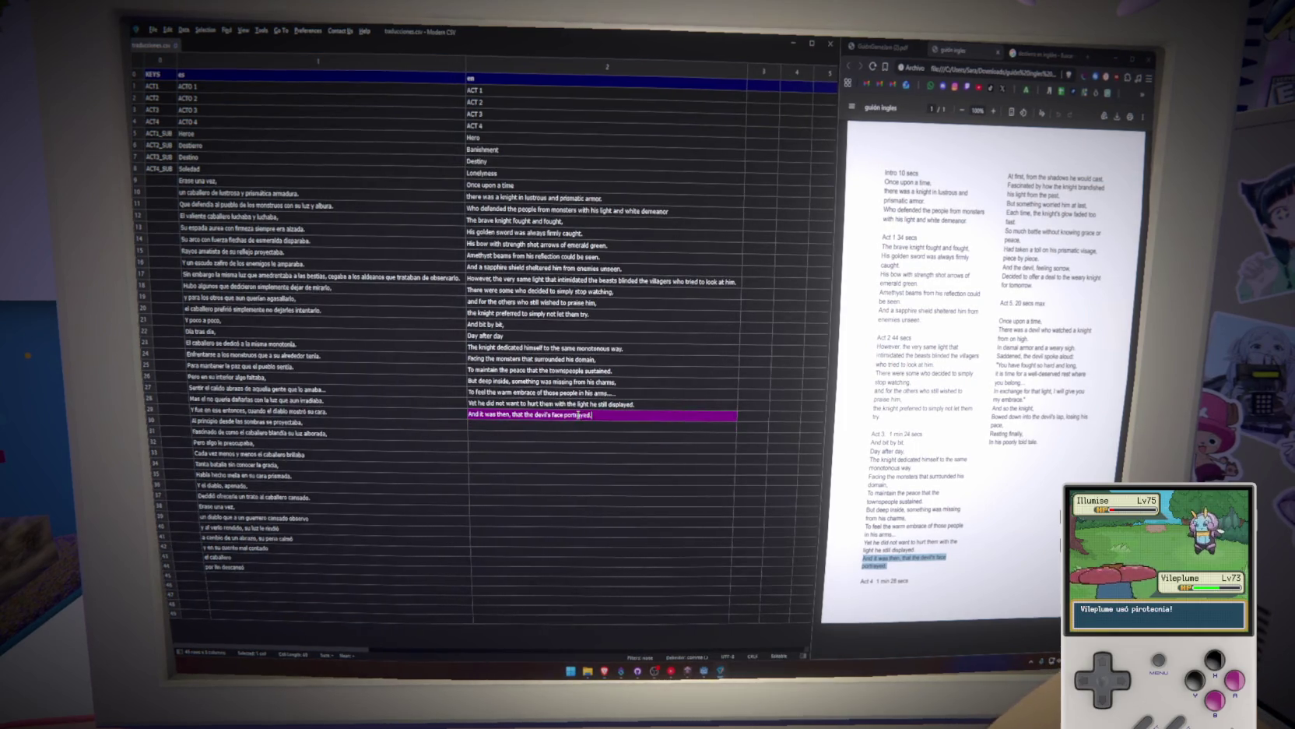
{"action": "left_click", "coordinate": [453, 421]}
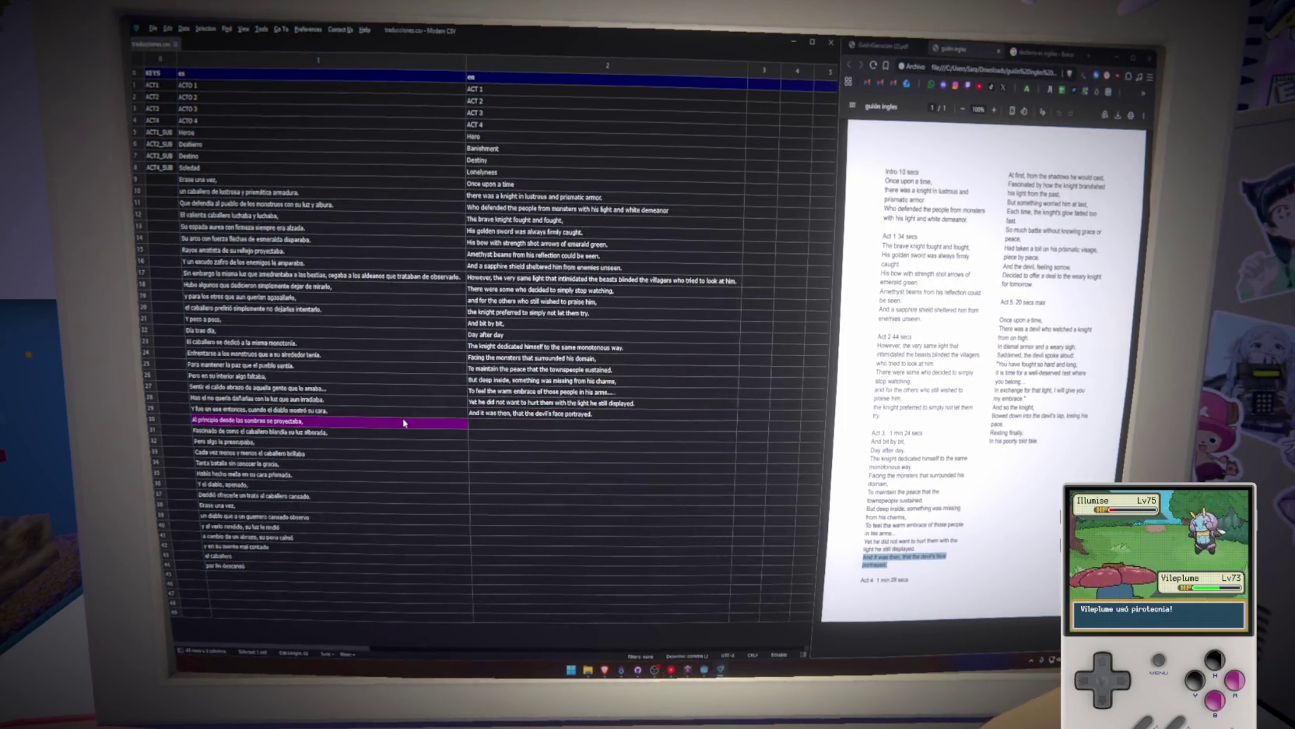
{"action": "left_click", "coordinate": [463, 412]}
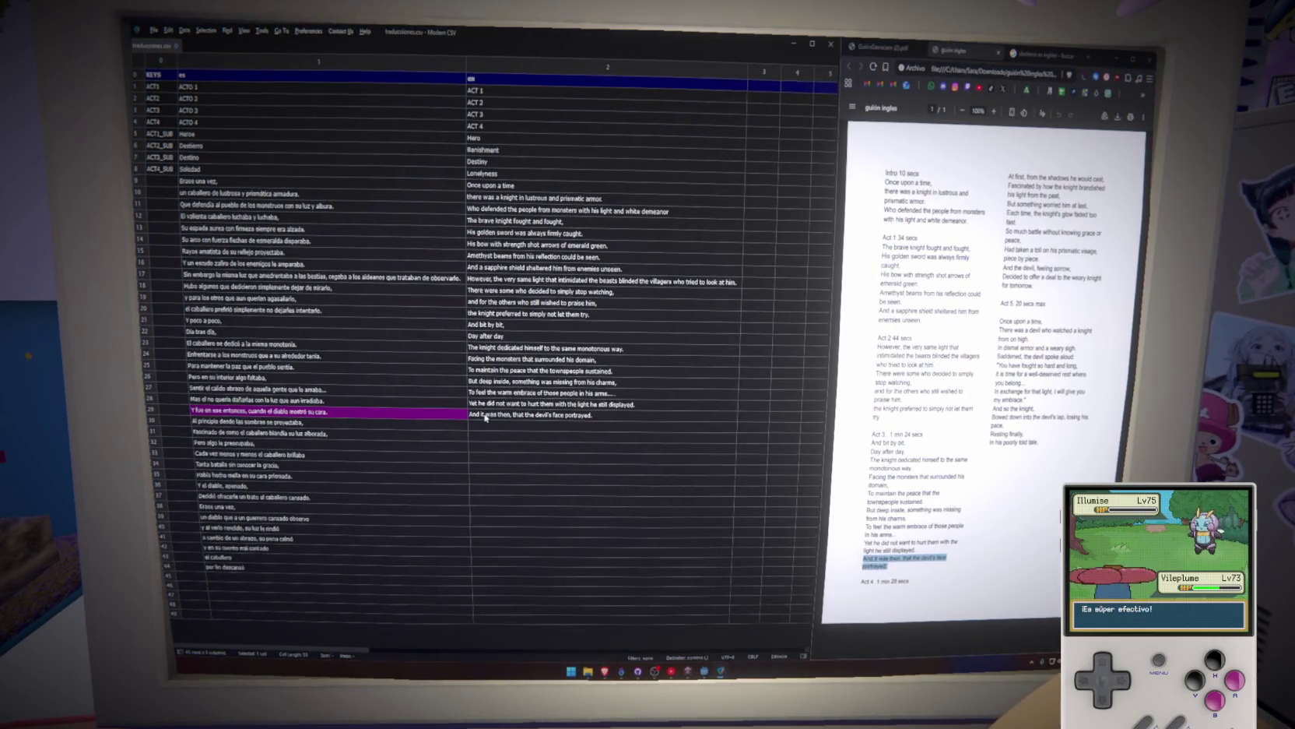
{"action": "left_click", "coordinate": [611, 415]}
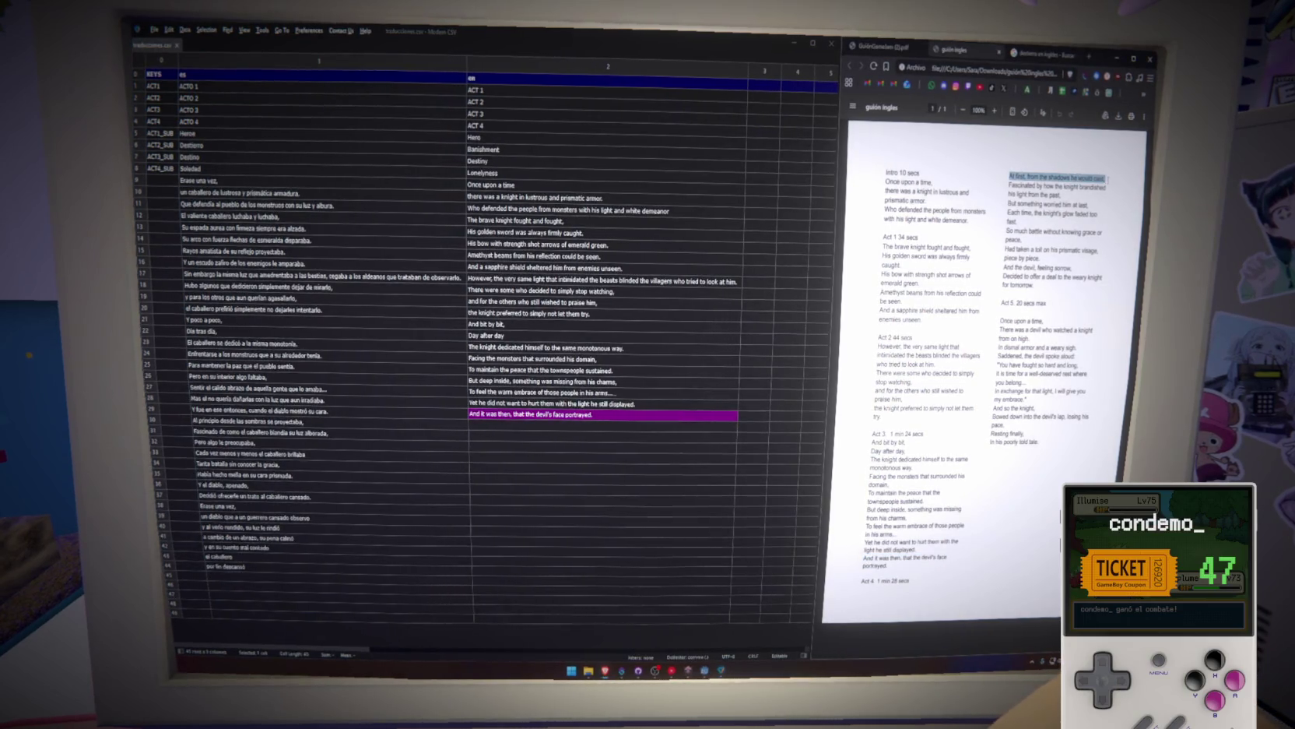
Paste the 'Fascinated by' lines into the next English cell, joined as one line.
{"action": "left_click", "coordinate": [526, 426]}
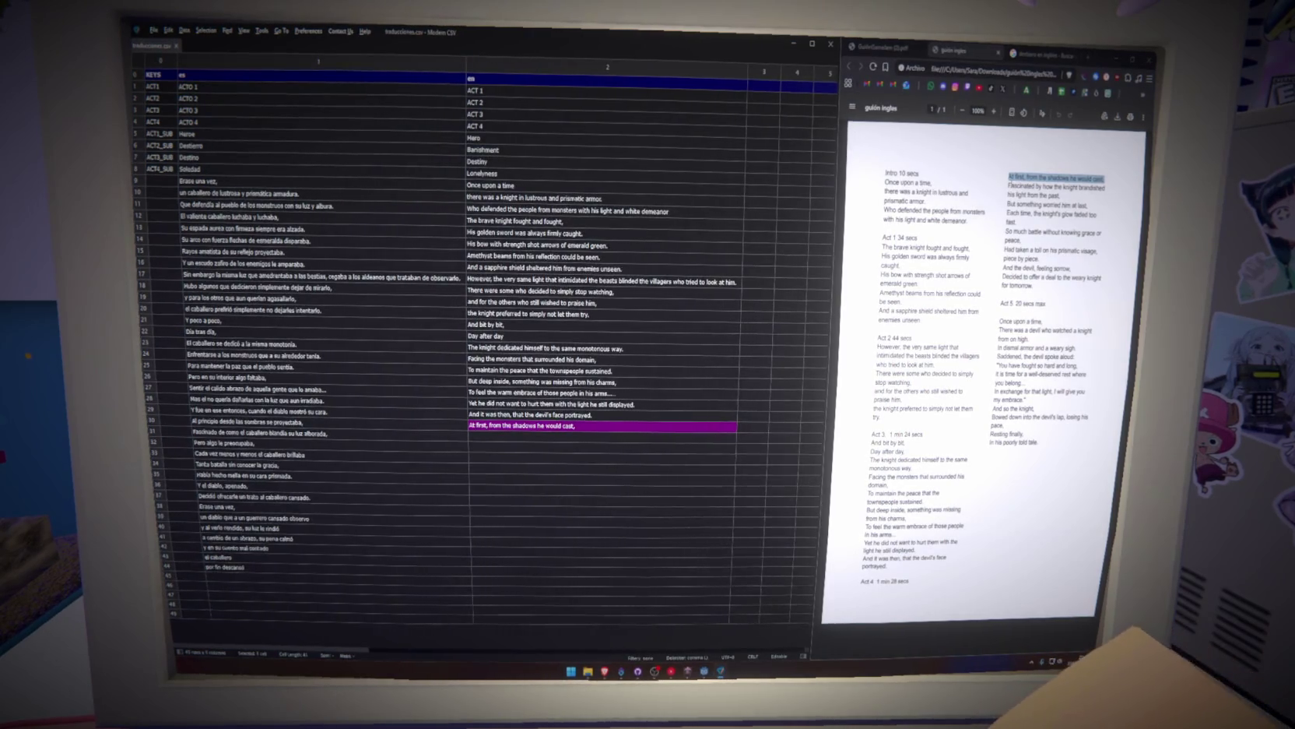
{"action": "mouse_move", "coordinate": [1008, 186]}
{"action": "left_mouse_down"}
{"action": "mouse_move", "coordinate": [1047, 187]}
{"action": "mouse_move", "coordinate": [1066, 205]}
{"action": "mouse_move", "coordinate": [1060, 195]}
{"action": "left_mouse_up"}
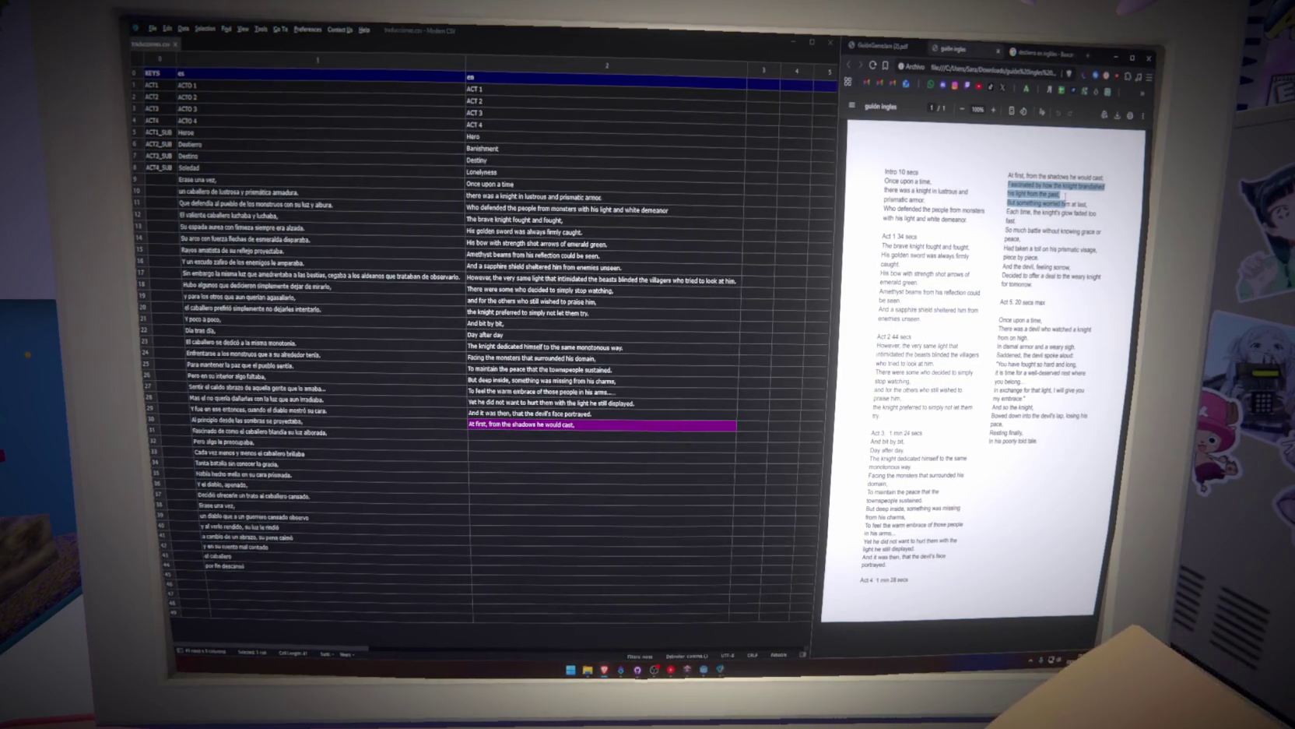
{"action": "left_click", "coordinate": [522, 435]}
{"action": "type", "text": "Fascinated by how the knight brandished his light from the past"}
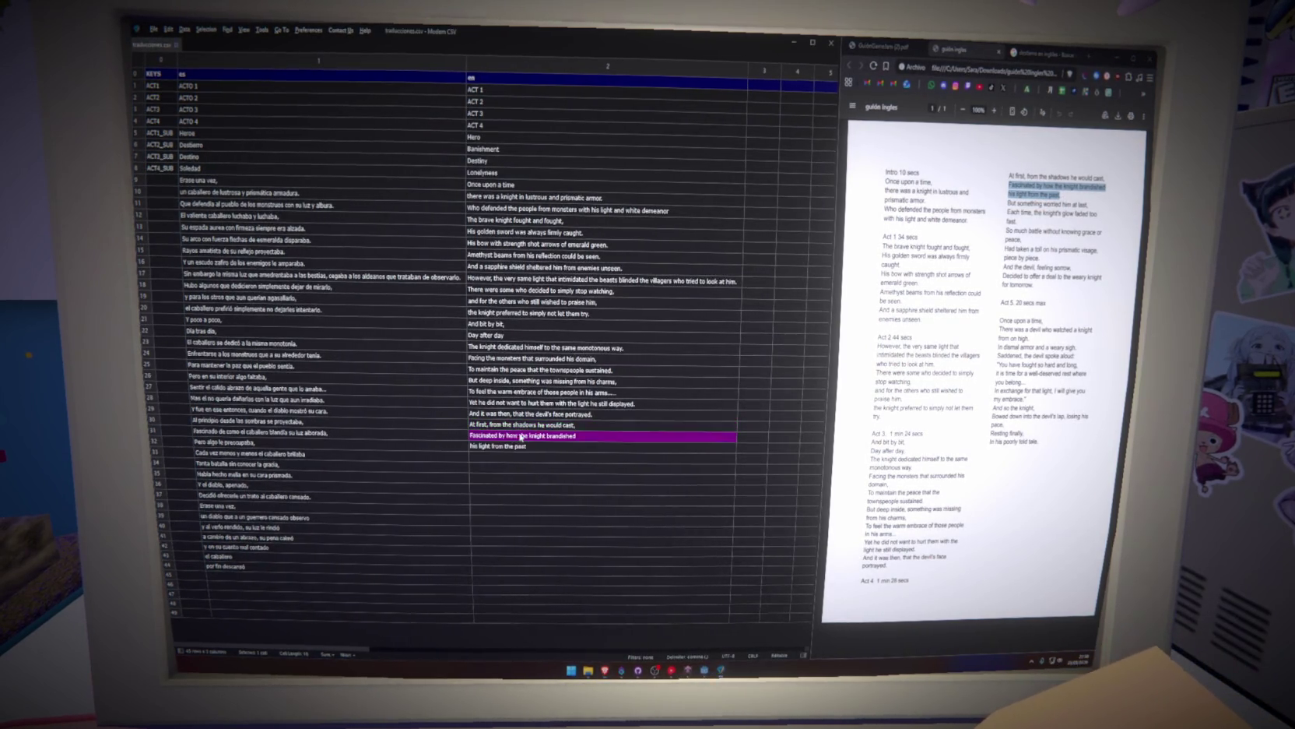
{"action": "double_click", "coordinate": [605, 439]}
{"action": "left_click", "coordinate": [632, 446]}
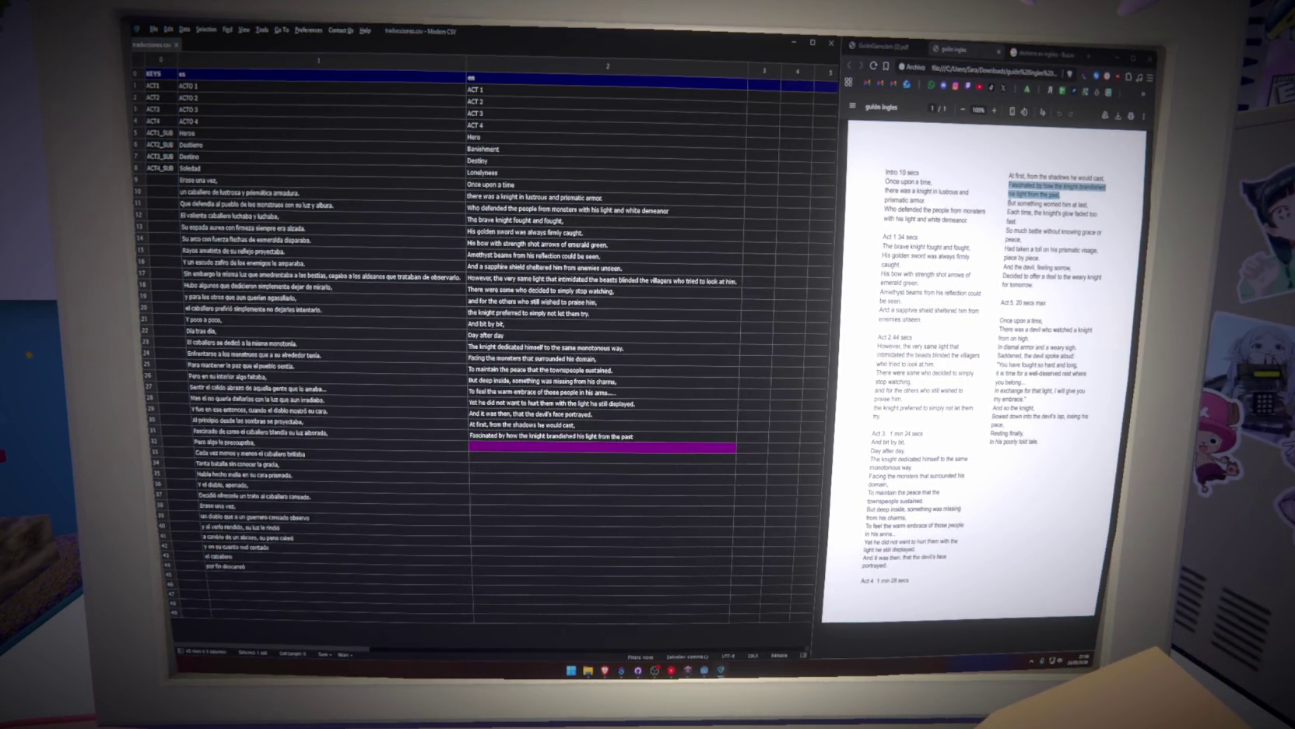
Add the 'something worried him' and 'glow faded too fast' translation lines.
{"action": "left_click", "coordinate": [1009, 203]}
{"action": "left_click_drag", "start_coordinate": [1009, 204], "coordinate": [1032, 203]}
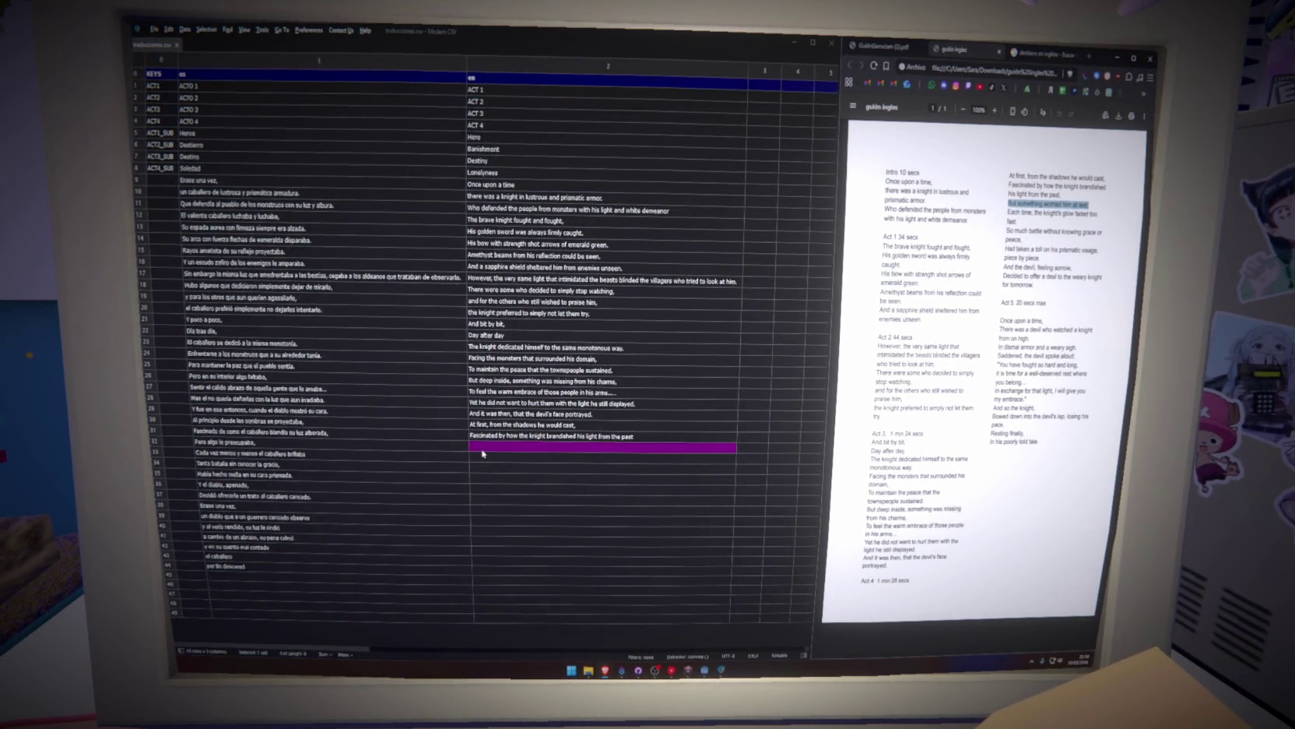
{"action": "type", "text": "But something worried him at last."}
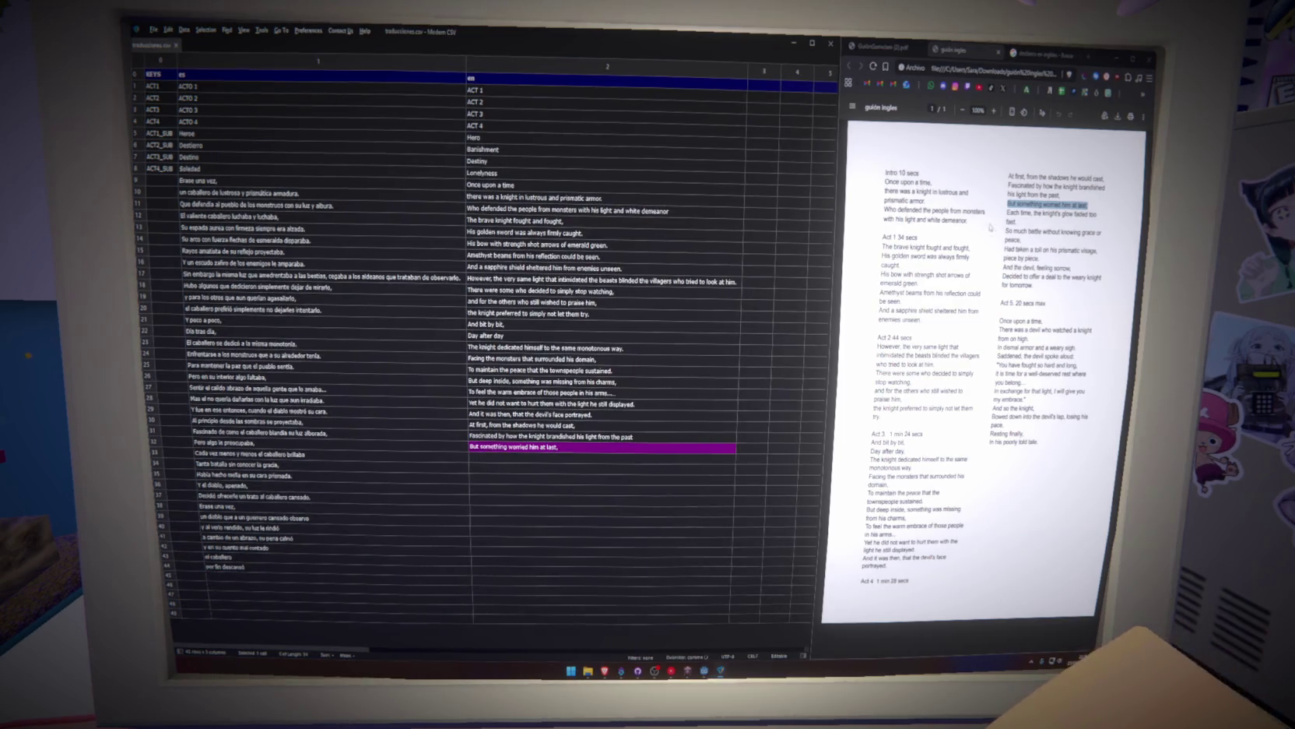
{"action": "left_click", "coordinate": [545, 460]}
{"action": "key", "text": "ctrl+v"}
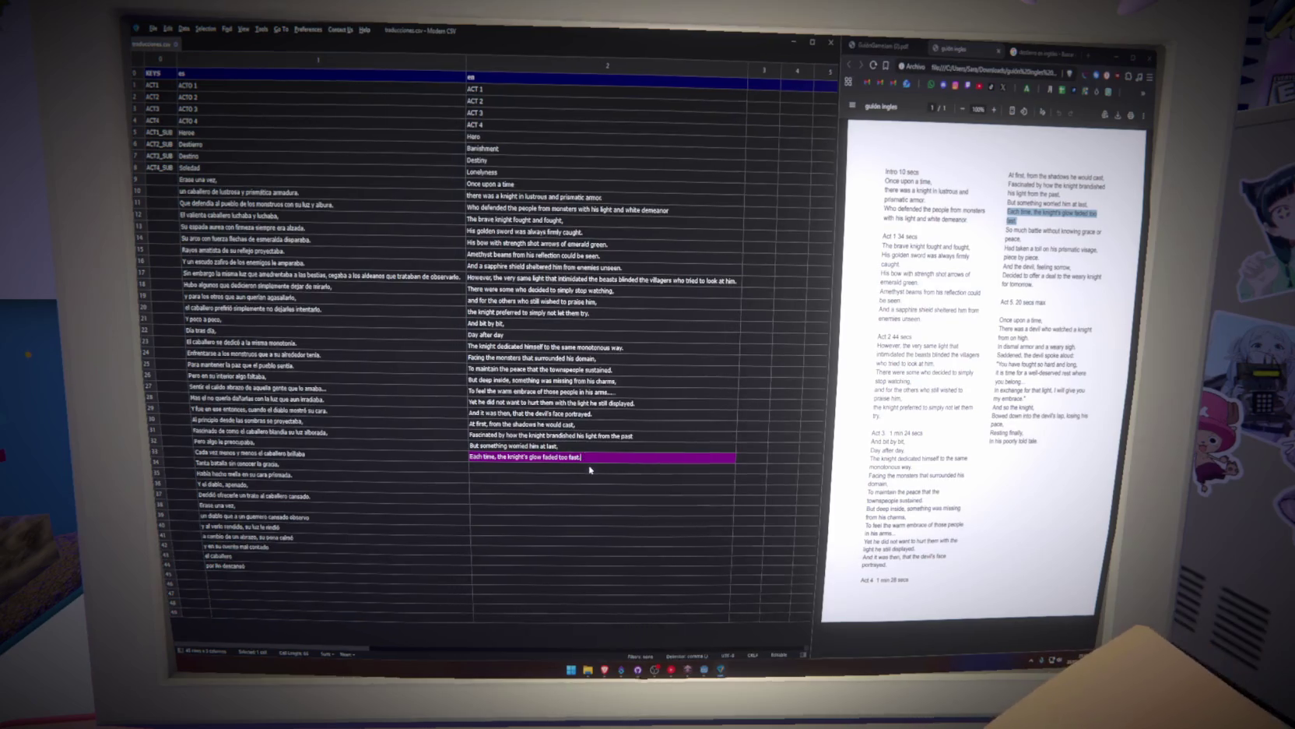
{"action": "left_click", "coordinate": [596, 469]}
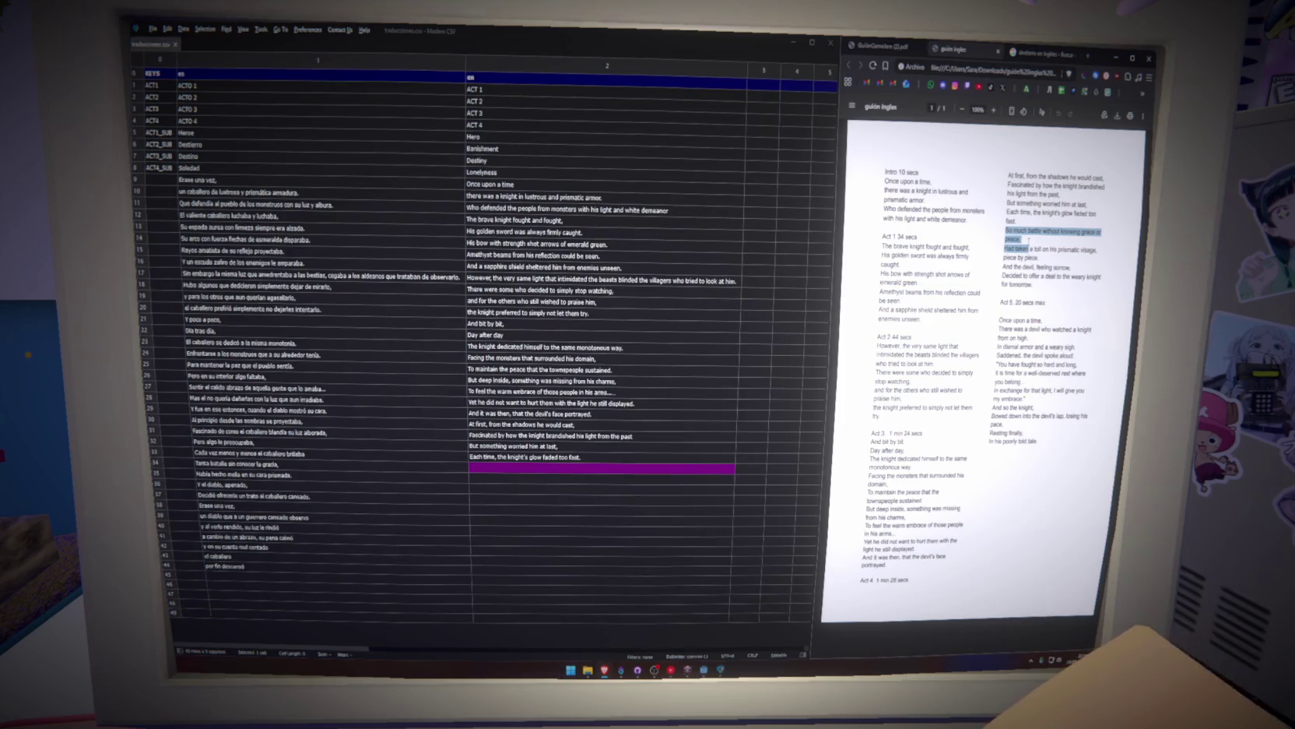
Rejoin 'So much battle without knowing grace or peace.' and add the prismatic visage, piece-by-piece line.
{"action": "left_click_drag", "start_coordinate": [1028, 247], "coordinate": [1026, 240]}
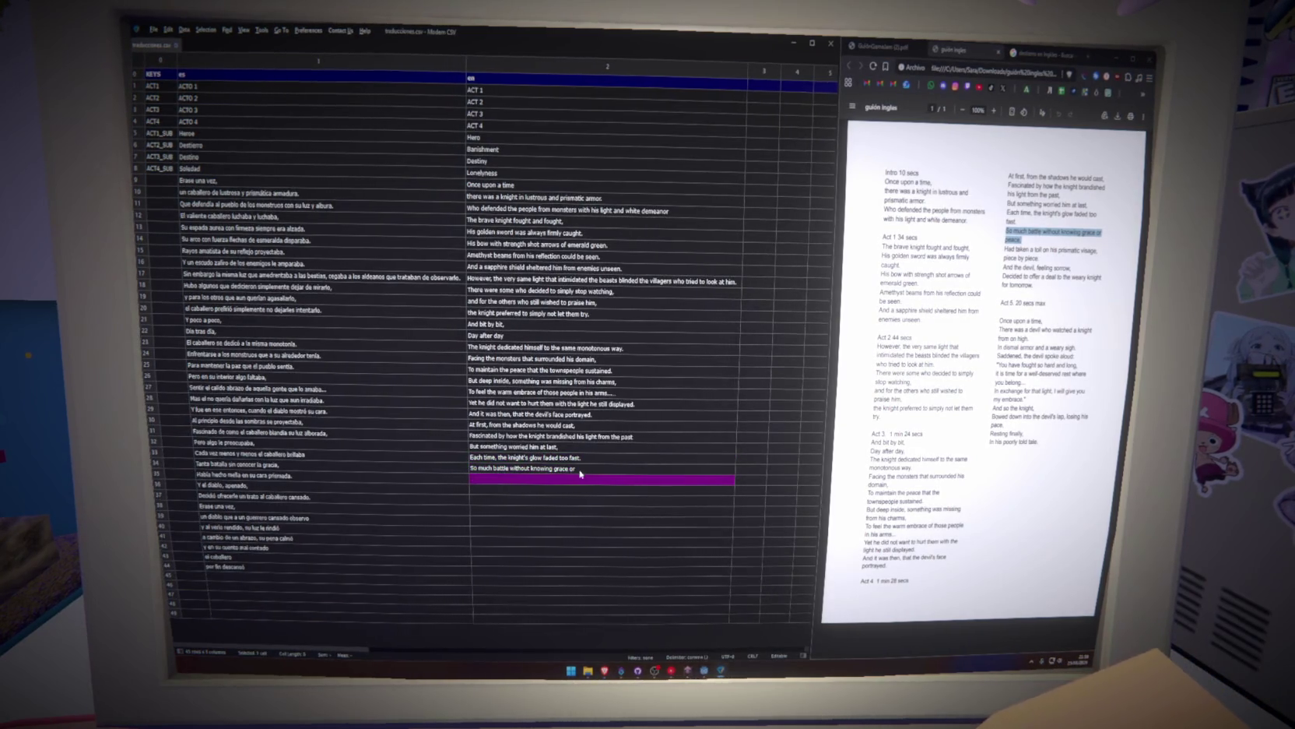
{"action": "key", "text": "BackSpace"}
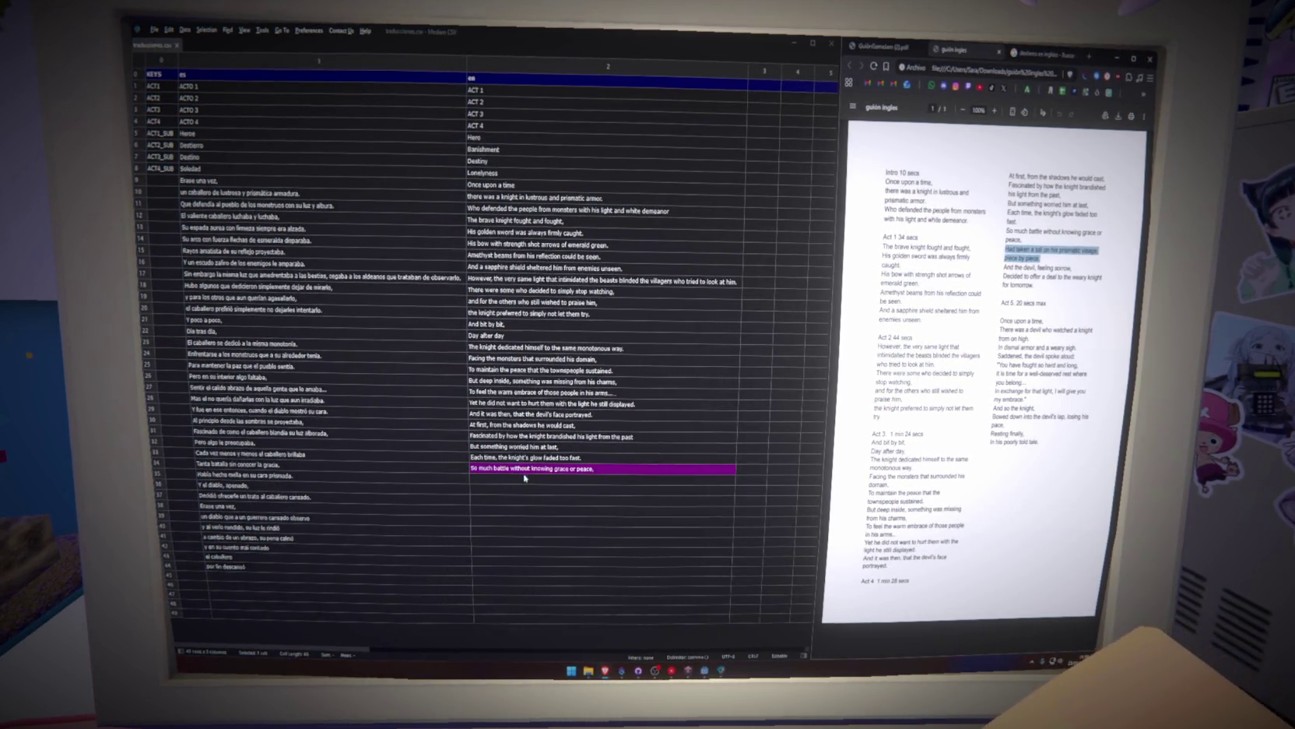
{"action": "key", "text": "Down"}
{"action": "key", "text": "ctrl+v"}
{"action": "key", "text": "Down"}
{"action": "double_click", "coordinate": [593, 479]}
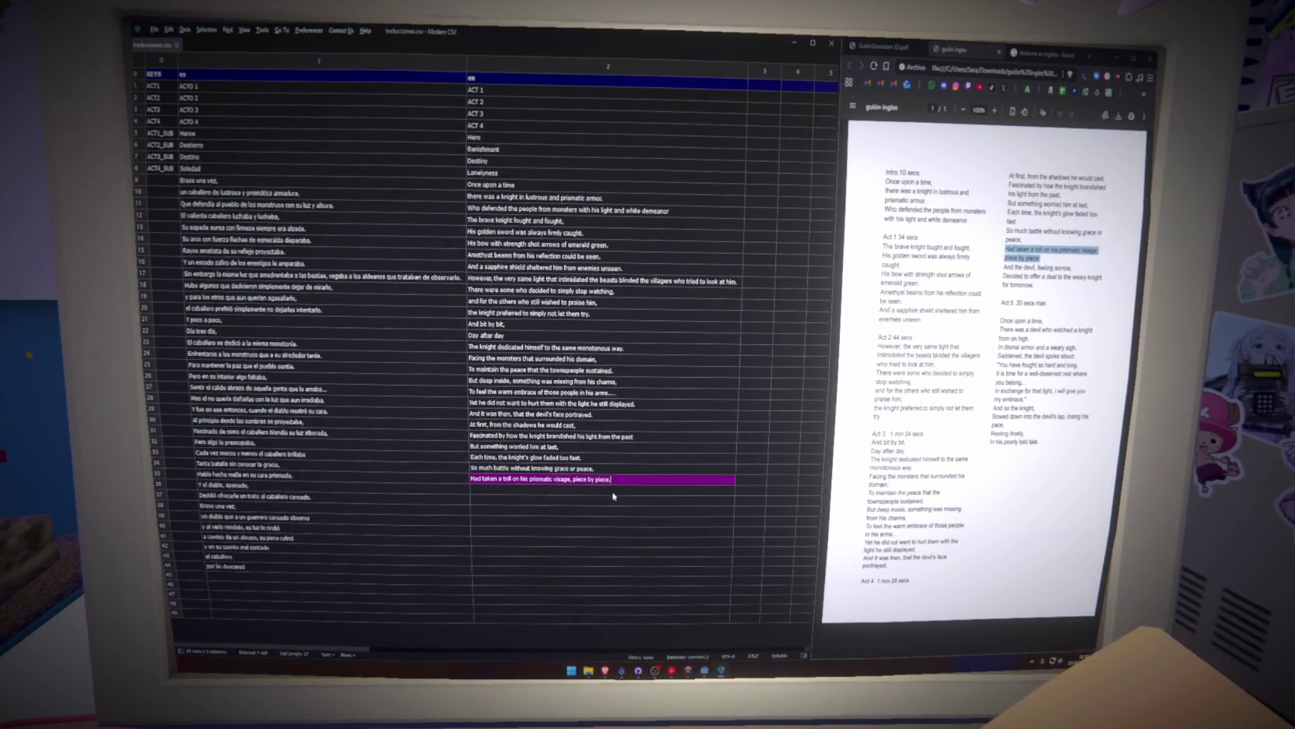
{"action": "key", "text": "Return"}
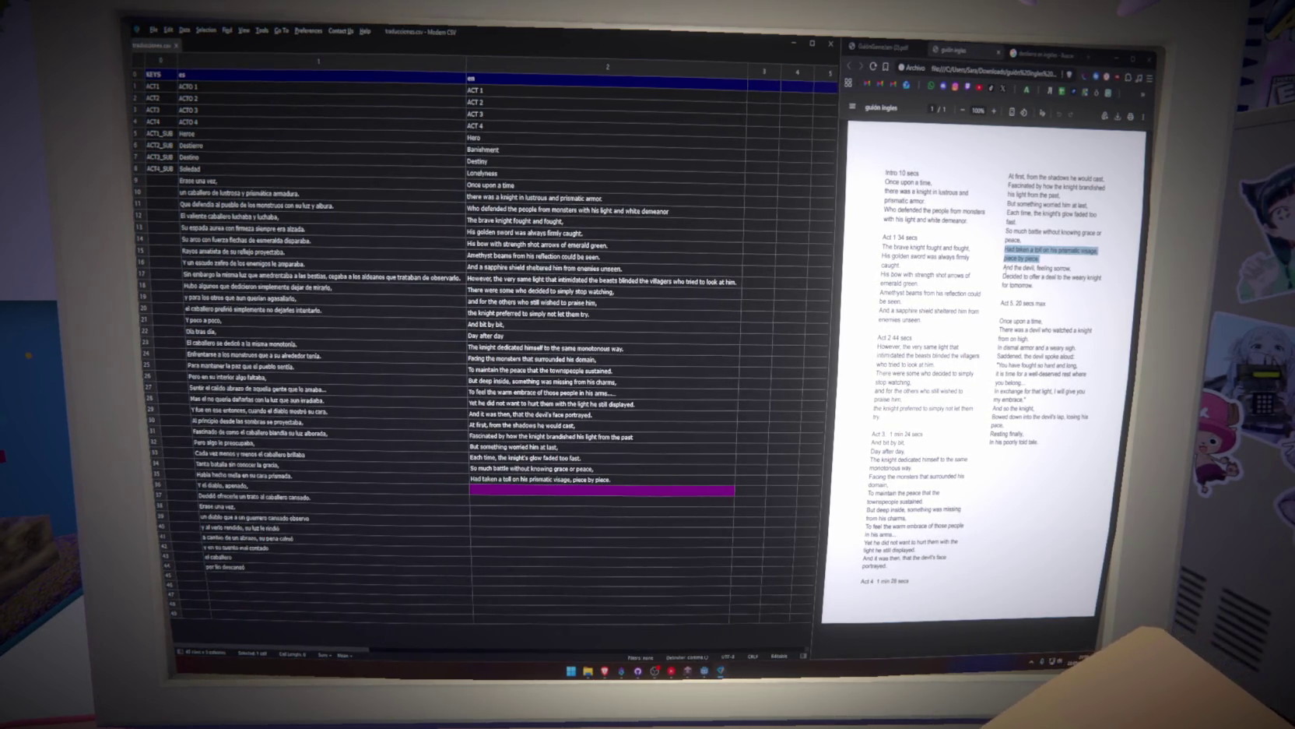
Add 'And the devil, feeling sorrow' and 'Decided to offer a deal to the weary knight for tomorrow.'.
{"action": "left_click_drag", "start_coordinate": [1021, 267], "coordinate": [1073, 268]}
{"action": "key", "text": "ctrl+c"}
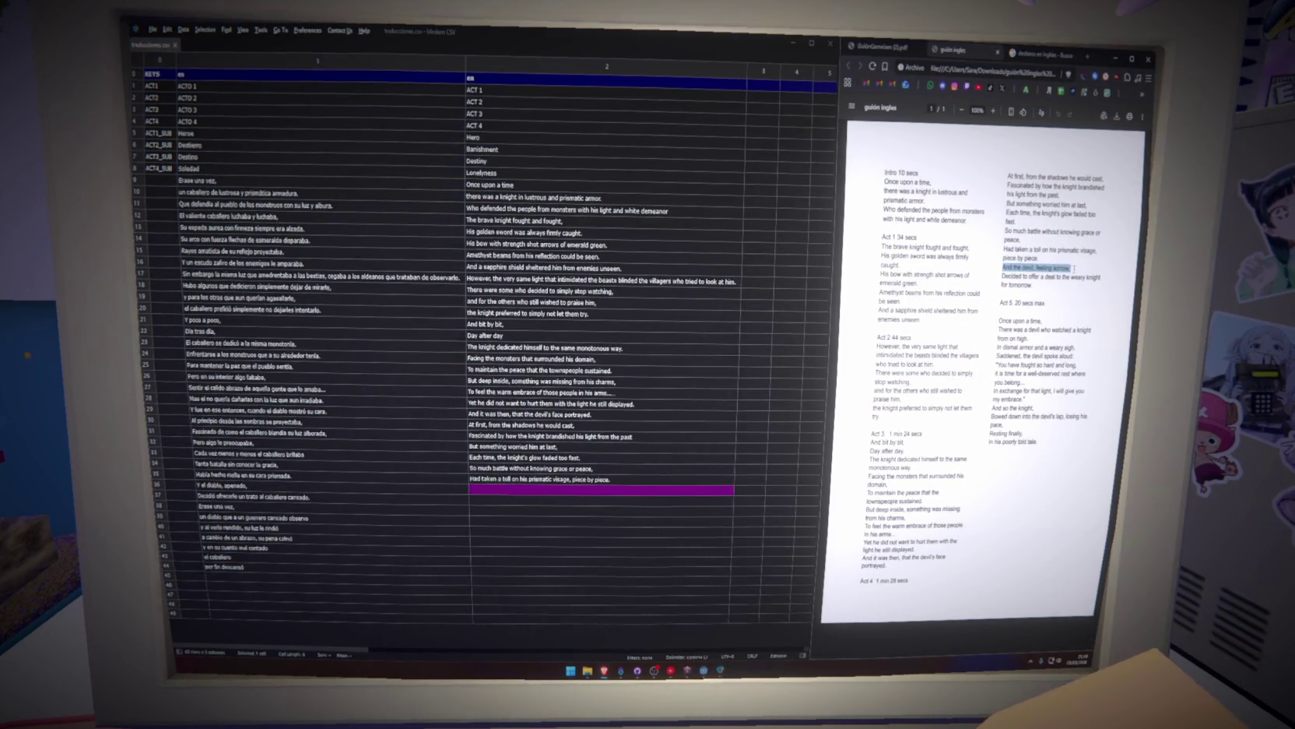
{"action": "left_click", "coordinate": [540, 489]}
{"action": "key", "text": "ctrl+v"}
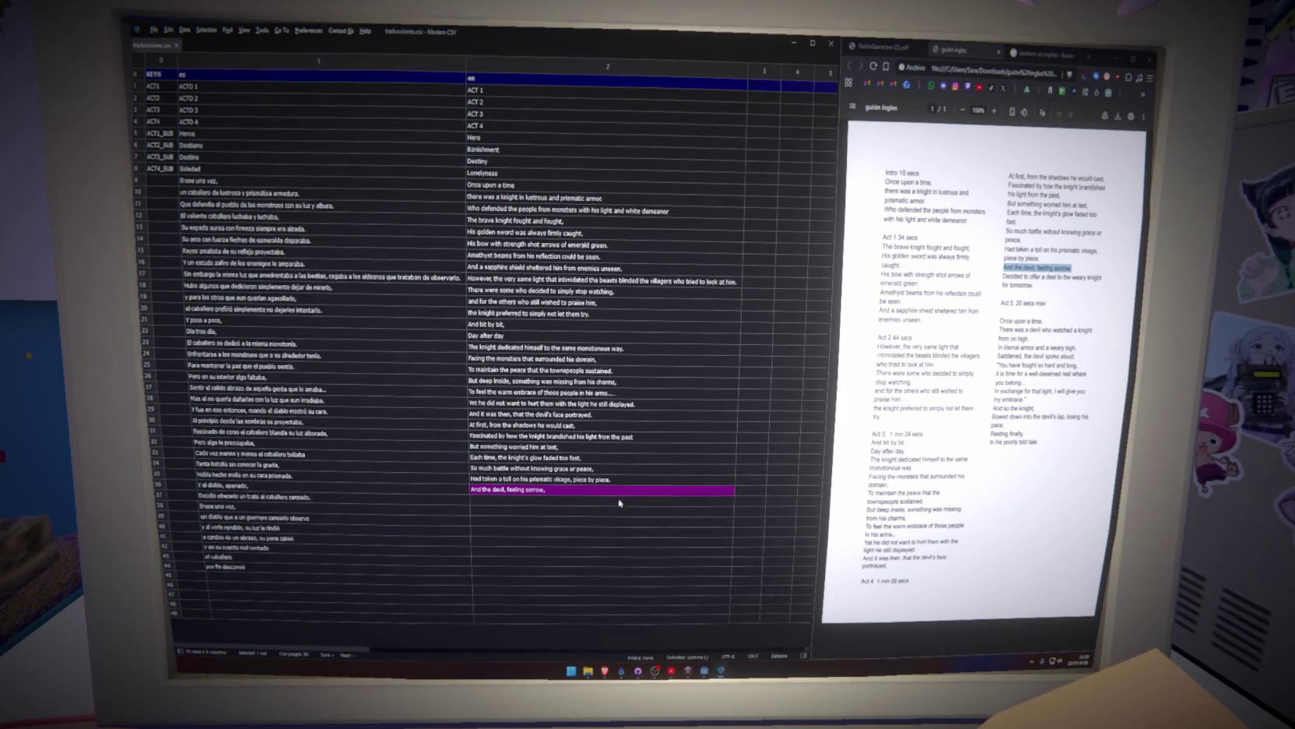
{"action": "left_click_drag", "start_coordinate": [1002, 275], "coordinate": [1042, 286]}
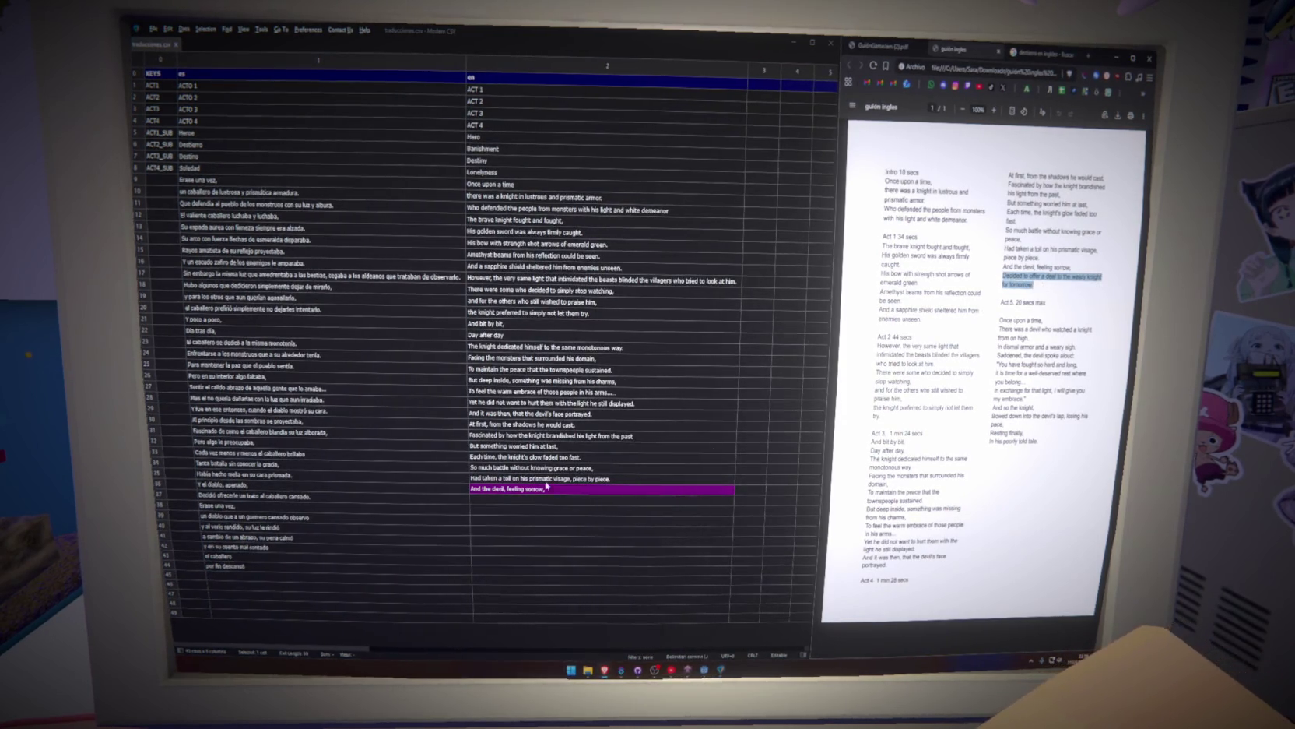
{"action": "double_click", "coordinate": [586, 500]}
{"action": "key", "text": "ctrl+v"}
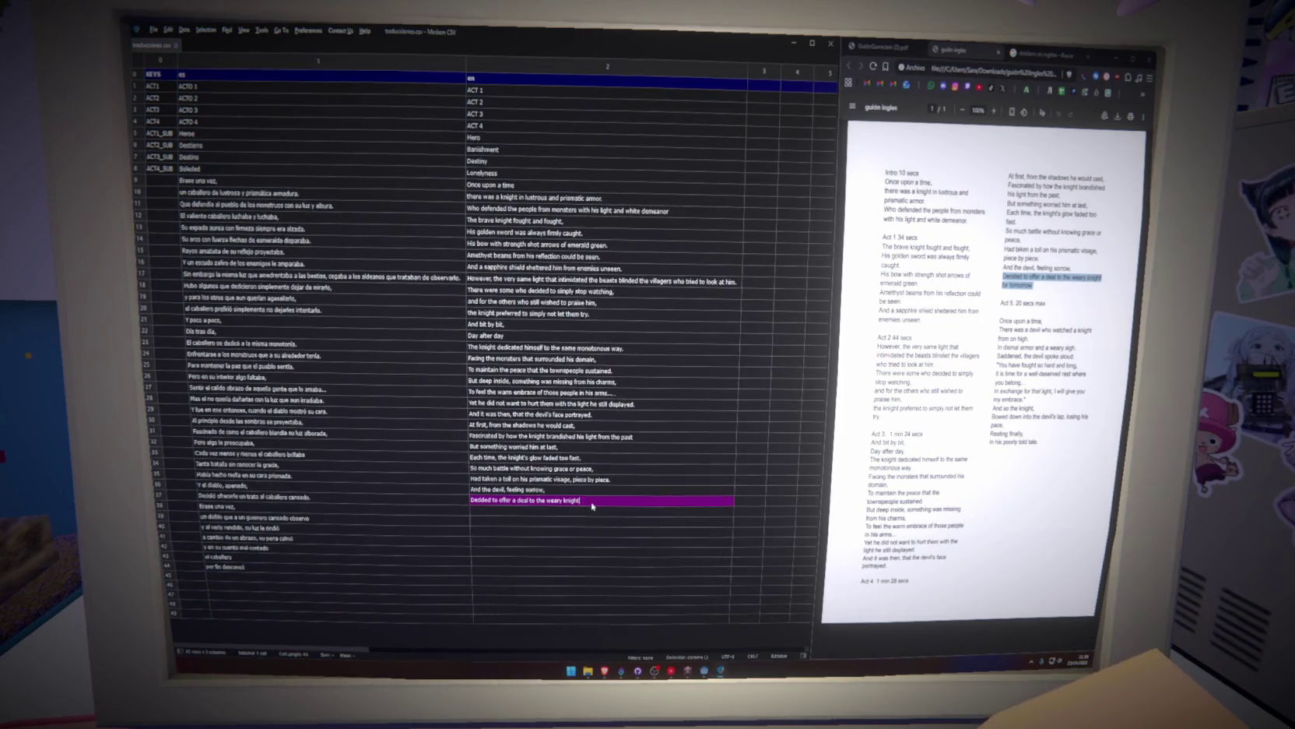
{"action": "type", "text": "for tomorrow."}
{"action": "left_click", "coordinate": [596, 511]}
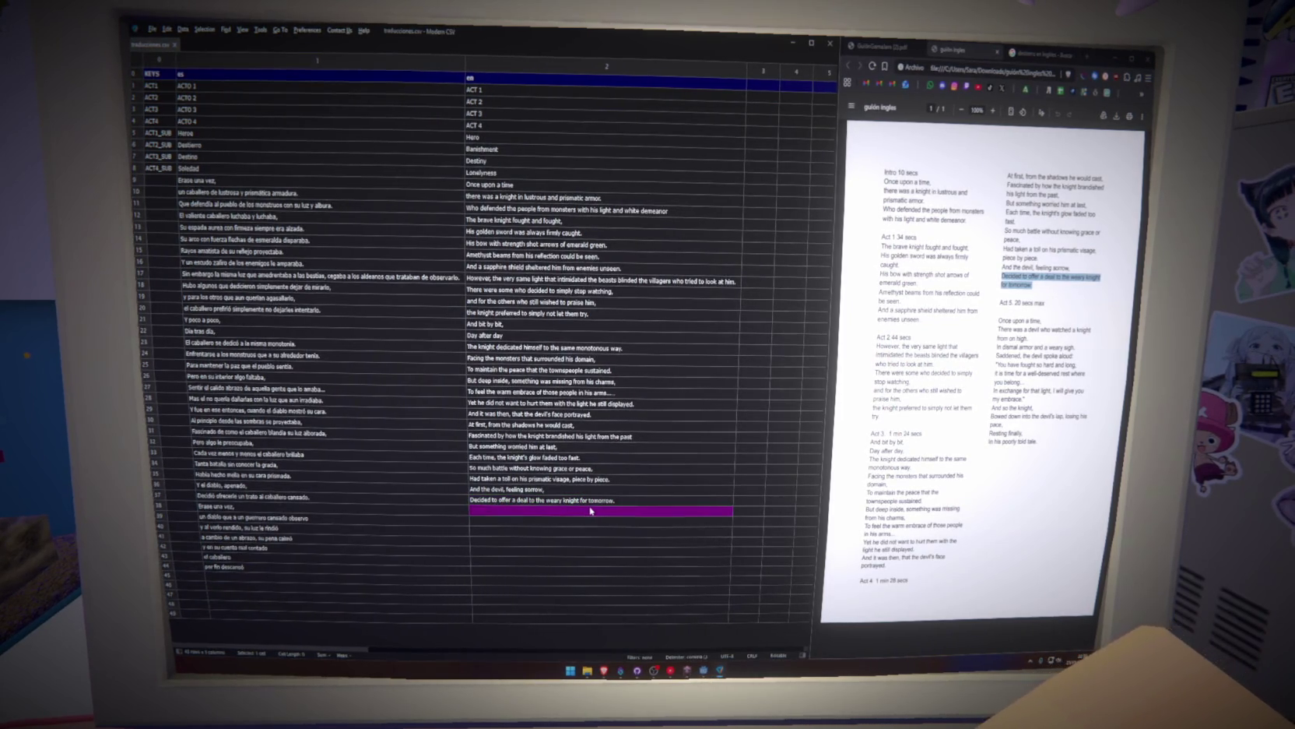
{"action": "mouse_move", "coordinate": [1022, 320]}
{"action": "left_mouse_down"}
{"action": "mouse_move", "coordinate": [1041, 320]}
{"action": "mouse_move", "coordinate": [1000, 320]}
{"action": "left_mouse_up"}
{"action": "key", "text": "ctrl+c"}
{"action": "double_click", "coordinate": [561, 510]}
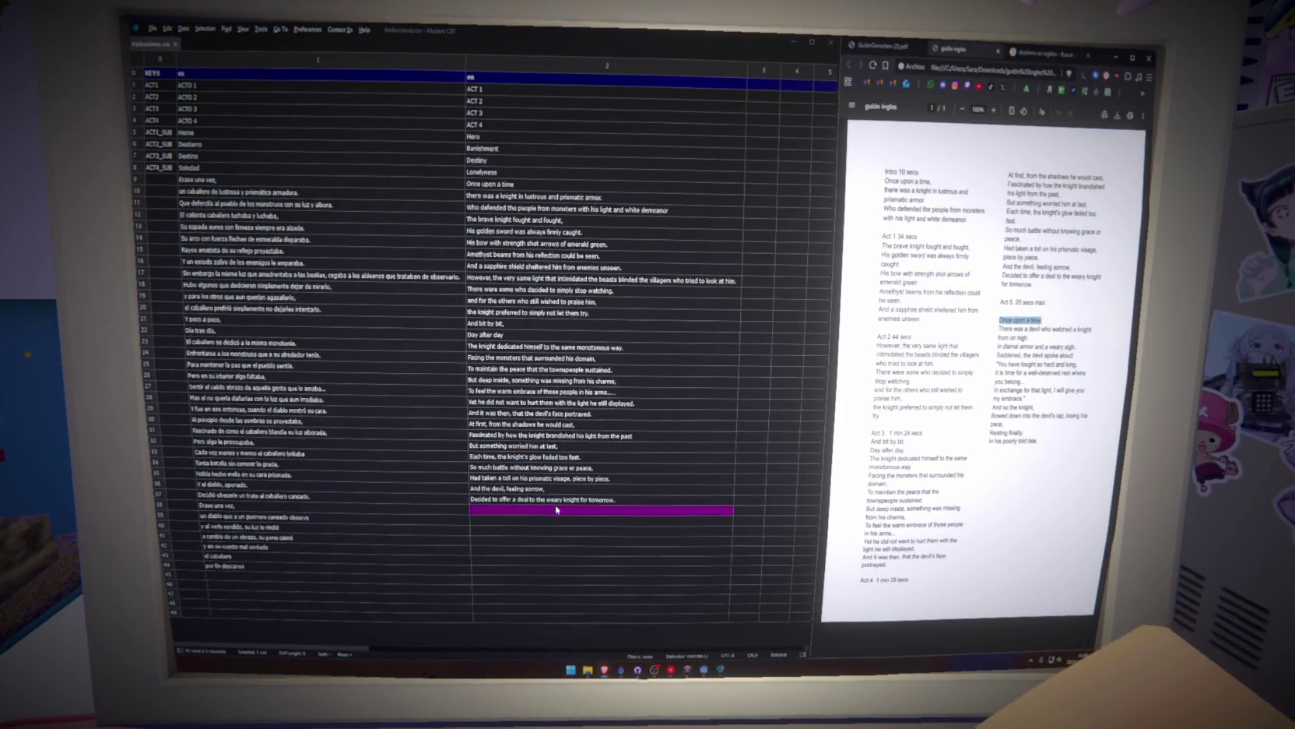
Paste 'Once upon a time' and the 'There was a devil' line into the next two rows.
{"action": "key", "text": "ctrl+v"}
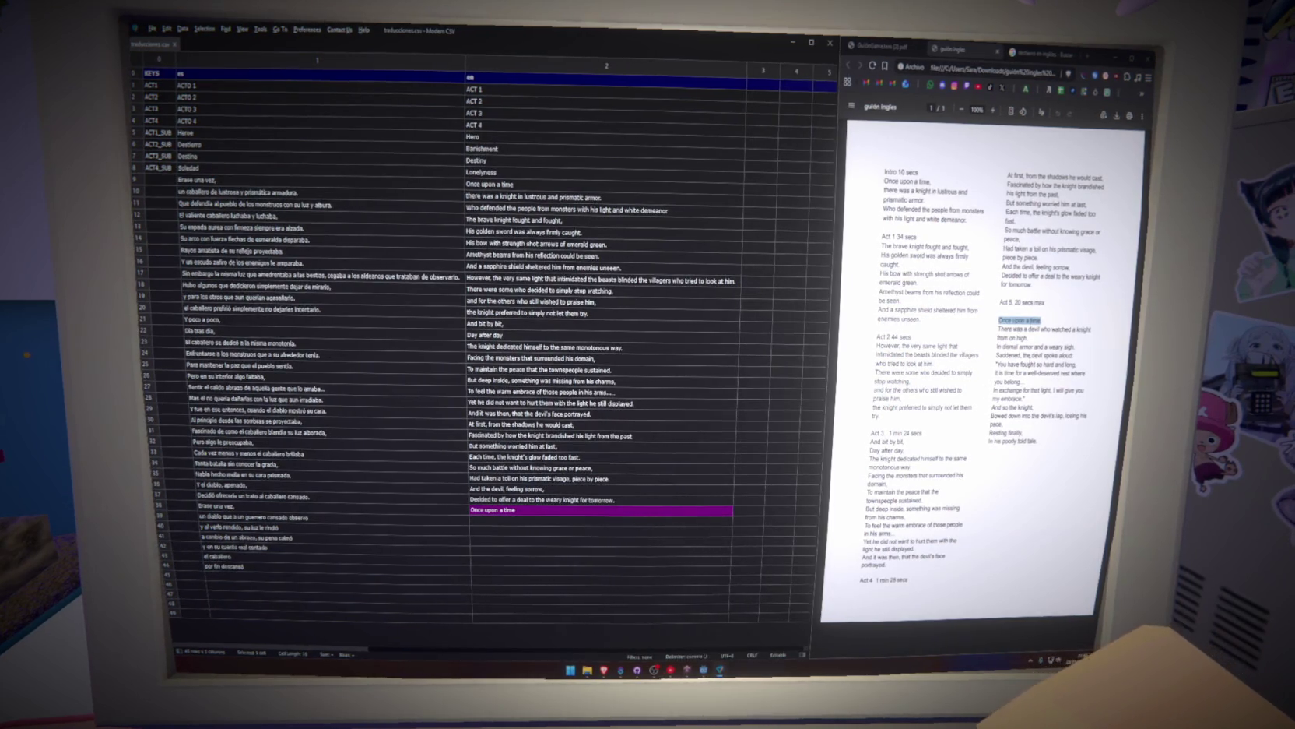
{"action": "mouse_move", "coordinate": [1000, 329]}
{"action": "left_mouse_down"}
{"action": "mouse_move", "coordinate": [1093, 331]}
{"action": "mouse_move", "coordinate": [1033, 340]}
{"action": "left_mouse_up"}
{"action": "left_click", "coordinate": [515, 521]}
{"action": "key", "text": "ctrl+v"}
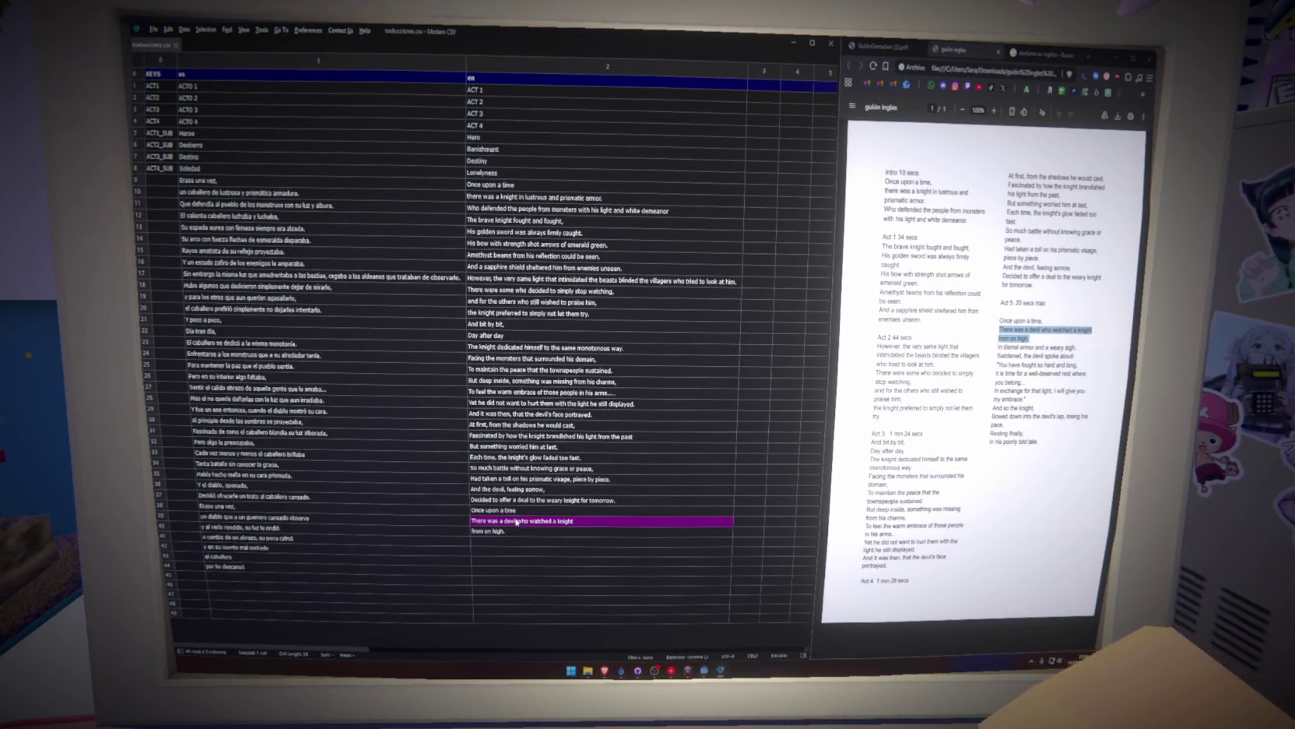
{"action": "double_click", "coordinate": [596, 522]}
{"action": "key", "text": "Return"}
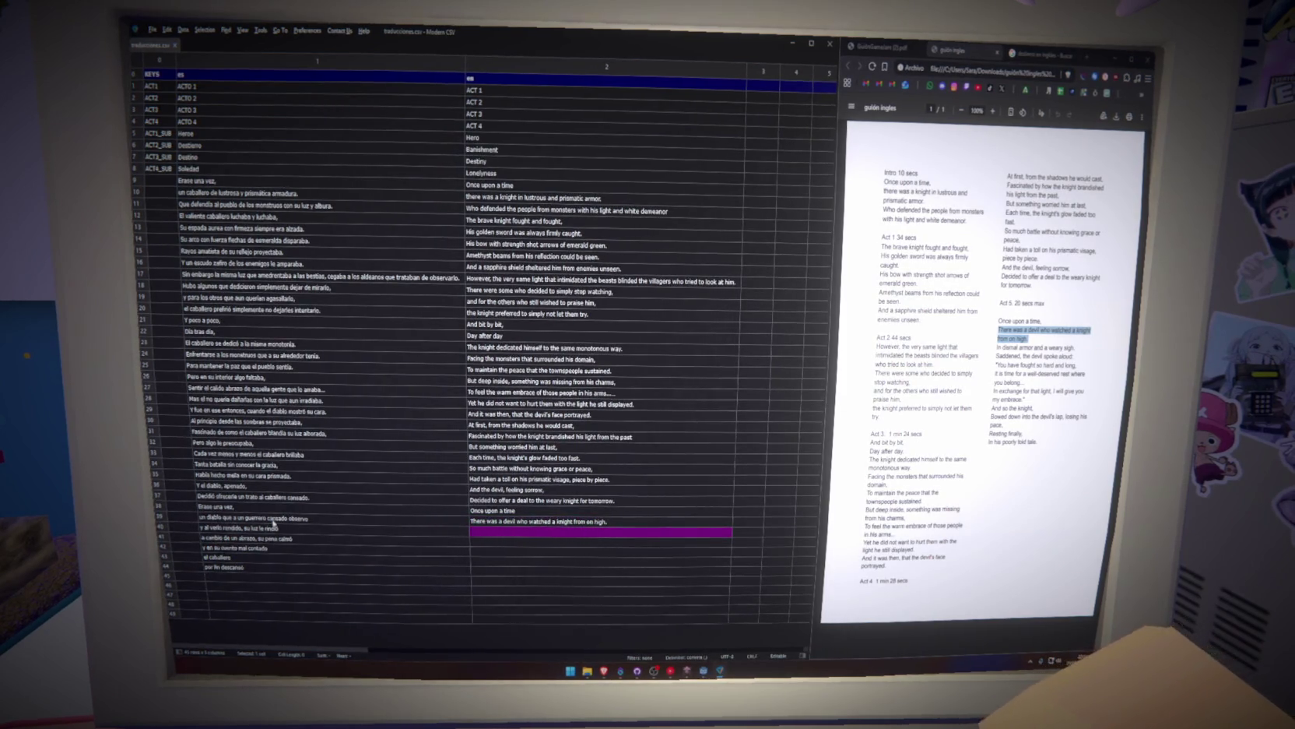
{"action": "double_click", "coordinate": [624, 520]}
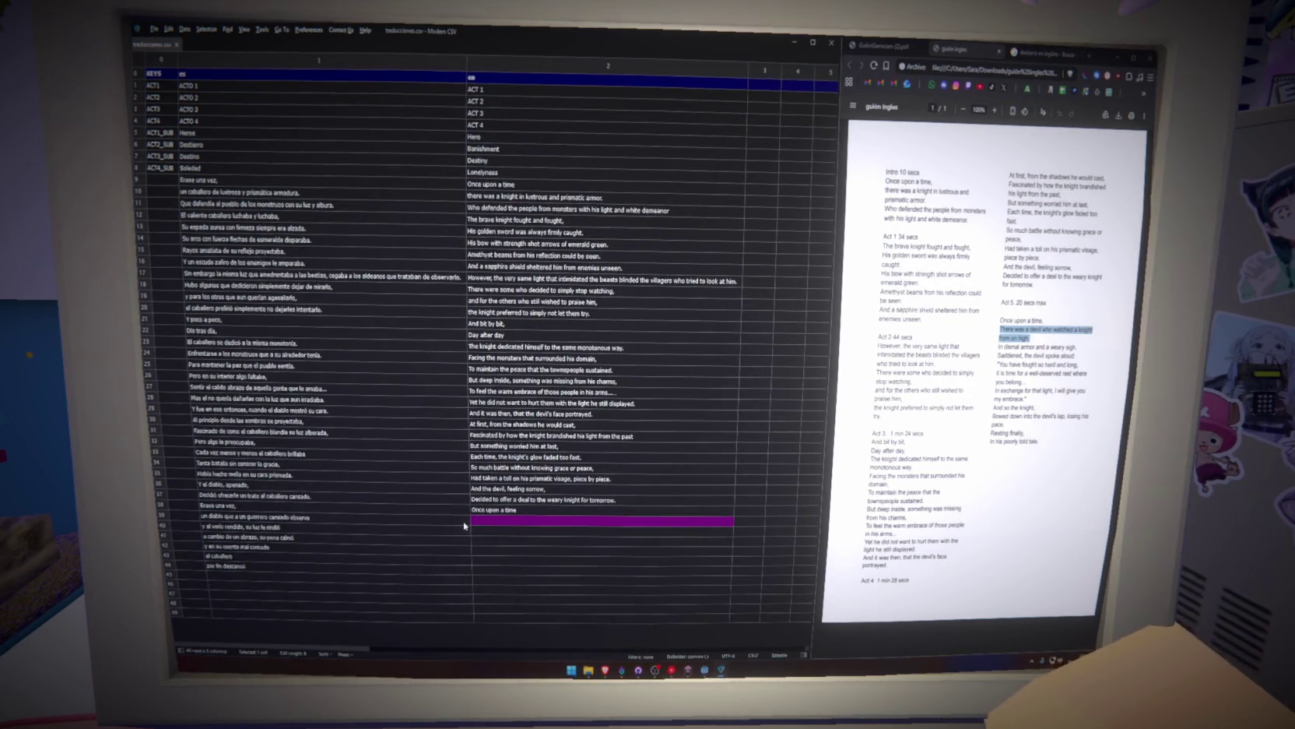
Reword row 39's English cell to 'to a tired knight a devil watched'.
{"action": "type", "text": "there w"}
{"action": "type", "text": "a de"}
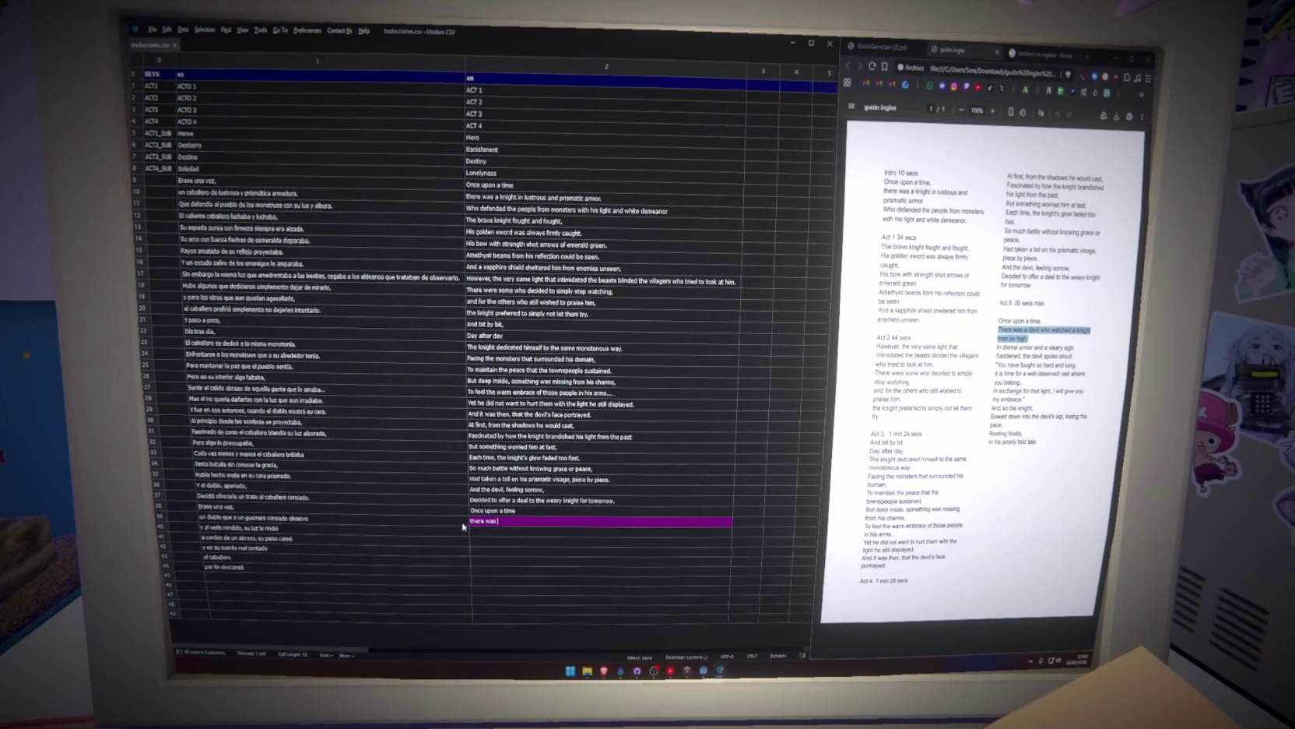
{"action": "type", "text": "vil"}
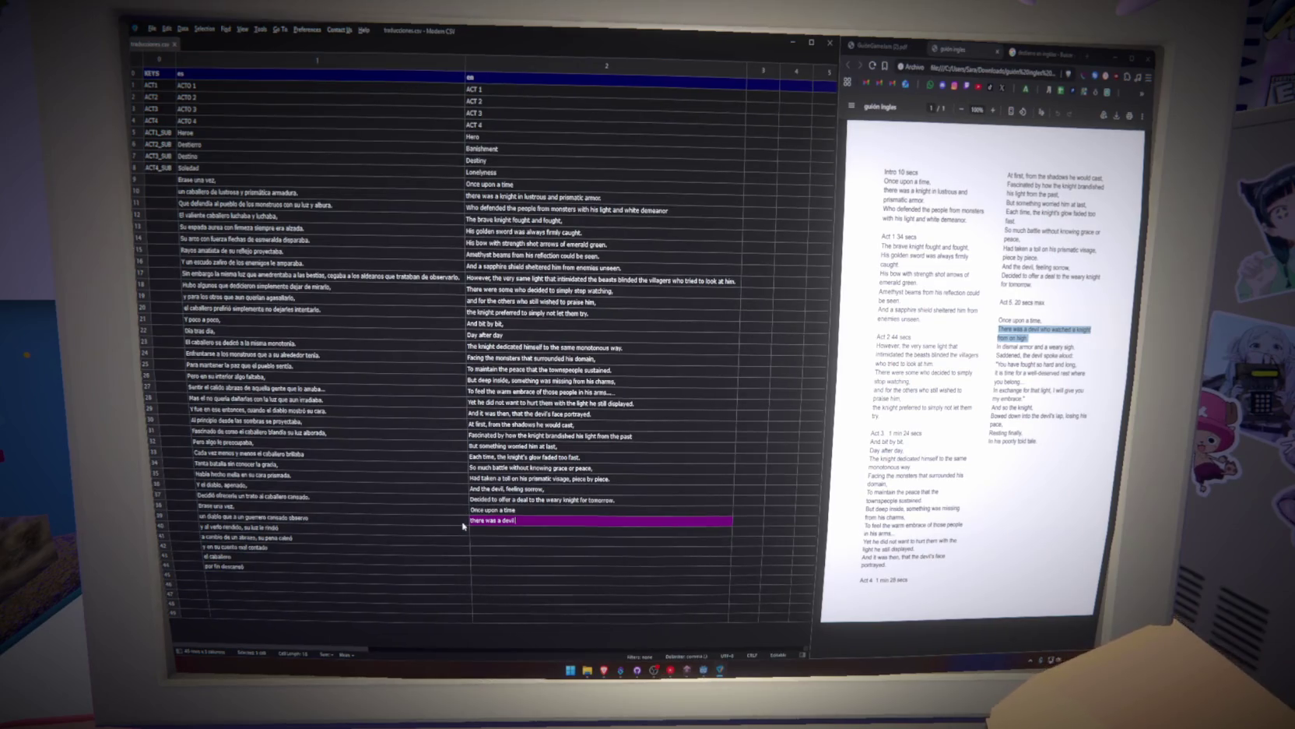
{"action": "key", "text": "ctrl+a"}
{"action": "type", "text": "a devil"}
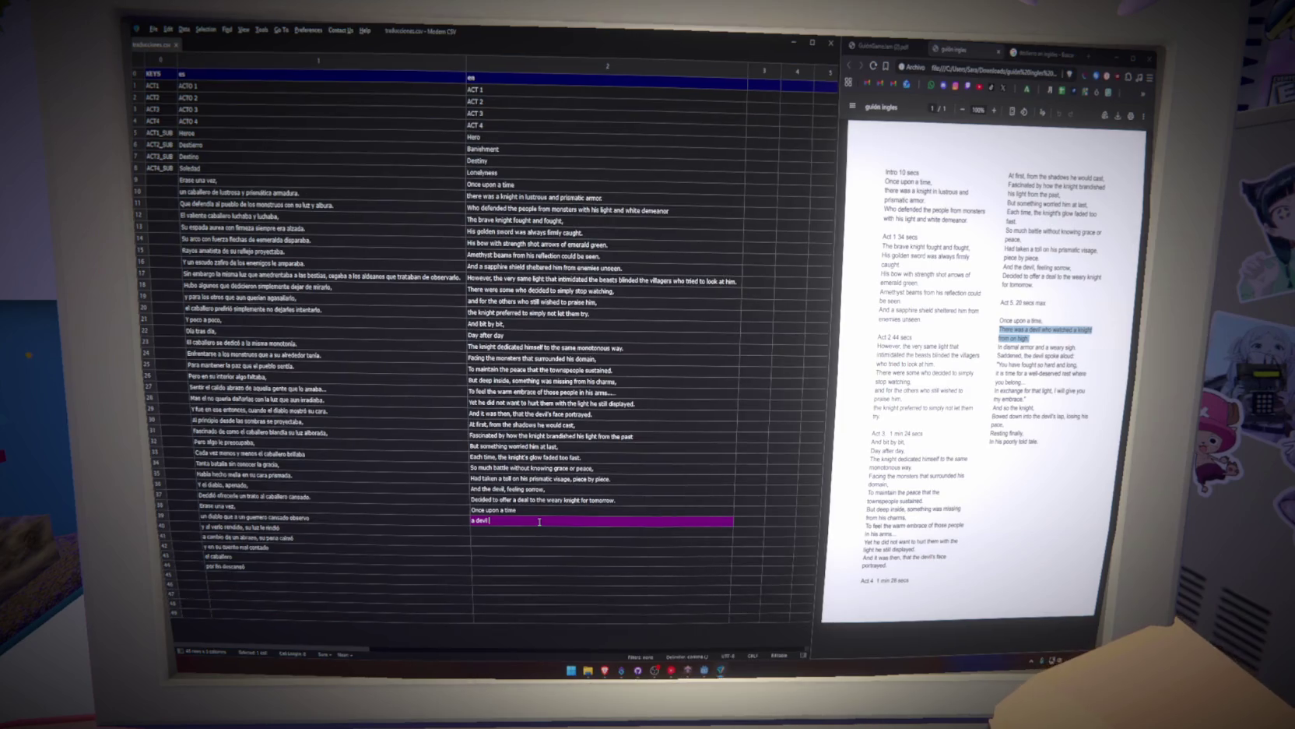
{"action": "type", "text": " who w"}
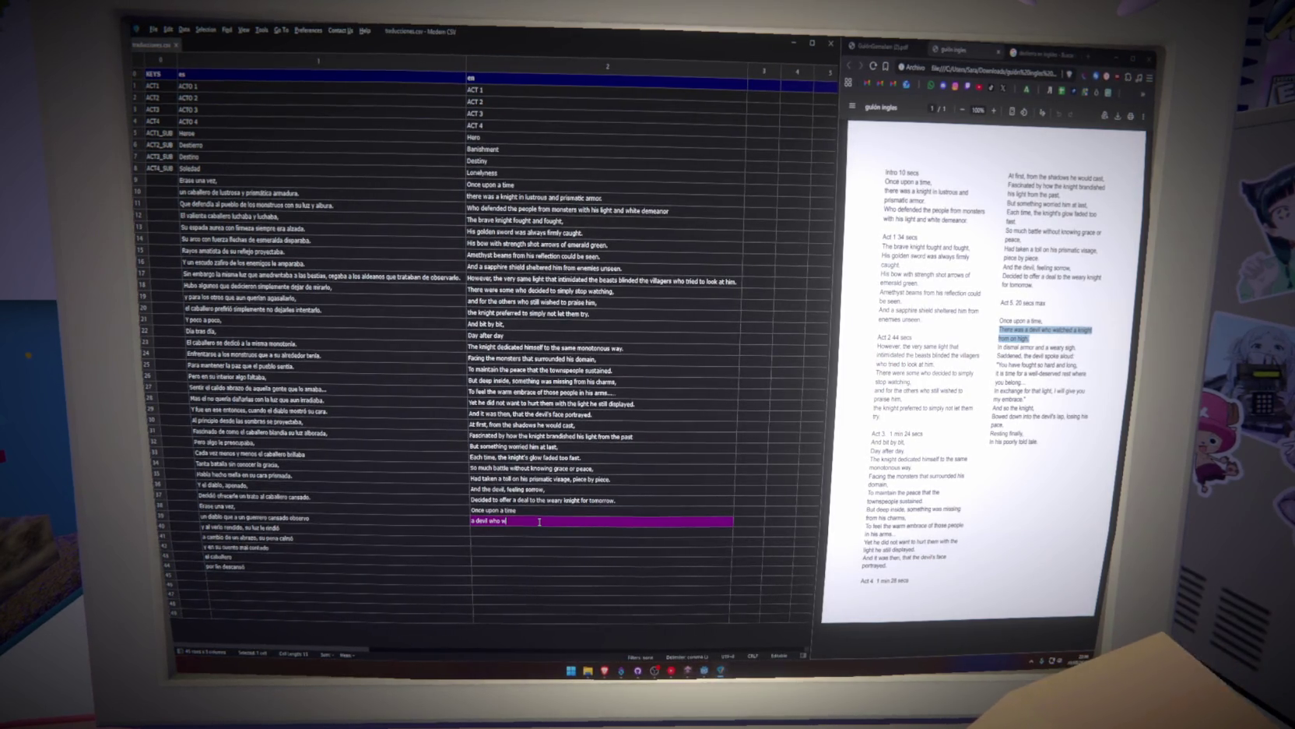
{"action": "key", "text": "BackSpace"}
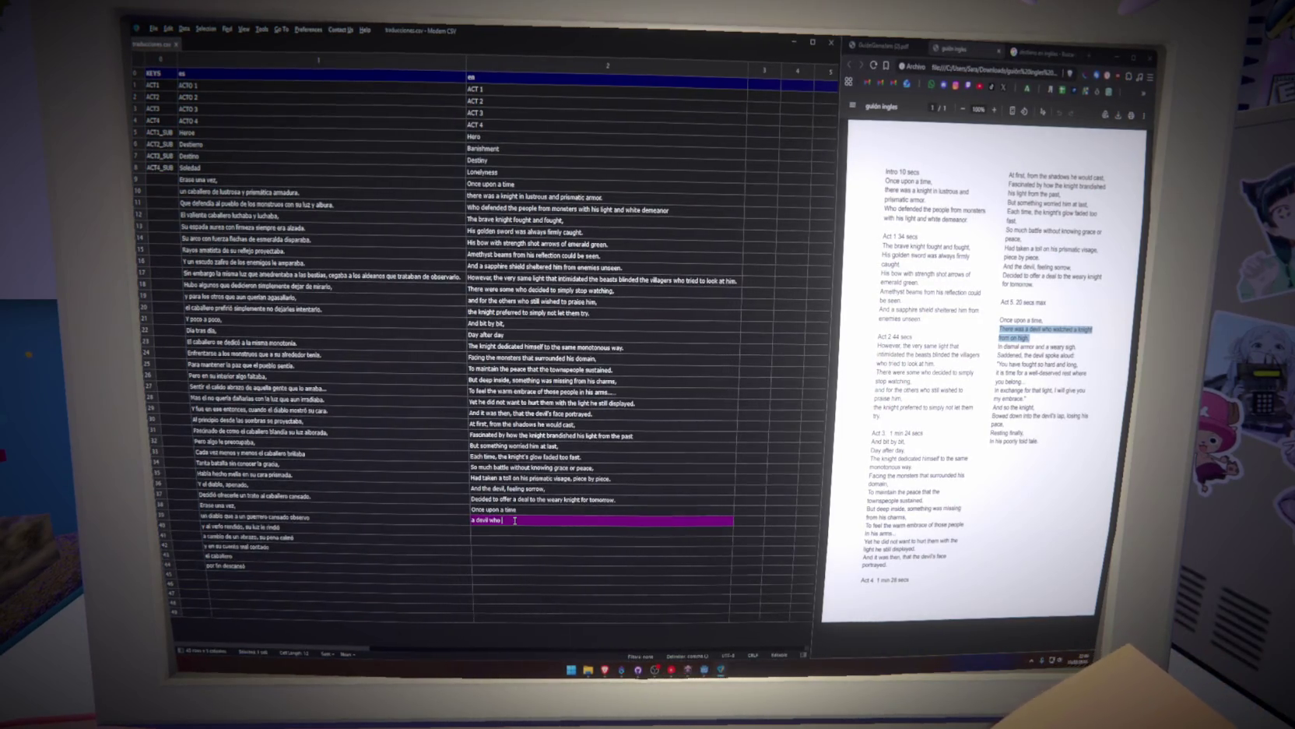
{"action": "double_click", "coordinate": [498, 488]}
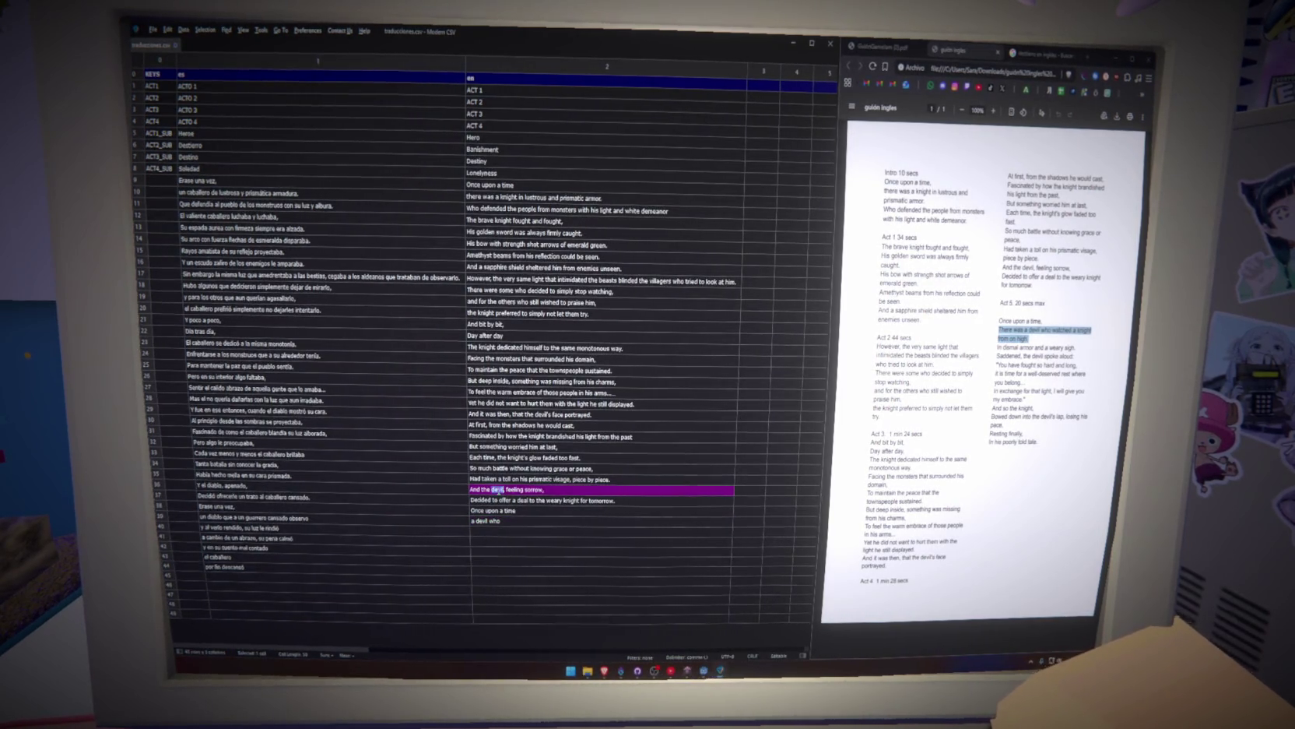
{"action": "double_click", "coordinate": [513, 521]}
{"action": "type", "text": "to a tired"}
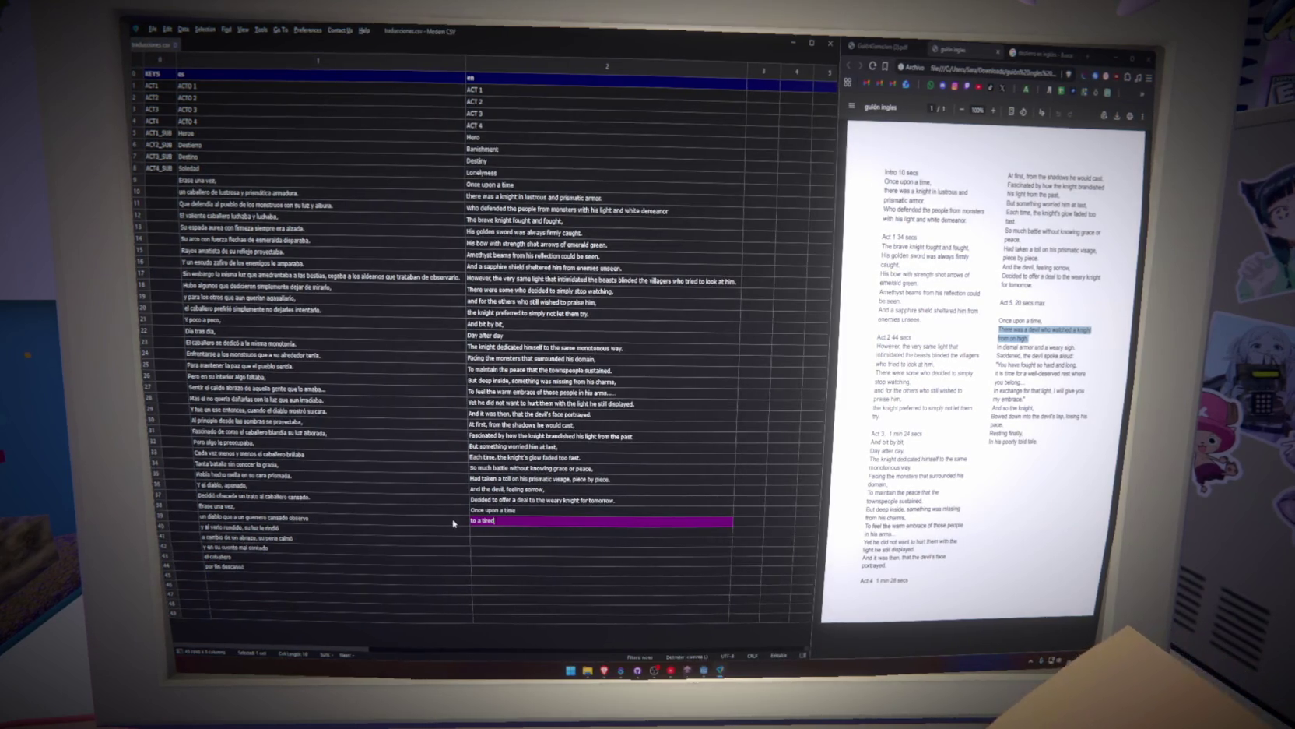
{"action": "type", "text": "knight a de"}
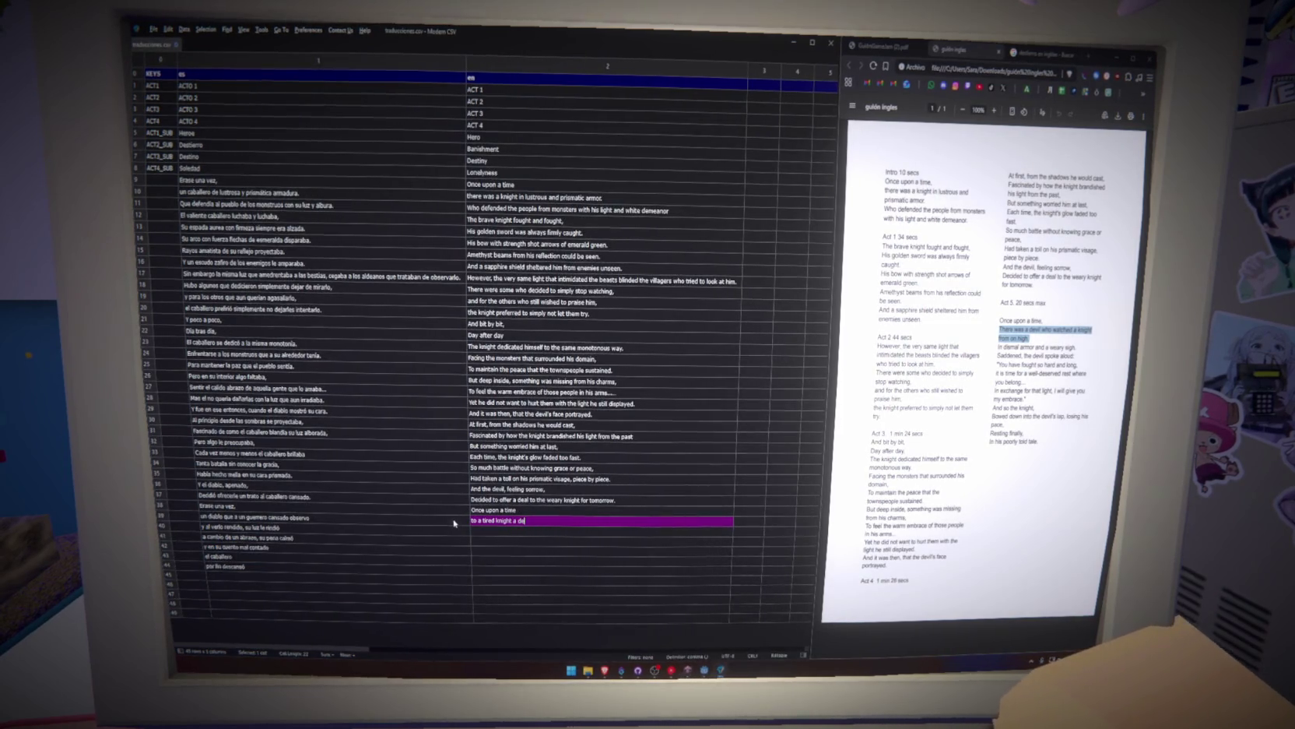
{"action": "type", "text": "vil"}
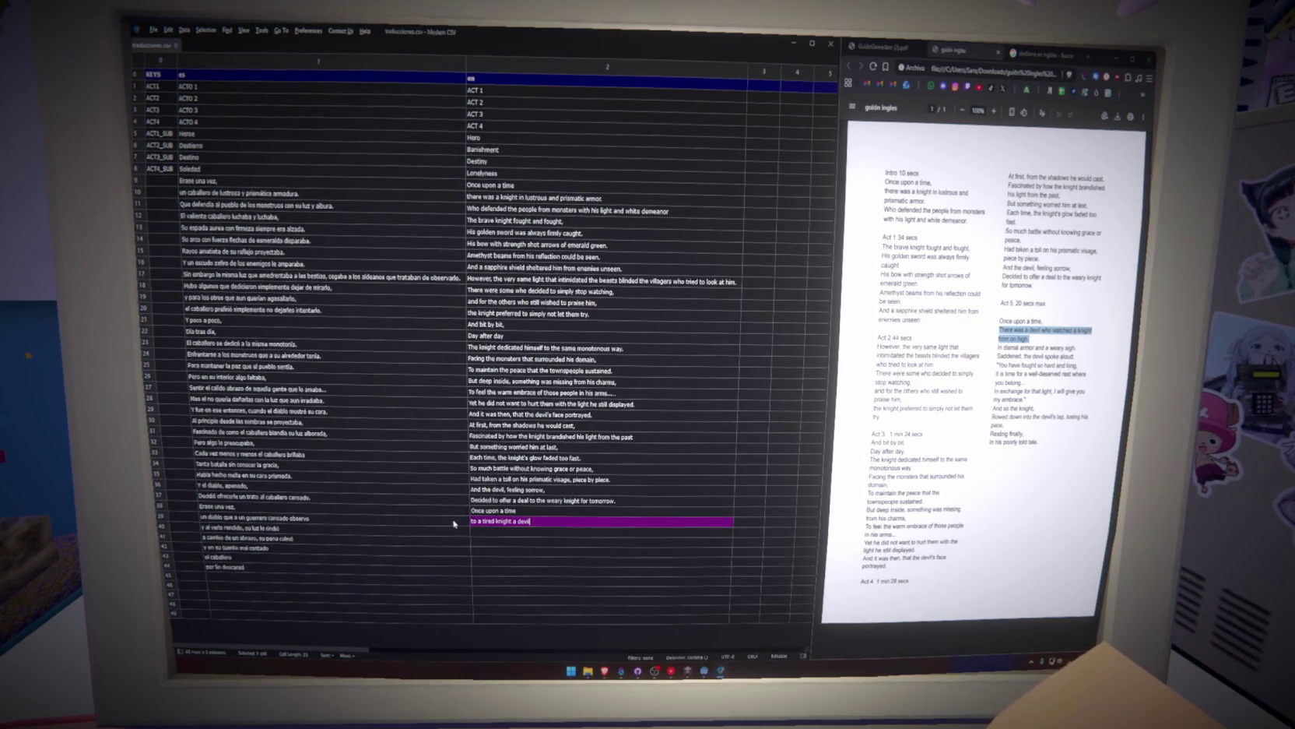
{"action": "type", "text": " watched"}
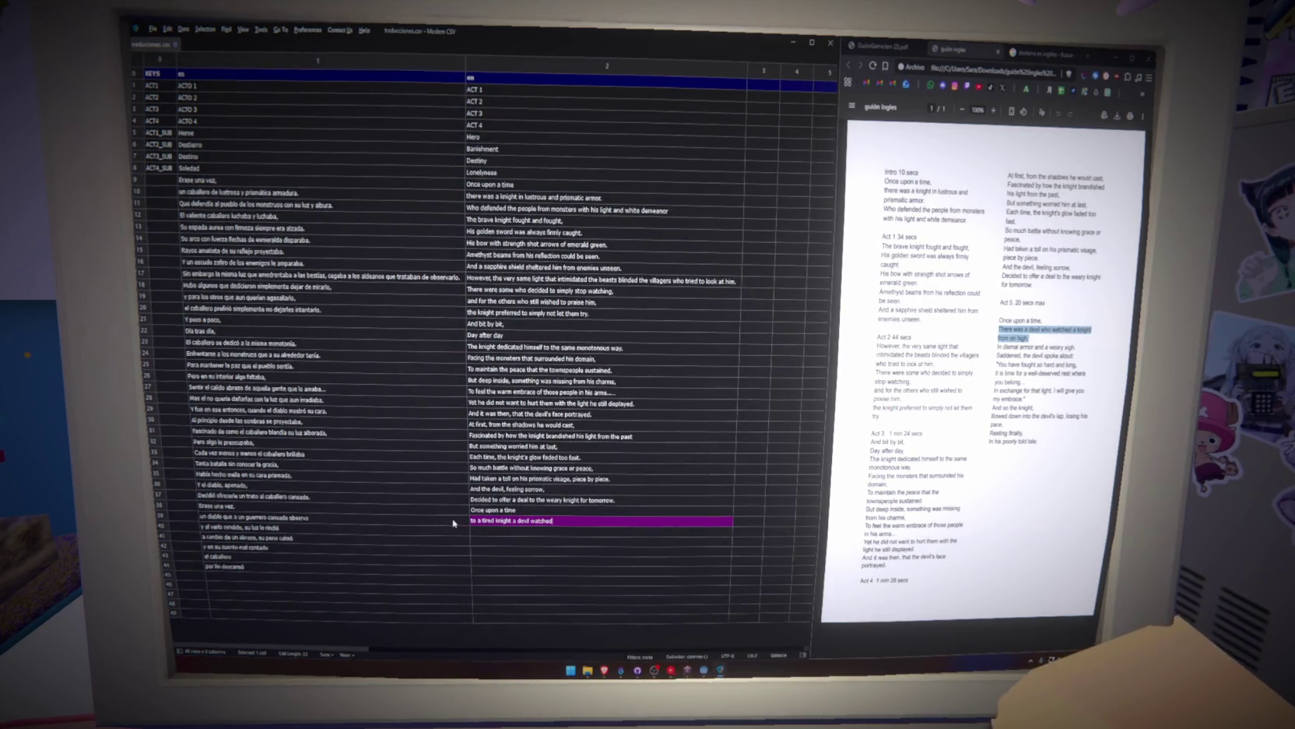
{"action": "key", "text": "Up"}
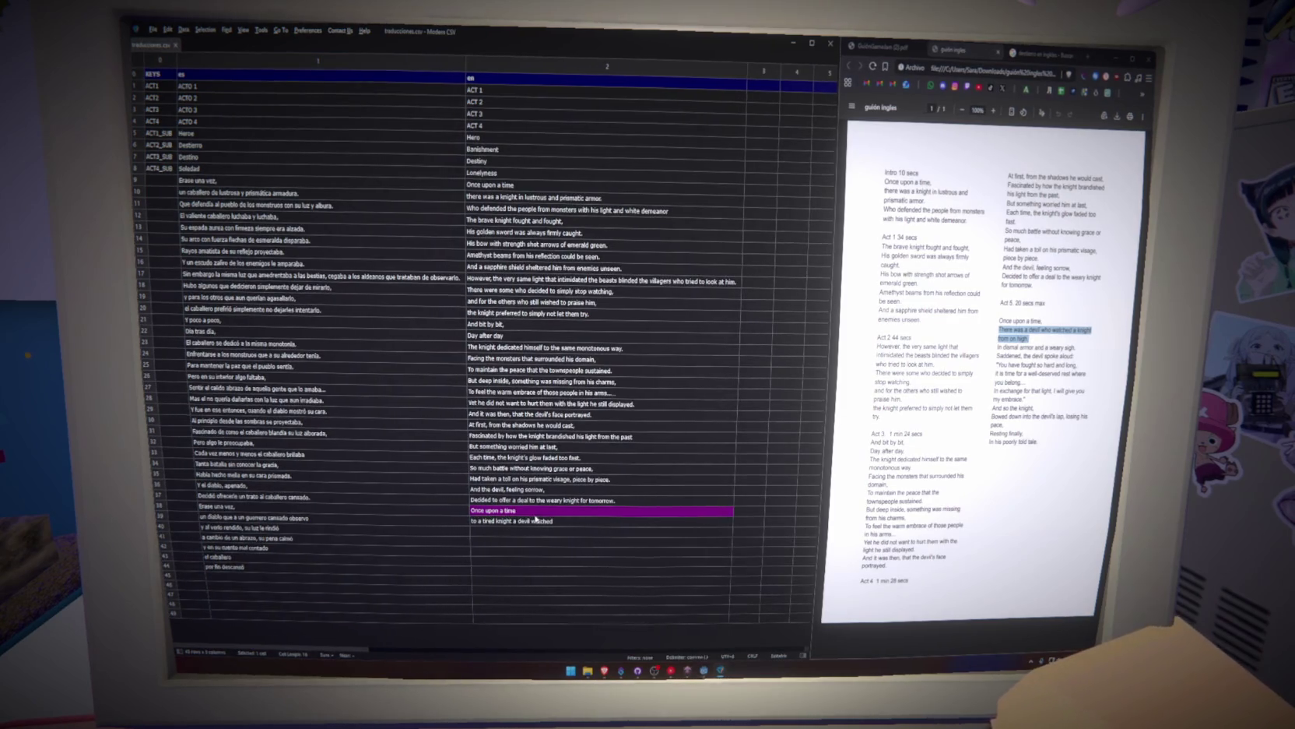
Recheck the tired-knight row, then start row 40 with 'his light he lend'.
{"action": "left_click", "coordinate": [482, 531]}
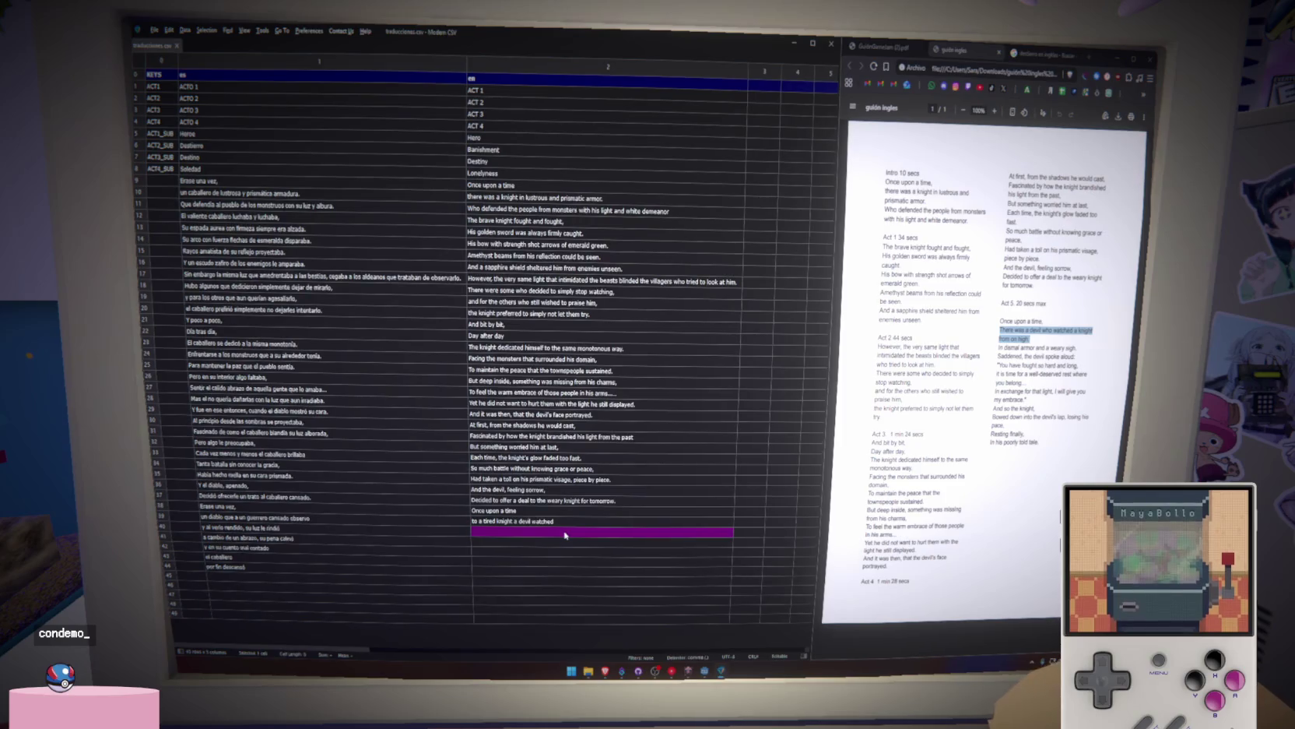
{"action": "double_click", "coordinate": [541, 520]}
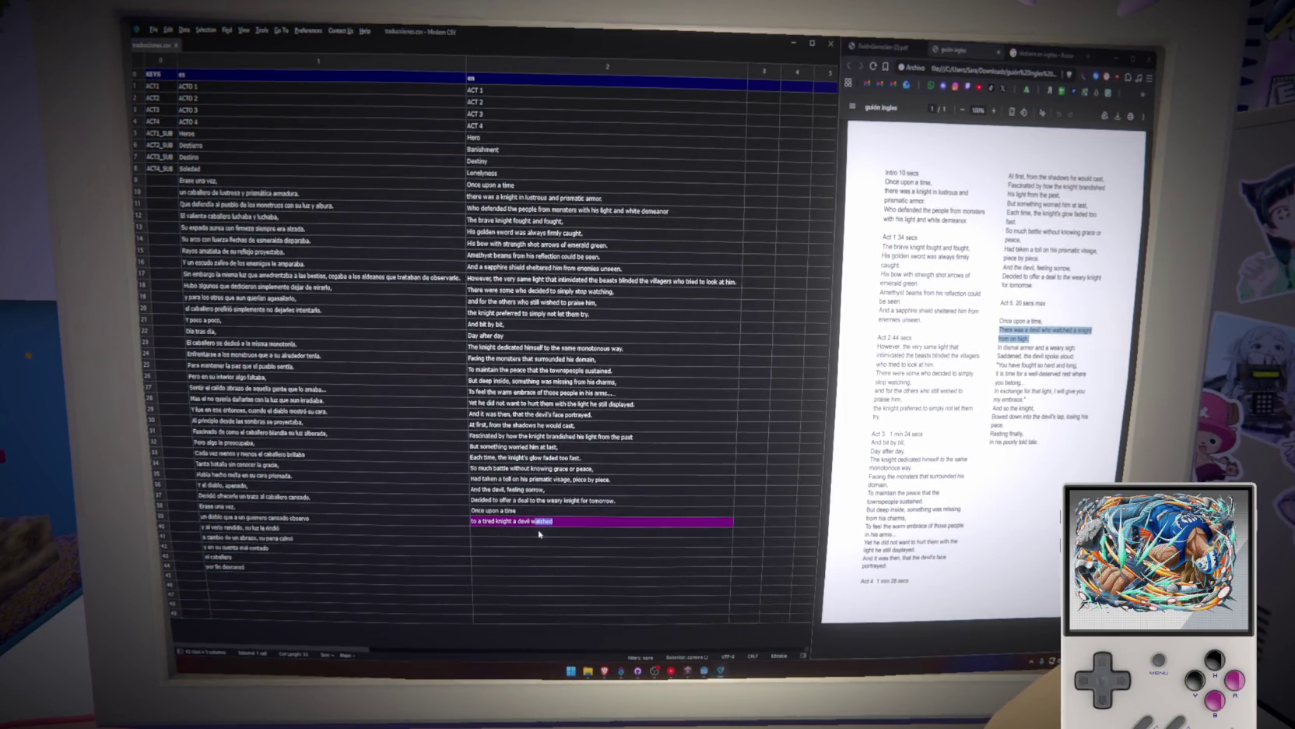
{"action": "key", "text": "Return"}
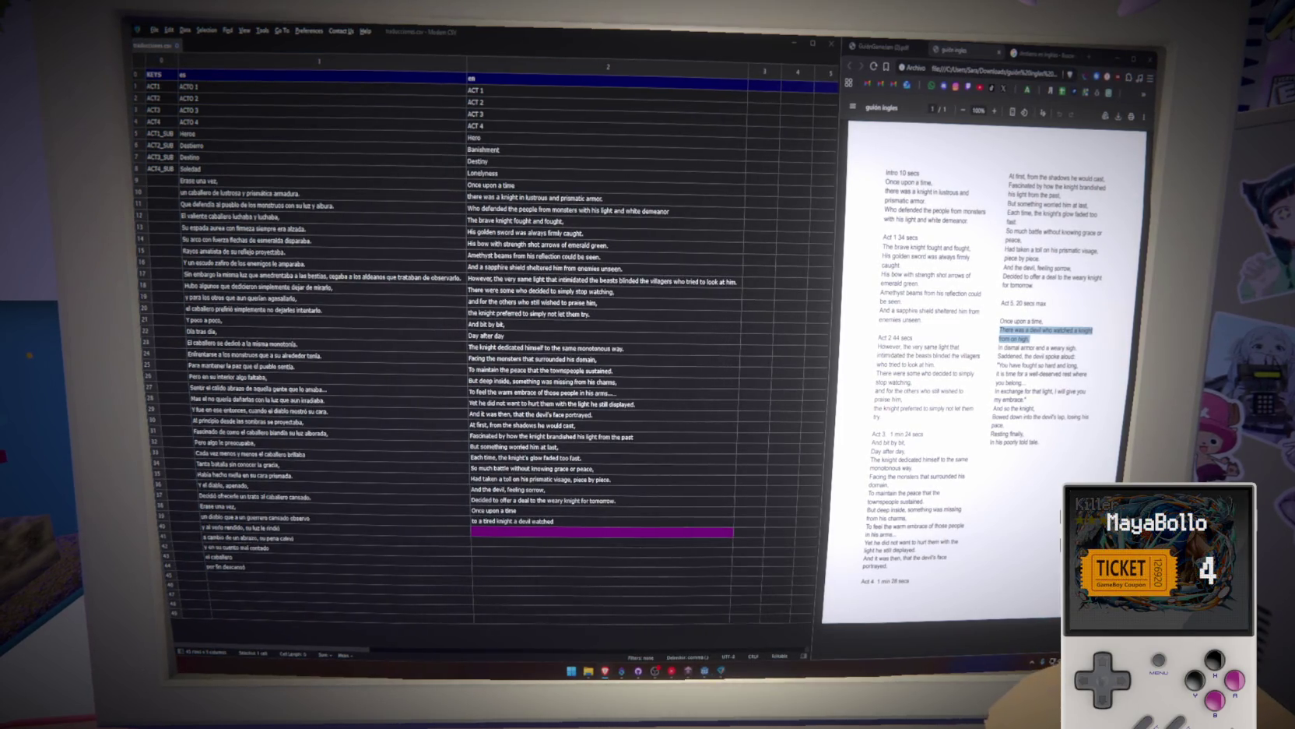
{"action": "type", "text": "his light he lend"}
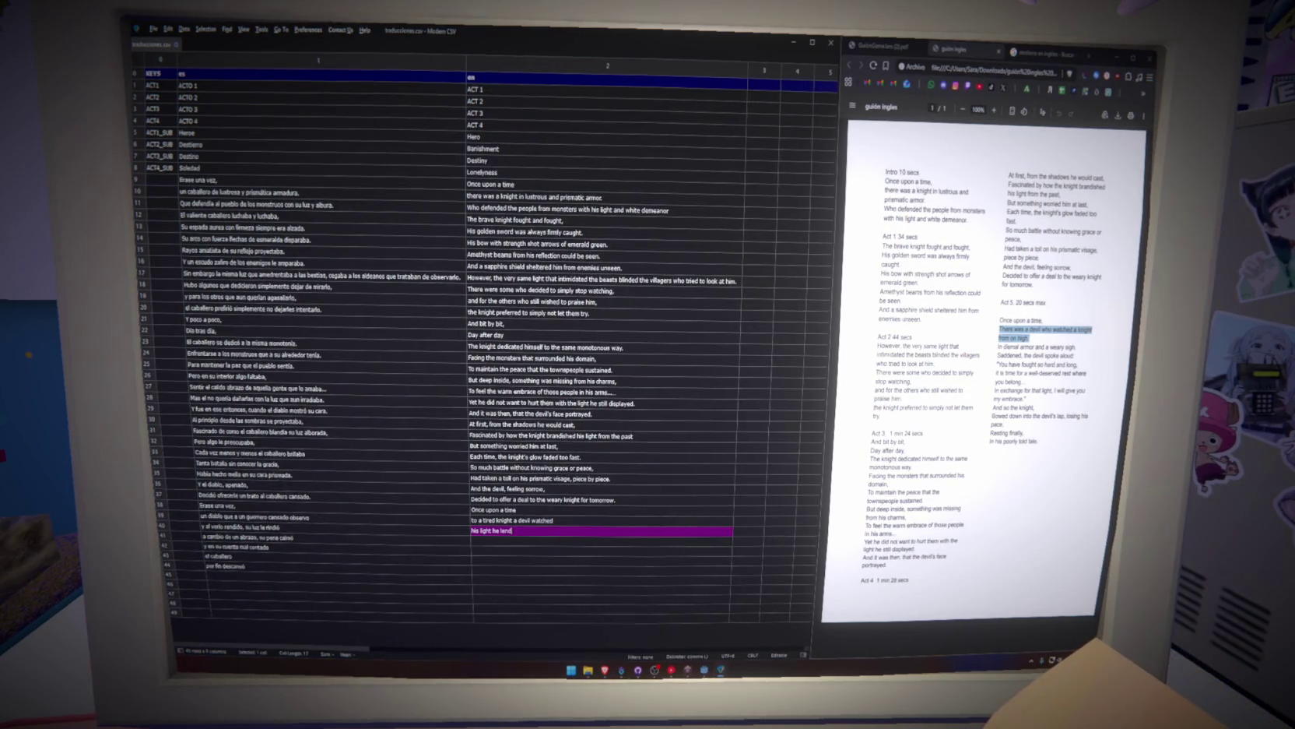
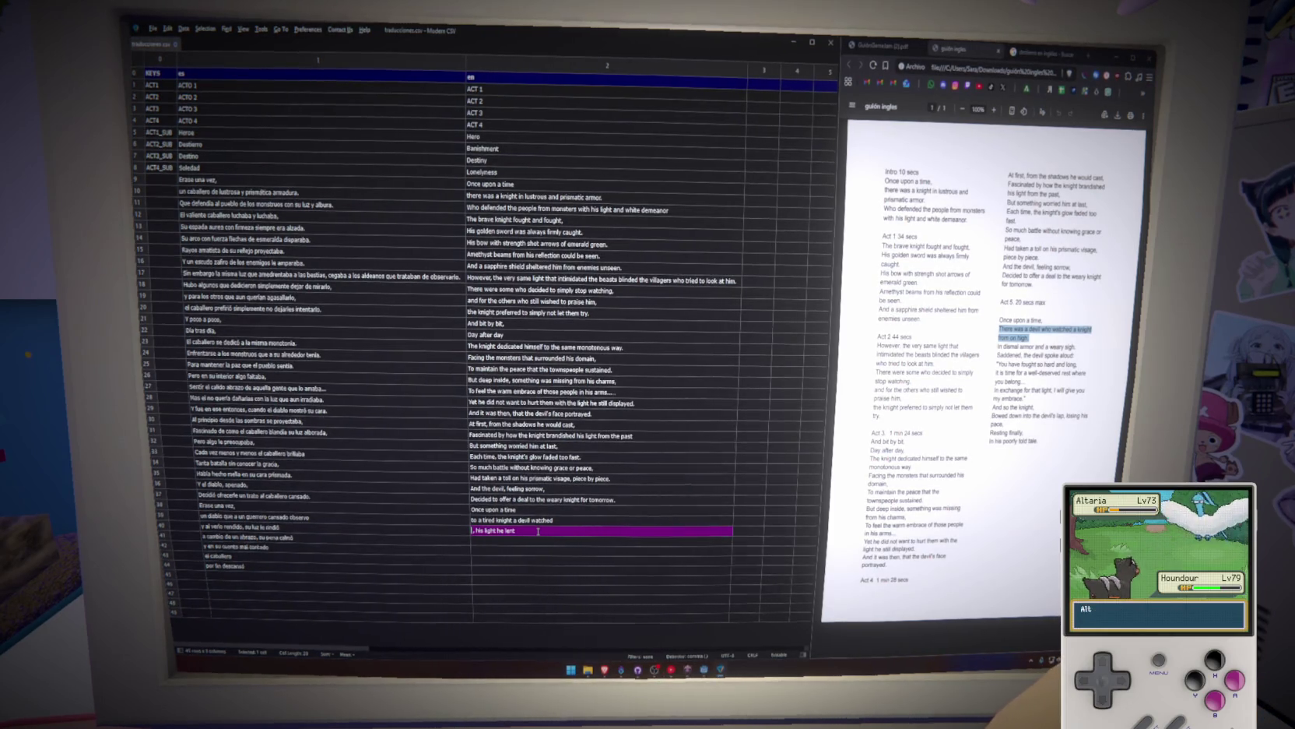
Add the missing words to row 41's English cell so it reads 'saving him lying, his light he lent'.
{"action": "type", "text": "ng him"}
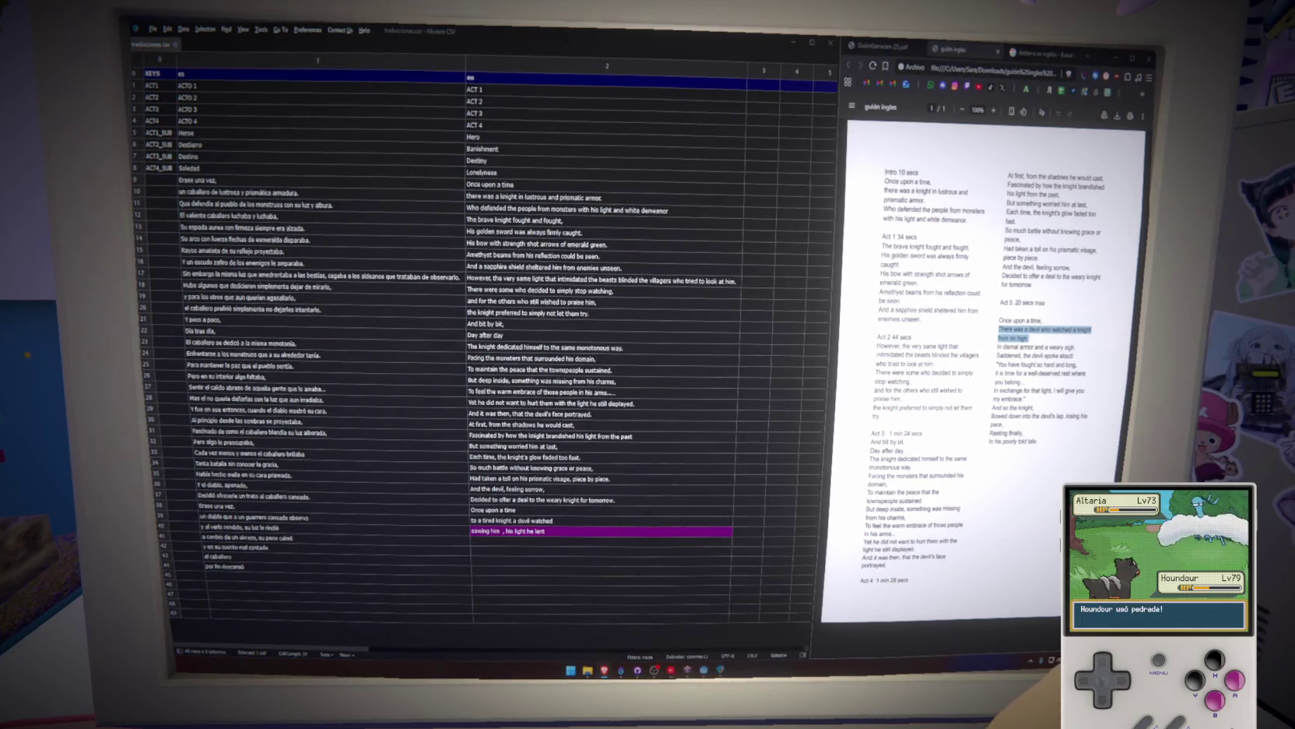
{"action": "double_click", "coordinate": [503, 532]}
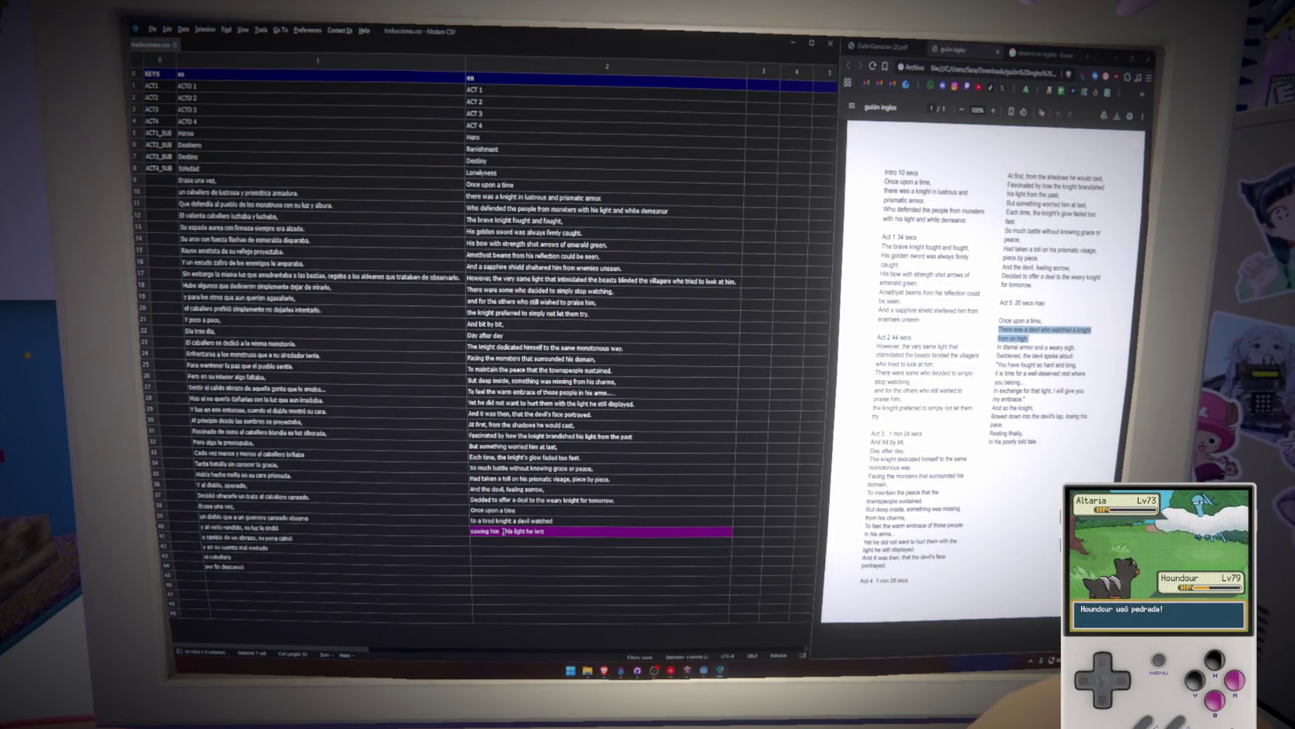
{"action": "left_click", "coordinate": [504, 531]}
{"action": "type", "text": "long"}
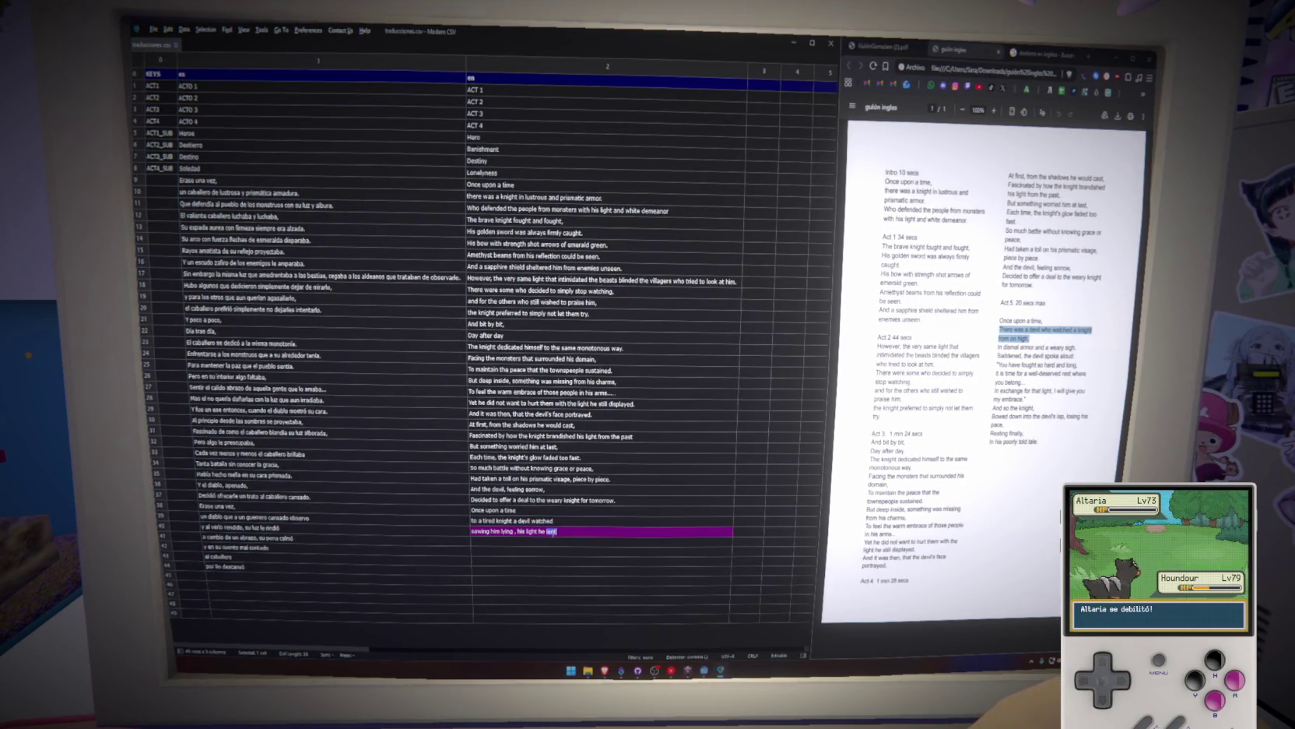
{"action": "key", "text": "shift+Return"}
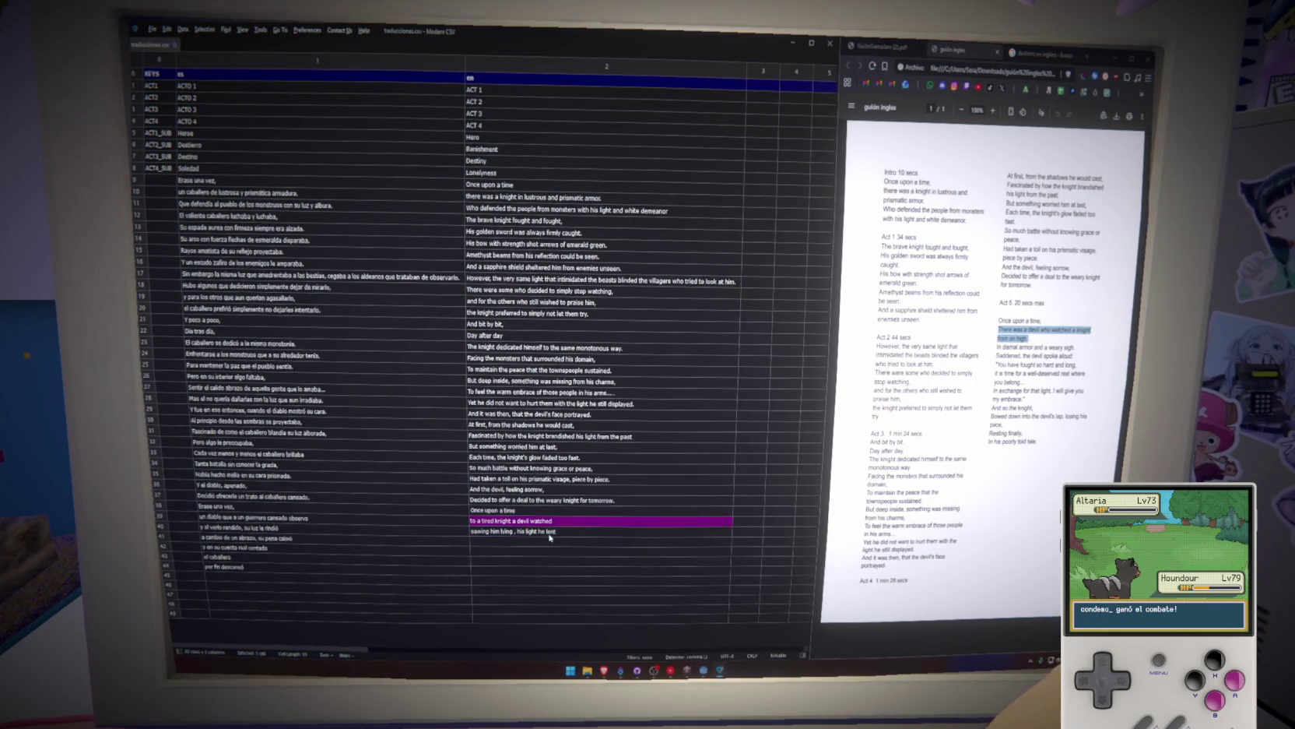
Review the English lines of rows 39–42, then reopen row 41's cell for editing.
{"action": "left_click", "coordinate": [562, 532]}
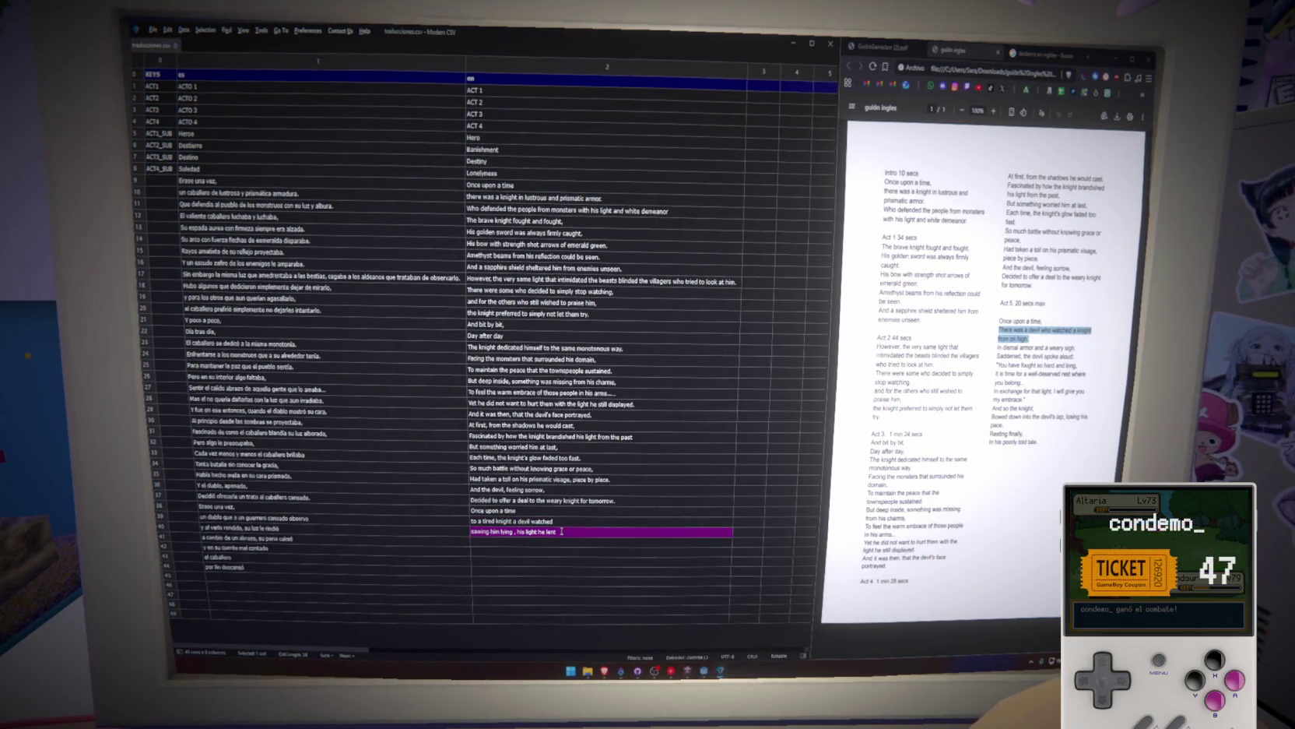
{"action": "left_click", "coordinate": [563, 522]}
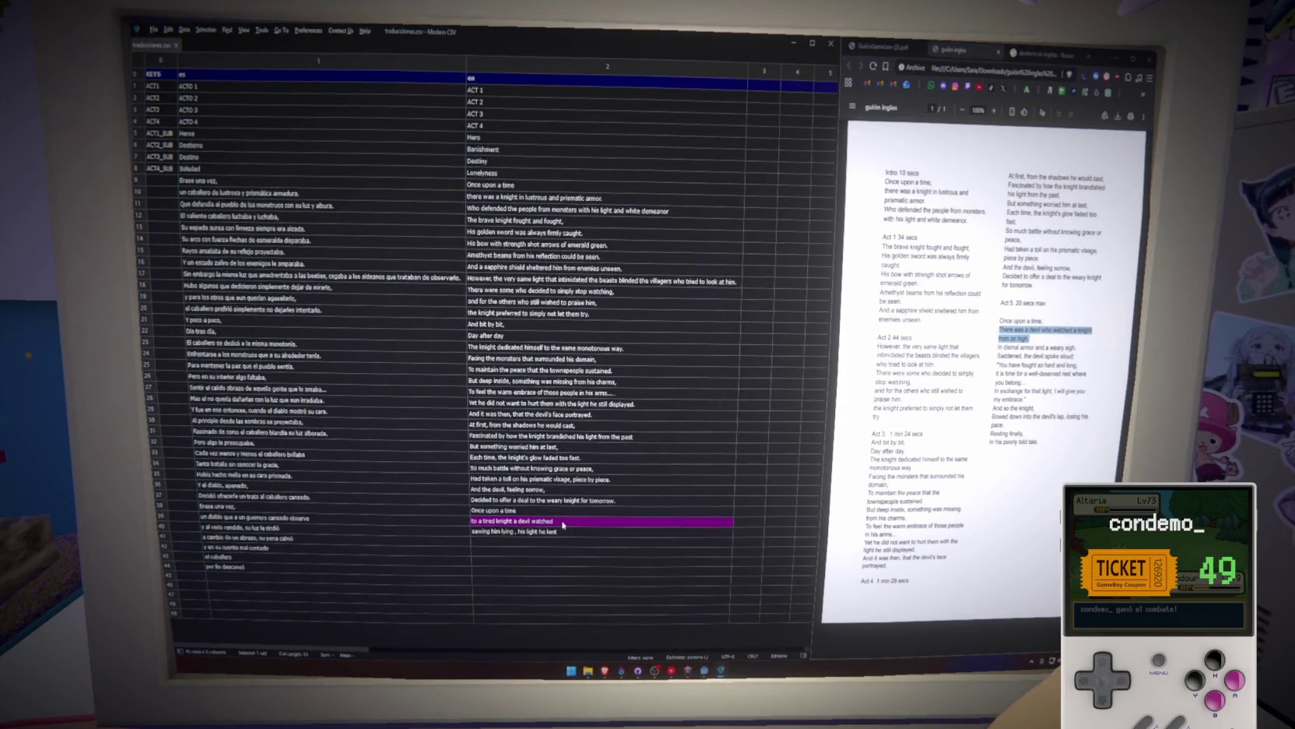
{"action": "left_click", "coordinate": [511, 512]}
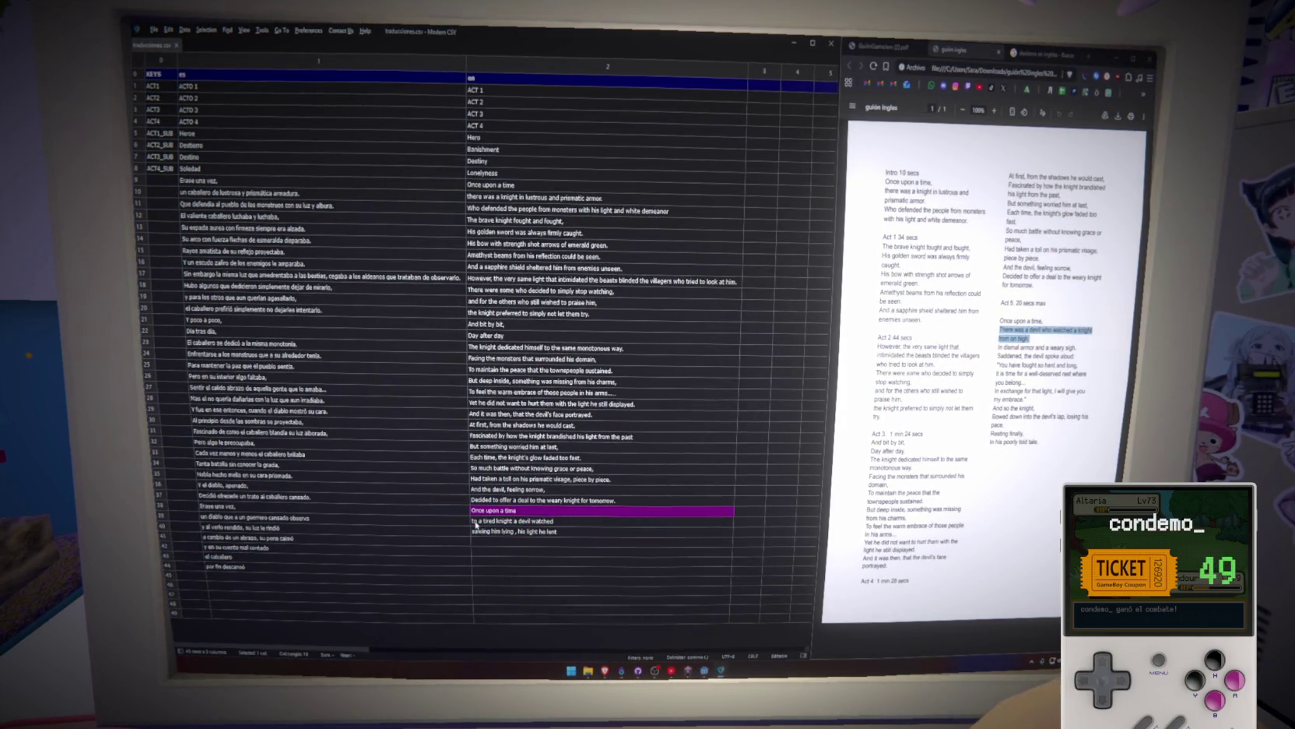
{"action": "left_click", "coordinate": [475, 521]}
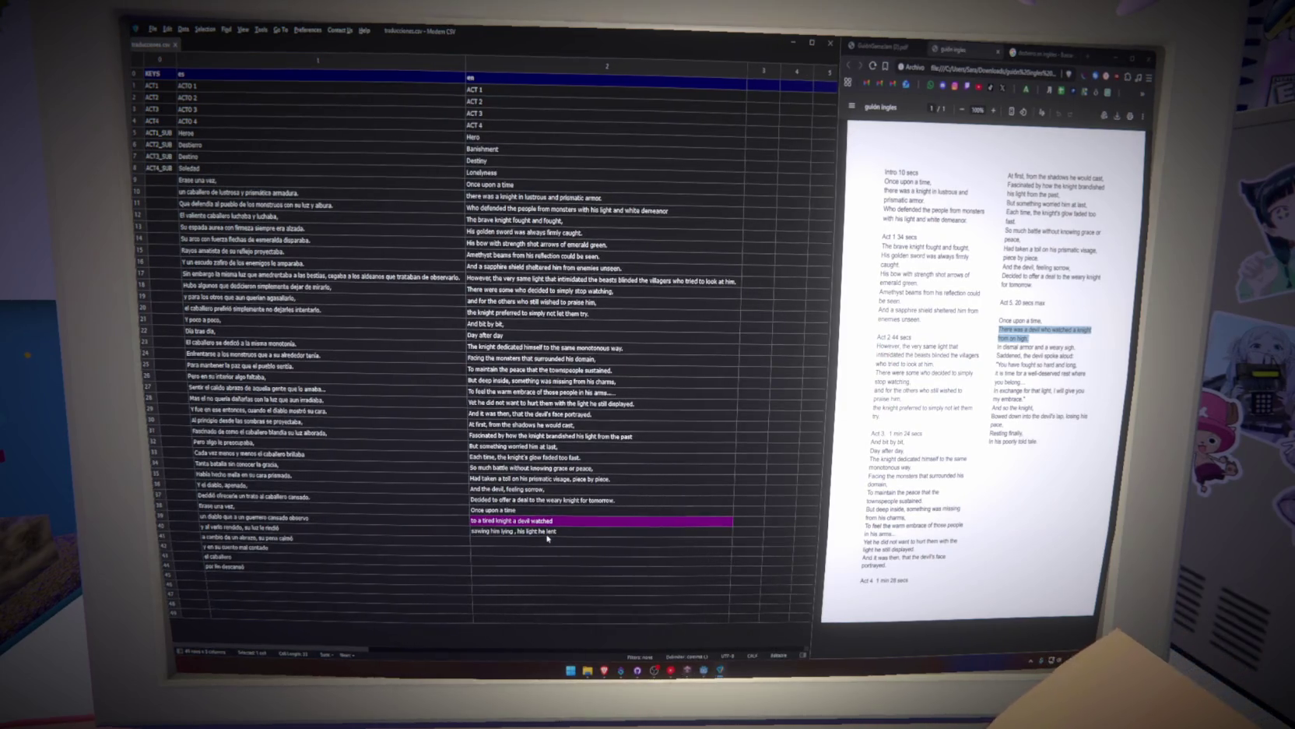
{"action": "left_click", "coordinate": [553, 542]}
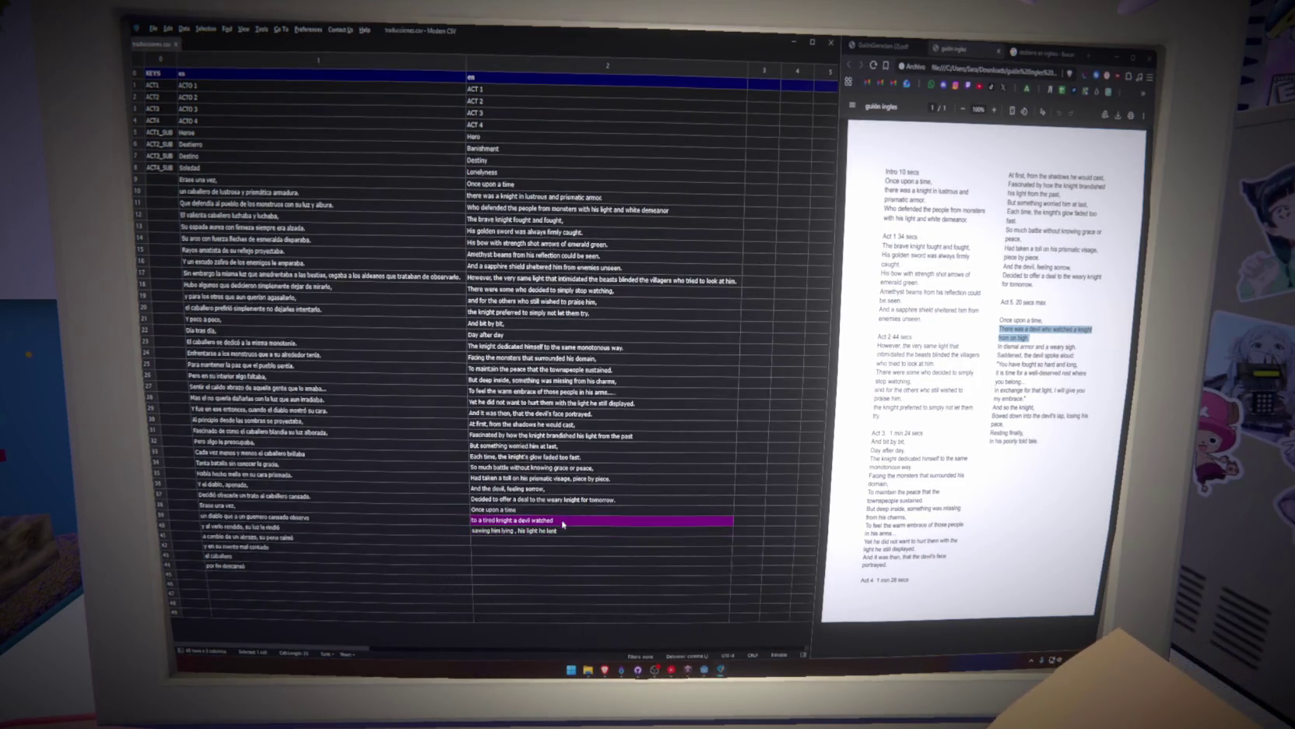
{"action": "left_click", "coordinate": [568, 530]}
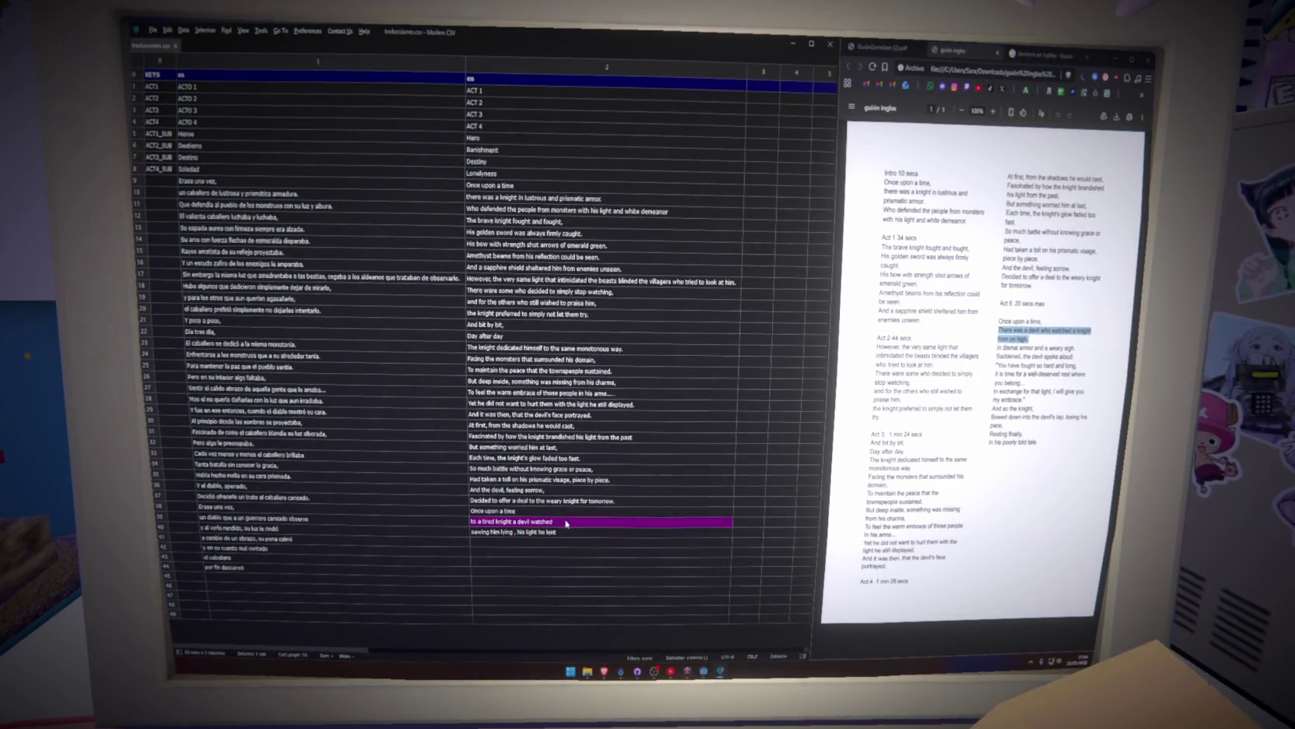
{"action": "left_click", "coordinate": [568, 521]}
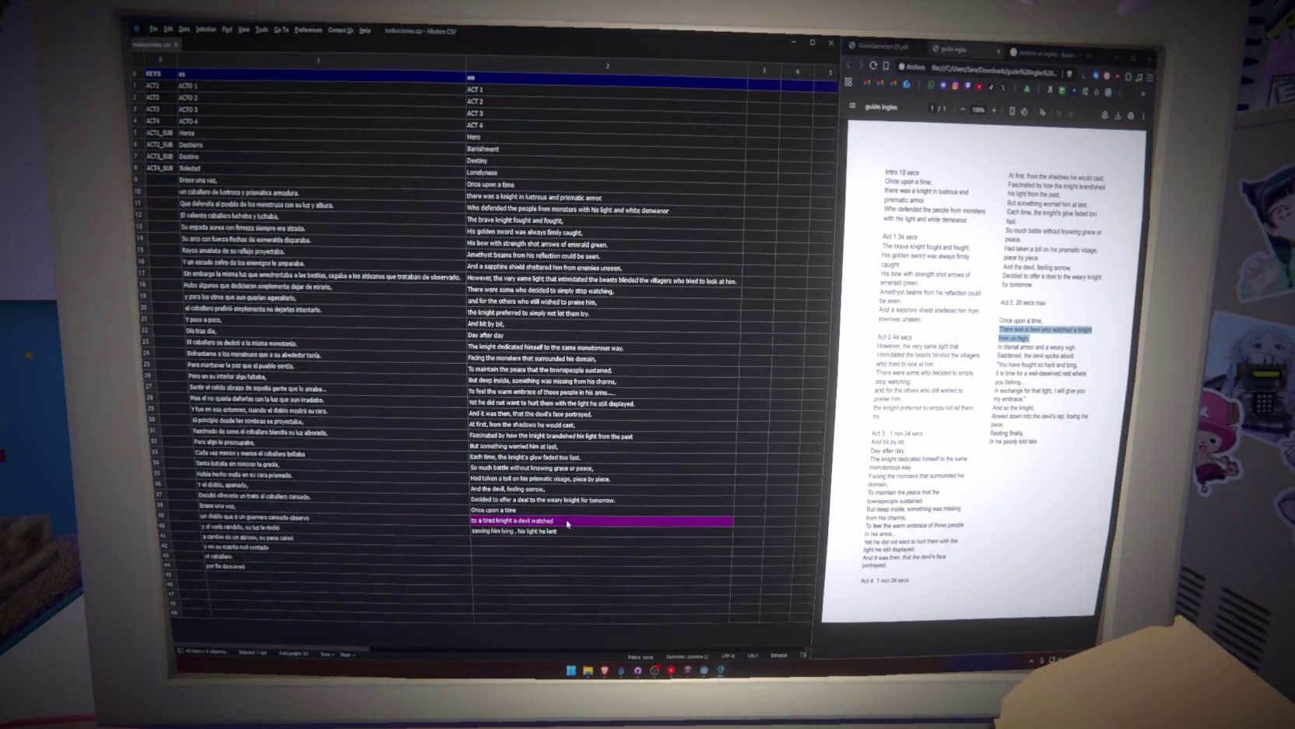
{"action": "double_click", "coordinate": [491, 532]}
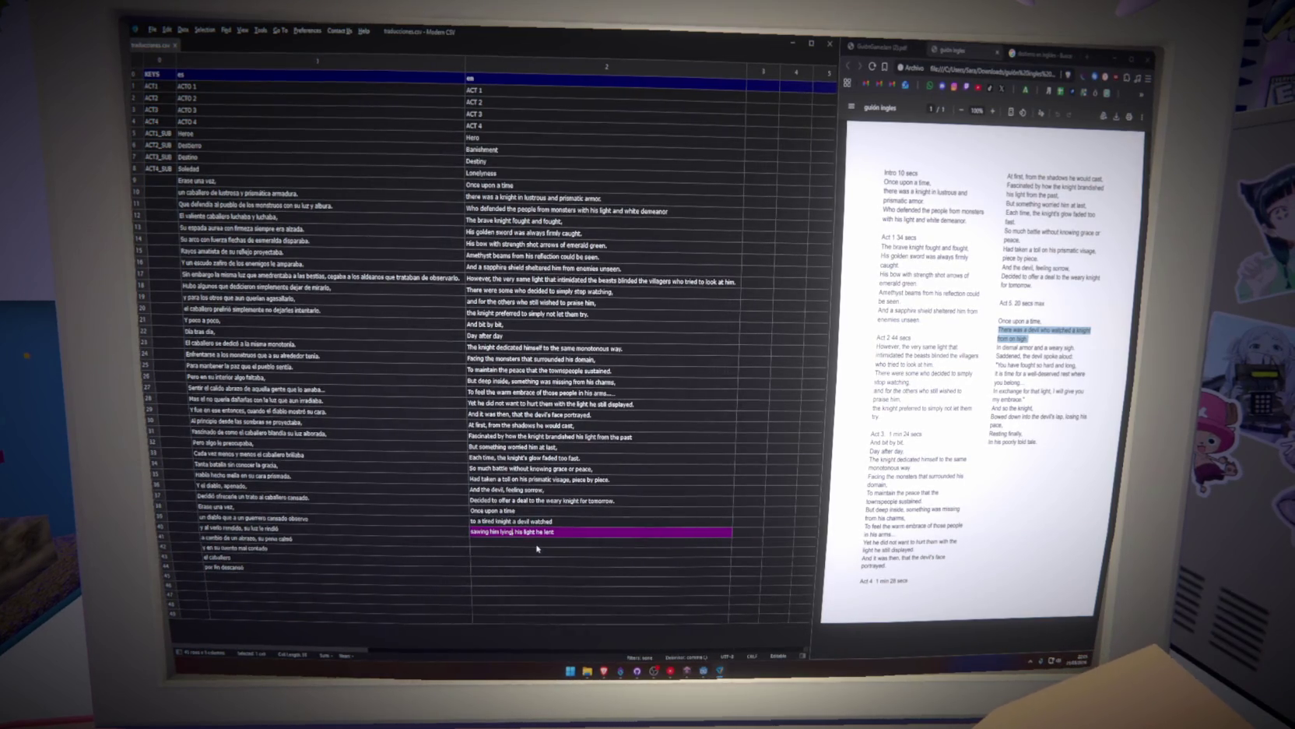
Replace the first word of row 41's English line with the corrected verb and commit it.
{"action": "left_click", "coordinate": [565, 524]}
{"action": "key", "text": "Down"}
{"action": "key", "text": "Down"}
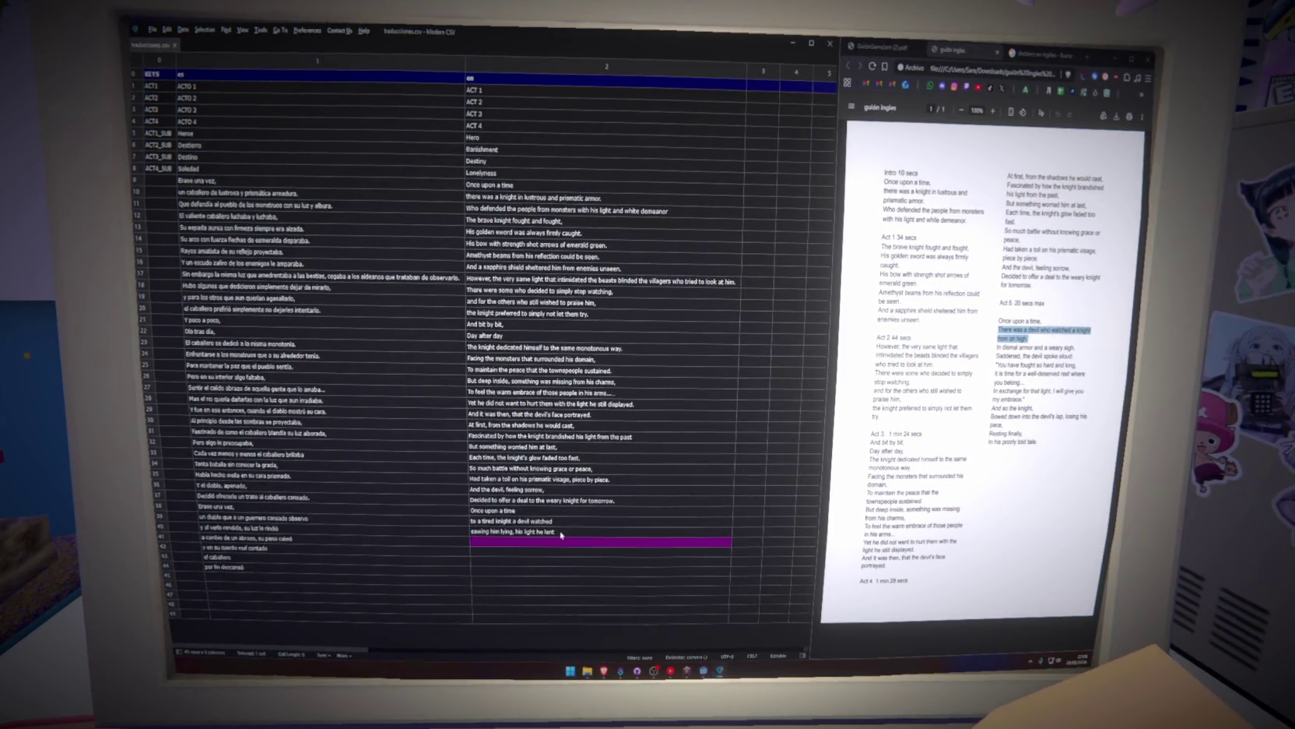
{"action": "double_click", "coordinate": [481, 533]}
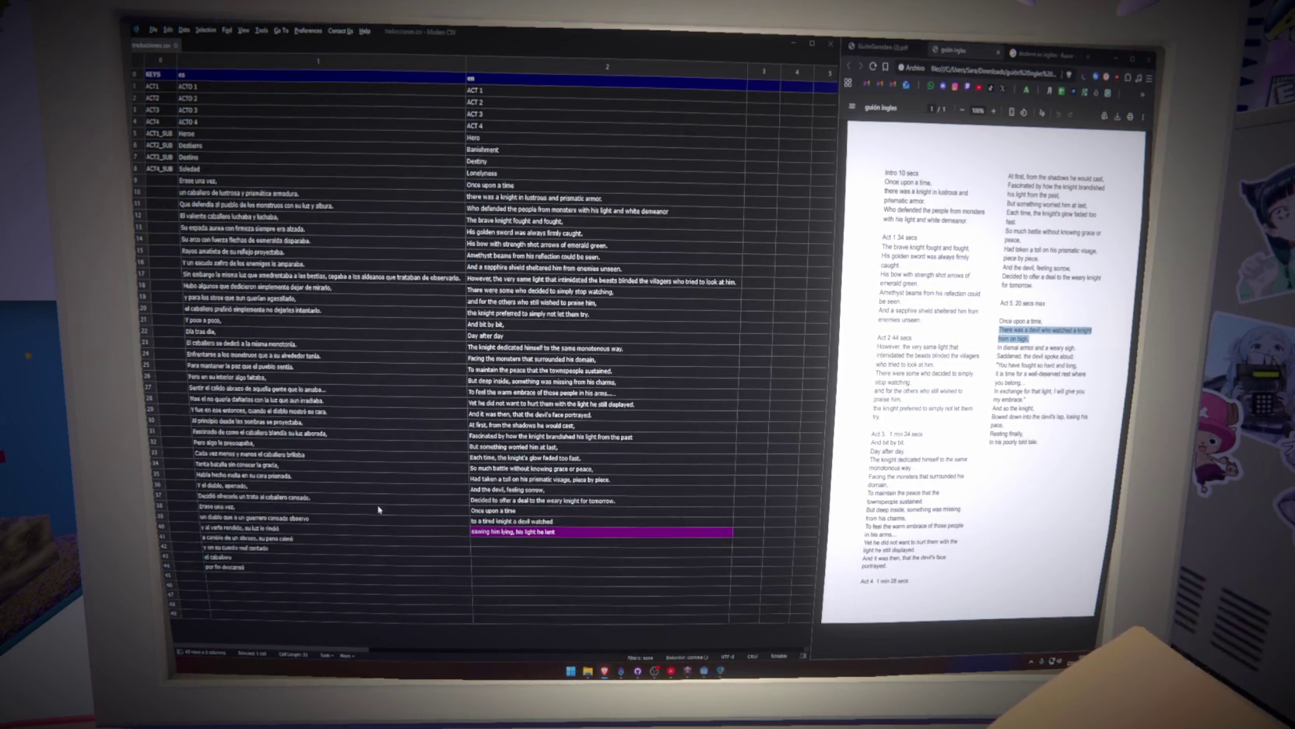
{"action": "left_click_drag", "start_coordinate": [491, 531], "coordinate": [462, 532]}
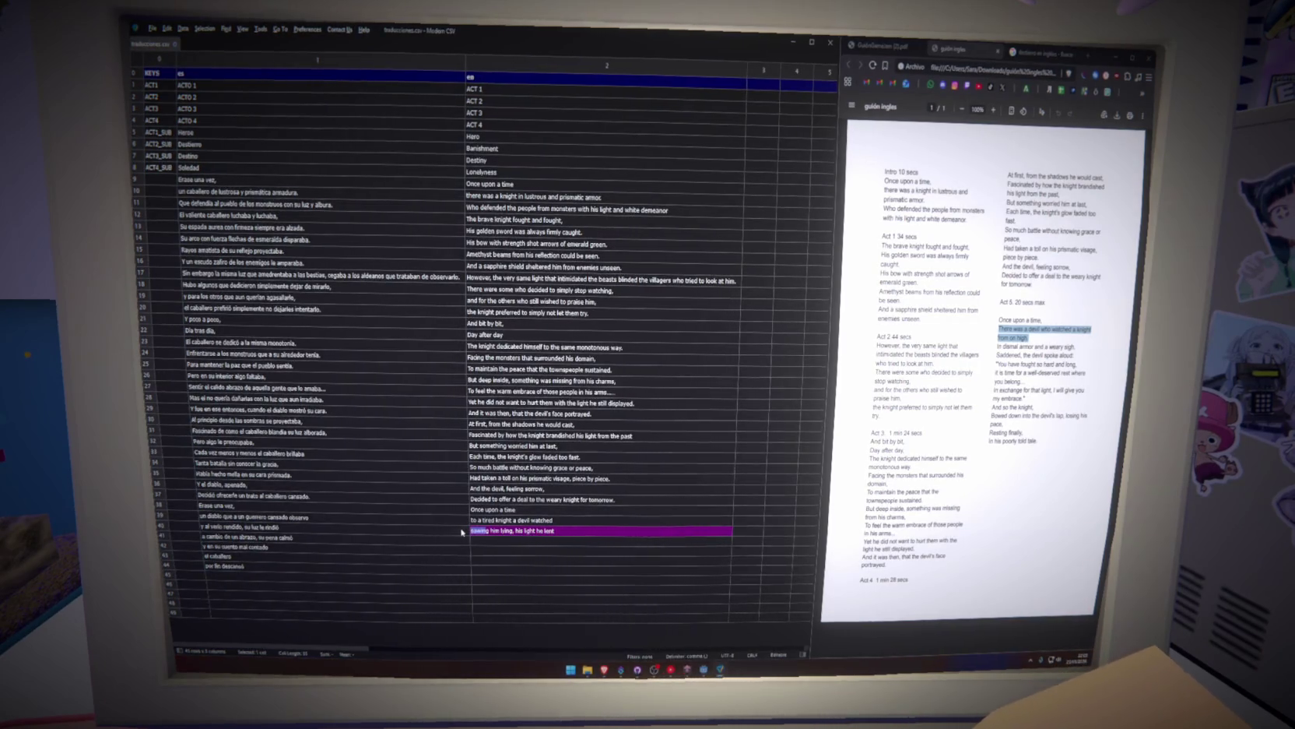
{"action": "type", "text": "saw"}
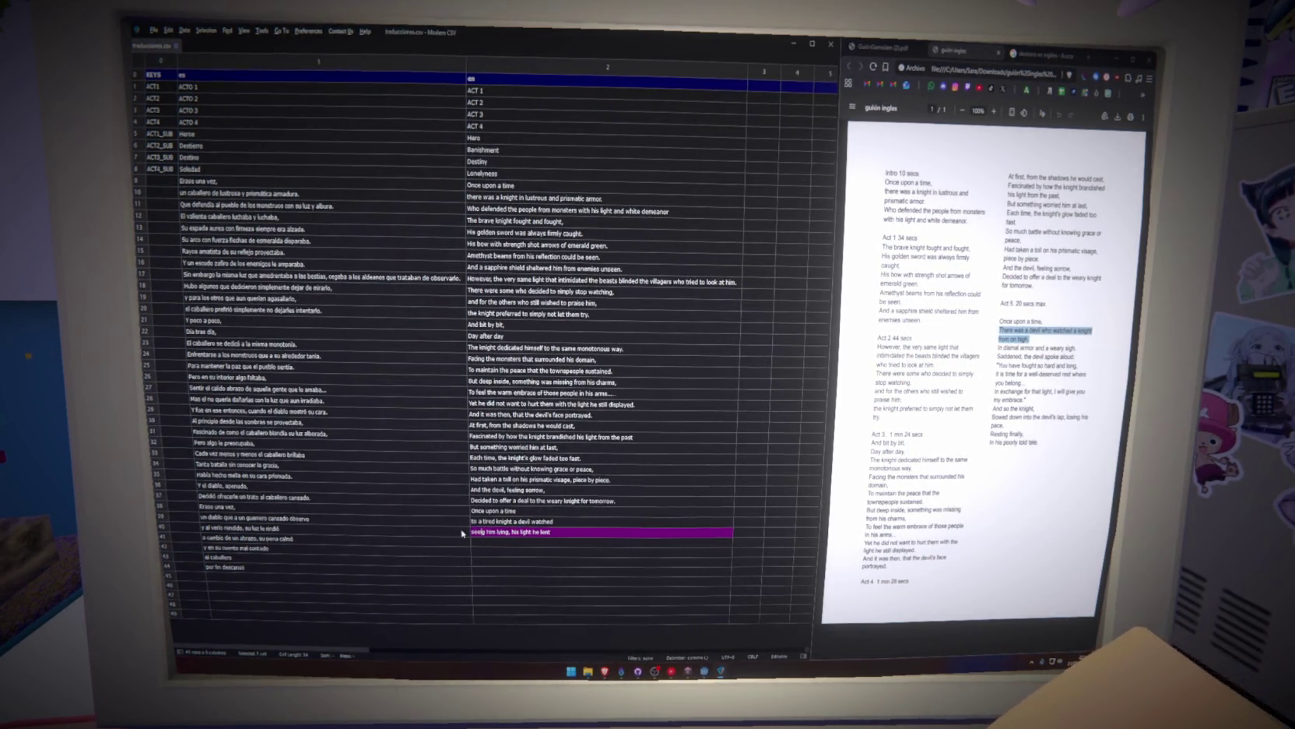
{"action": "type", "text": "g"}
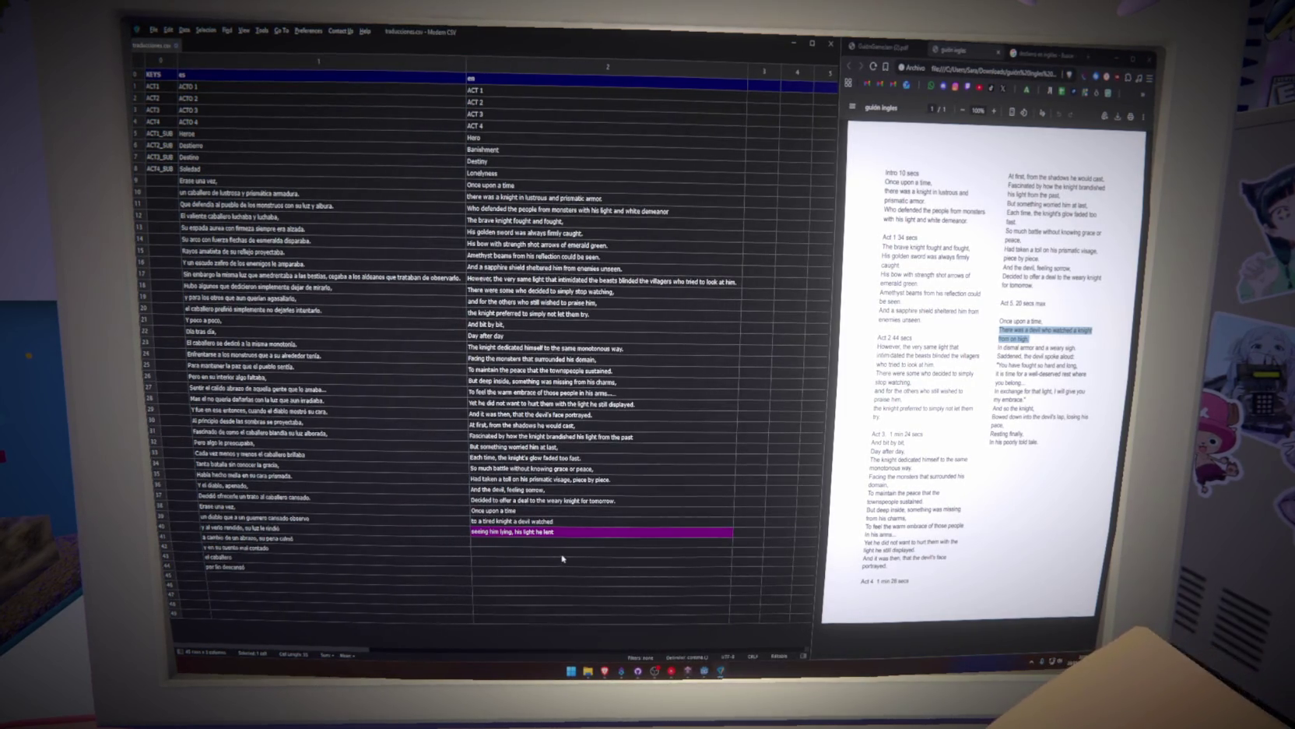
{"action": "left_click", "coordinate": [519, 541]}
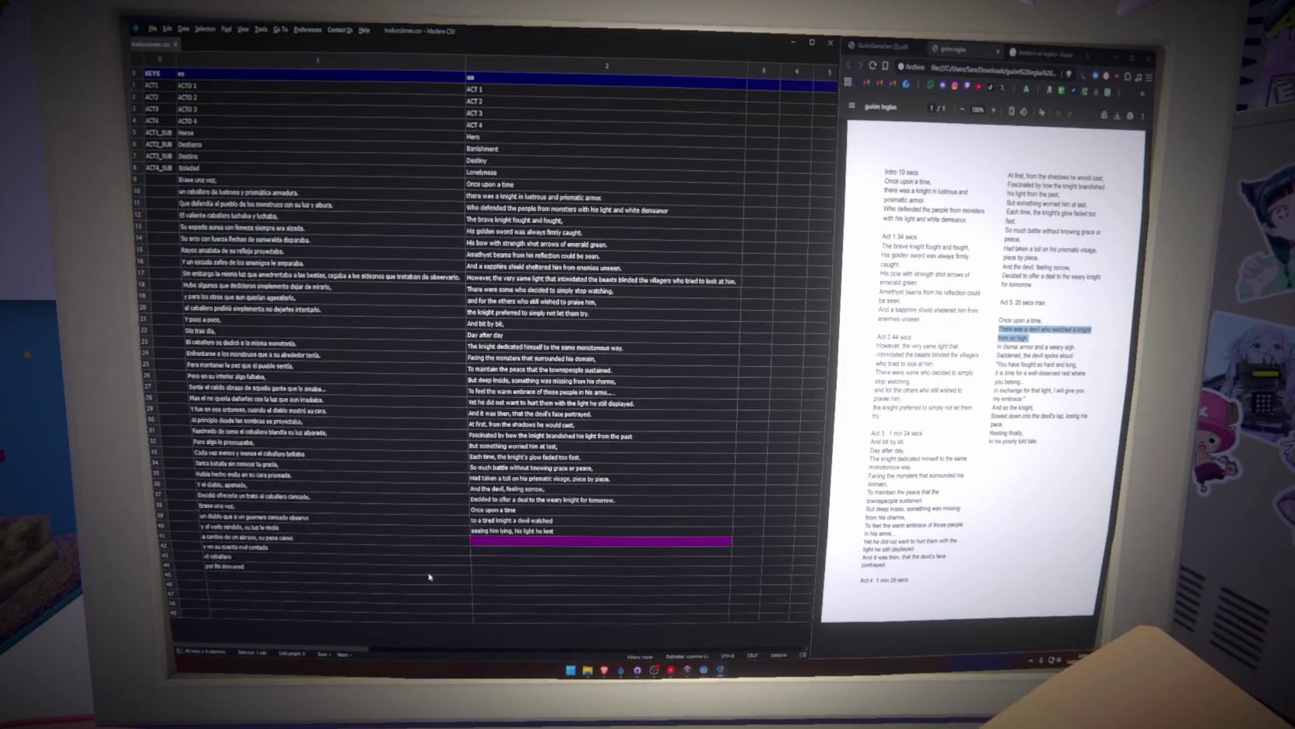
{"action": "left_click", "coordinate": [389, 529]}
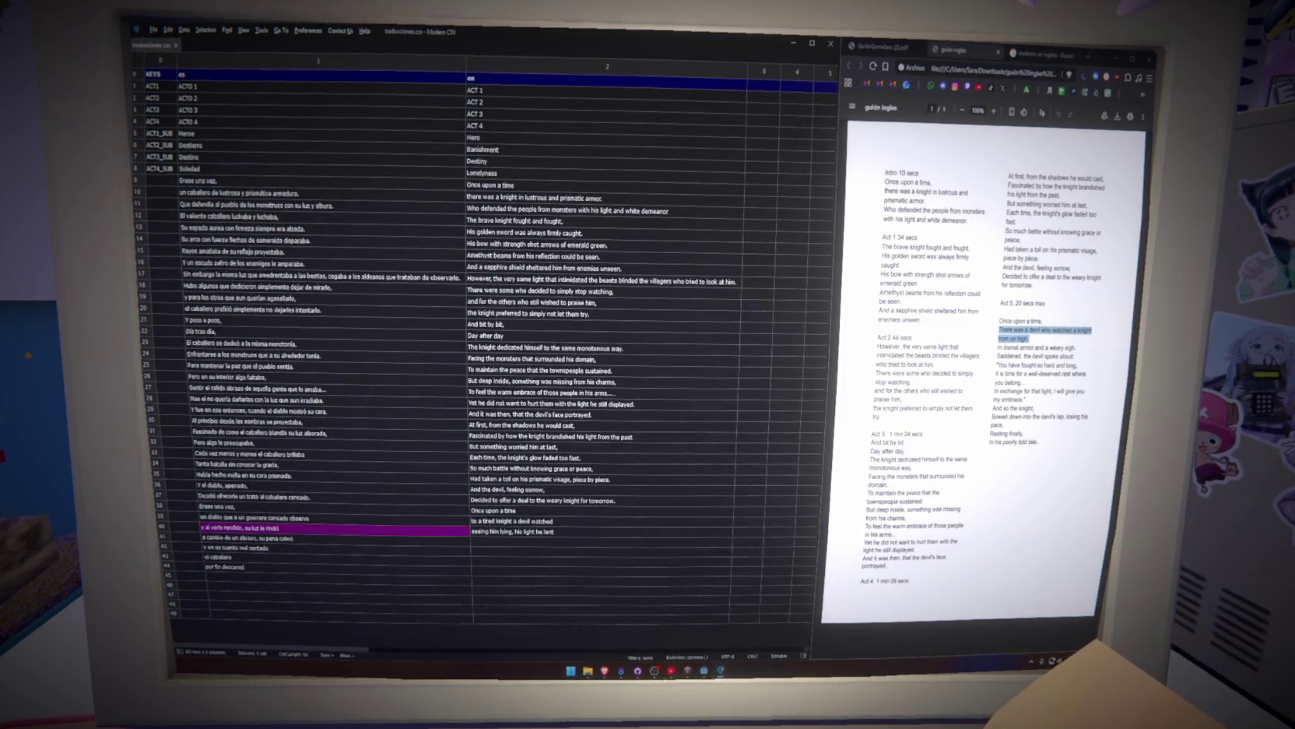
{"action": "left_click", "coordinate": [622, 673]}
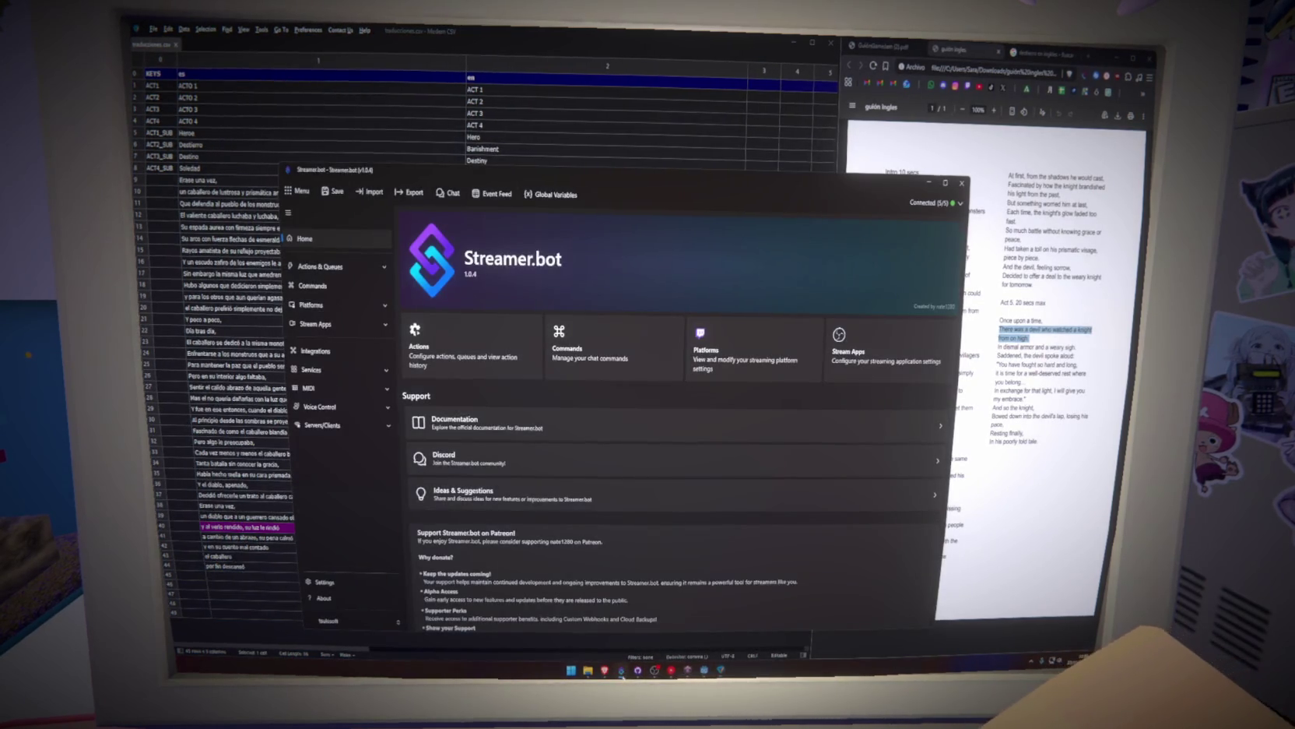
{"action": "left_click", "coordinate": [622, 672]}
{"action": "left_click", "coordinate": [688, 672]}
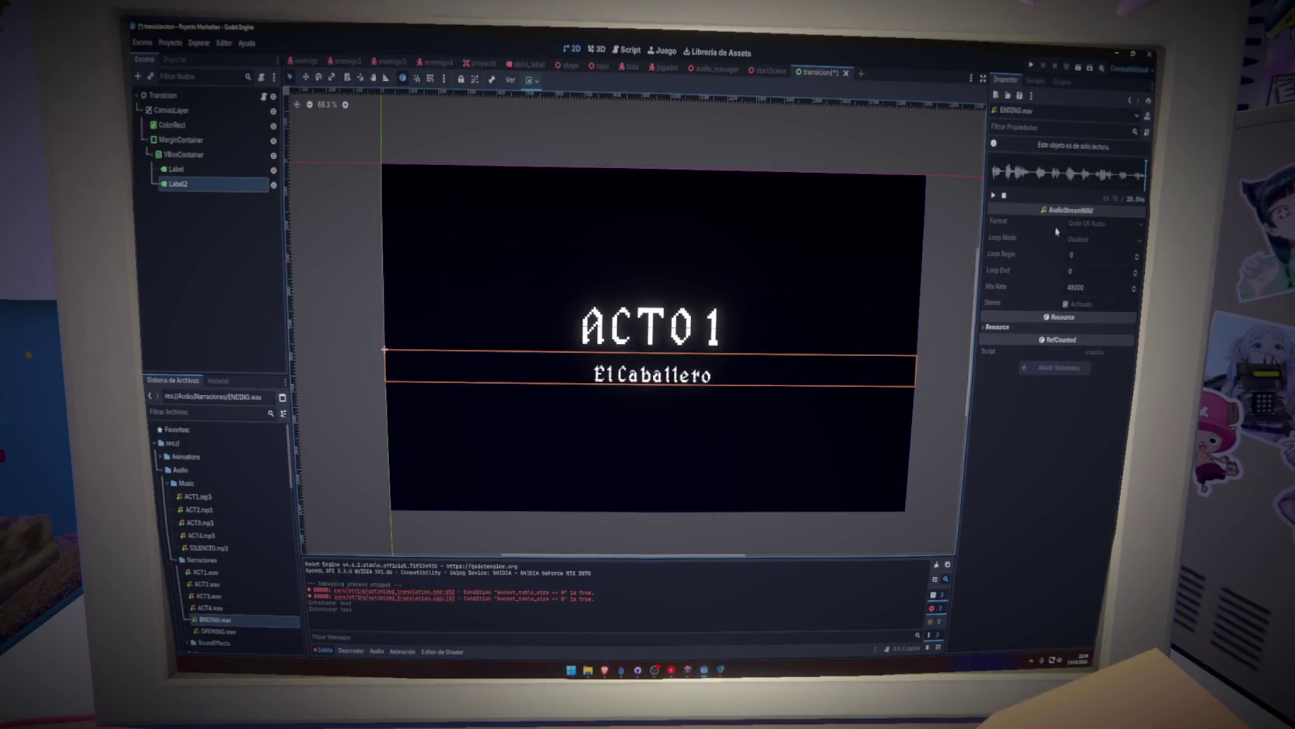
{"action": "mouse_move", "coordinate": [1008, 223]}
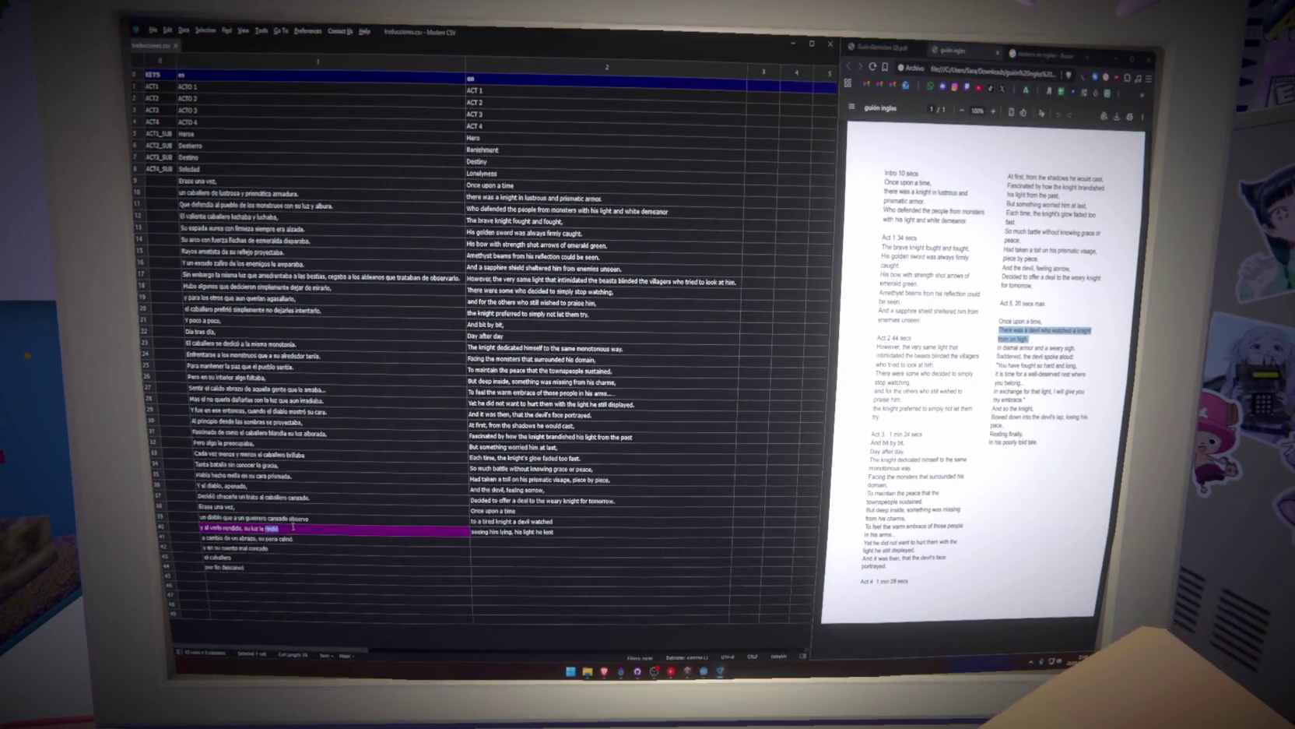
Change 'rindió' to 'pidió' in row 40's Spanish and trim row 41's English ending.
{"action": "type", "text": "pidi"}
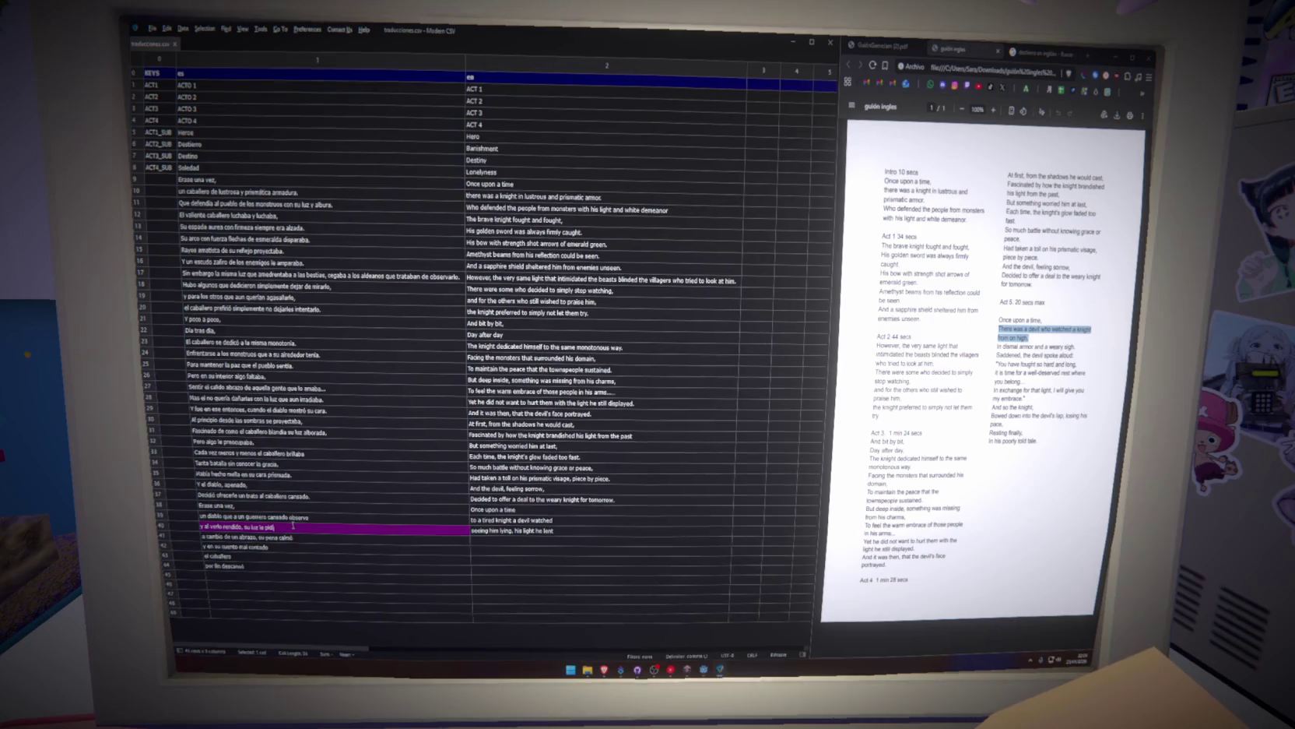
{"action": "type", "text": "ó"}
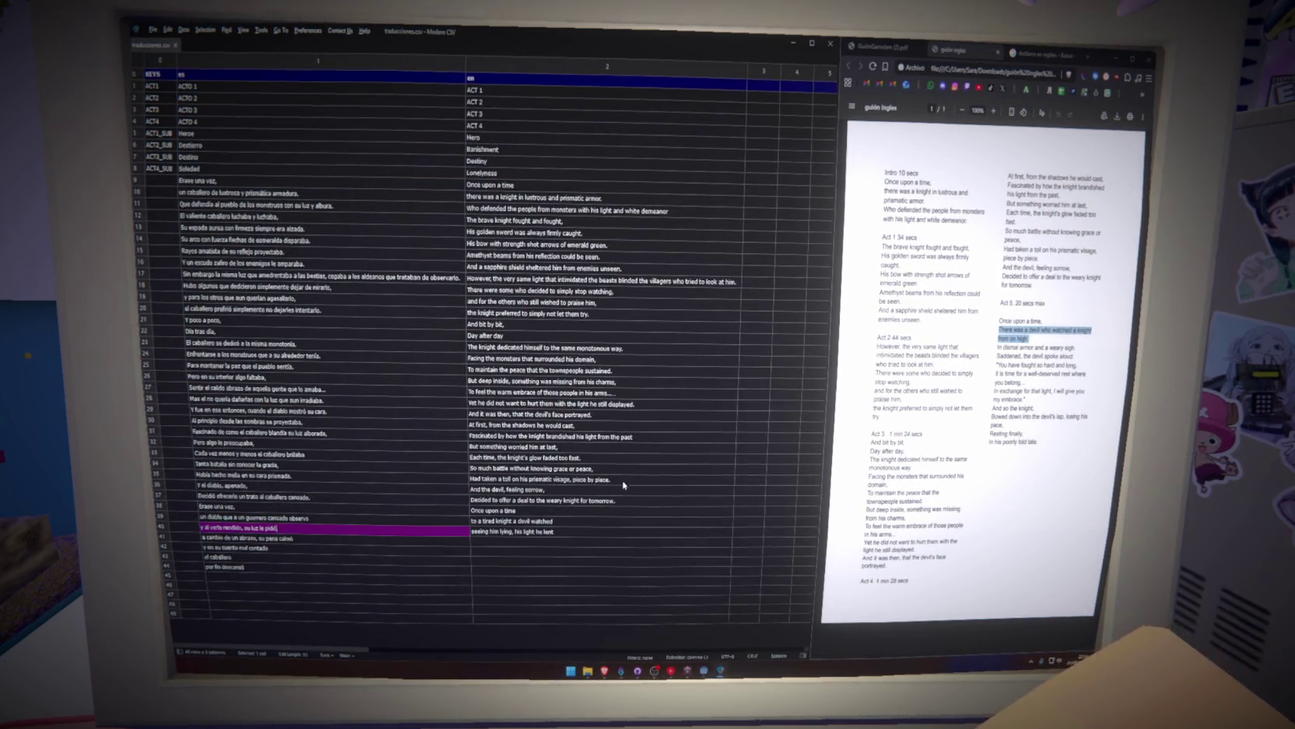
{"action": "double_click", "coordinate": [571, 531]}
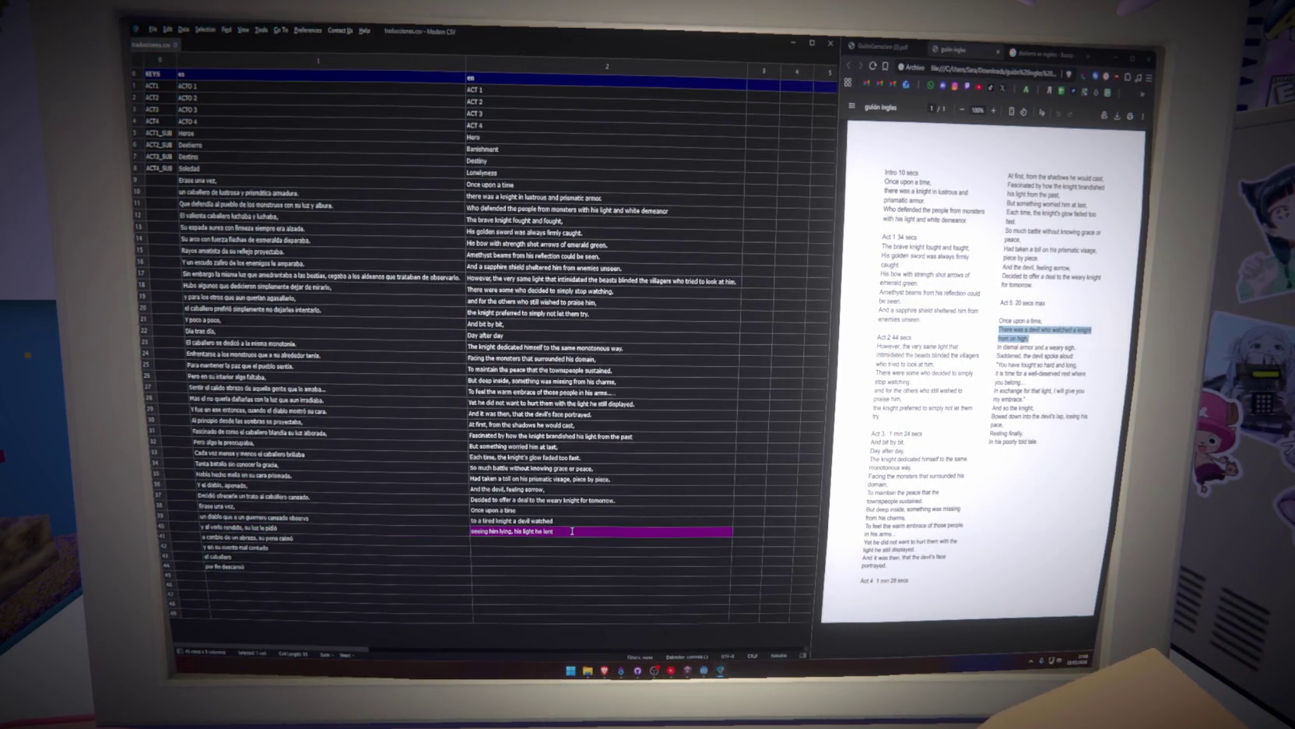
{"action": "key", "text": "BackSpace"}
{"action": "key", "text": "Return"}
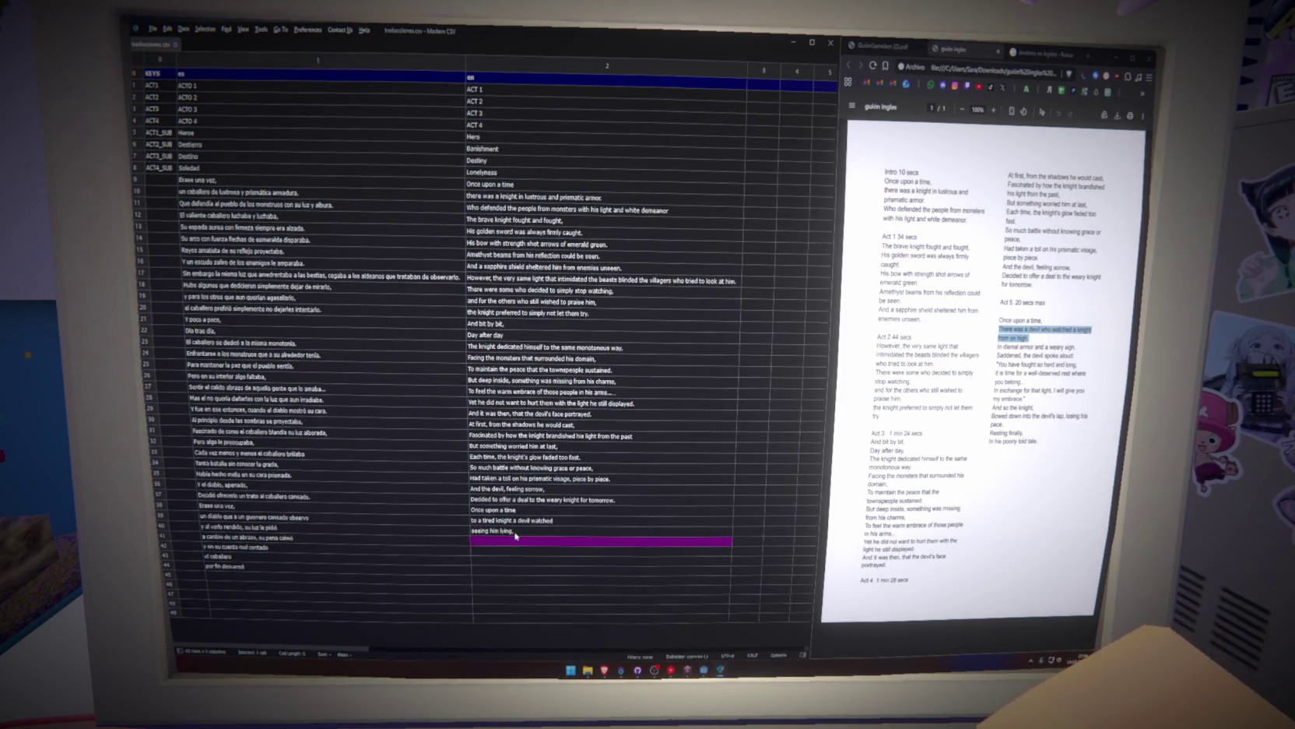
{"action": "left_click", "coordinate": [560, 531]}
Rewrite row 41 as 'seeing him lying, for his light he asked' and start row 42 with 'In exchange of a hug,'.
{"action": "double_click", "coordinate": [560, 531]}
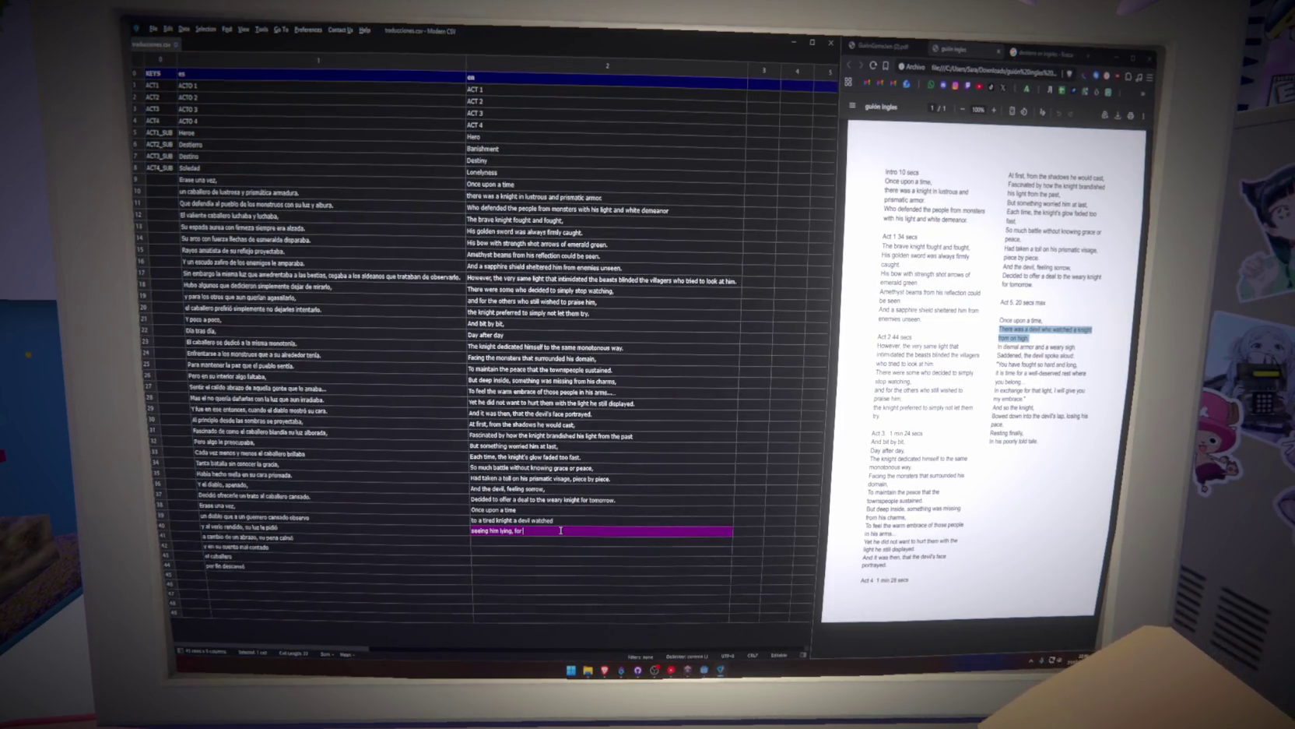
{"action": "type", "text": " his light he asked"}
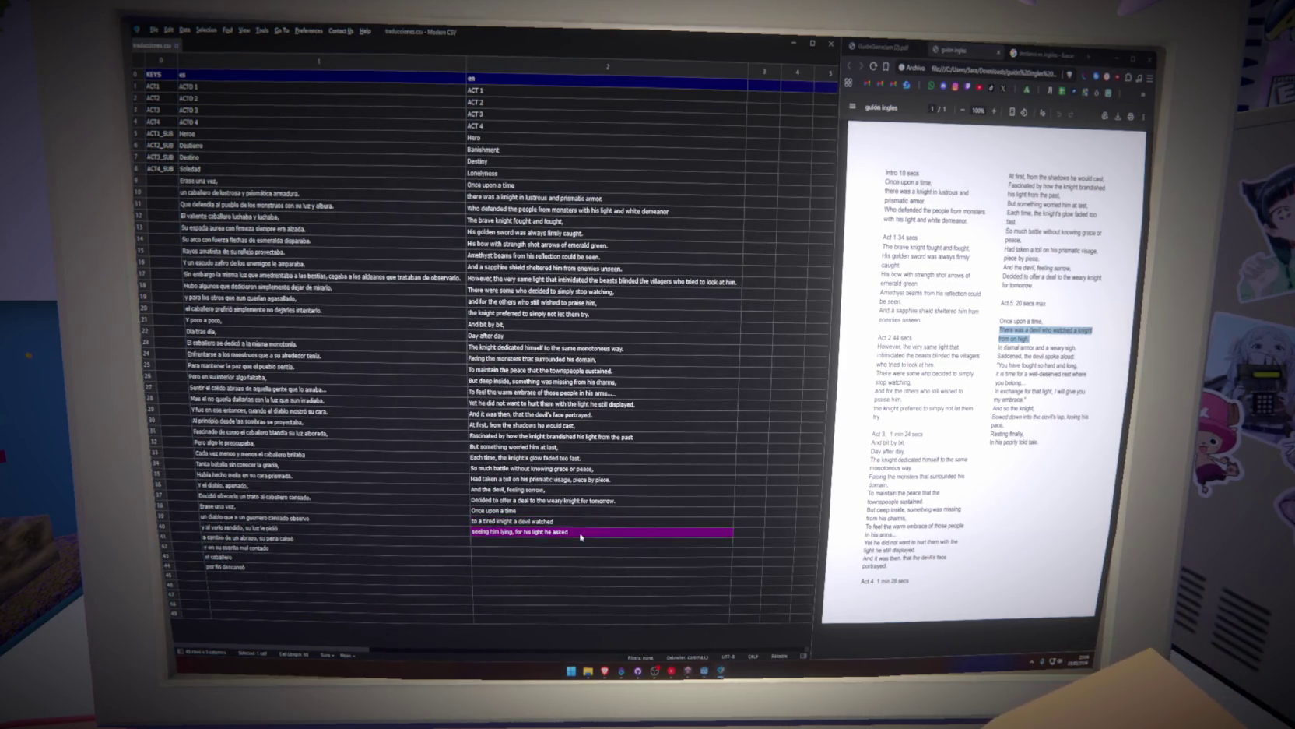
{"action": "left_click", "coordinate": [534, 542]}
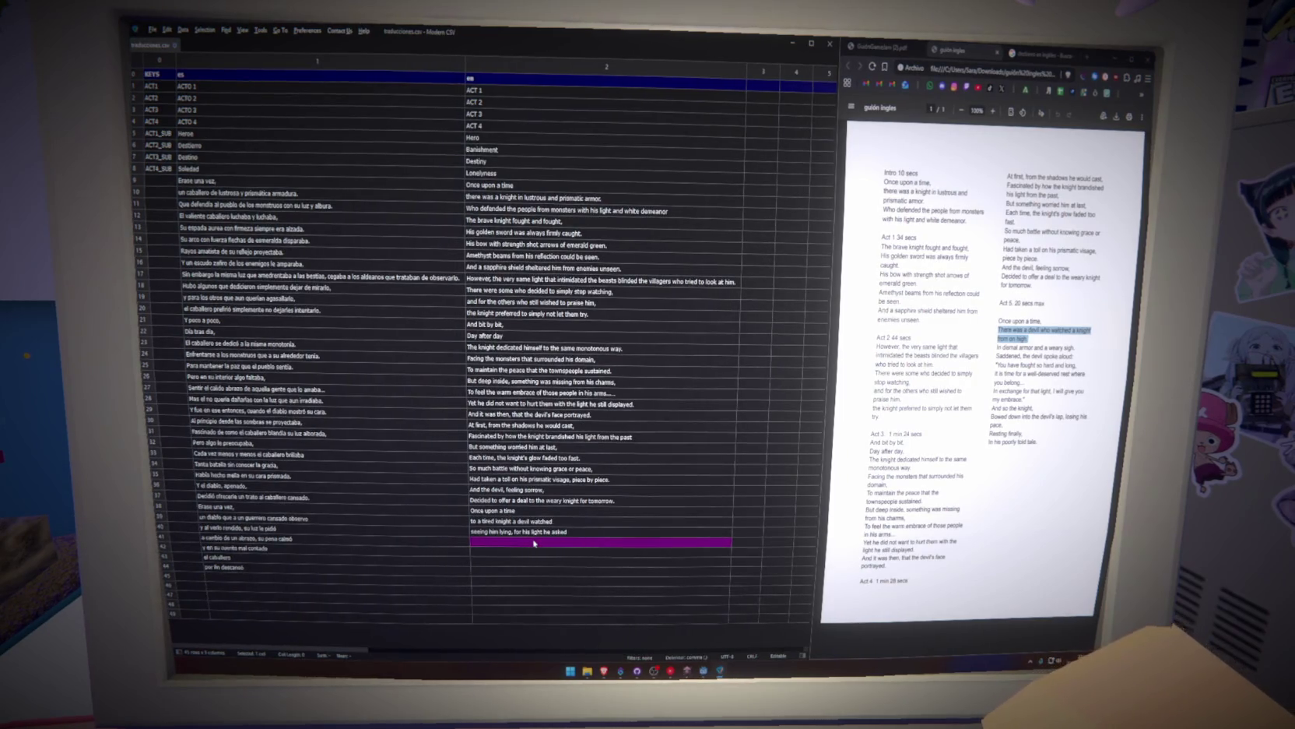
{"action": "type", "text": "In exchange of a hug,"}
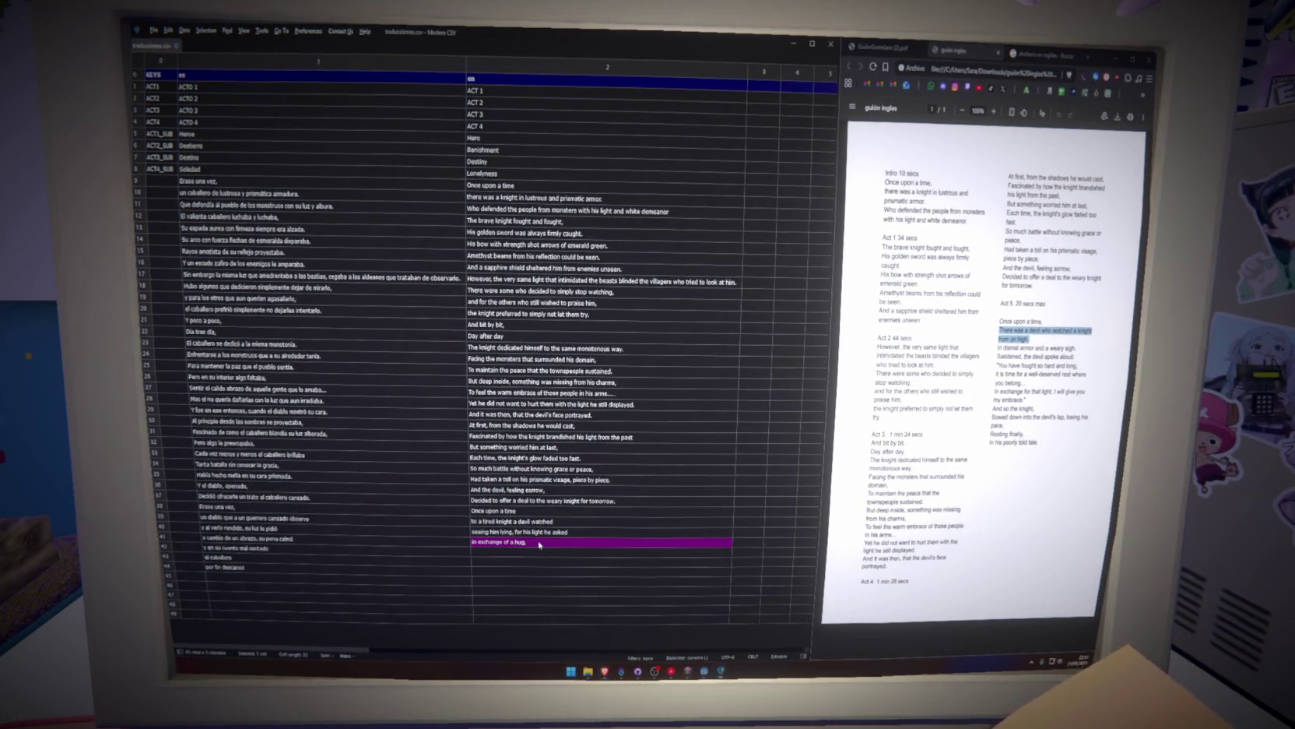
Complete the line with 'his sorrow appeared', then check the neighbouring English and Spanish cells.
{"action": "type", "text": "his s"}
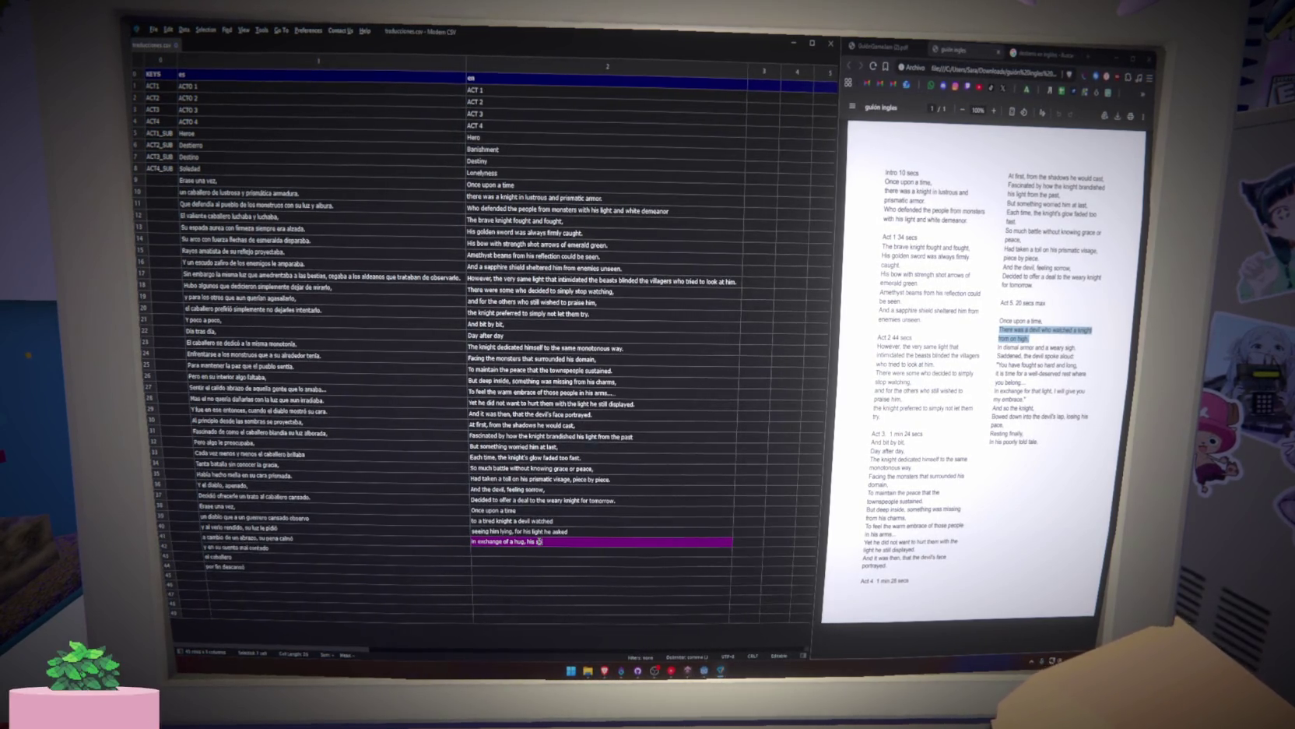
{"action": "type", "text": "orrow"}
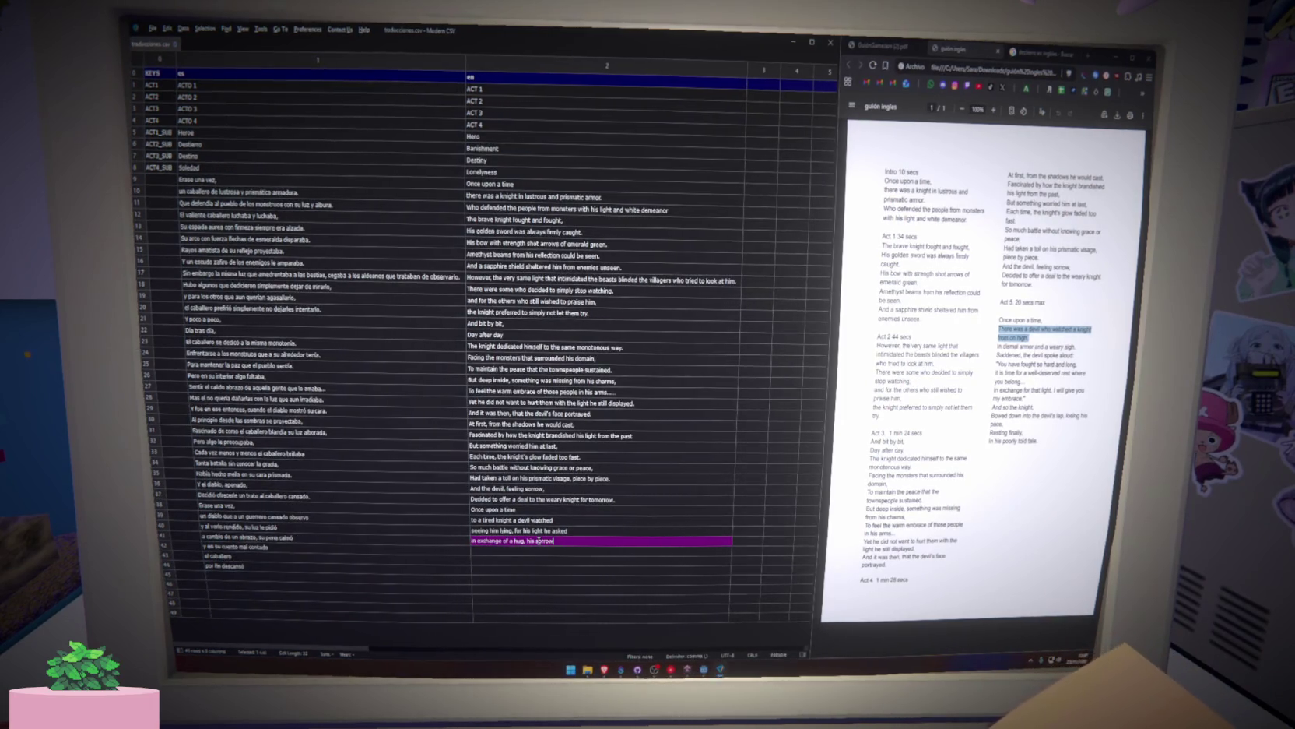
{"action": "type", "text": " appeared"}
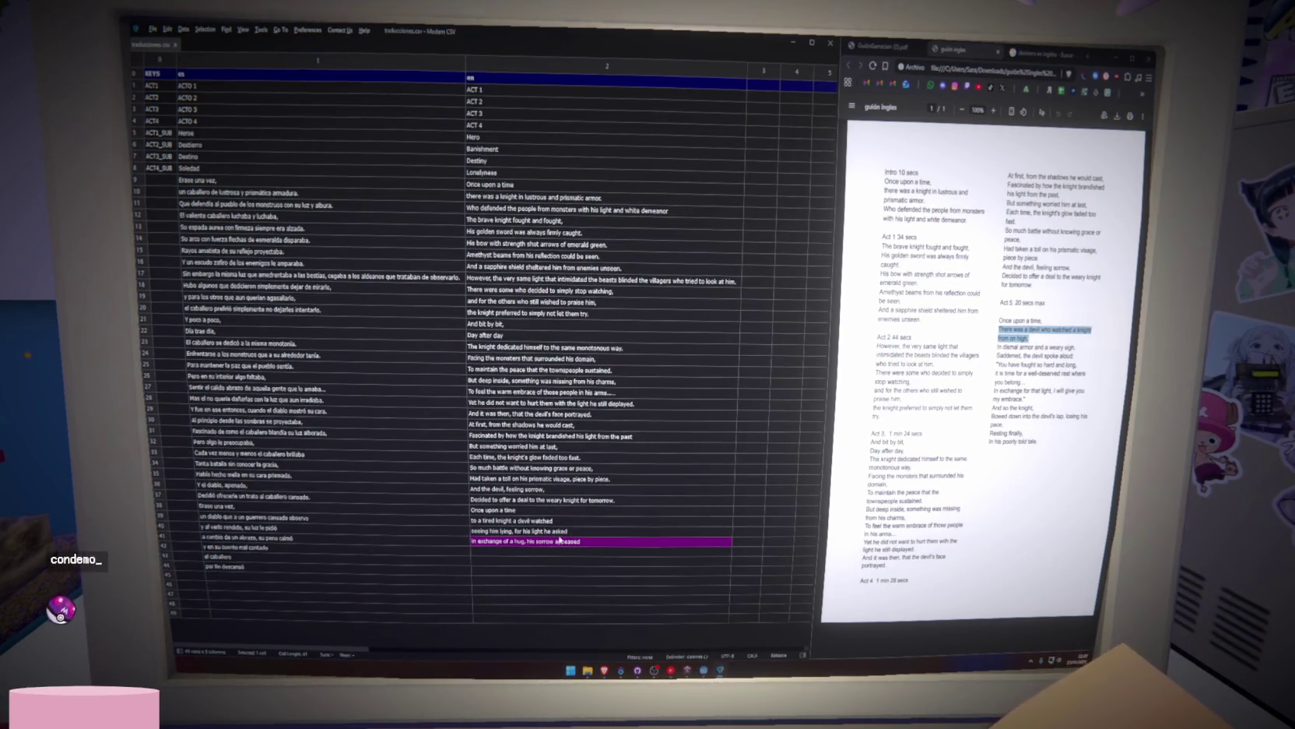
{"action": "key", "text": "ctrl+a"}
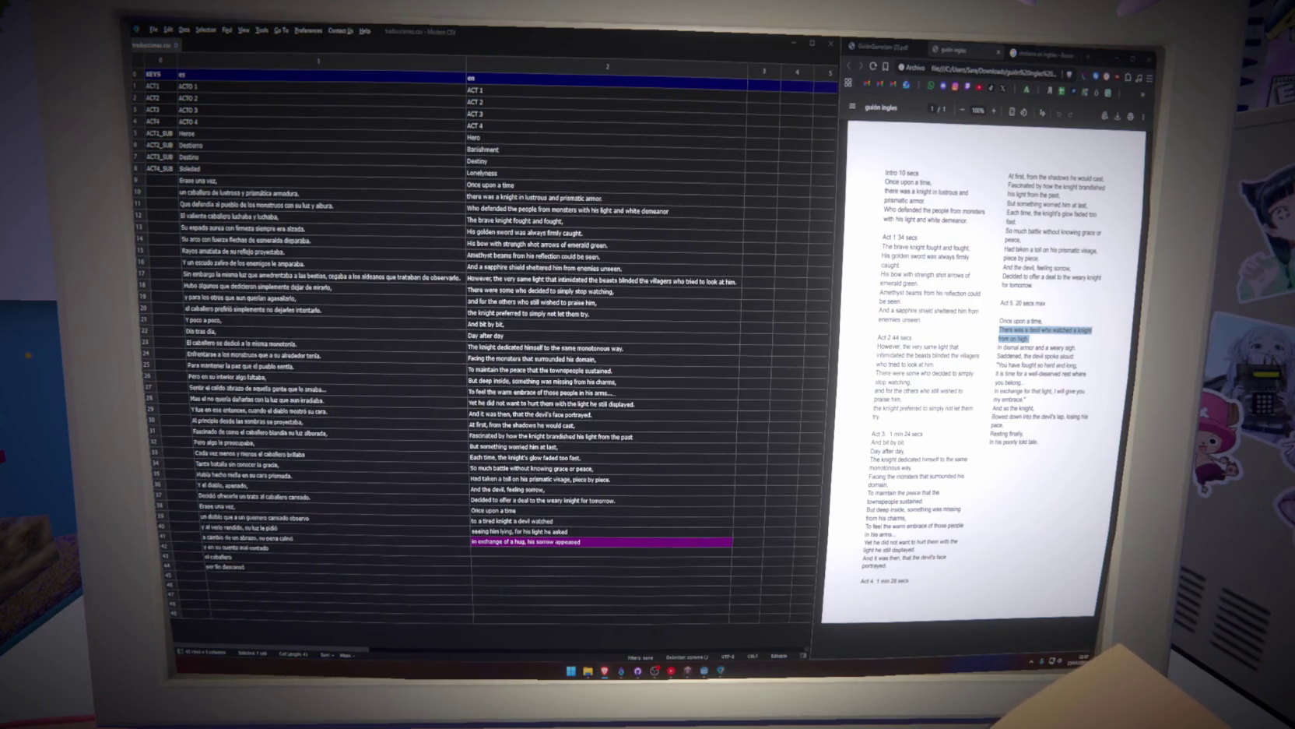
{"action": "left_click", "coordinate": [551, 555]}
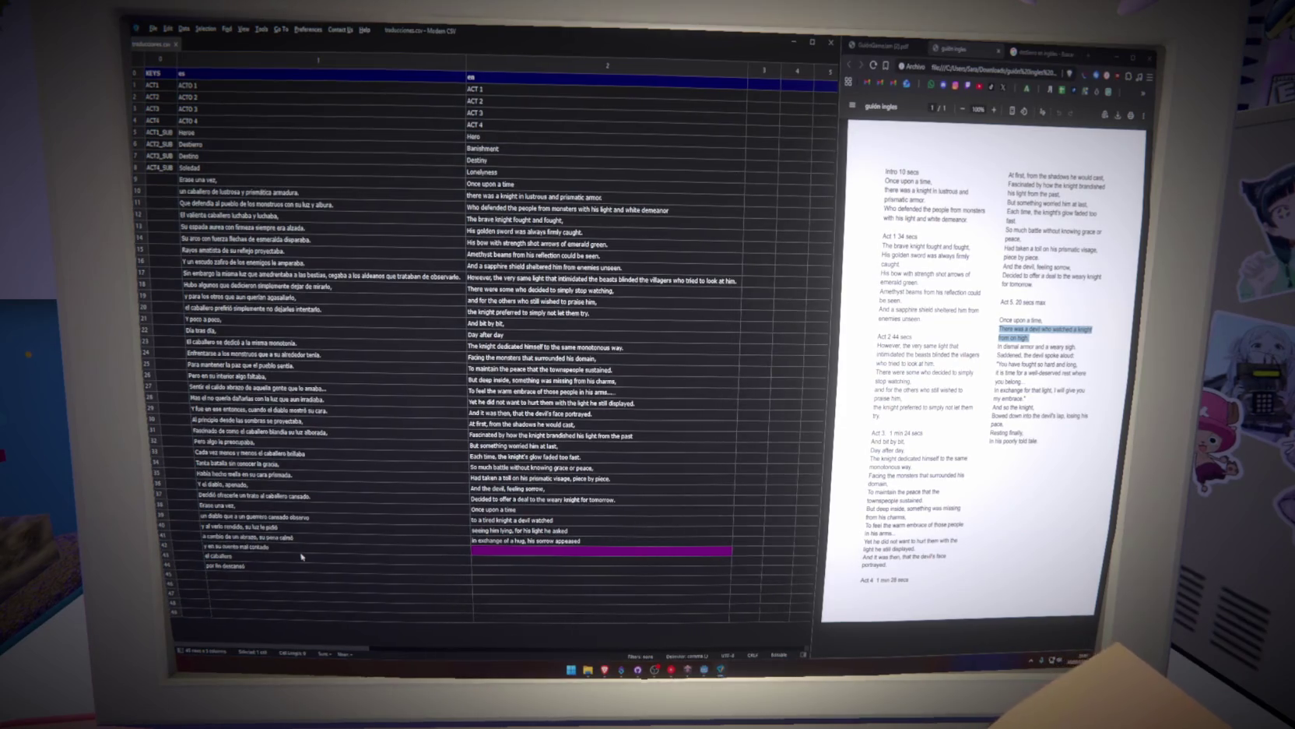
{"action": "left_click", "coordinate": [576, 532]}
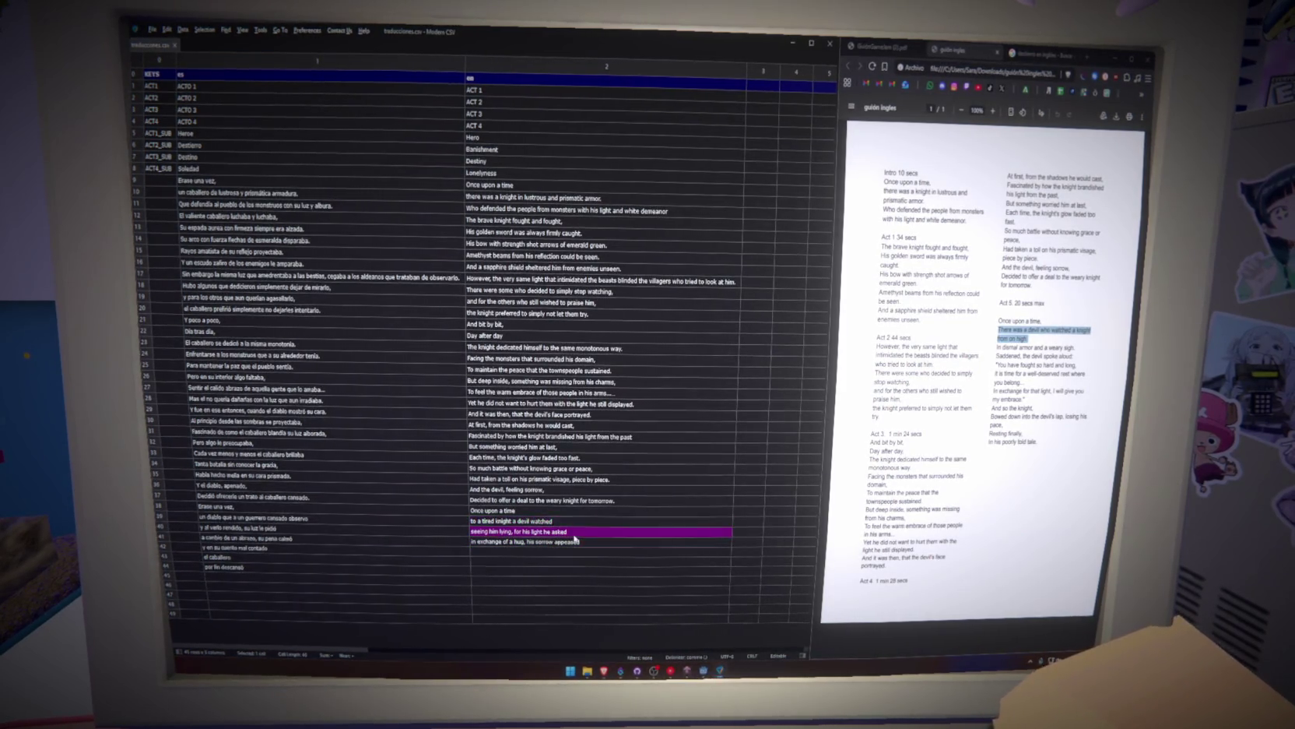
{"action": "left_click", "coordinate": [578, 540]}
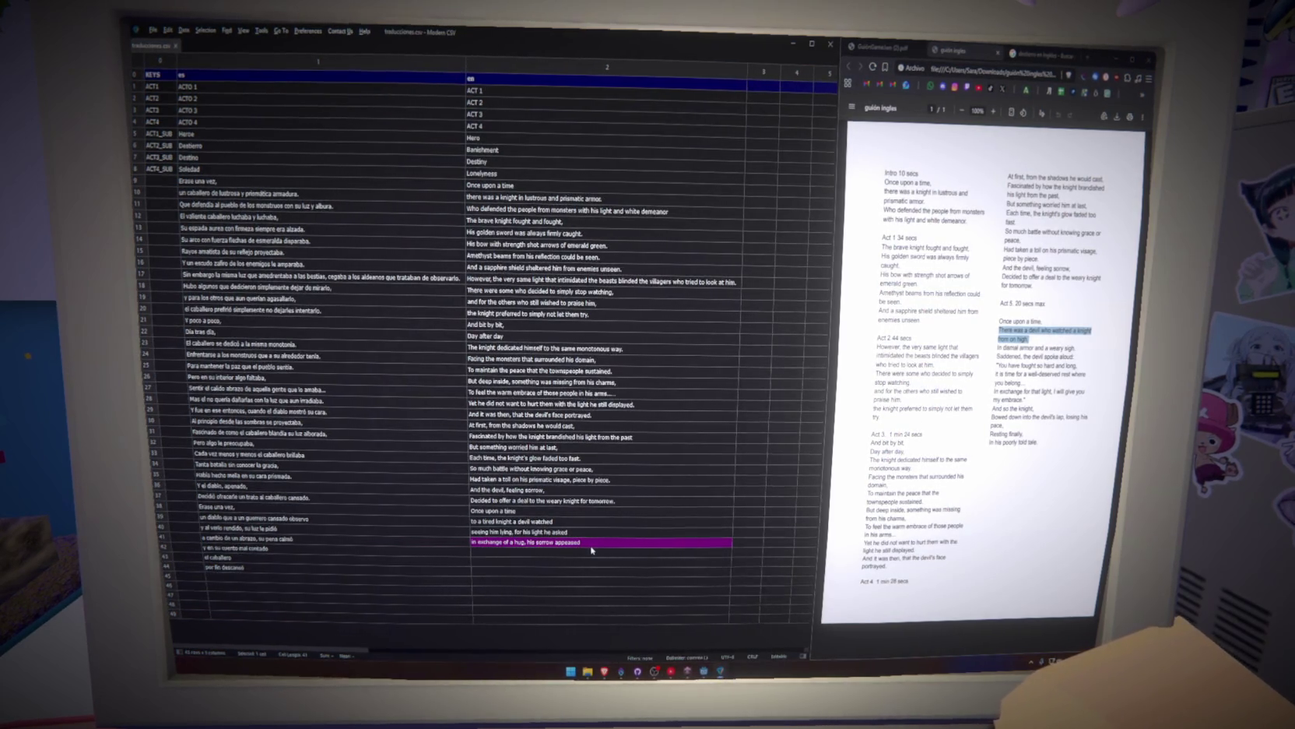
{"action": "left_click", "coordinate": [389, 552]}
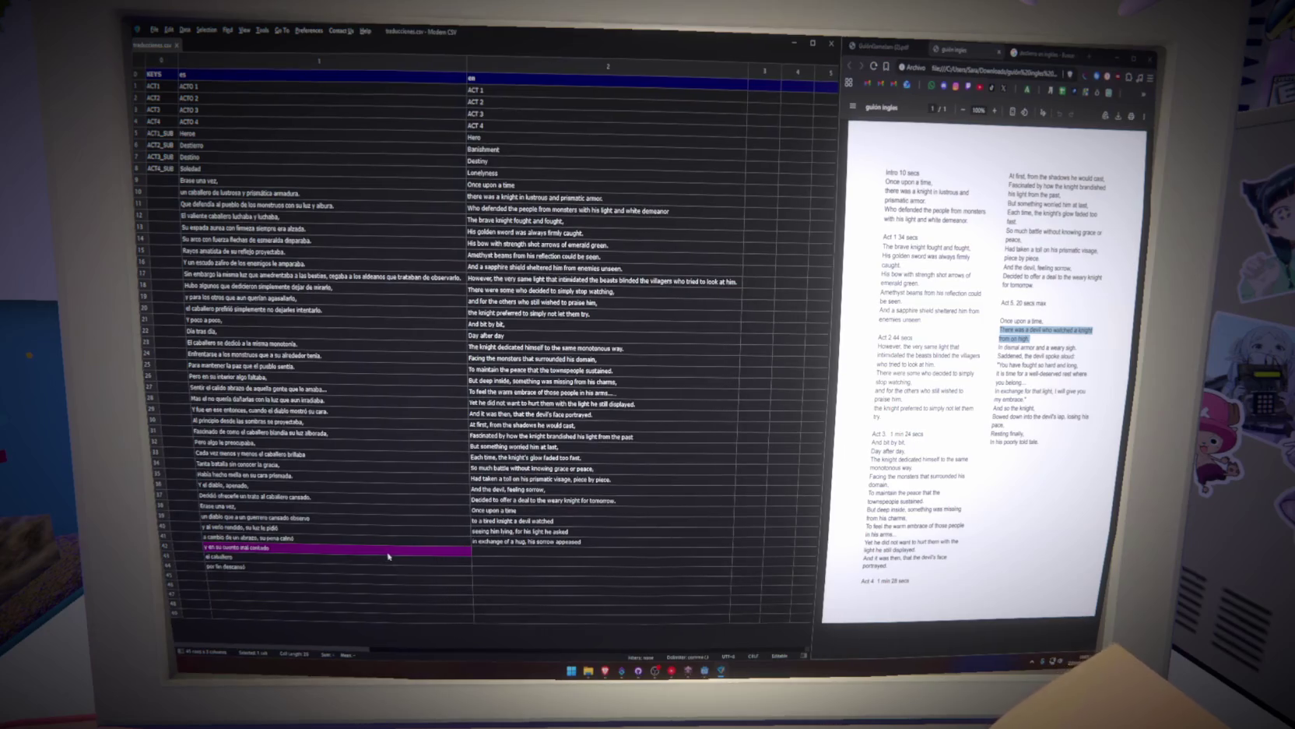
Type English lines for rows 42 and 43, including 'the knight'.
{"action": "left_click", "coordinate": [517, 552]}
{"action": "type", "text": "in a bad"}
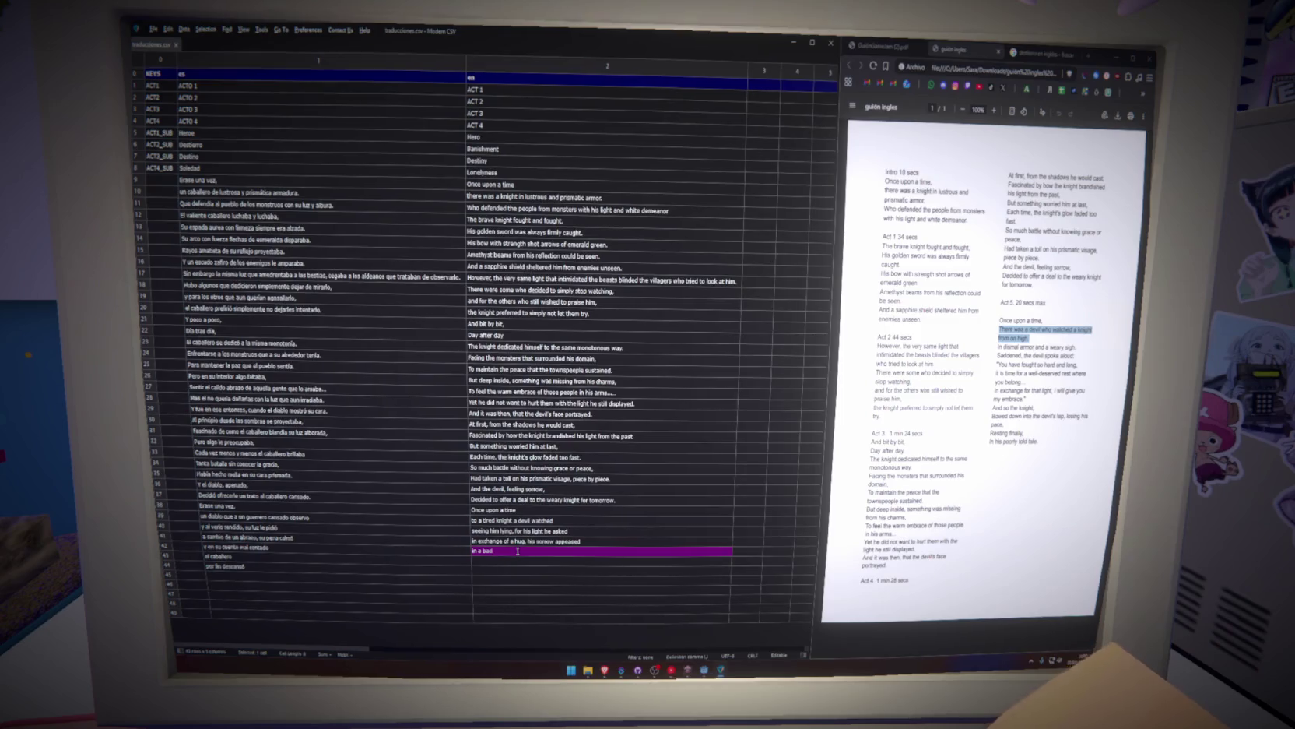
{"action": "type", "text": " written"}
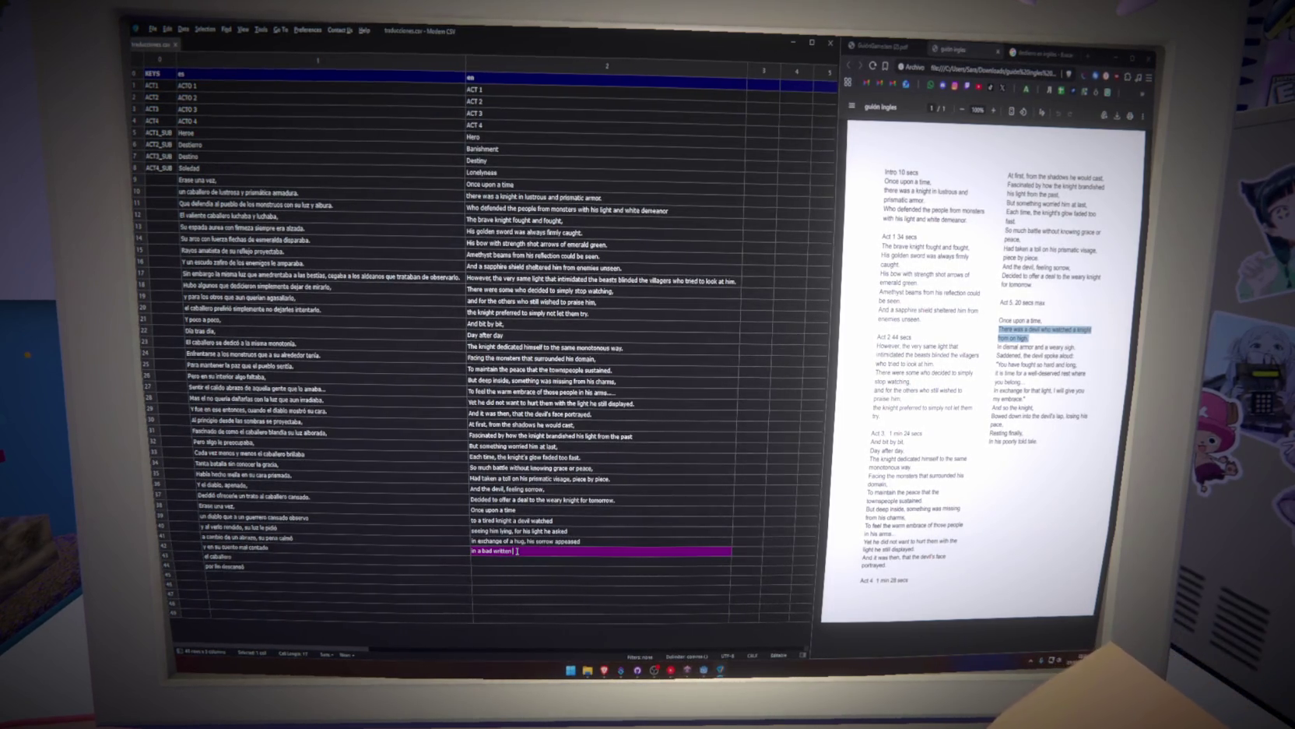
{"action": "type", "text": "el"}
{"action": "key", "text": "Tab"}
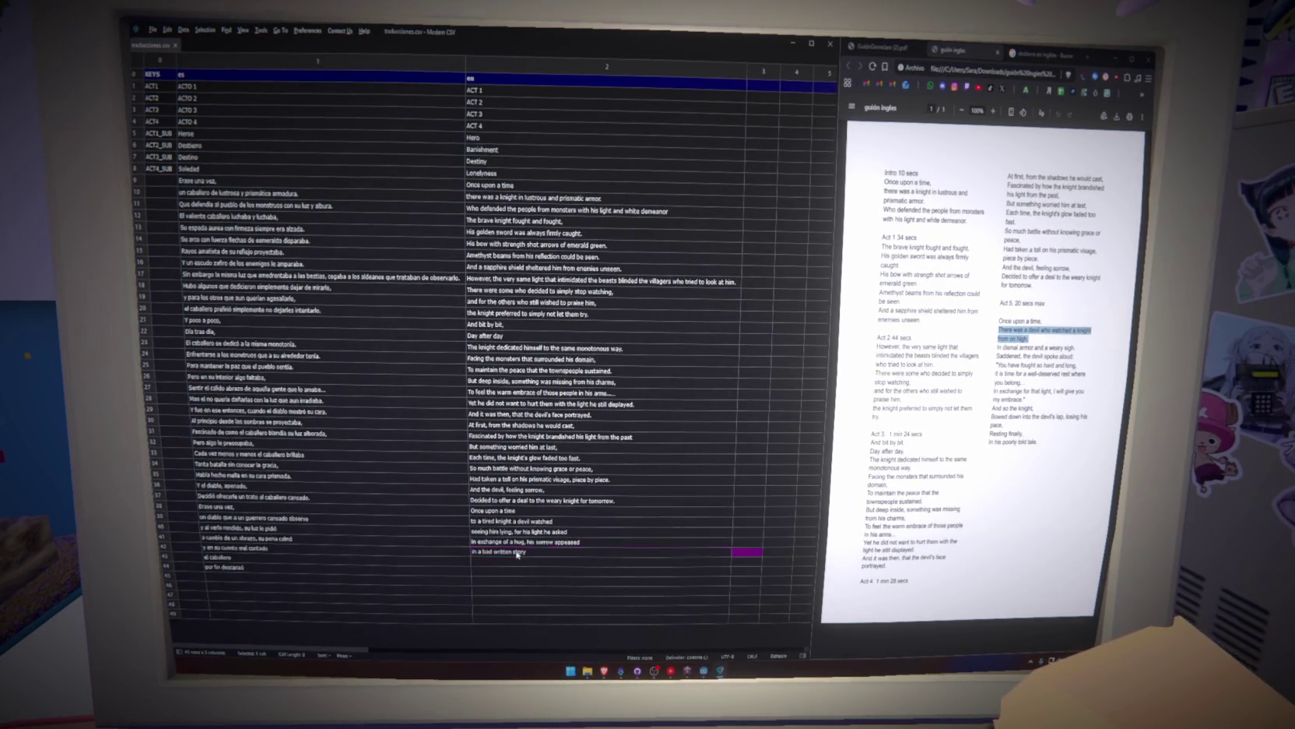
{"action": "left_click", "coordinate": [520, 560]}
{"action": "type", "text": "th"}
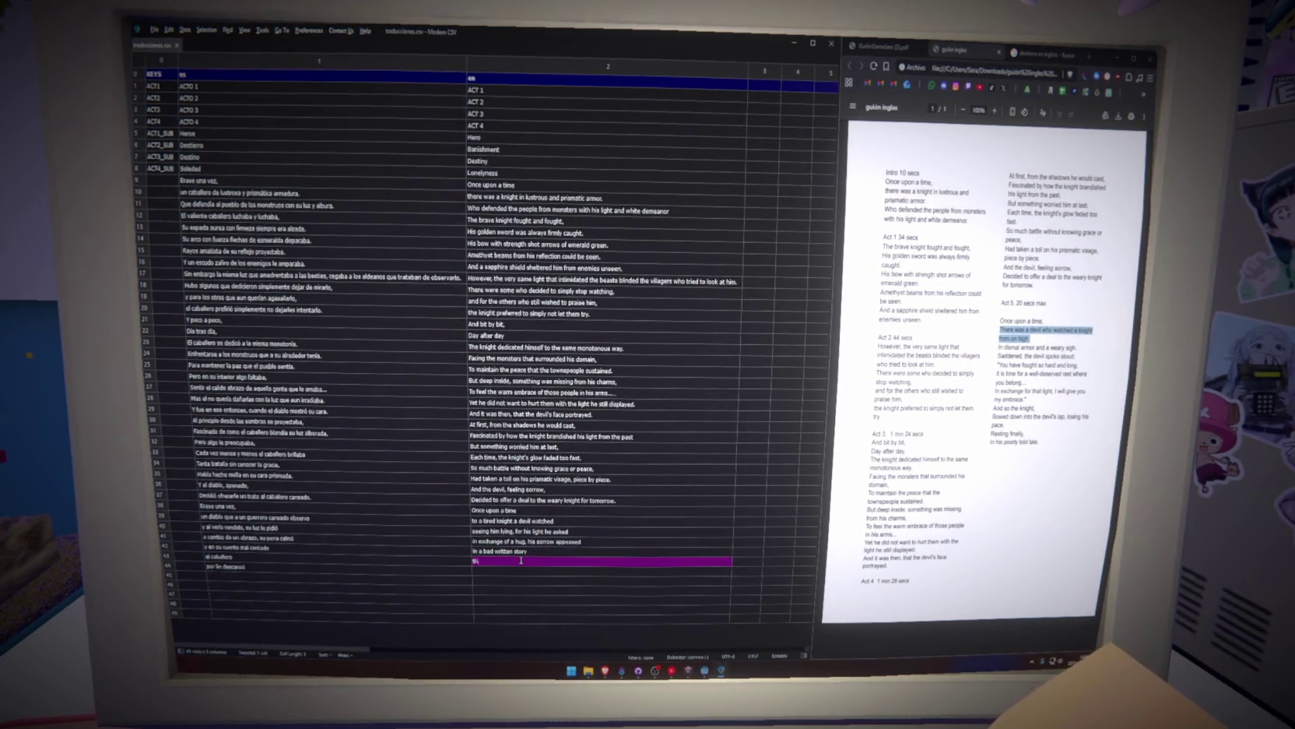
{"action": "type", "text": "e knight"}
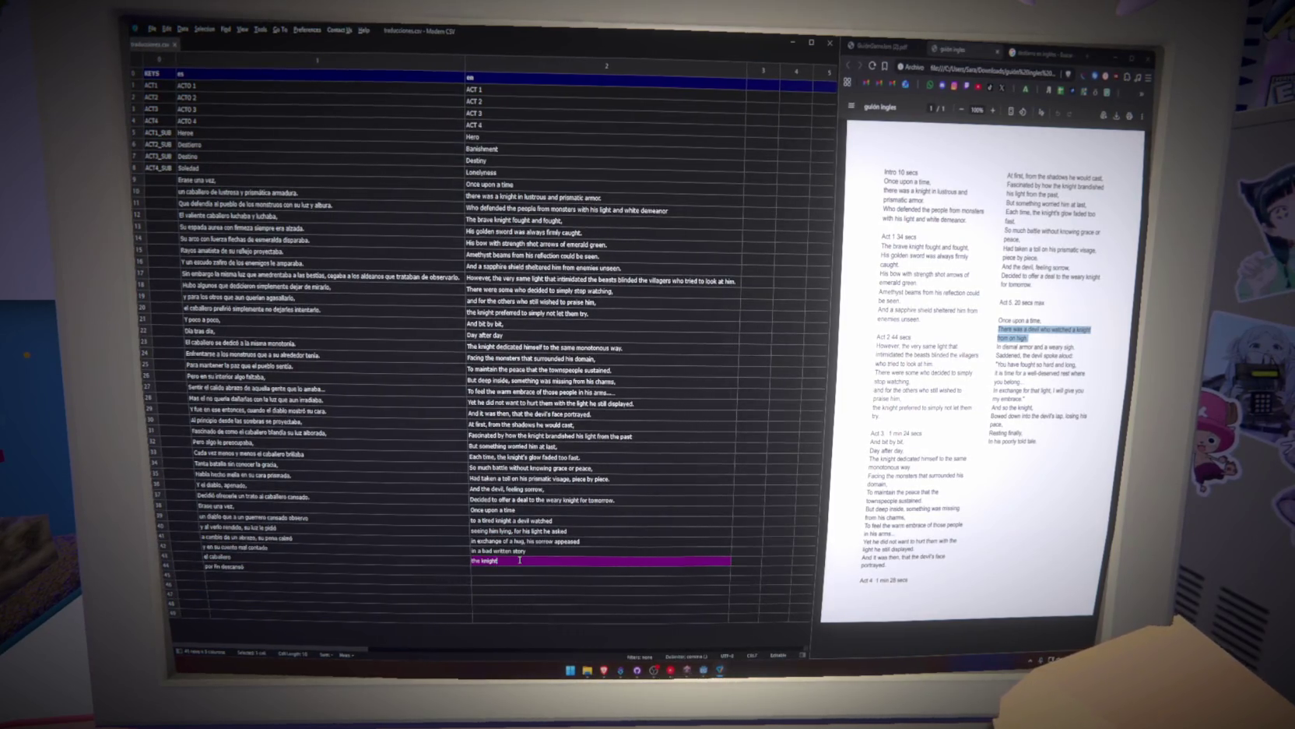
{"action": "left_click", "coordinate": [518, 574]}
{"action": "type", "text": "finally rested"}
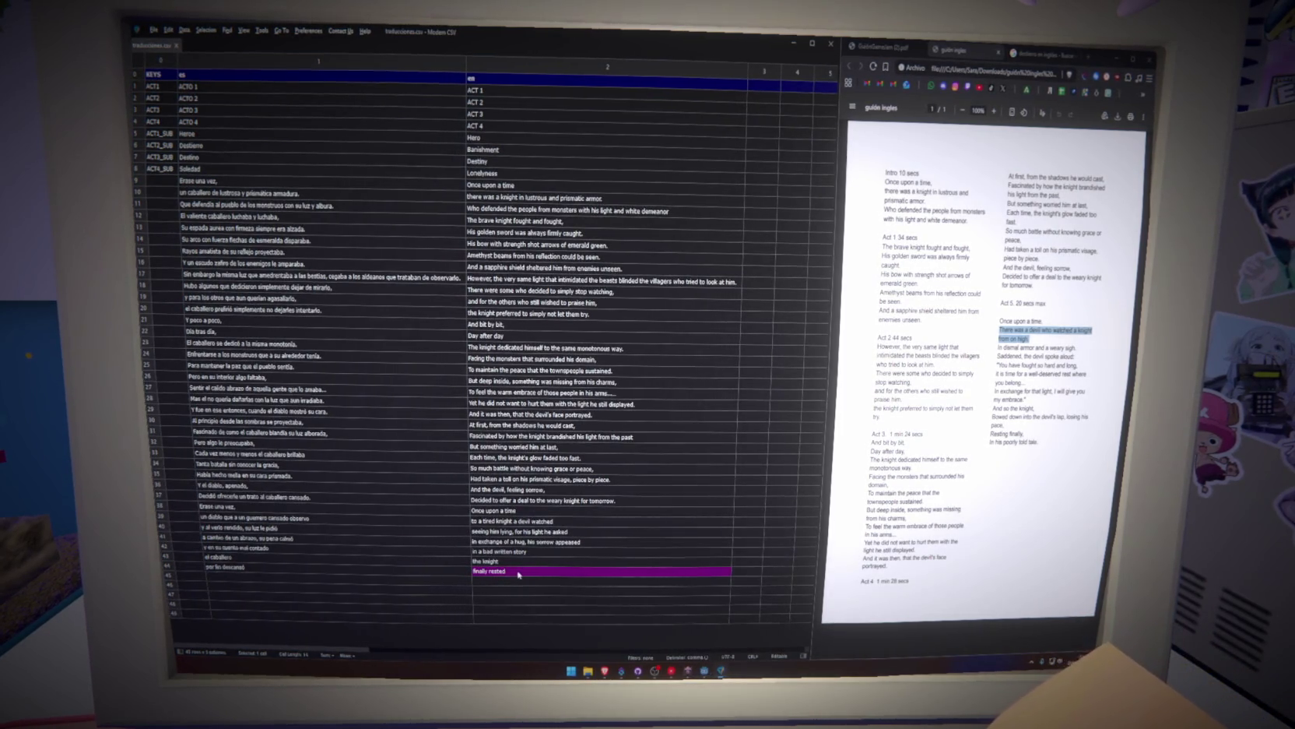
Revise row 42 to 'in a bad told tale' and add a period to row 39's English line.
{"action": "double_click", "coordinate": [541, 551]}
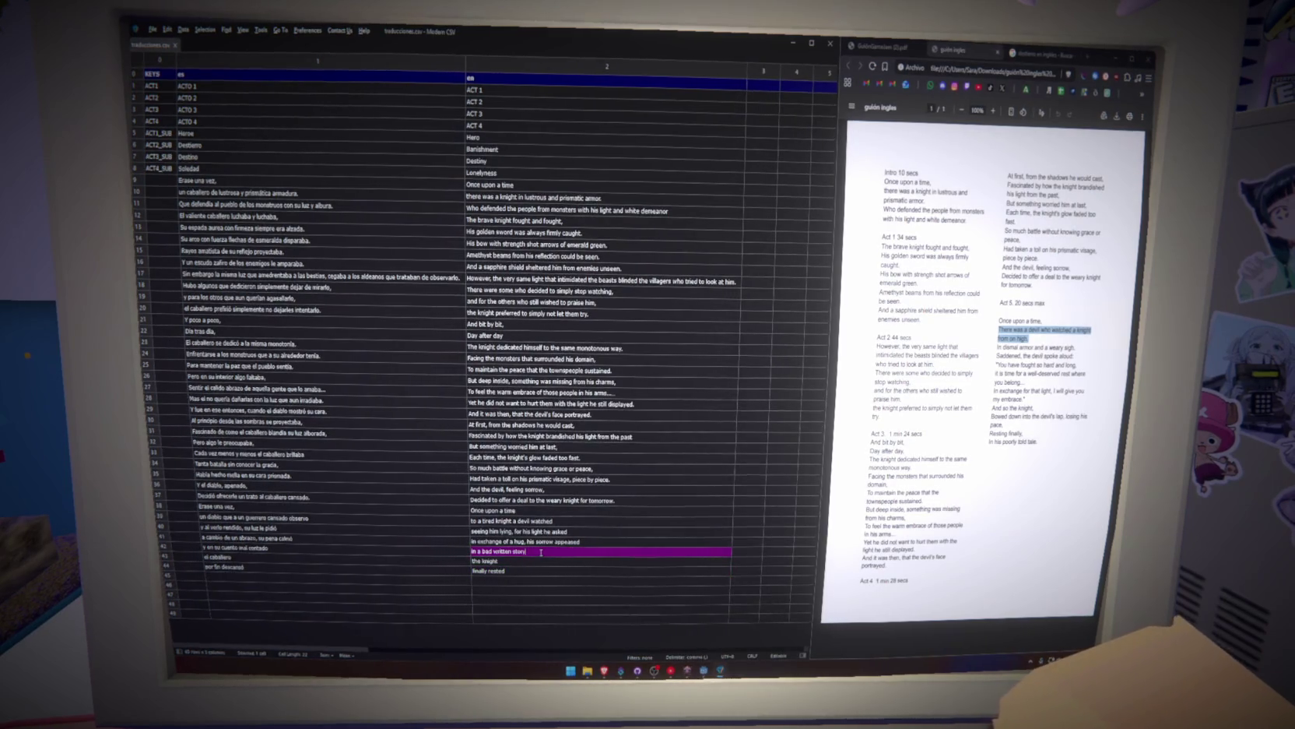
{"action": "type", "text": "to"}
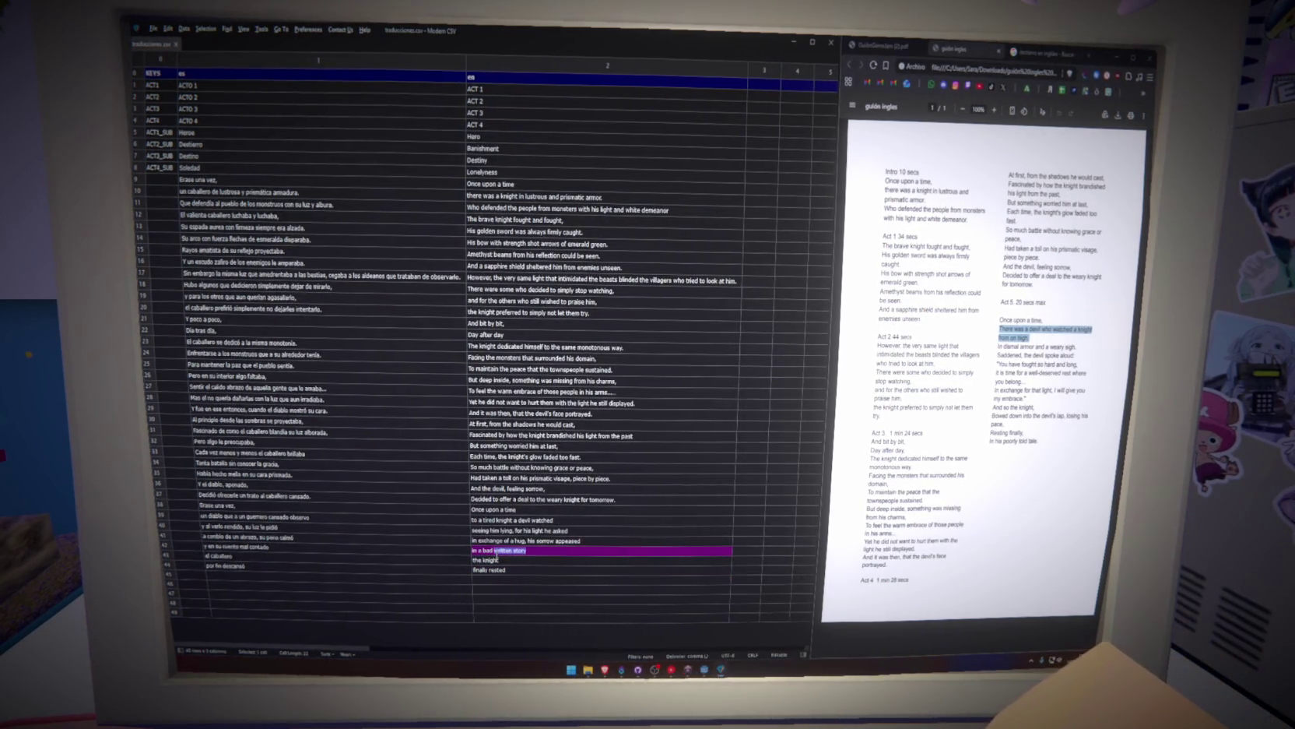
{"action": "type", "text": "ld tale"}
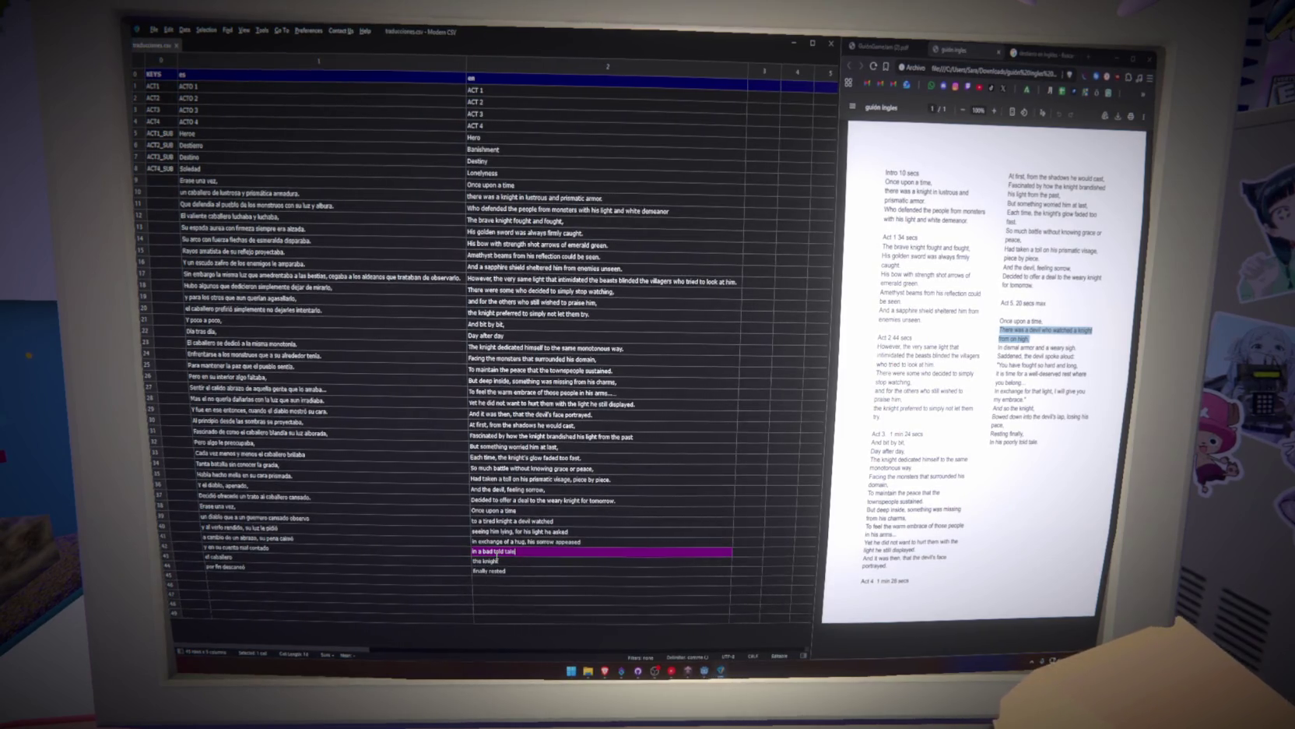
{"action": "key", "text": "Return"}
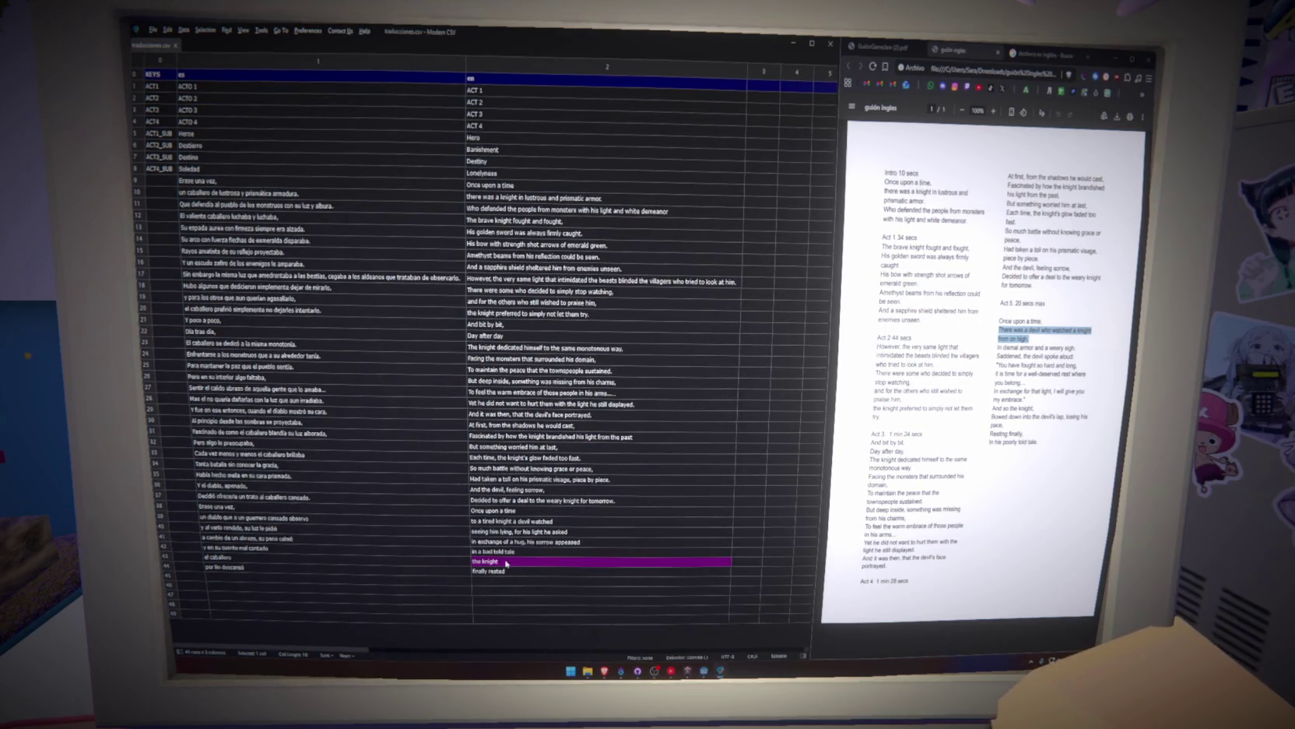
{"action": "left_click", "coordinate": [516, 571]}
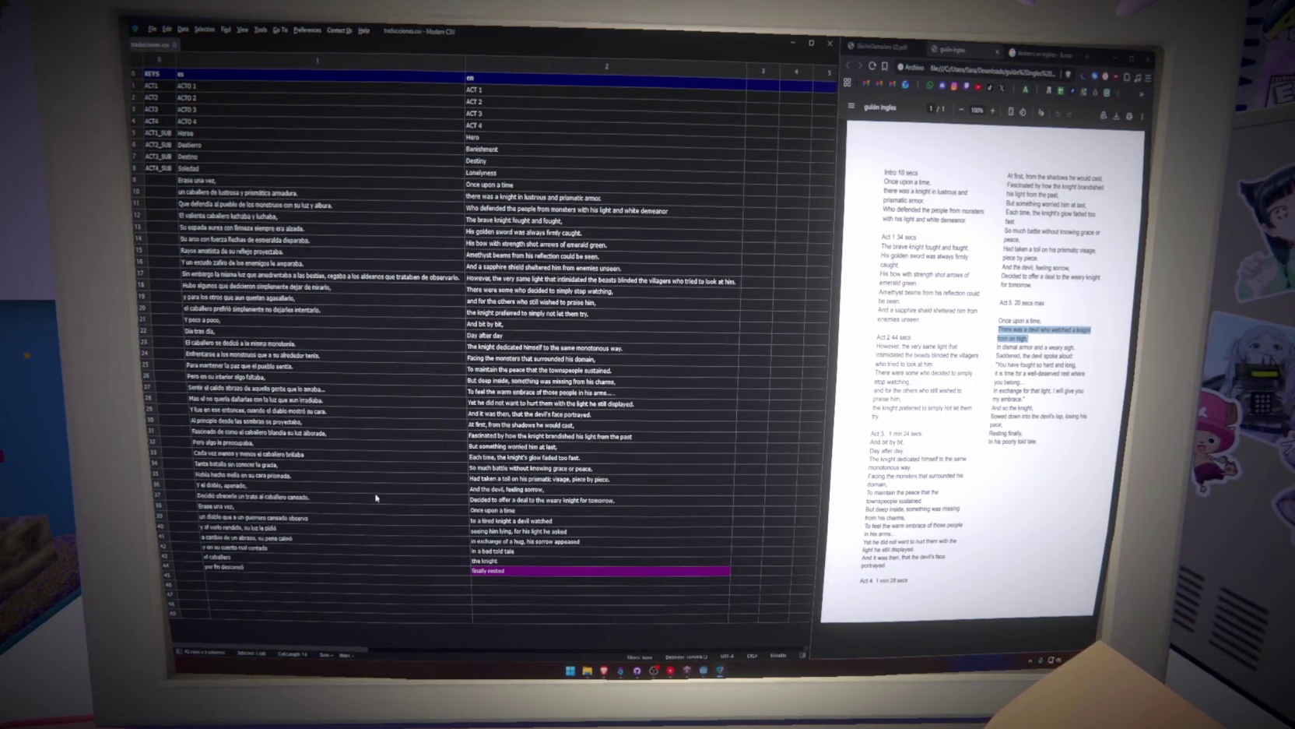
{"action": "left_click_drag", "start_coordinate": [497, 512], "coordinate": [504, 574]}
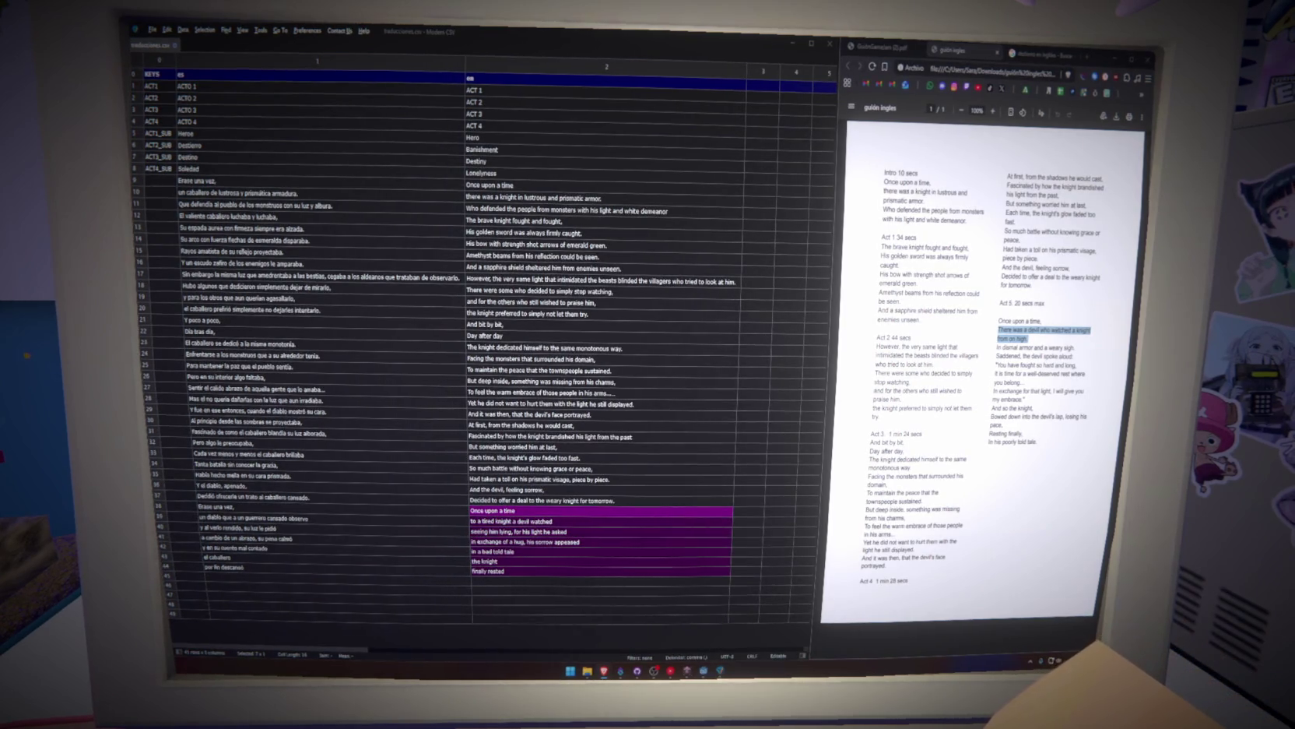
{"action": "double_click", "coordinate": [547, 510]}
{"action": "type", "text": ","}
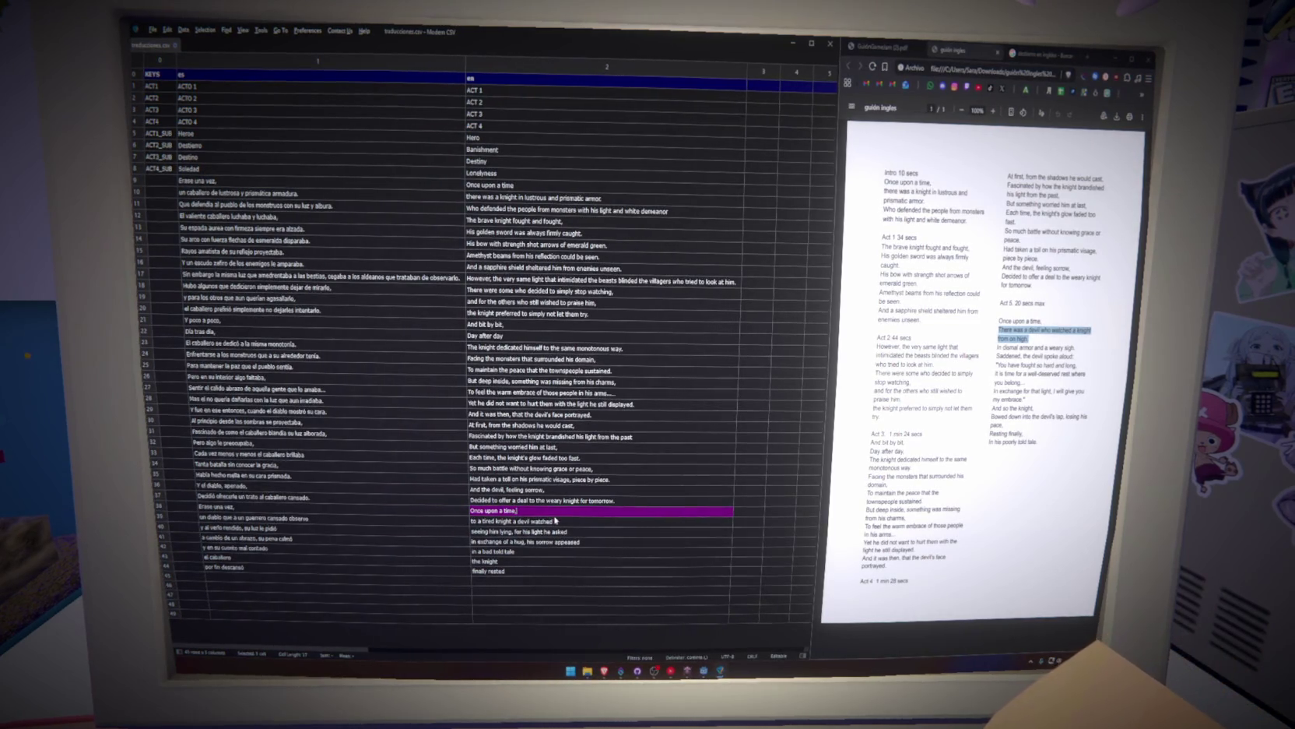
{"action": "left_click", "coordinate": [548, 562]}
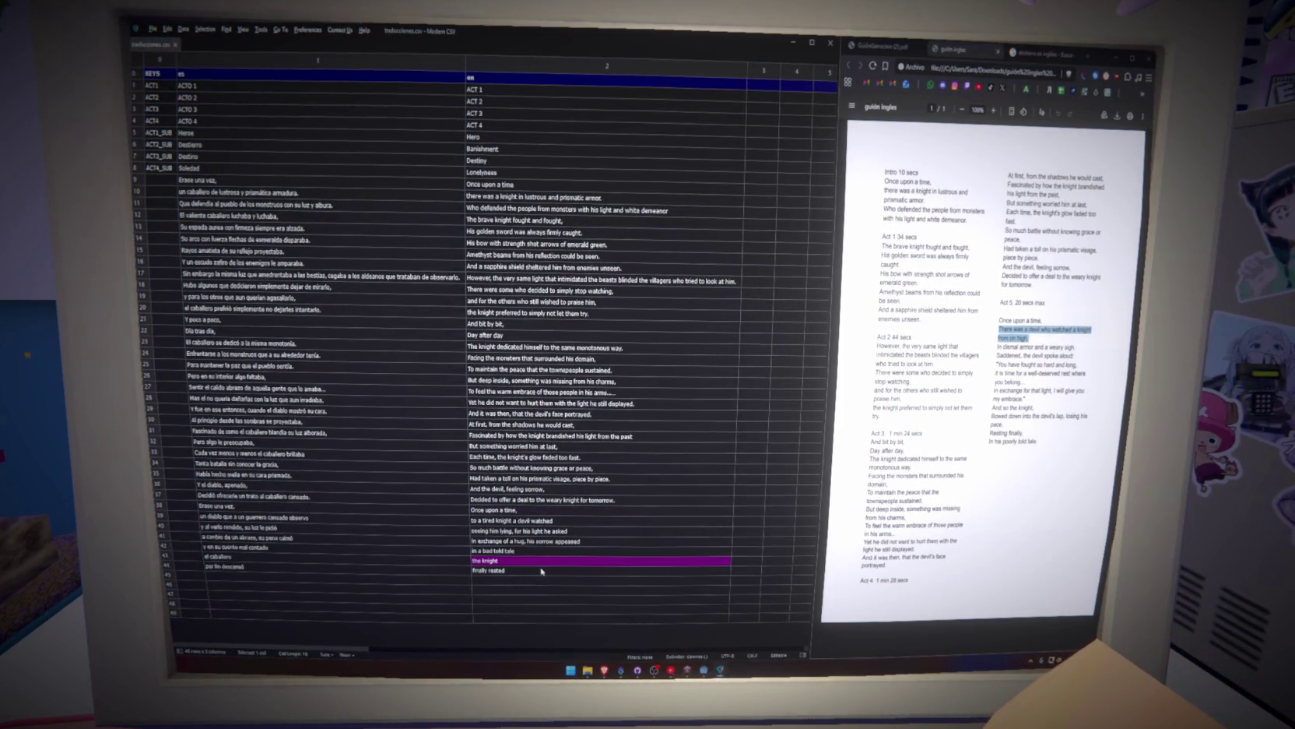
{"action": "left_click", "coordinate": [571, 521]}
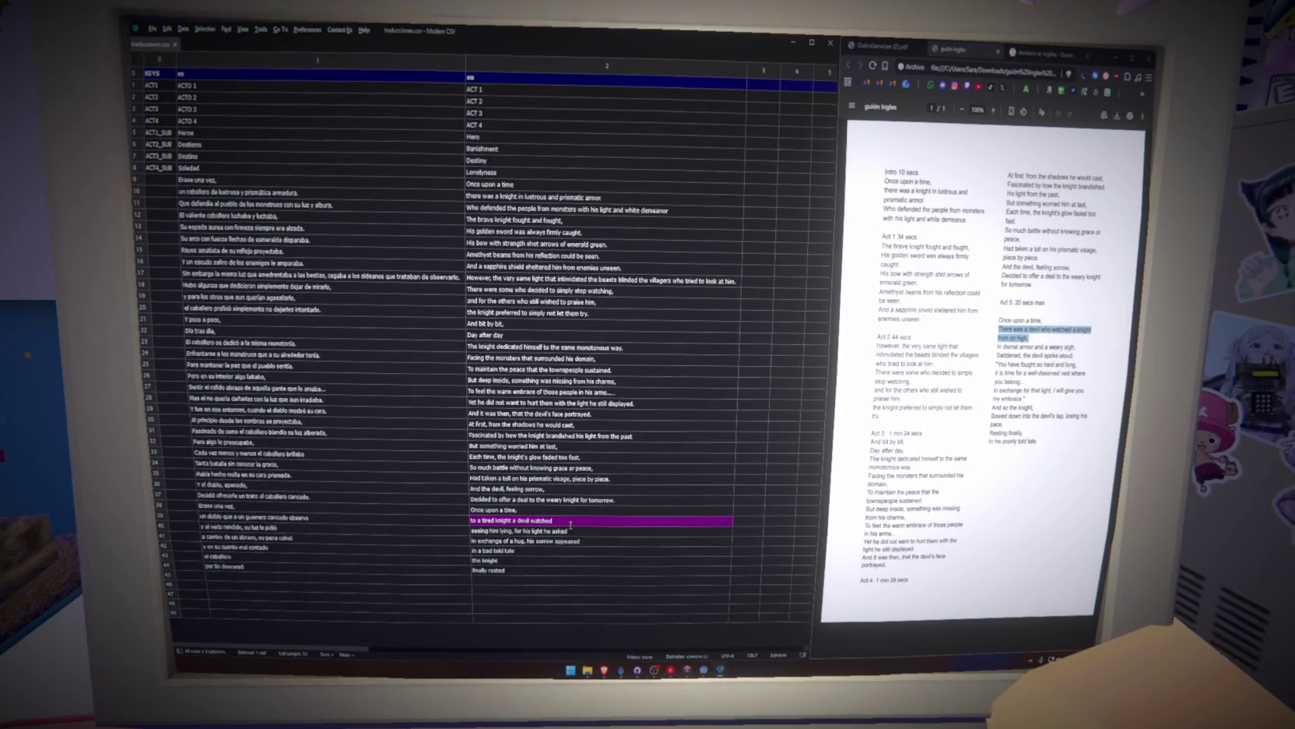
{"action": "type", "text": "."}
{"action": "key", "text": "Return"}
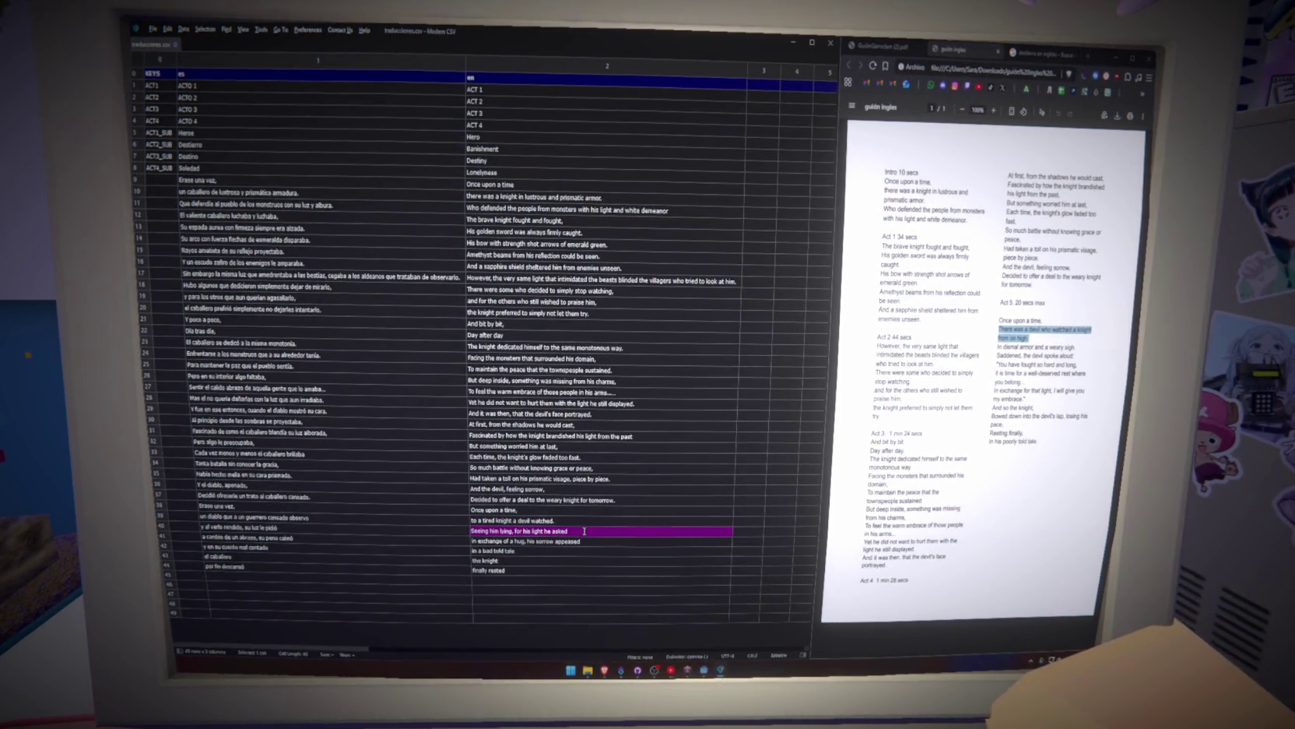
Check the punctuated lines in rows 39–44, then select row 9's empty key cell.
{"action": "left_click", "coordinate": [561, 521]}
{"action": "left_click", "coordinate": [594, 533]}
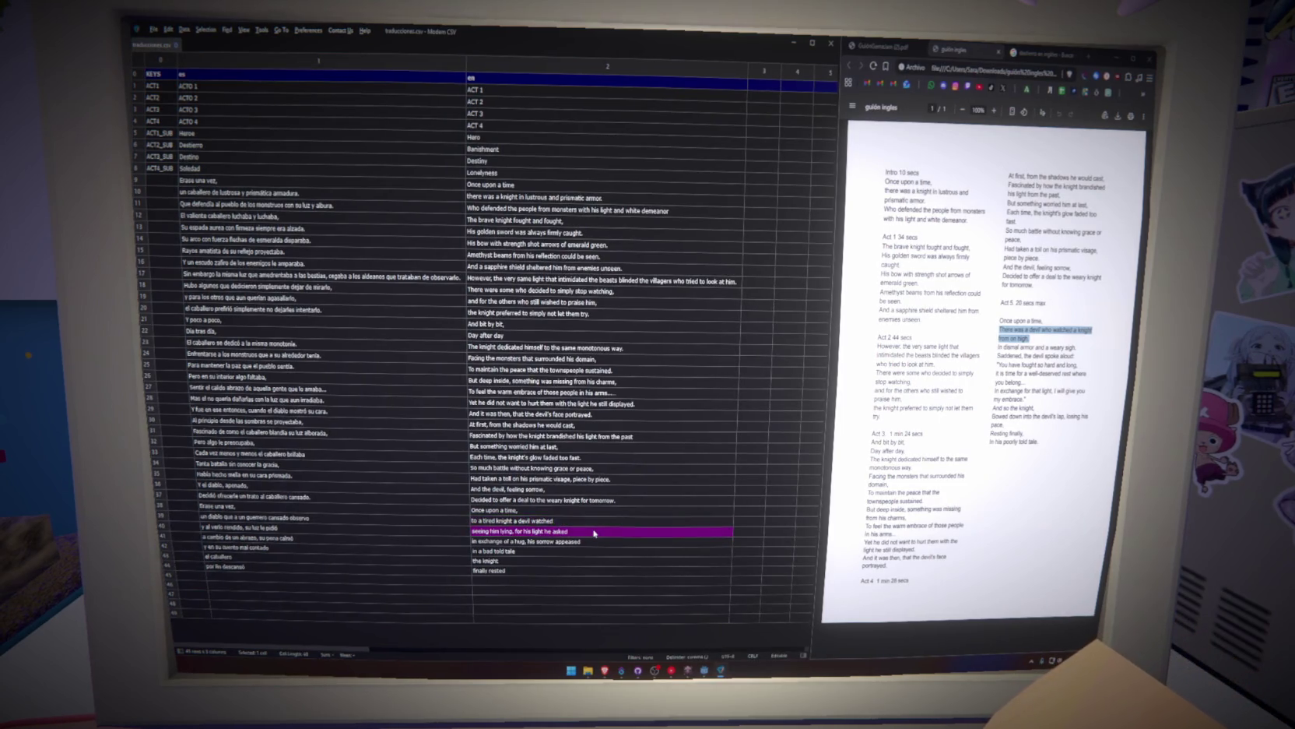
{"action": "left_click", "coordinate": [586, 559]}
{"action": "left_click", "coordinate": [570, 571]}
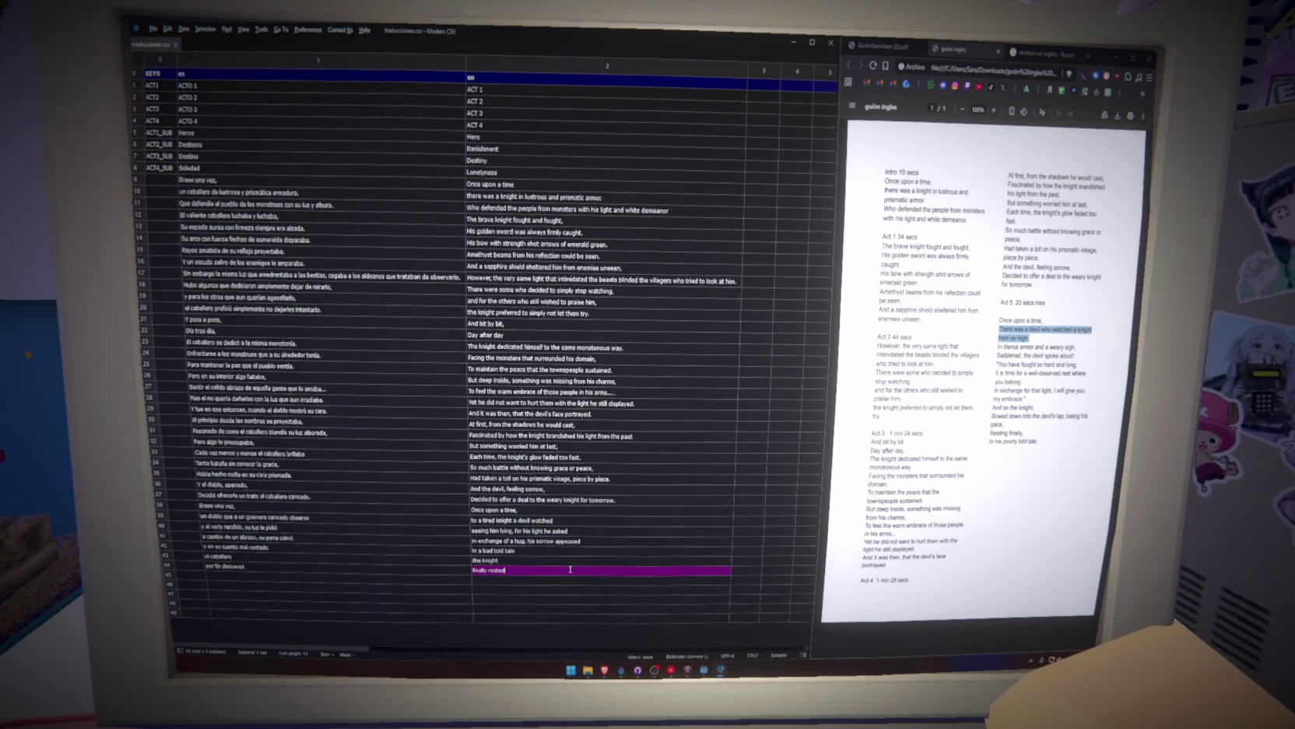
{"action": "left_click", "coordinate": [601, 562]}
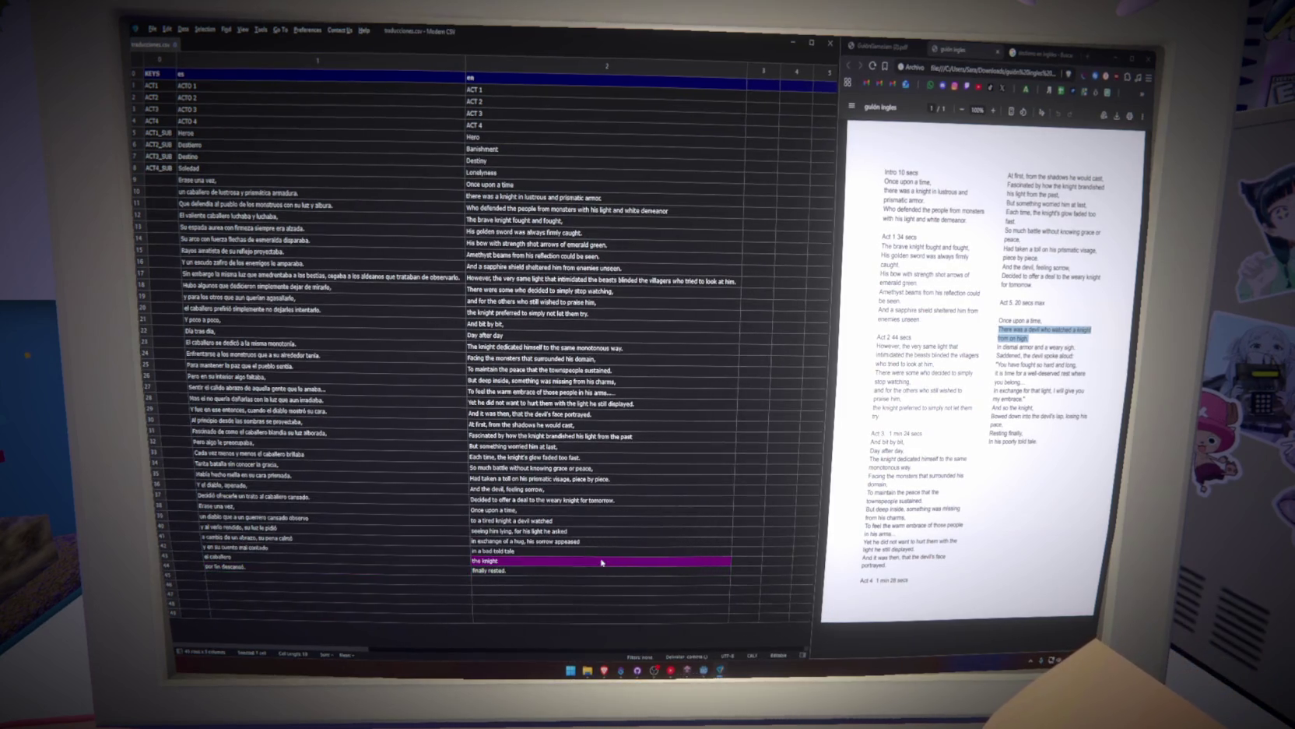
{"action": "left_click", "coordinate": [162, 185]}
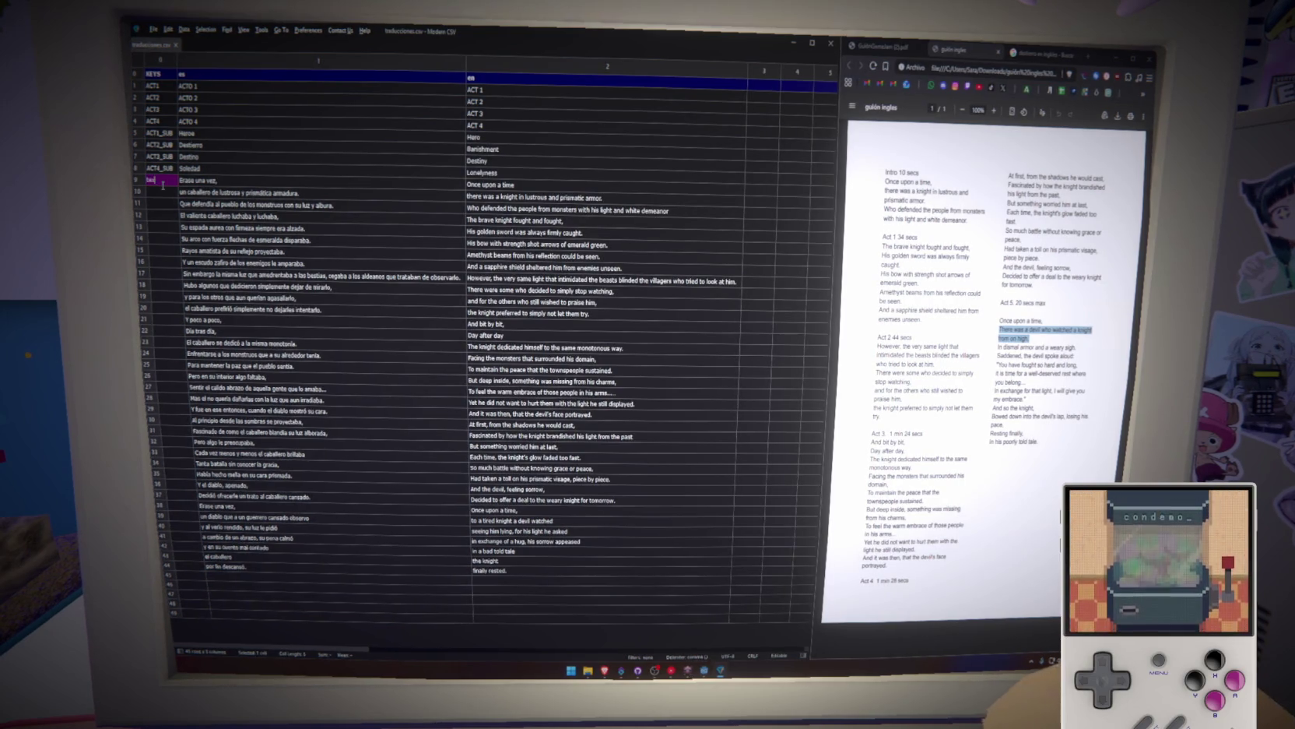
Enter STORY_TEXT_1 and fill the key cells of rows 10–44 with the STORY_TEXT_ prefix.
{"action": "type", "text": "STORY"}
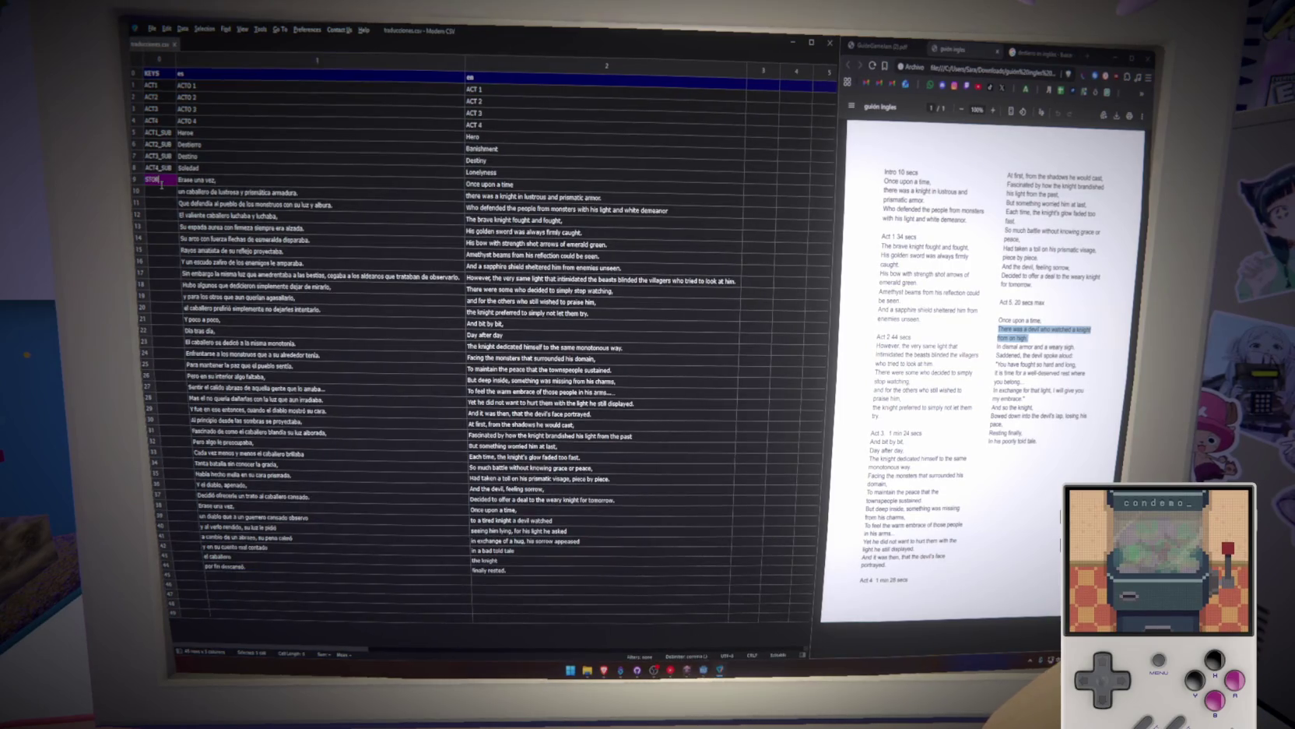
{"action": "type", "text": "_TEXT_1"}
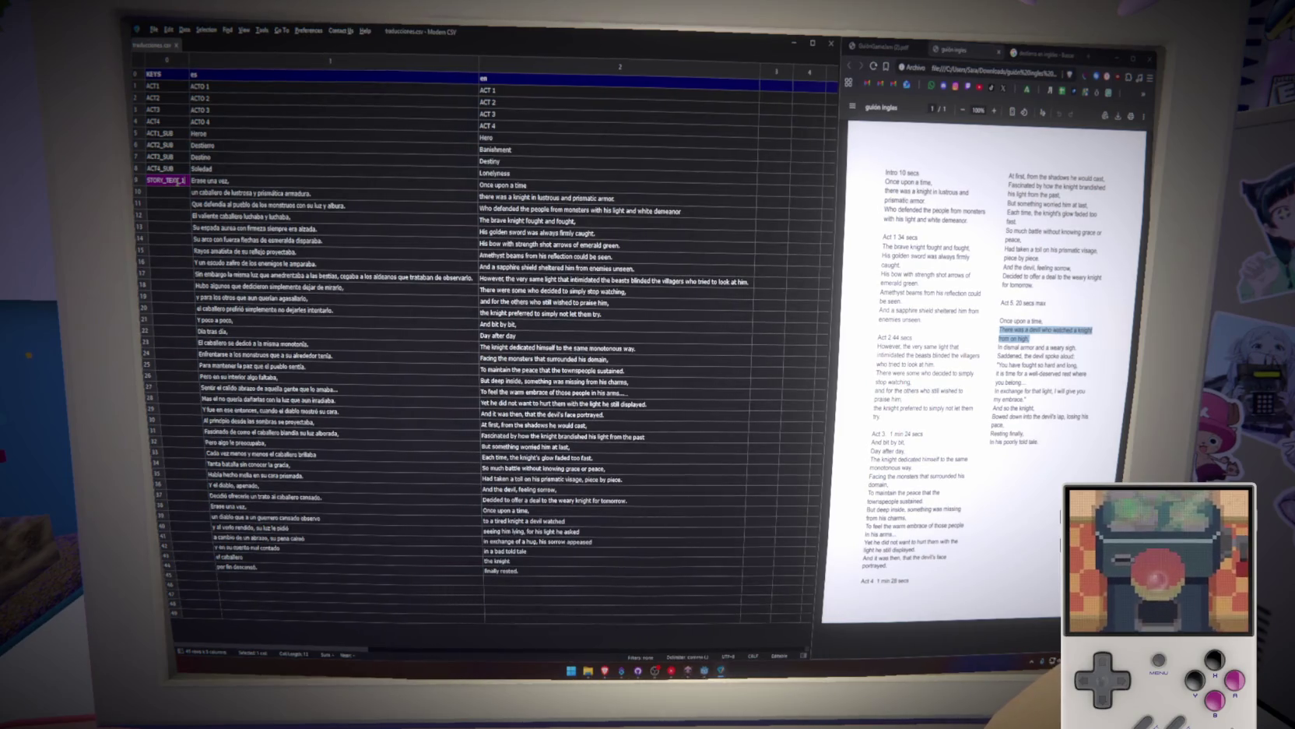
{"action": "left_click_drag", "start_coordinate": [159, 396], "coordinate": [194, 567]}
{"action": "key", "text": "ctrl+d"}
{"action": "left_click", "coordinate": [183, 201]}
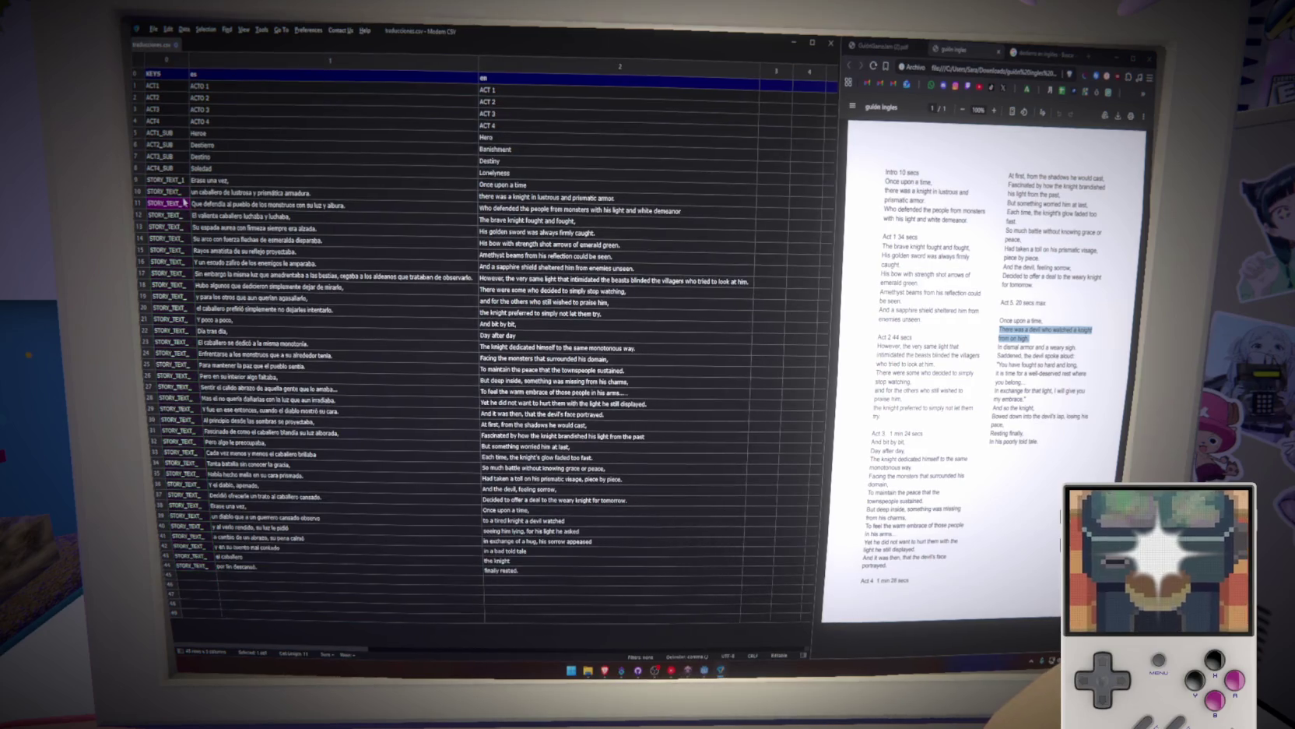
Append sequence numbers to the keys for rows 10–23, reaching STORY_TEXT_15.
{"action": "type", "text": "2"}
{"action": "left_click", "coordinate": [184, 204]}
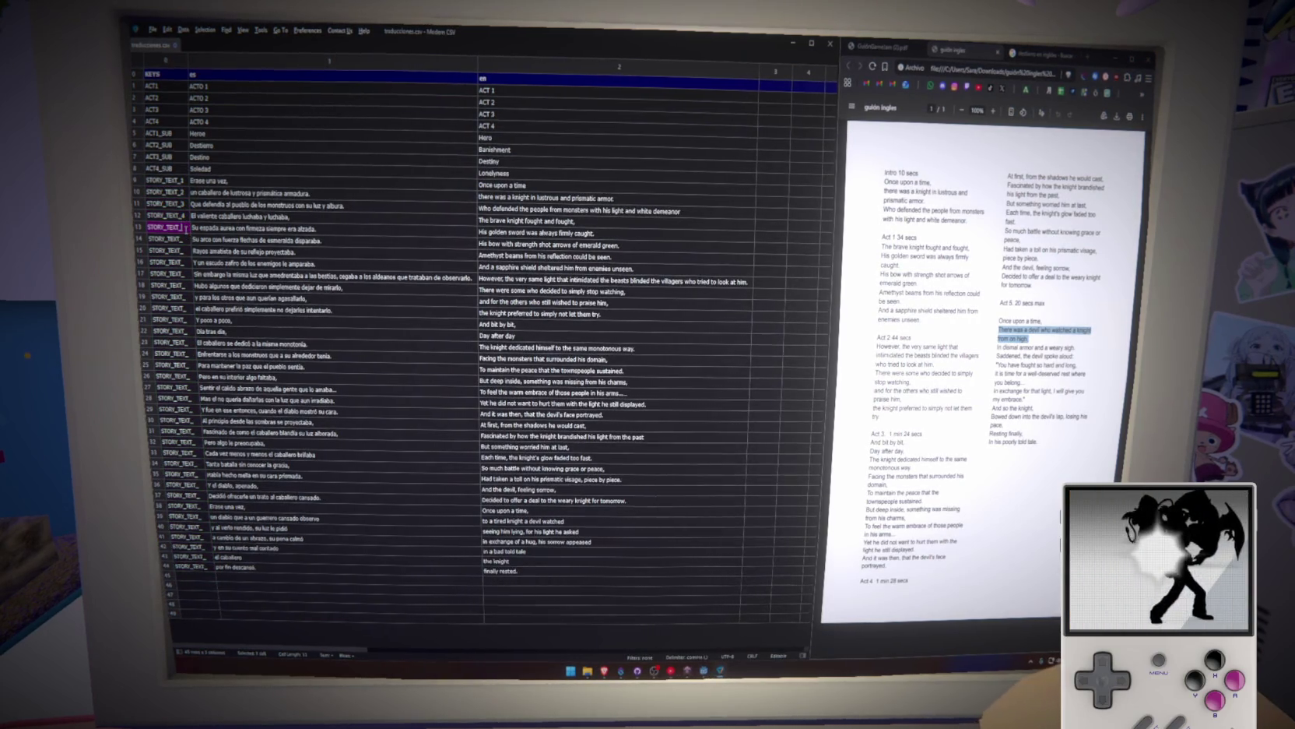
{"action": "left_click", "coordinate": [187, 252]}
{"action": "type", "text": "7"}
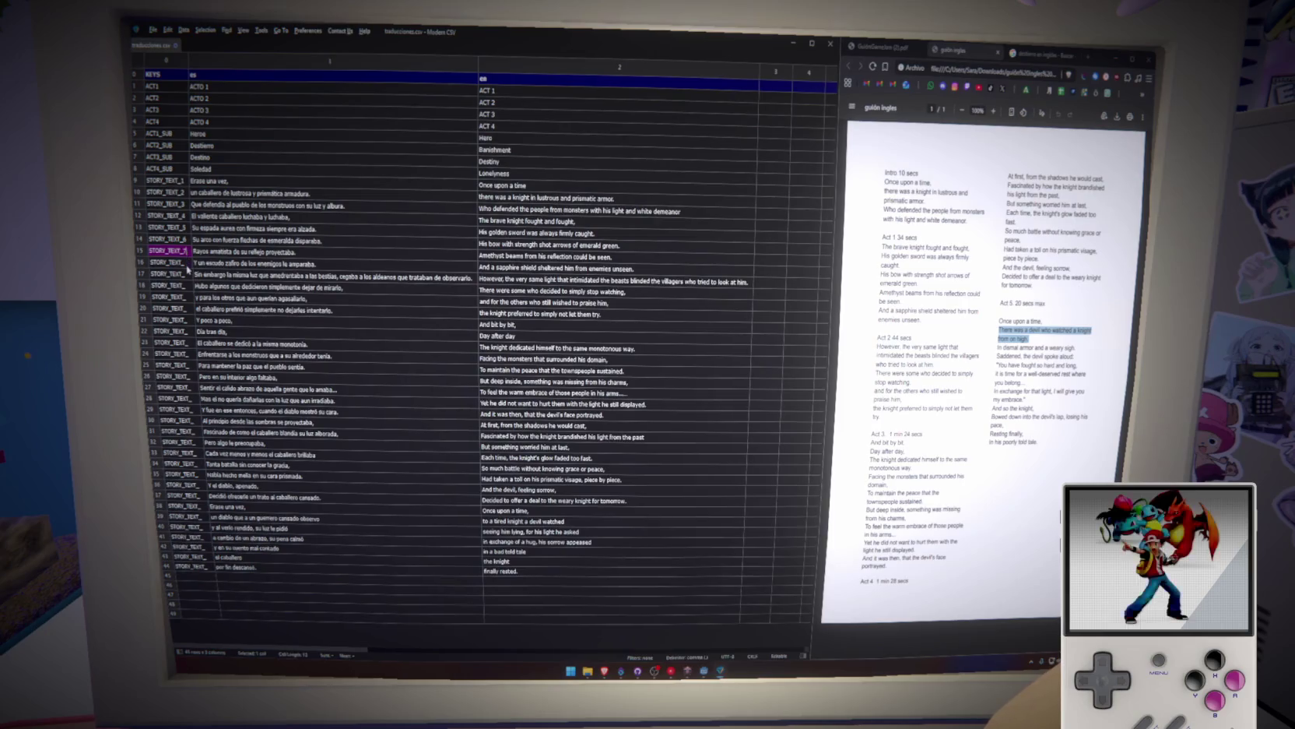
{"action": "left_click", "coordinate": [187, 263]}
{"action": "type", "text": "8"}
{"action": "left_click", "coordinate": [189, 274]}
{"action": "type", "text": "9"}
{"action": "left_click", "coordinate": [190, 285]}
{"action": "type", "text": "10"}
{"action": "left_click", "coordinate": [190, 296]}
{"action": "type", "text": "1"}
{"action": "left_click", "coordinate": [186, 309]}
{"action": "type", "text": "12"}
{"action": "left_click", "coordinate": [189, 320]}
{"action": "type", "text": "13"}
{"action": "left_click", "coordinate": [191, 330]}
{"action": "type", "text": "14"}
{"action": "left_click", "coordinate": [191, 343]}
{"action": "type", "text": "15"}
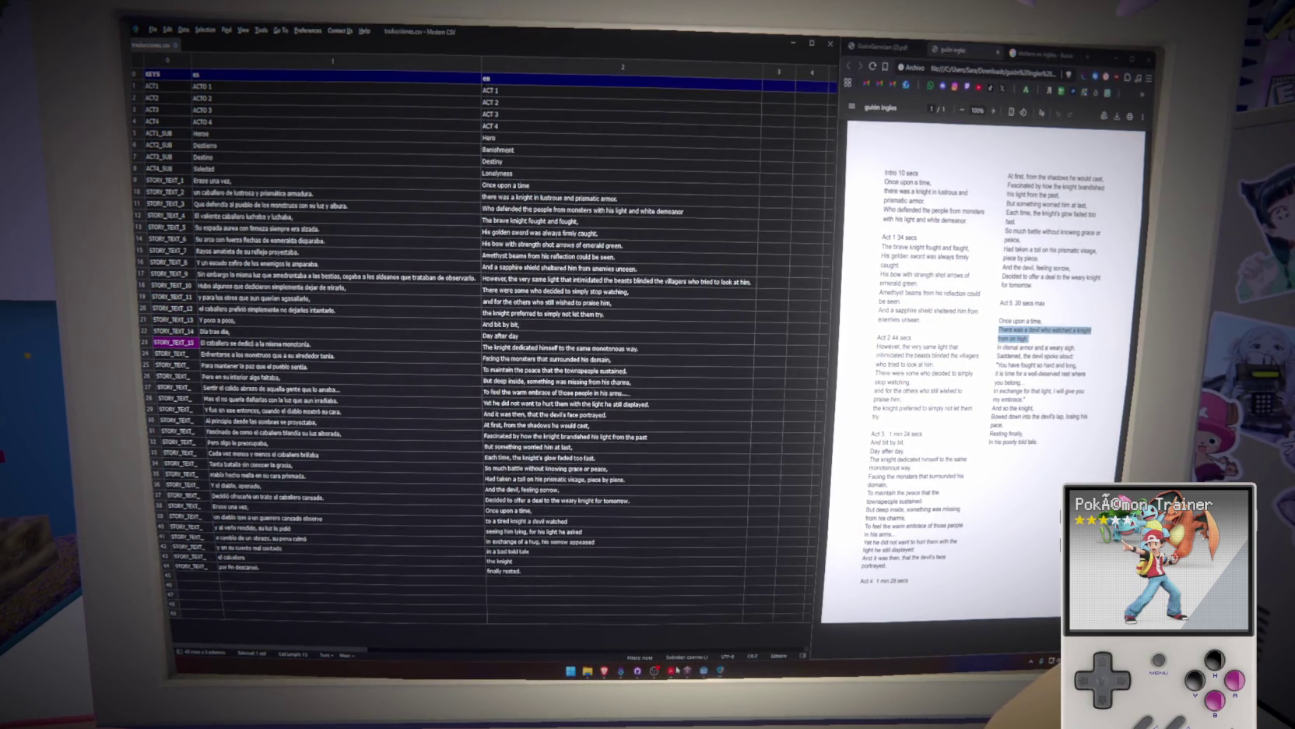
Continue numbering the keys from STORY_TEXT_16 for rows 24–35.
{"action": "left_click", "coordinate": [673, 670]}
{"action": "left_click", "coordinate": [194, 356]}
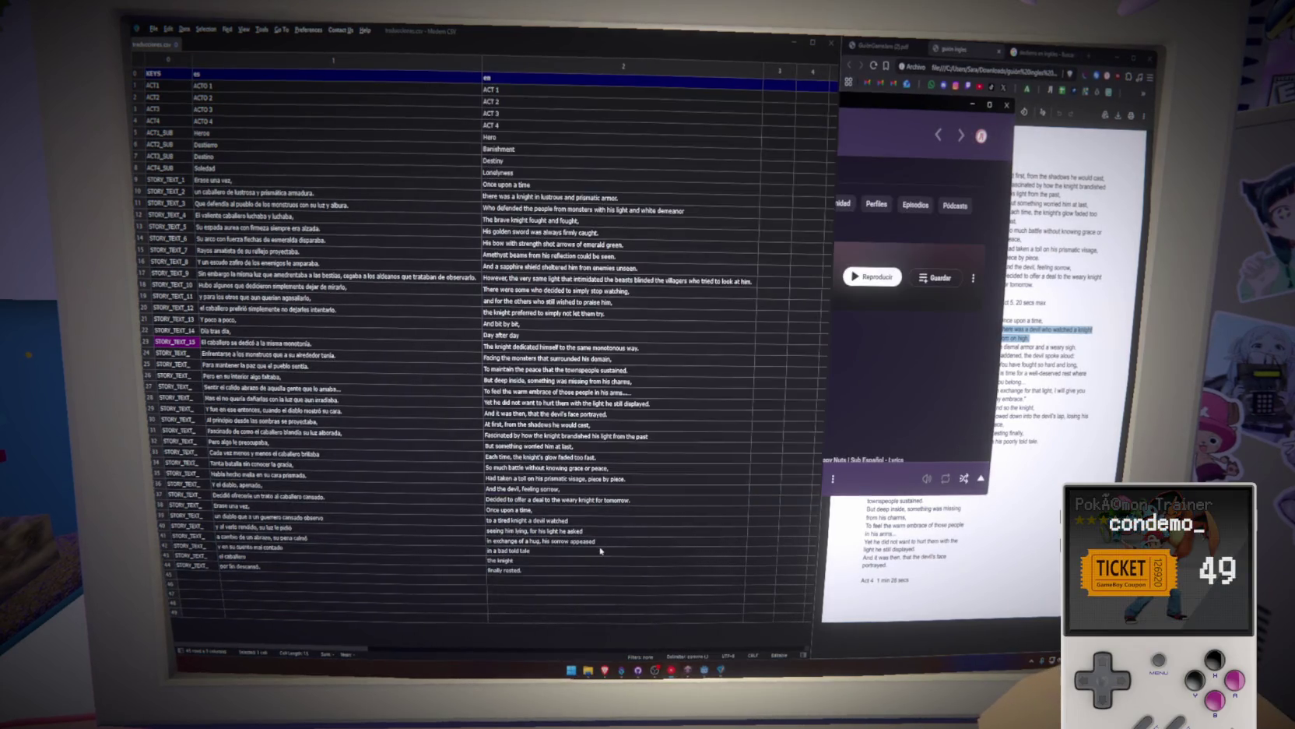
{"action": "type", "text": "16"}
{"action": "left_click", "coordinate": [193, 366]}
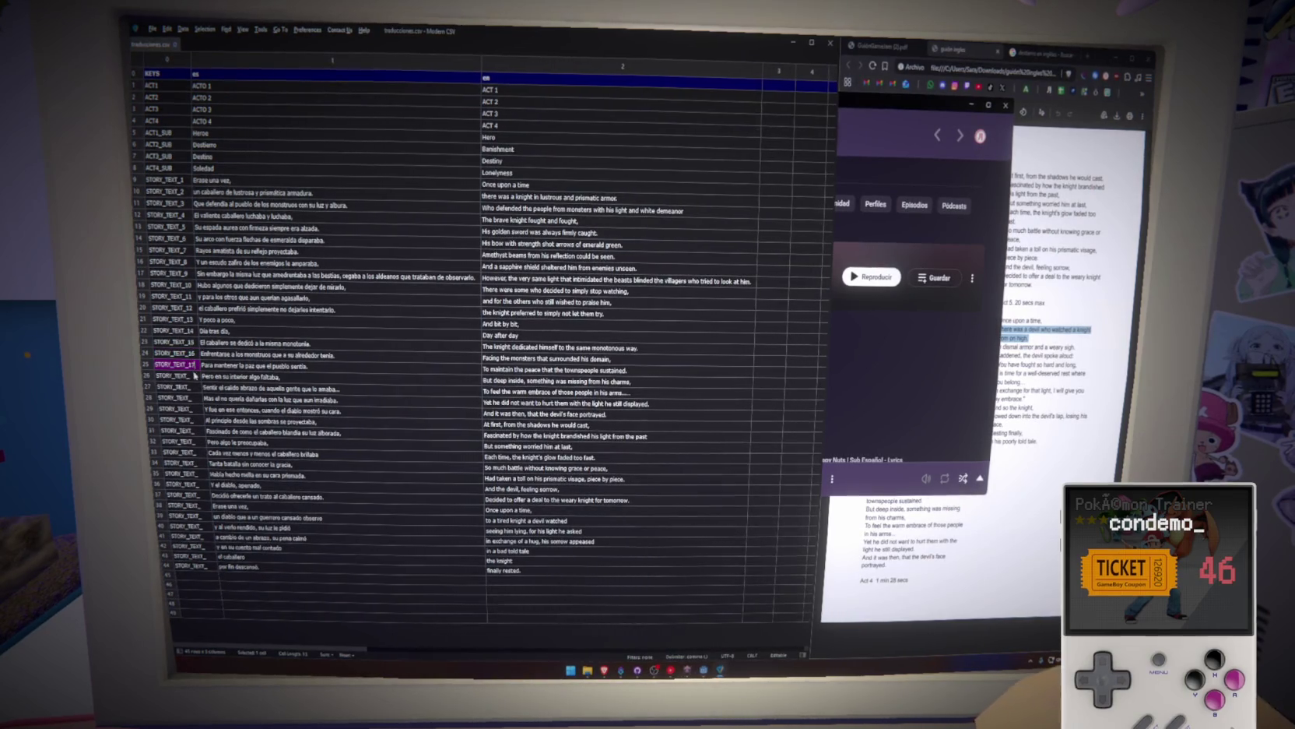
{"action": "type", "text": "17"}
{"action": "left_click", "coordinate": [194, 386]}
{"action": "type", "text": "19"}
{"action": "left_click", "coordinate": [199, 398]}
{"action": "type", "text": "20"}
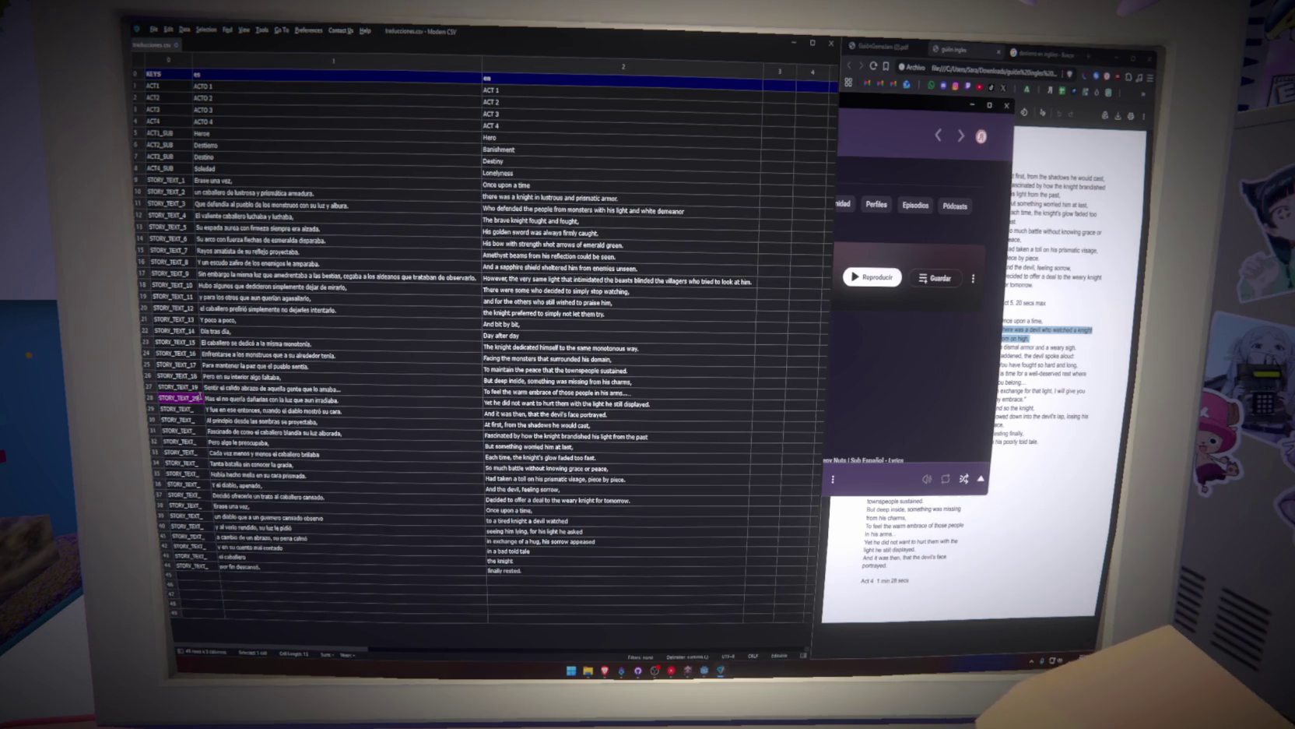
{"action": "left_click", "coordinate": [195, 409]}
{"action": "type", "text": "21"}
{"action": "left_click", "coordinate": [198, 421]}
{"action": "type", "text": "22"}
{"action": "left_click", "coordinate": [200, 431]}
{"action": "type", "text": "23"}
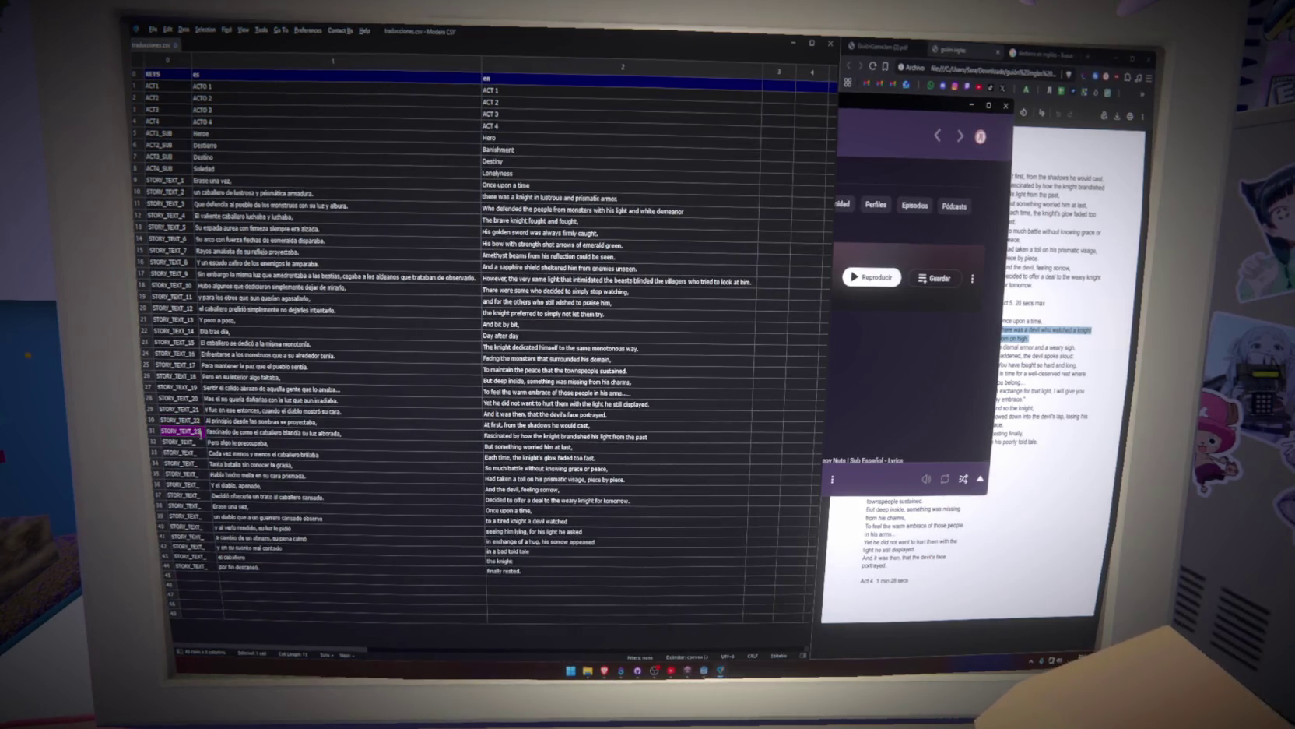
{"action": "left_click", "coordinate": [200, 441]}
{"action": "type", "text": "24"}
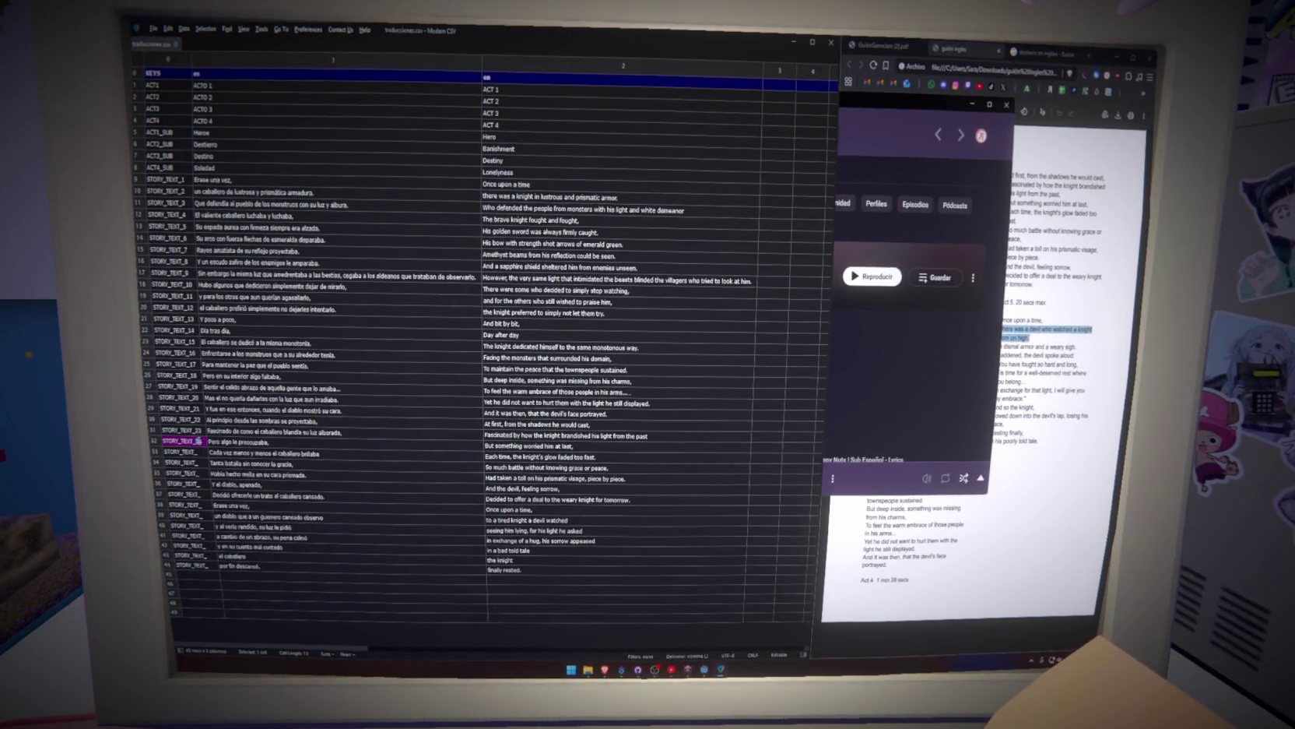
{"action": "type", "text": "25"}
{"action": "left_click", "coordinate": [201, 463]}
{"action": "type", "text": "26"}
{"action": "left_click", "coordinate": [204, 474]}
{"action": "type", "text": "27"}
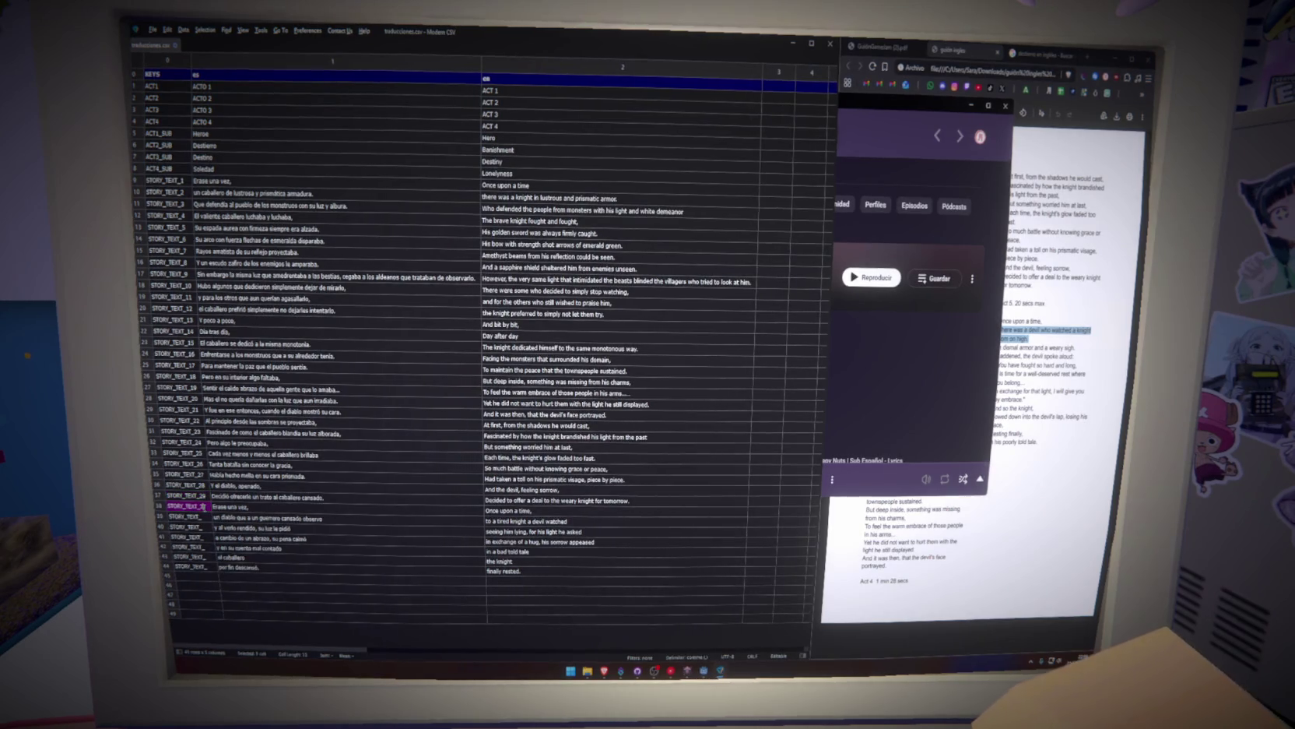
{"action": "type", "text": "0"}
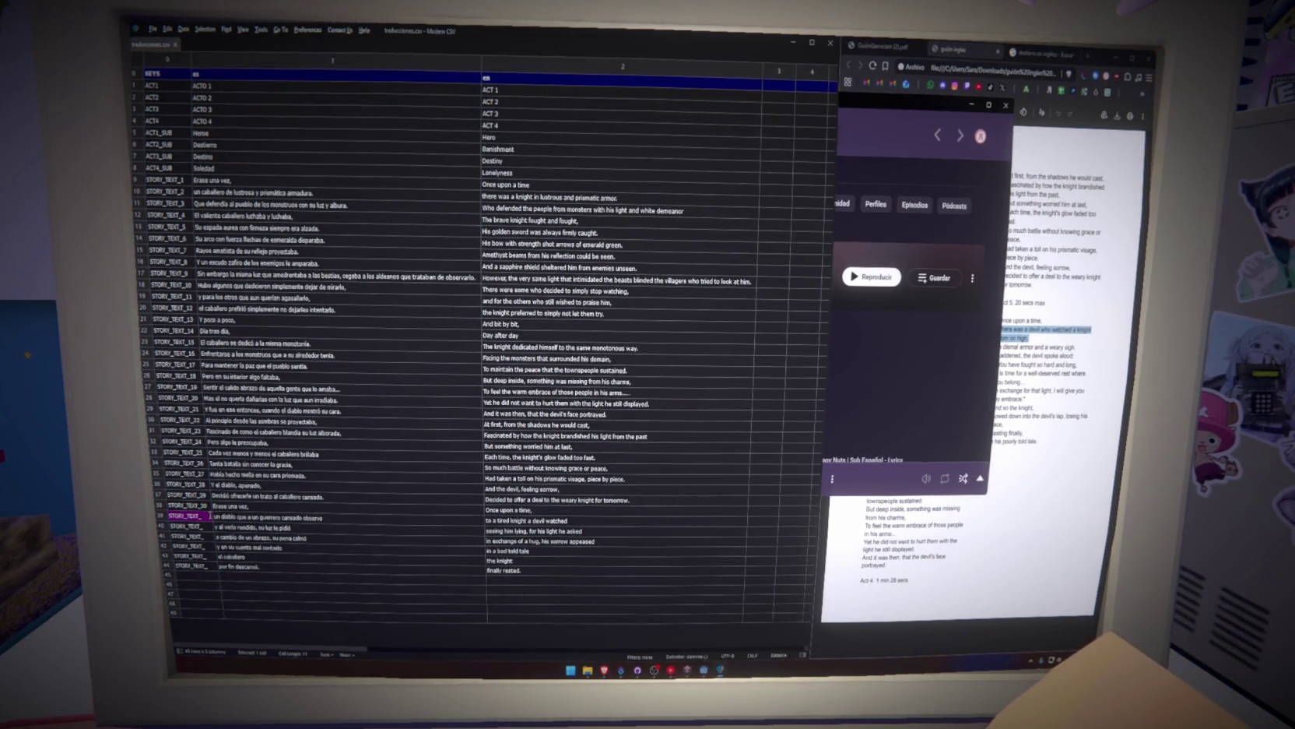
Finish numbering the keys, ending with STORY_TEXT_36 in row 44.
{"action": "type", "text": "2"}
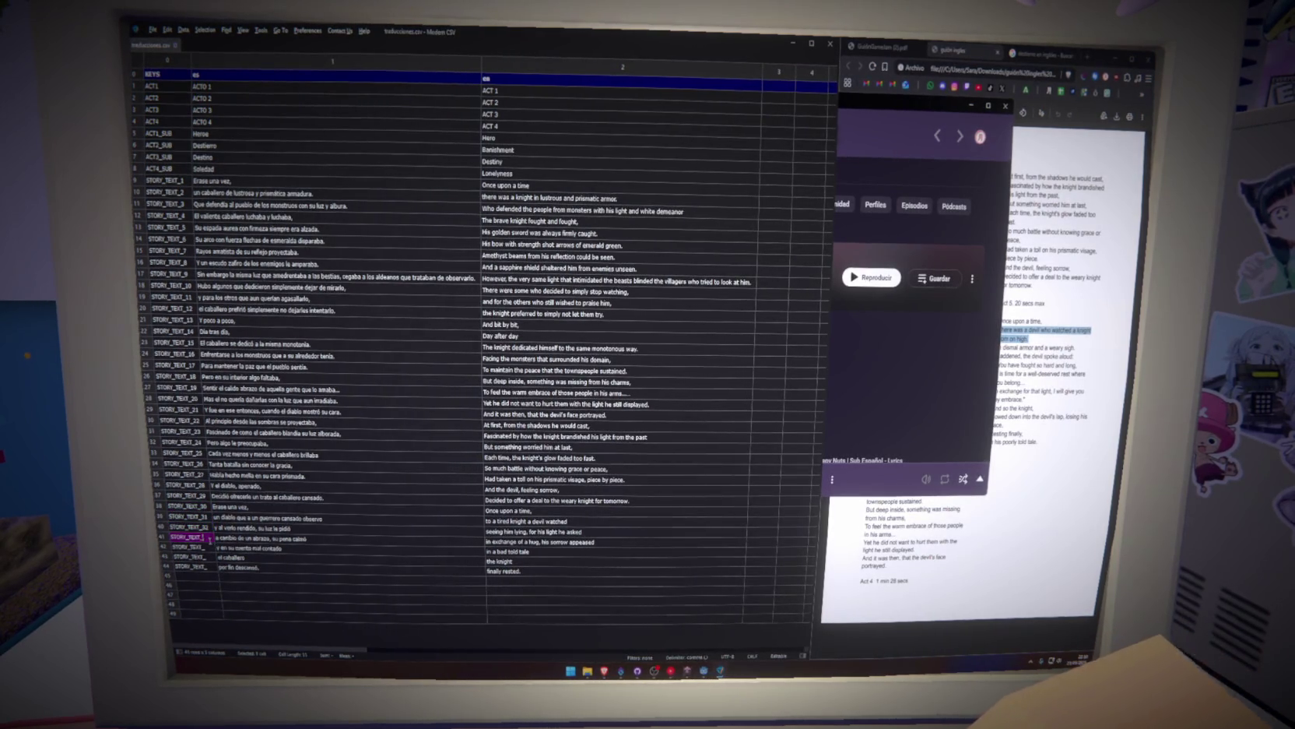
{"action": "type", "text": "33"}
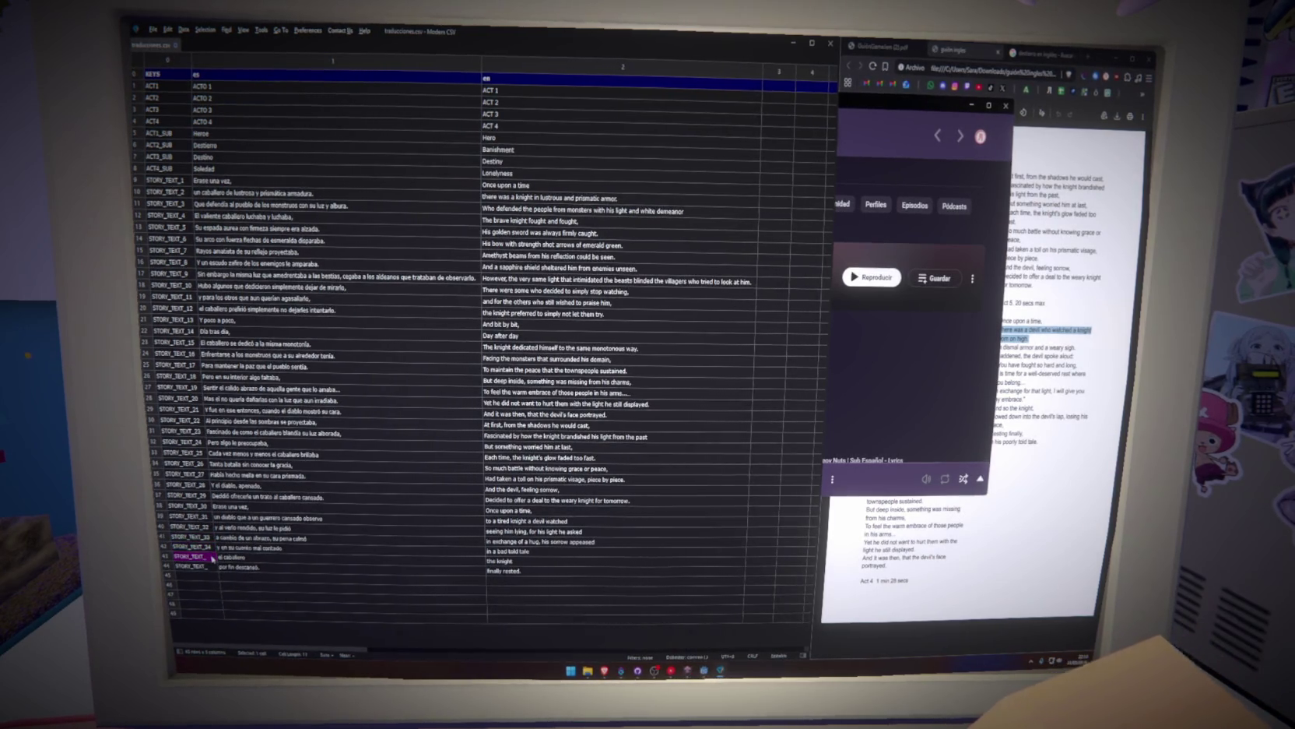
{"action": "type", "text": "5"}
{"action": "double_click", "coordinate": [213, 566]}
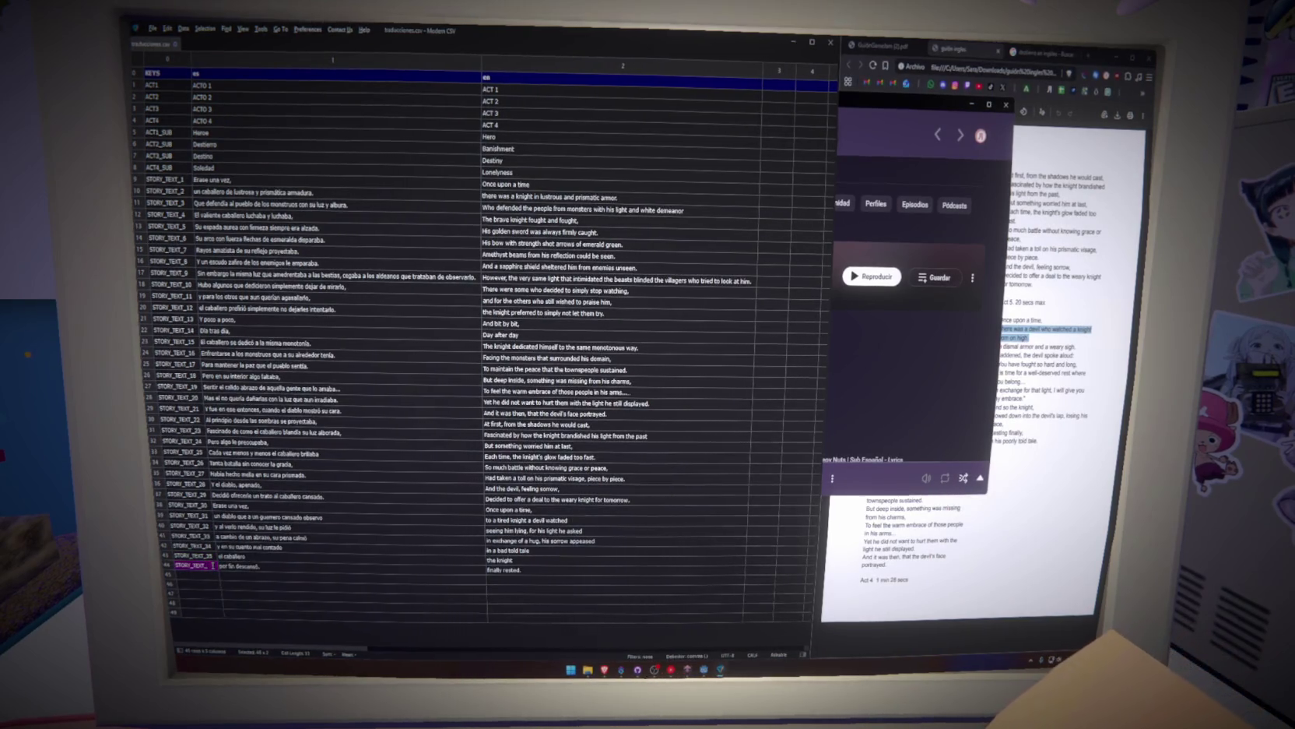
{"action": "type", "text": "36"}
{"action": "left_click", "coordinate": [300, 574]}
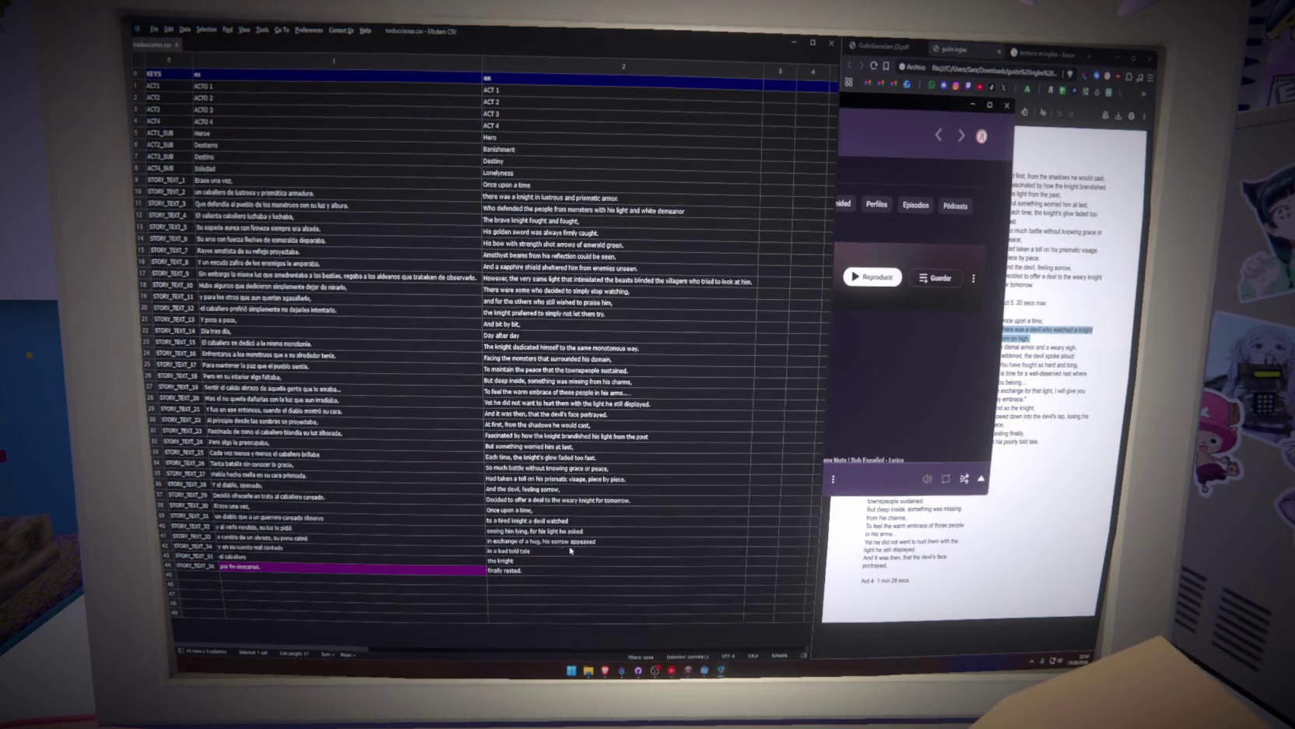
Select the last English lines from row 40 down to row 45, then clear the selection.
{"action": "left_click", "coordinate": [515, 532]}
{"action": "left_click", "coordinate": [584, 552]}
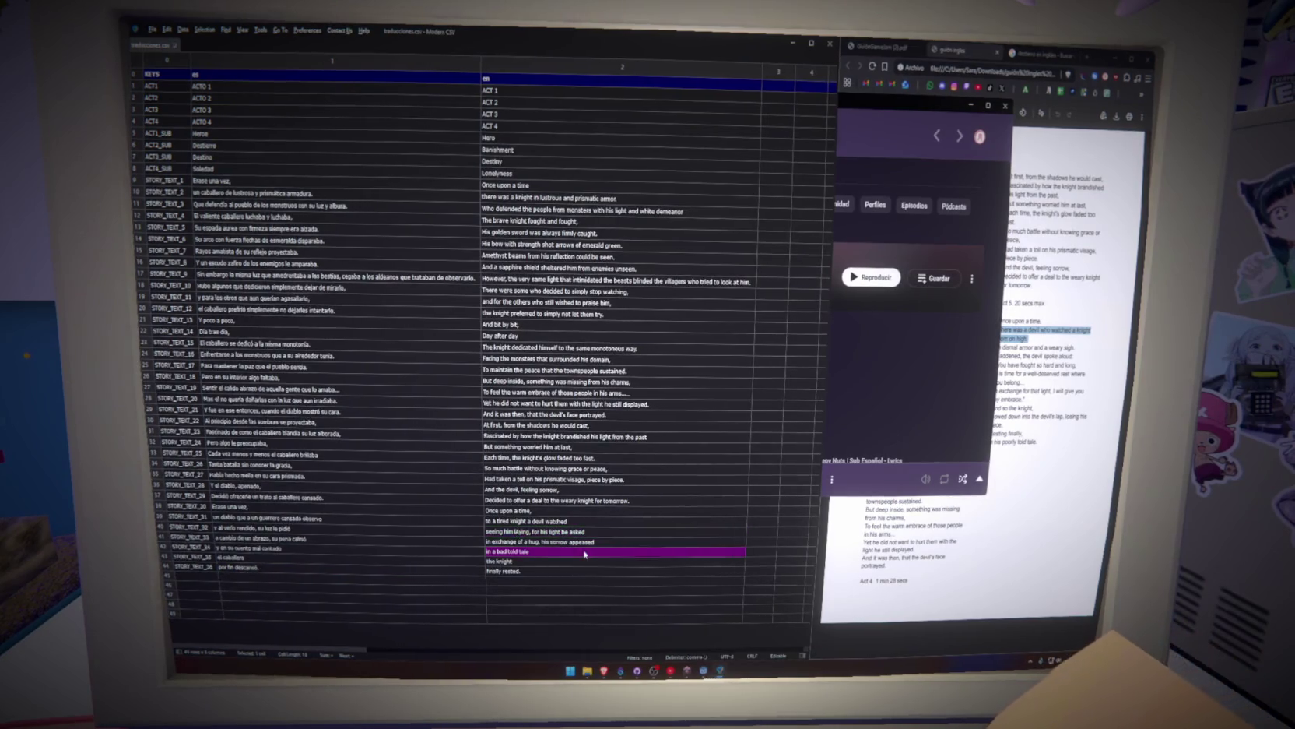
{"action": "double_click", "coordinate": [517, 532]}
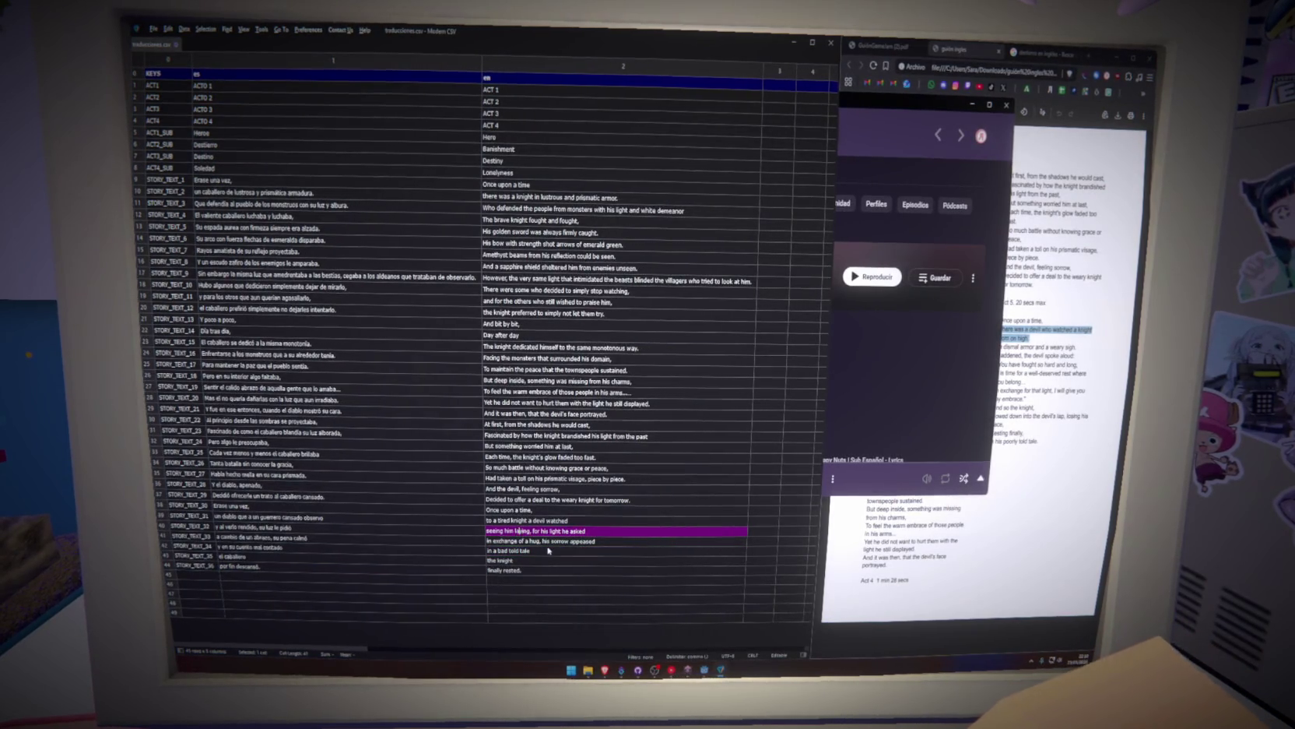
{"action": "left_click", "coordinate": [627, 542], "text": "shift"}
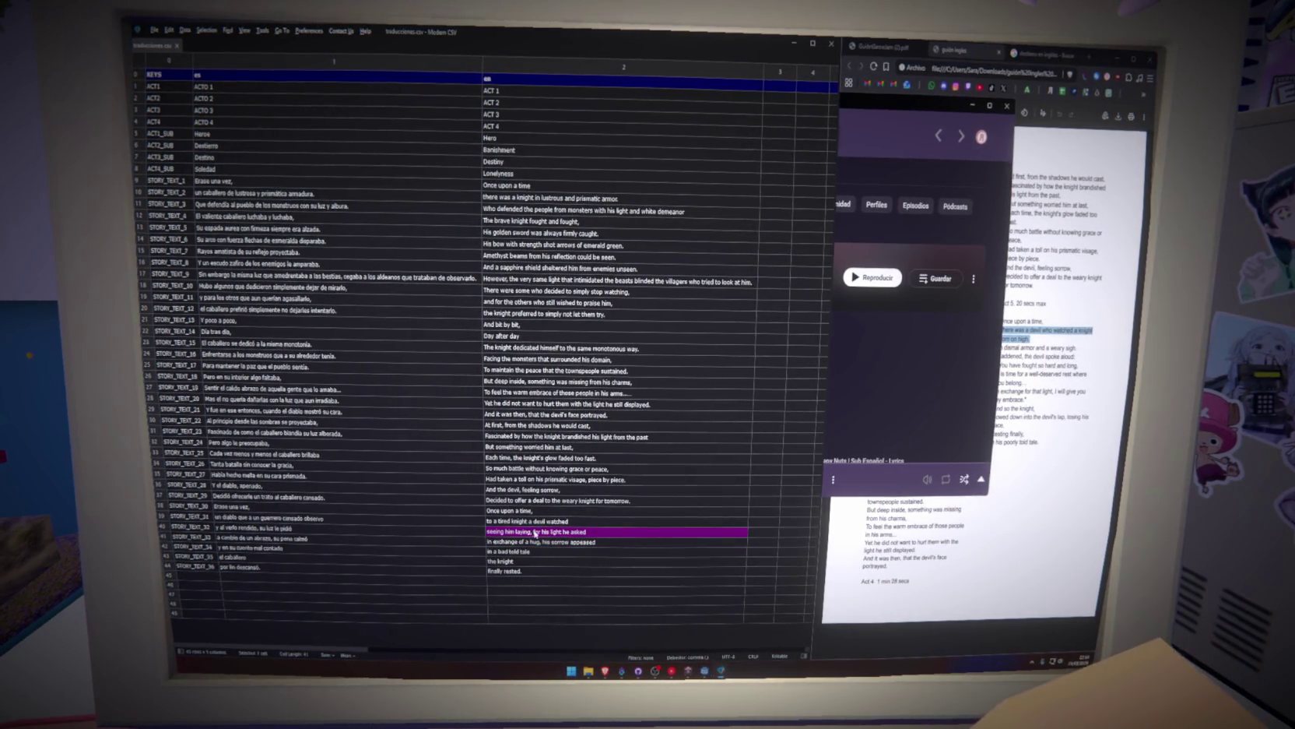
{"action": "key", "text": "shift+Down"}
{"action": "key", "text": "shift+Down"}
{"action": "key", "text": "shift+Down"}
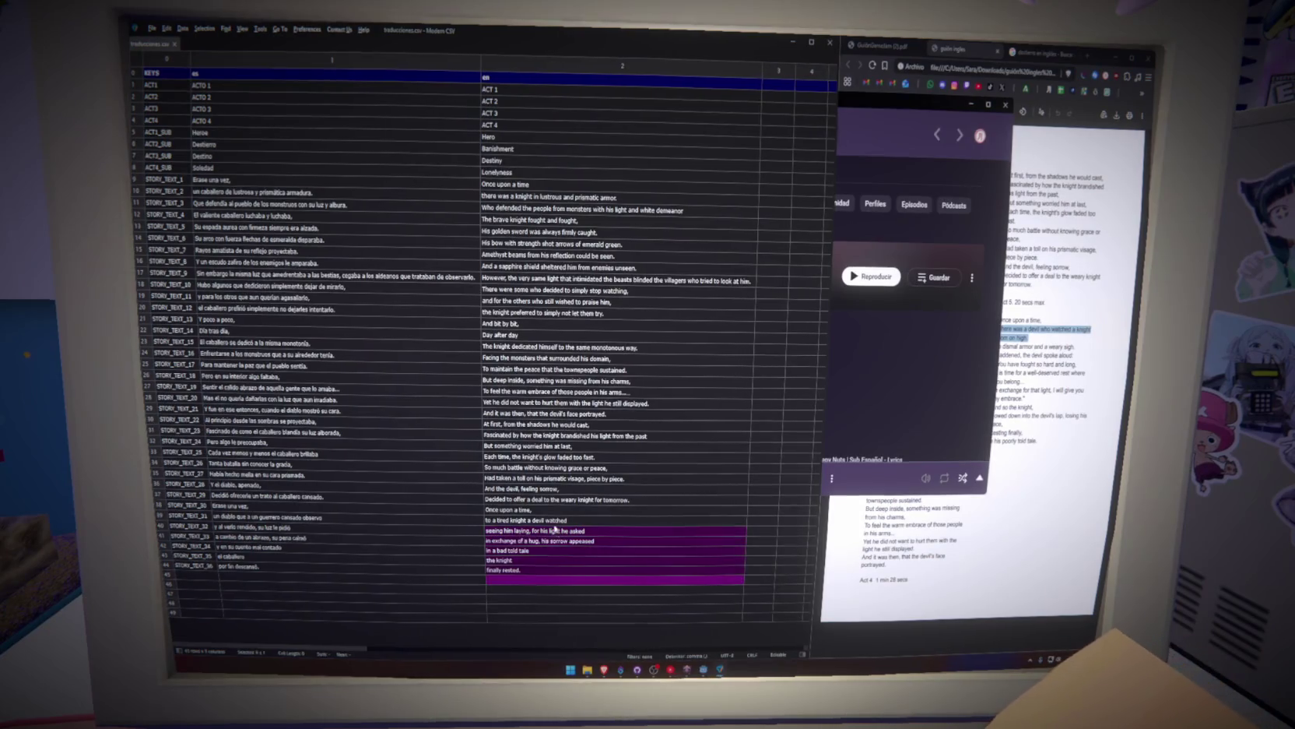
{"action": "left_click", "coordinate": [286, 568]}
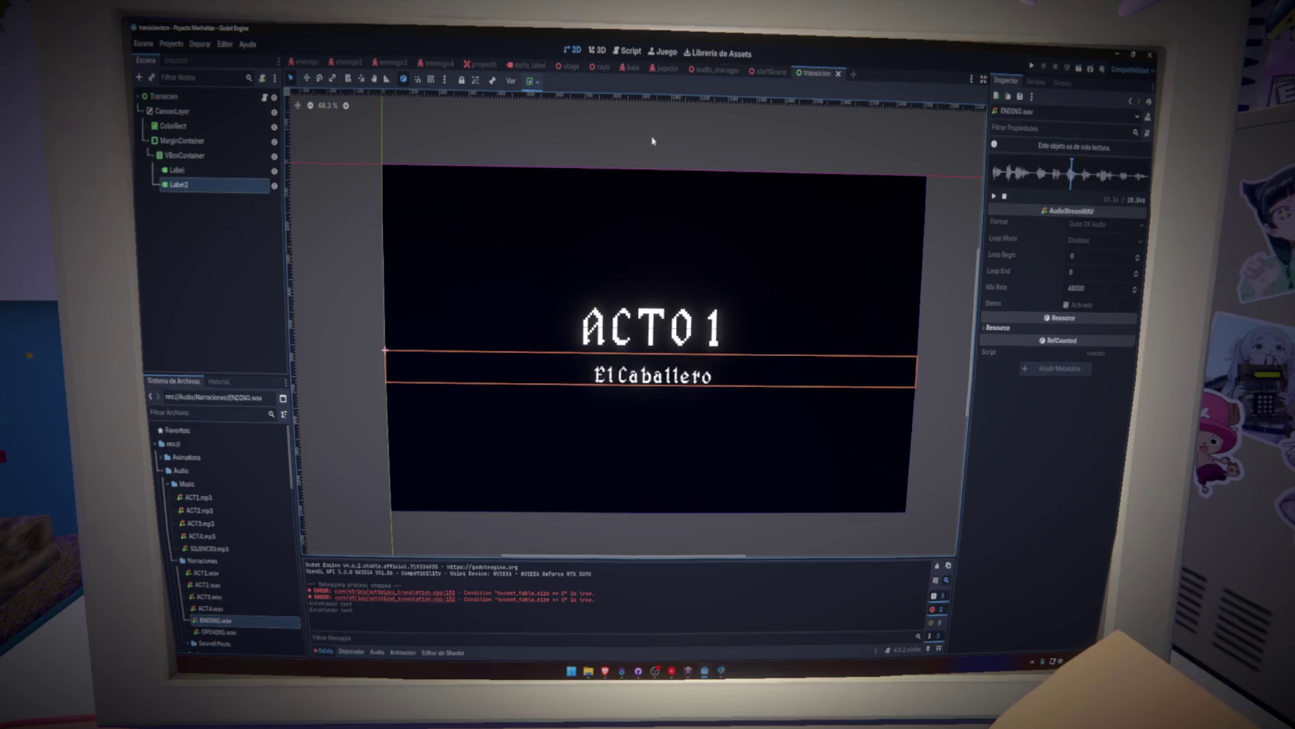
View the startScene title menu in Godot's 2D view, toggling OptionLayer's visibility, then return to Modern CSV.
{"action": "left_click", "coordinate": [769, 71]}
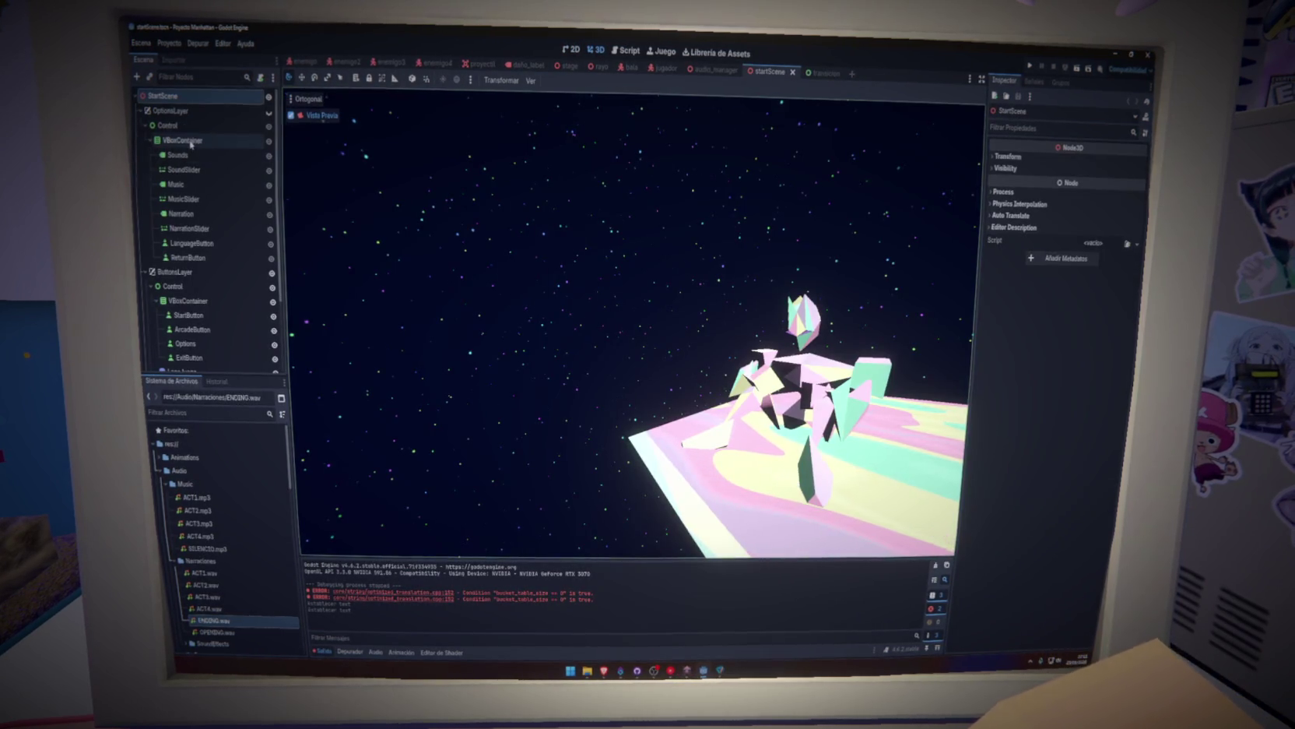
{"action": "double_click", "coordinate": [271, 114]}
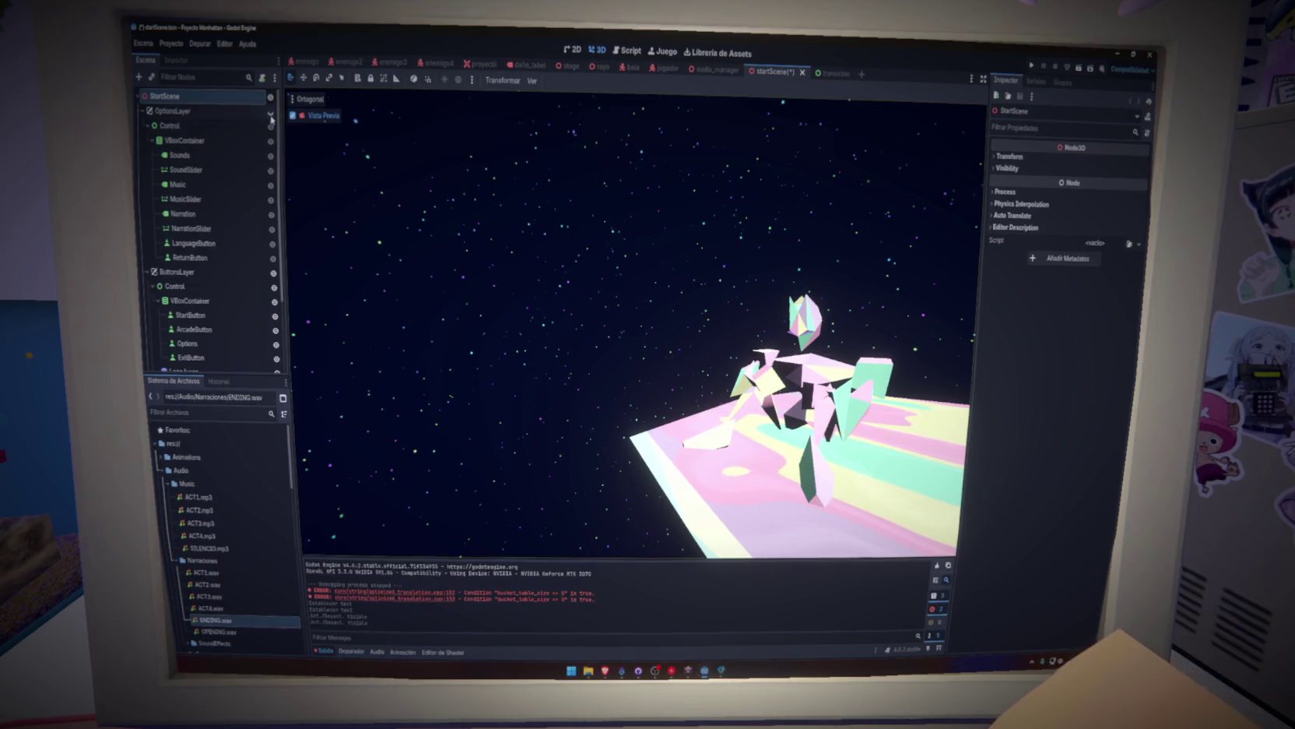
{"action": "left_click", "coordinate": [566, 50]}
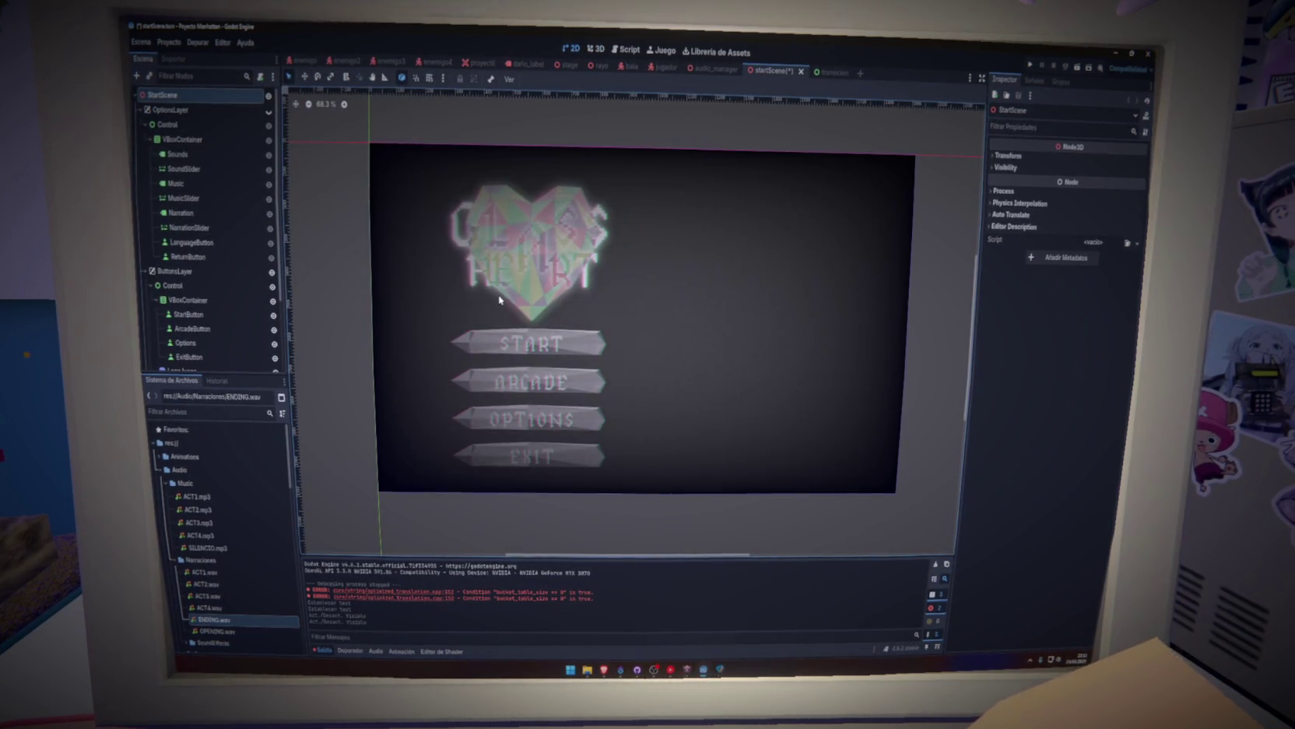
{"action": "key", "text": "alt+Tab"}
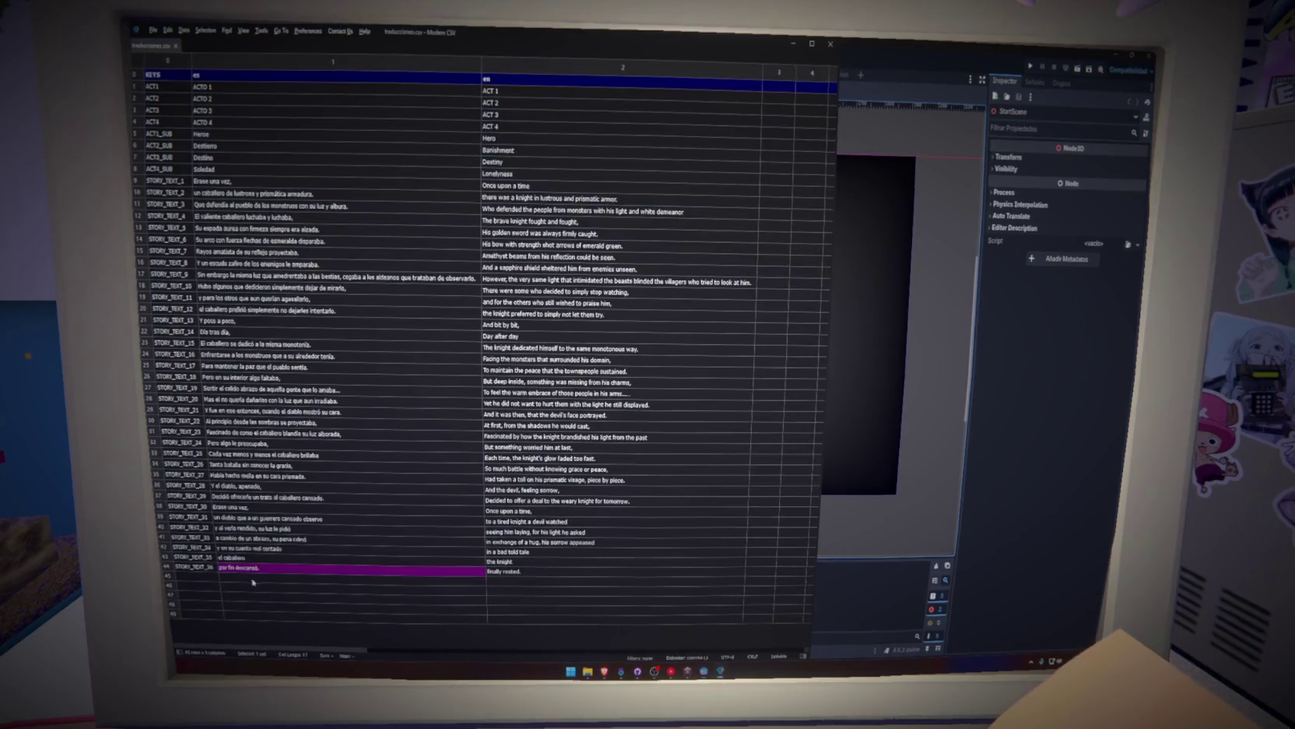
Fill the English cells of rows 45–48 with START, ARCADE, OPTION and EXIT.
{"action": "left_click", "coordinate": [506, 580]}
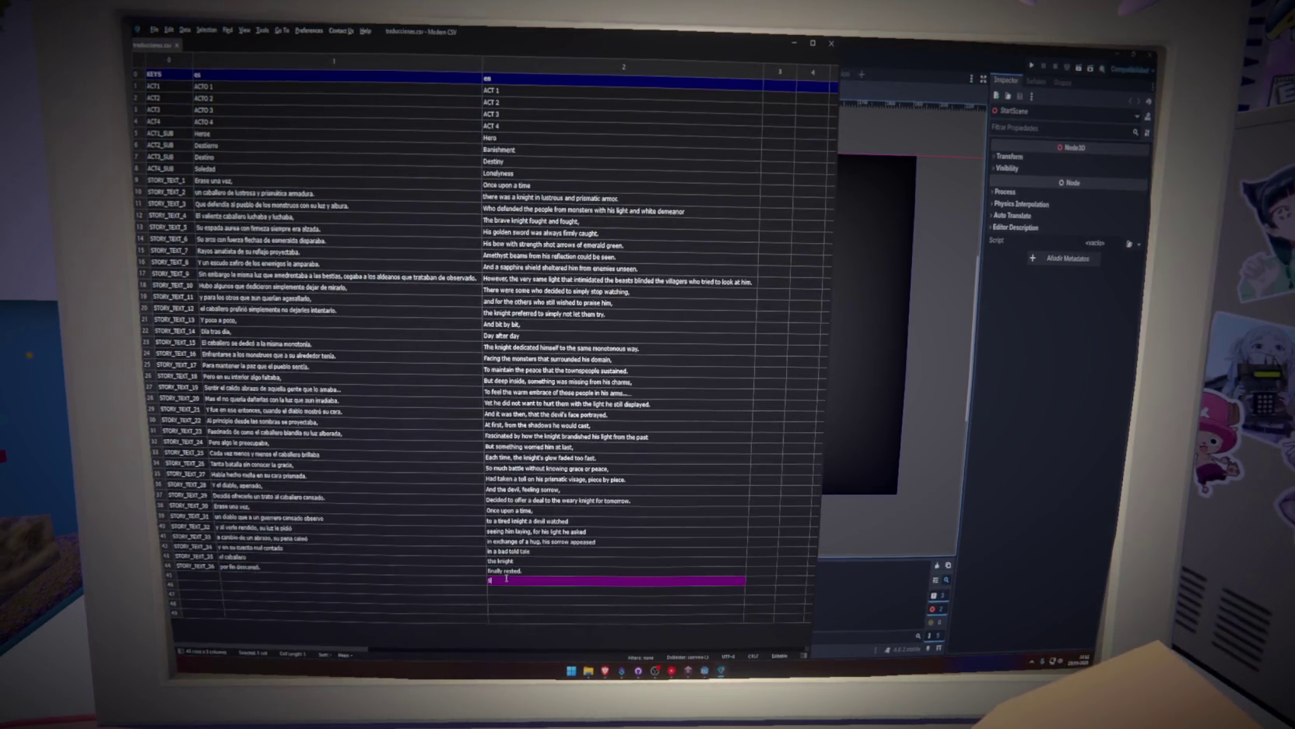
{"action": "type", "text": "TART"}
{"action": "left_click", "coordinate": [513, 590]}
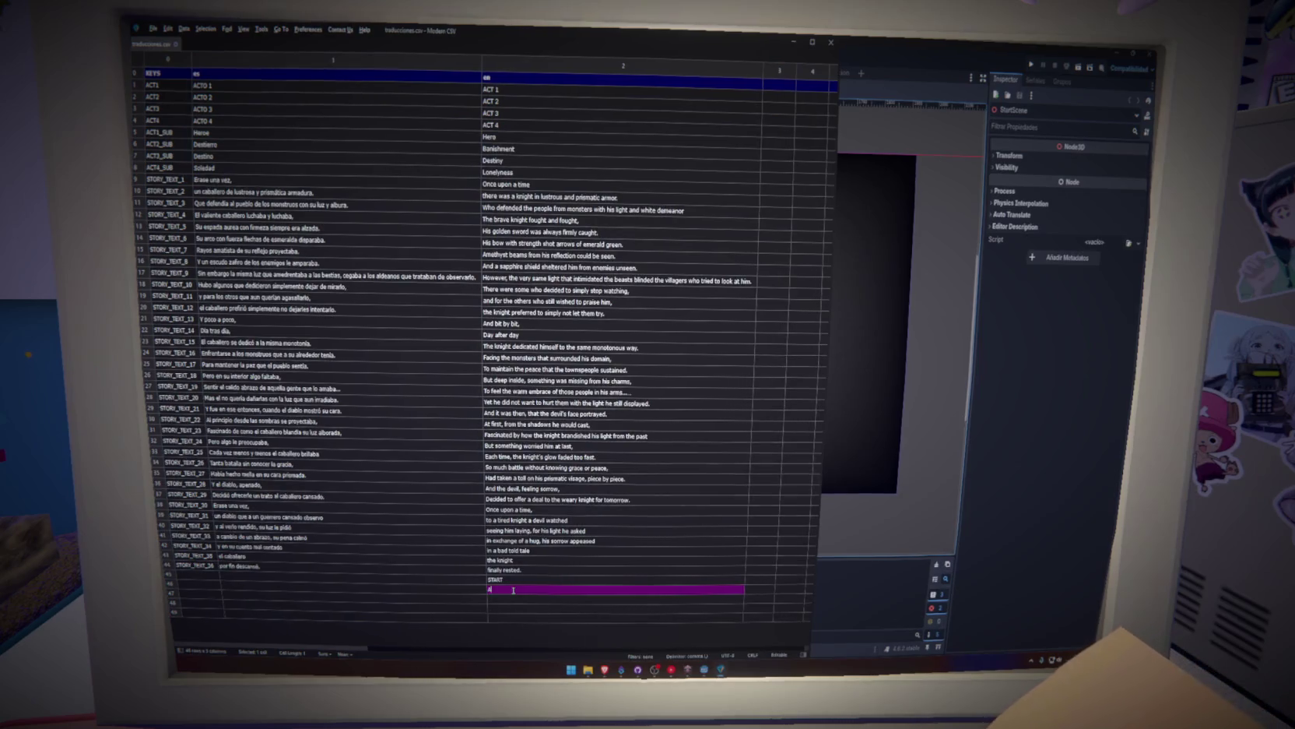
{"action": "type", "text": "ARCADE"}
{"action": "left_click", "coordinate": [517, 600]}
{"action": "type", "text": "OPTION"}
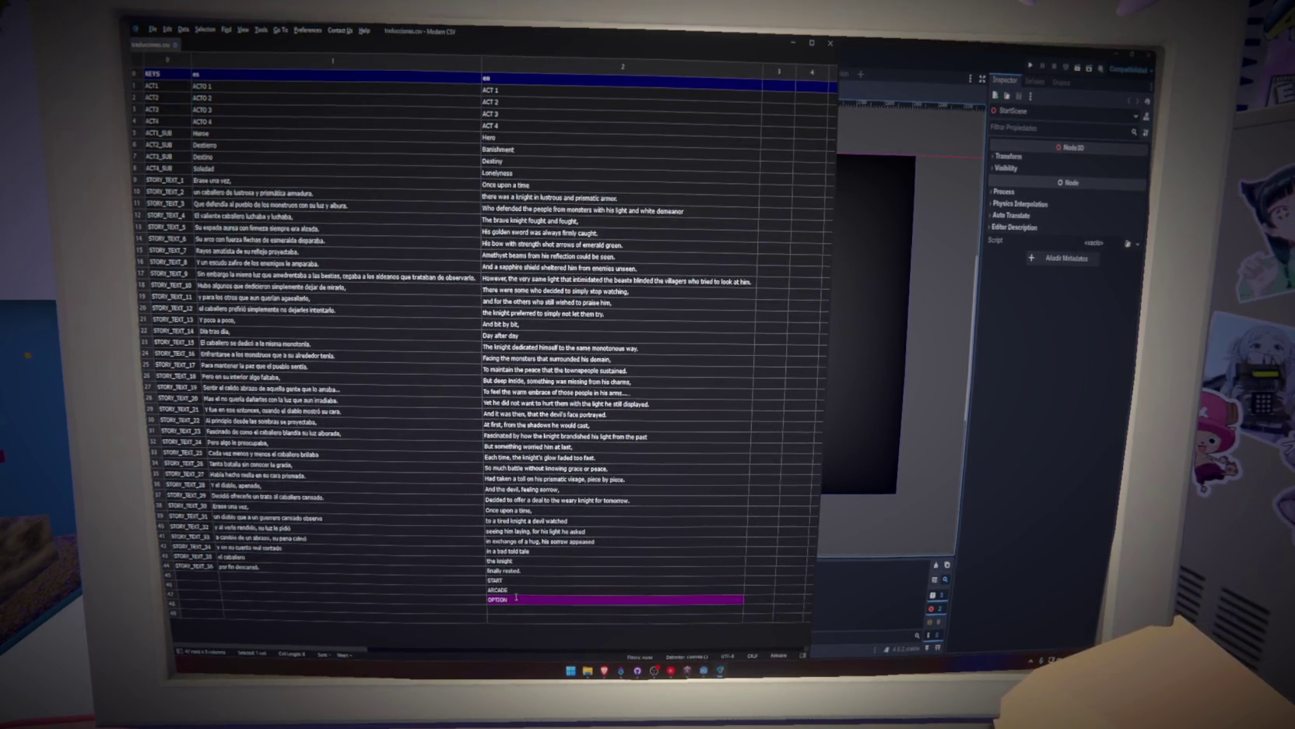
{"action": "left_click", "coordinate": [519, 610]}
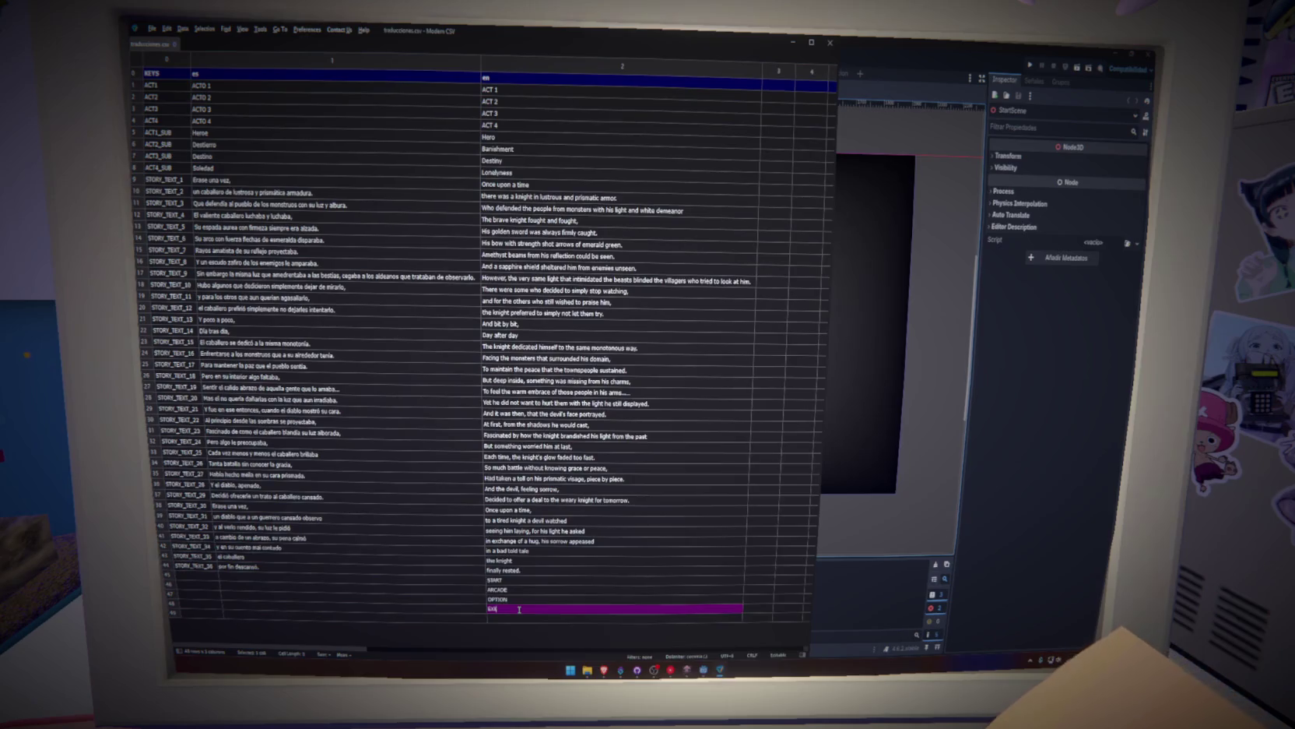
{"action": "type", "text": "T"}
{"action": "key", "text": "Up"}
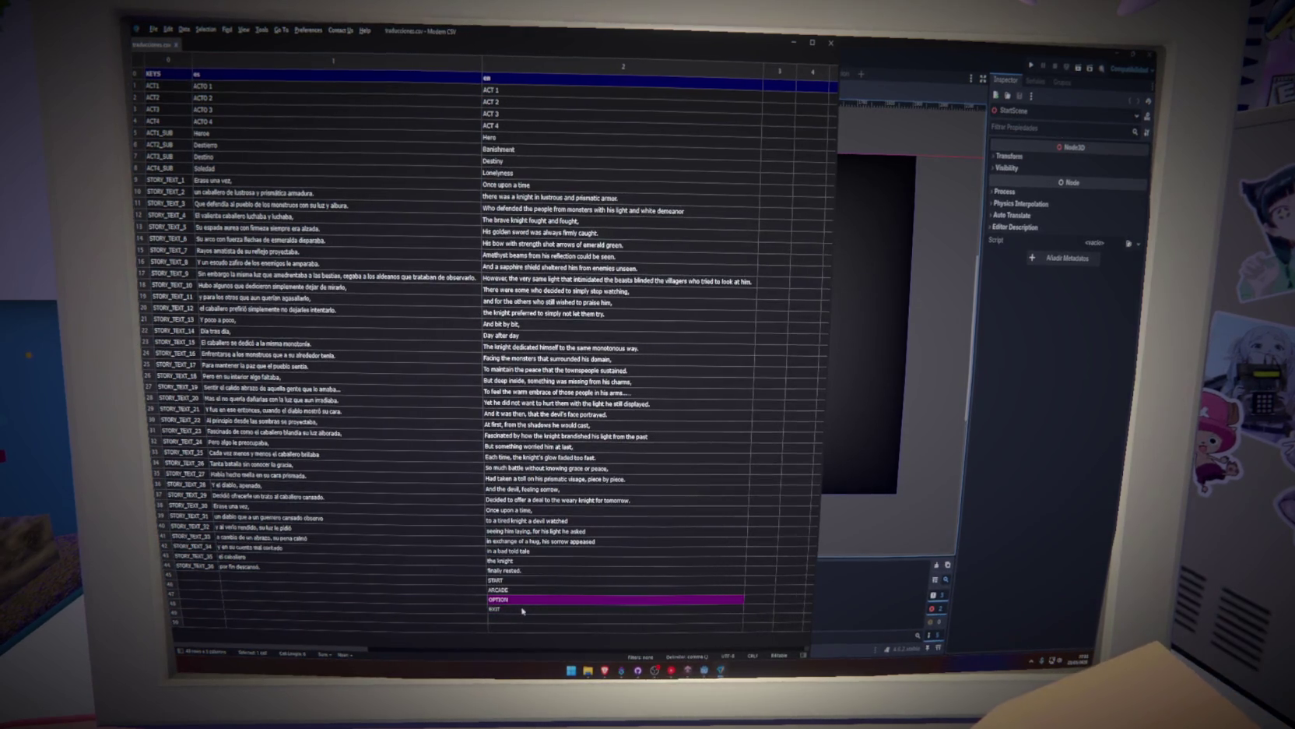
Enter the Spanish labels COMENZAR, ARCADE, OPCIONES and SALIR in rows 45–48.
{"action": "left_click", "coordinate": [432, 580]}
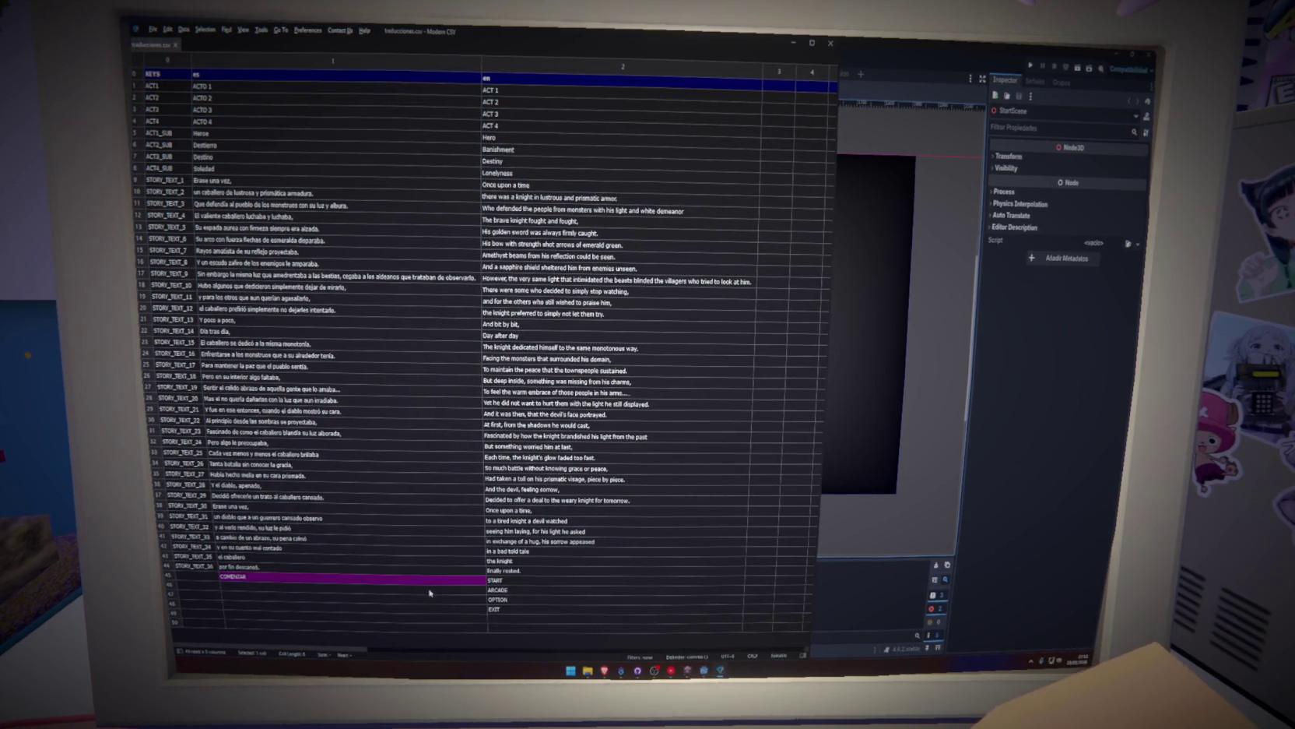
{"action": "left_click", "coordinate": [429, 590]}
{"action": "type", "text": "ARCADE"}
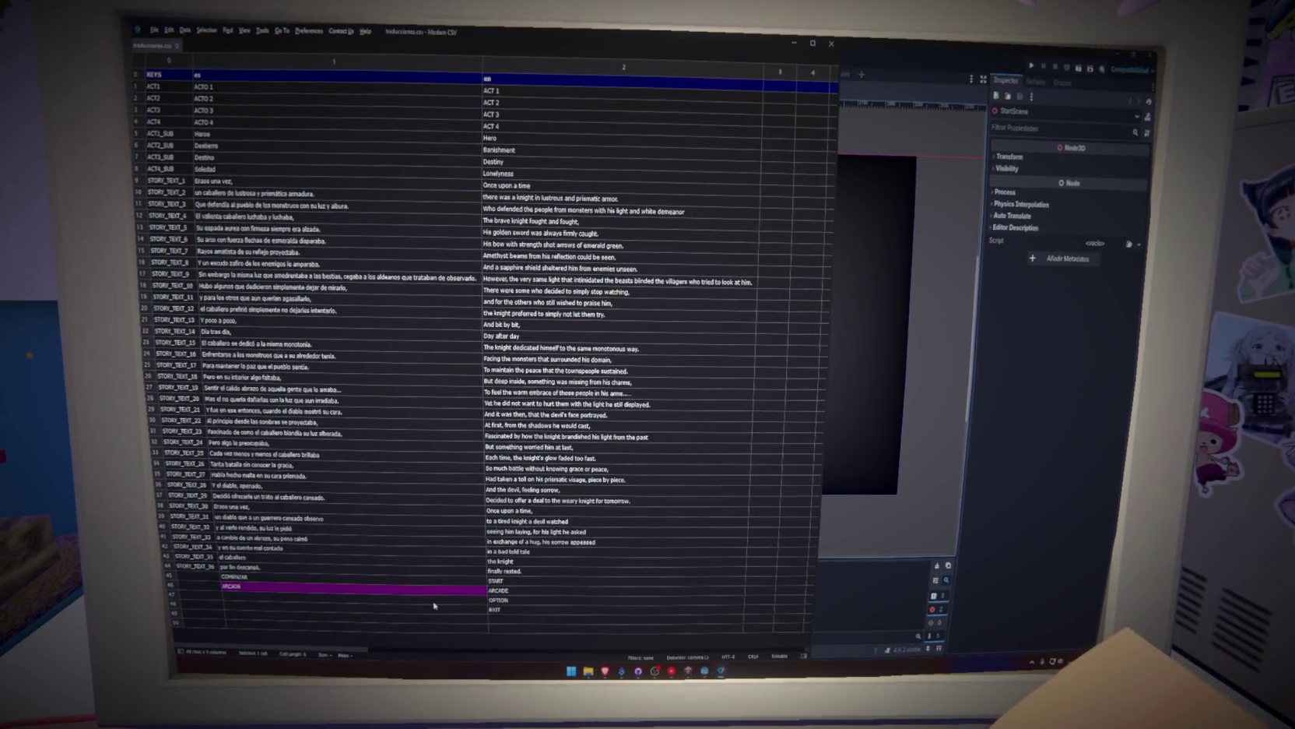
{"action": "left_click", "coordinate": [434, 601]}
{"action": "type", "text": "OPCIONES"}
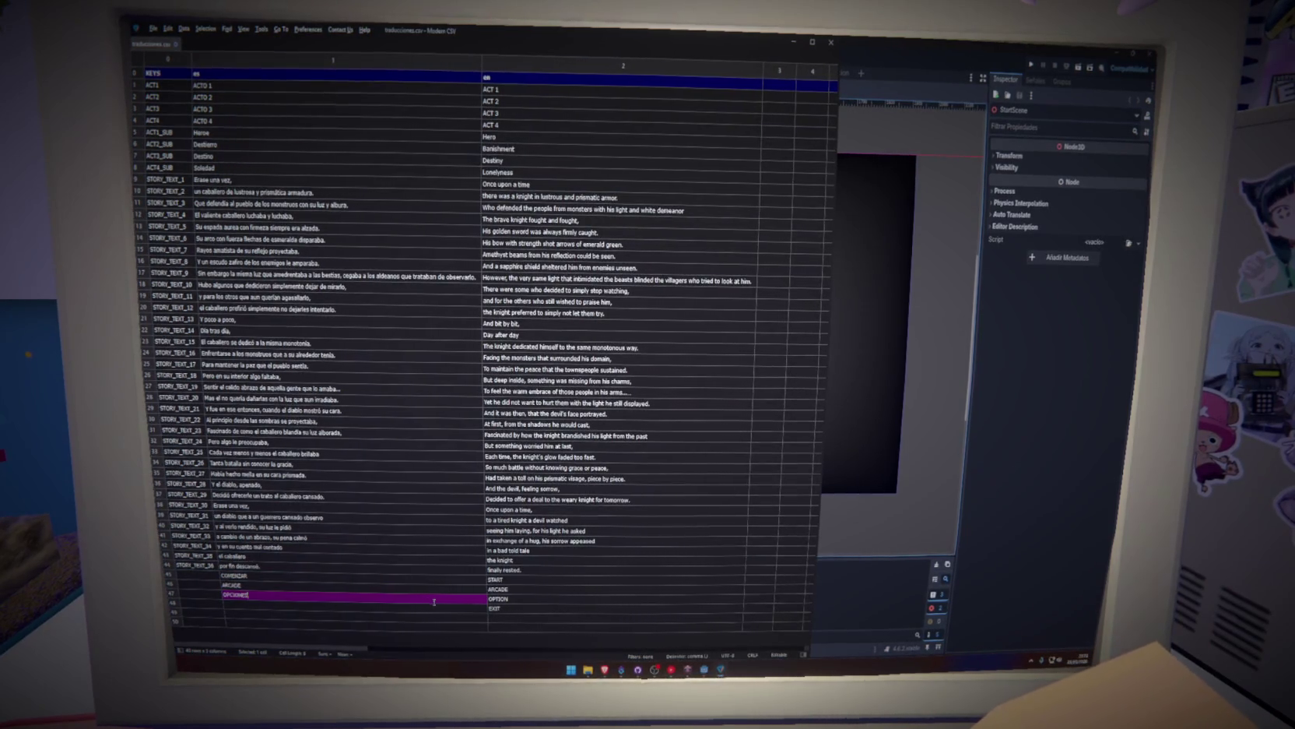
{"action": "left_click", "coordinate": [450, 608]}
{"action": "type", "text": "SALIR"}
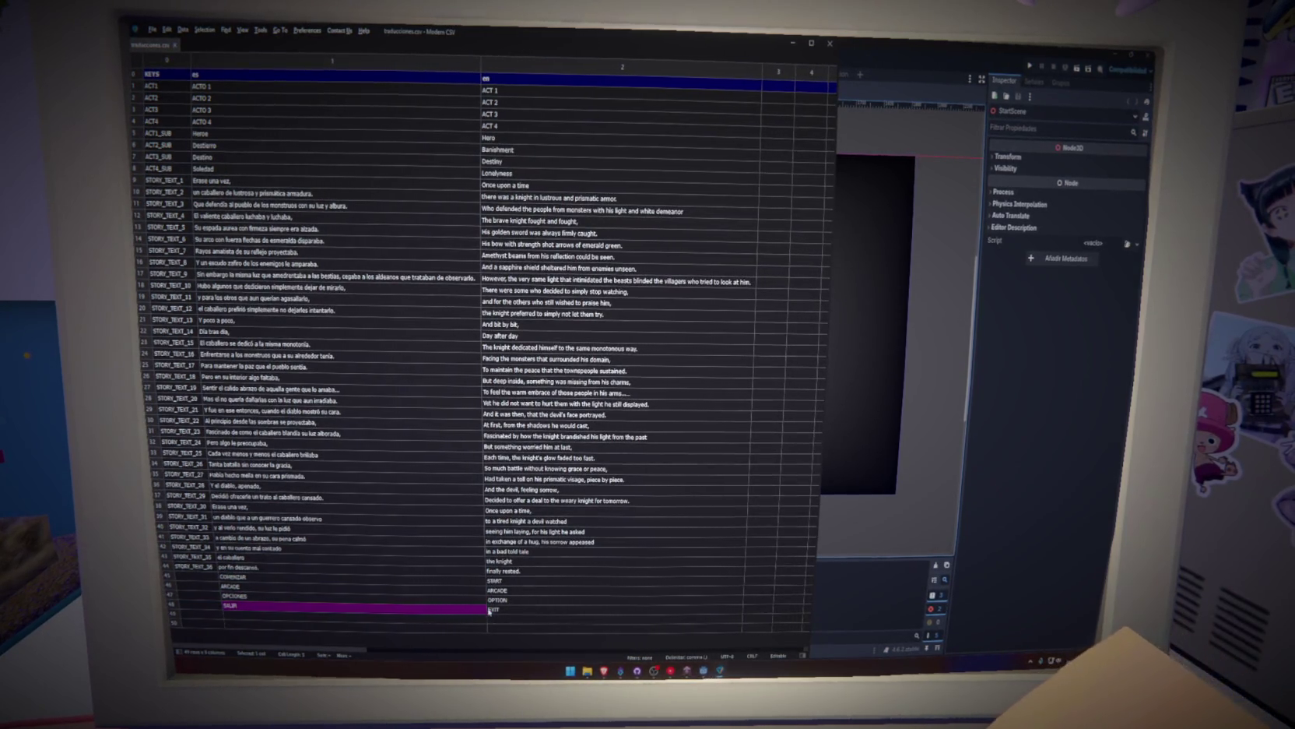
Remove the SALIR/EXIT row and correct the English OPTION to OPTIONS.
{"action": "left_click_drag", "start_coordinate": [489, 611], "coordinate": [419, 622]}
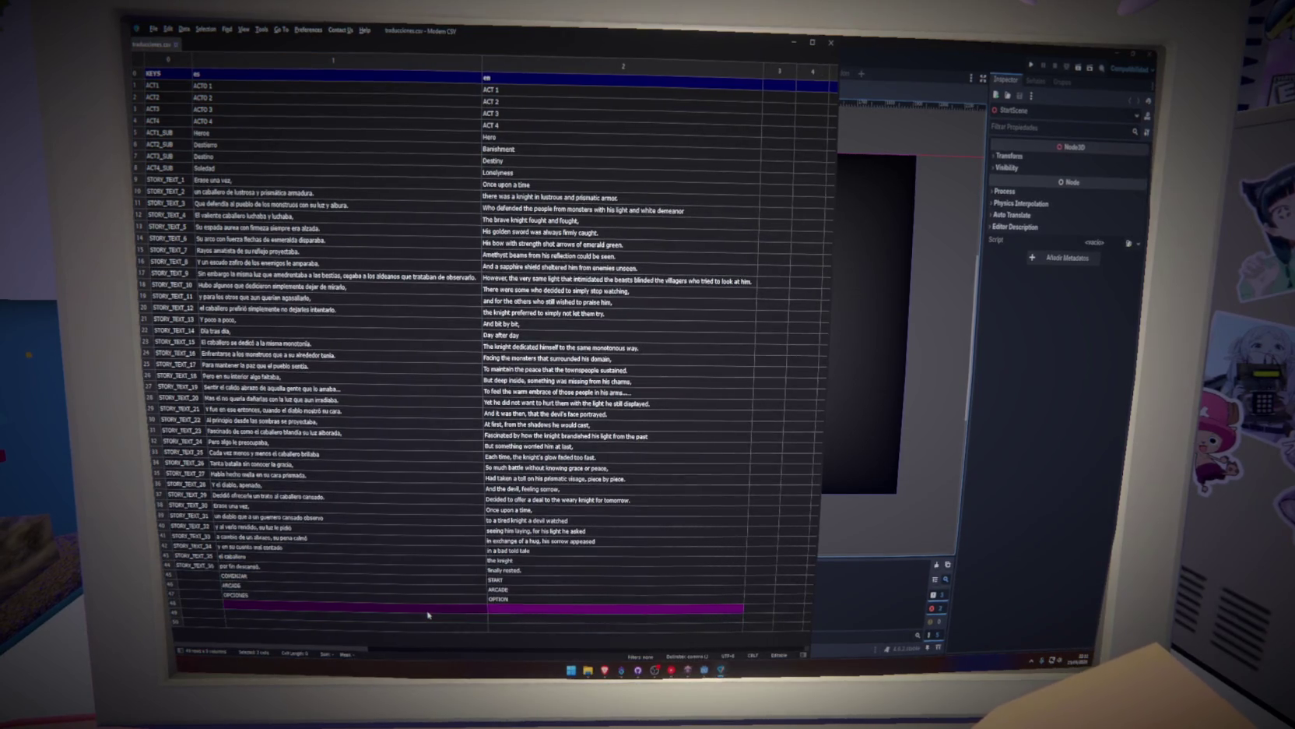
{"action": "left_click", "coordinate": [427, 604]}
{"action": "left_click_drag", "start_coordinate": [427, 585], "coordinate": [509, 597]}
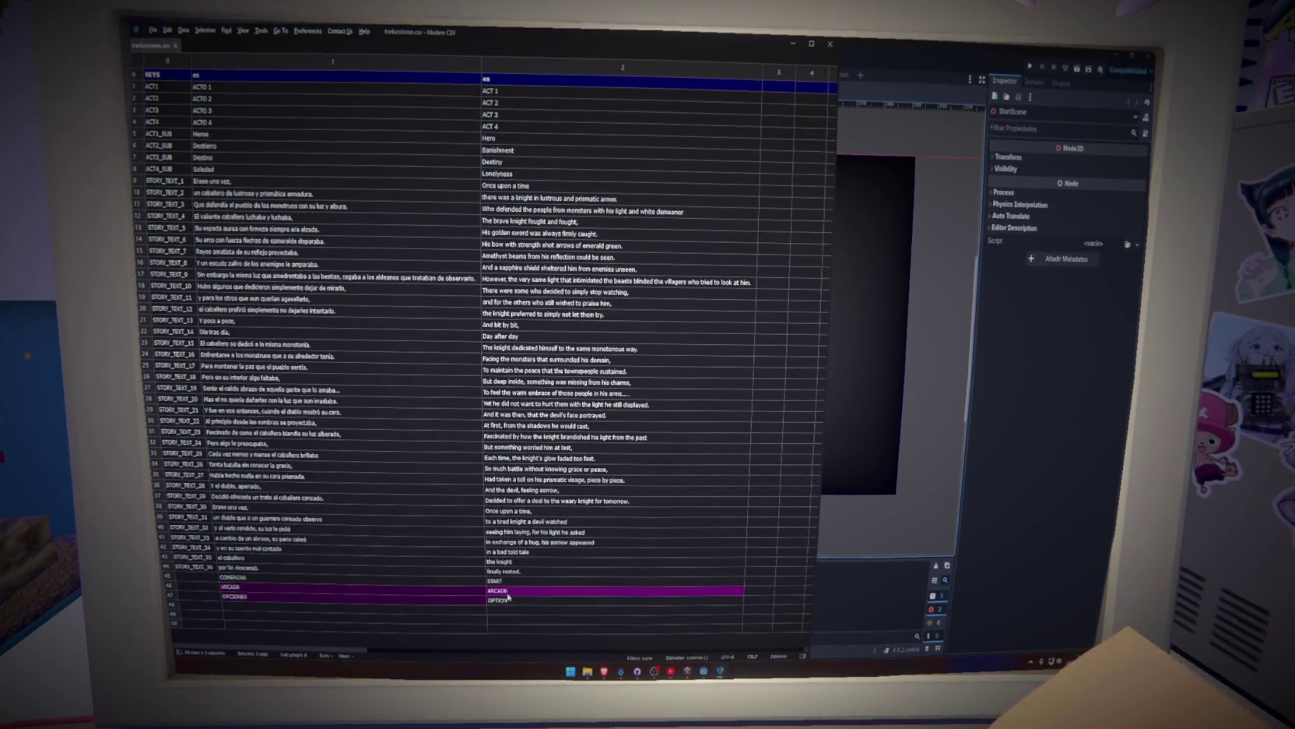
{"action": "left_click", "coordinate": [470, 597]}
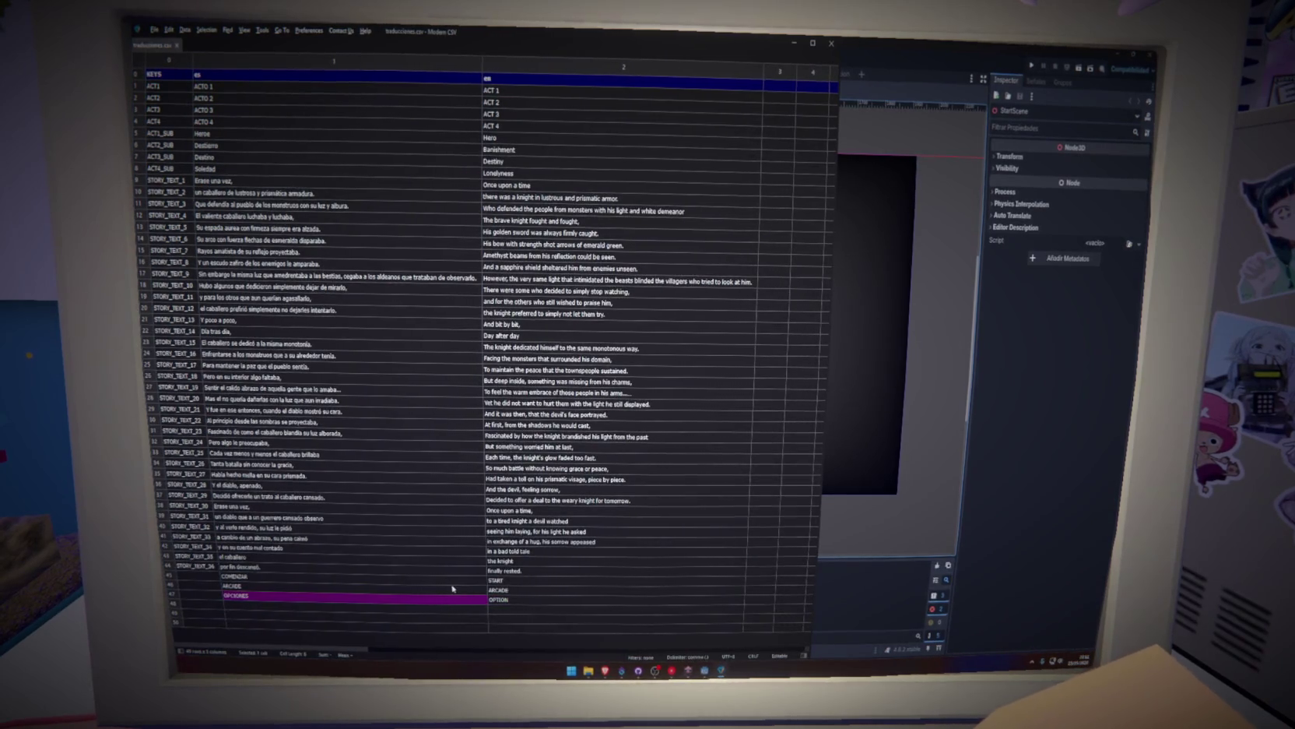
{"action": "double_click", "coordinate": [498, 600]}
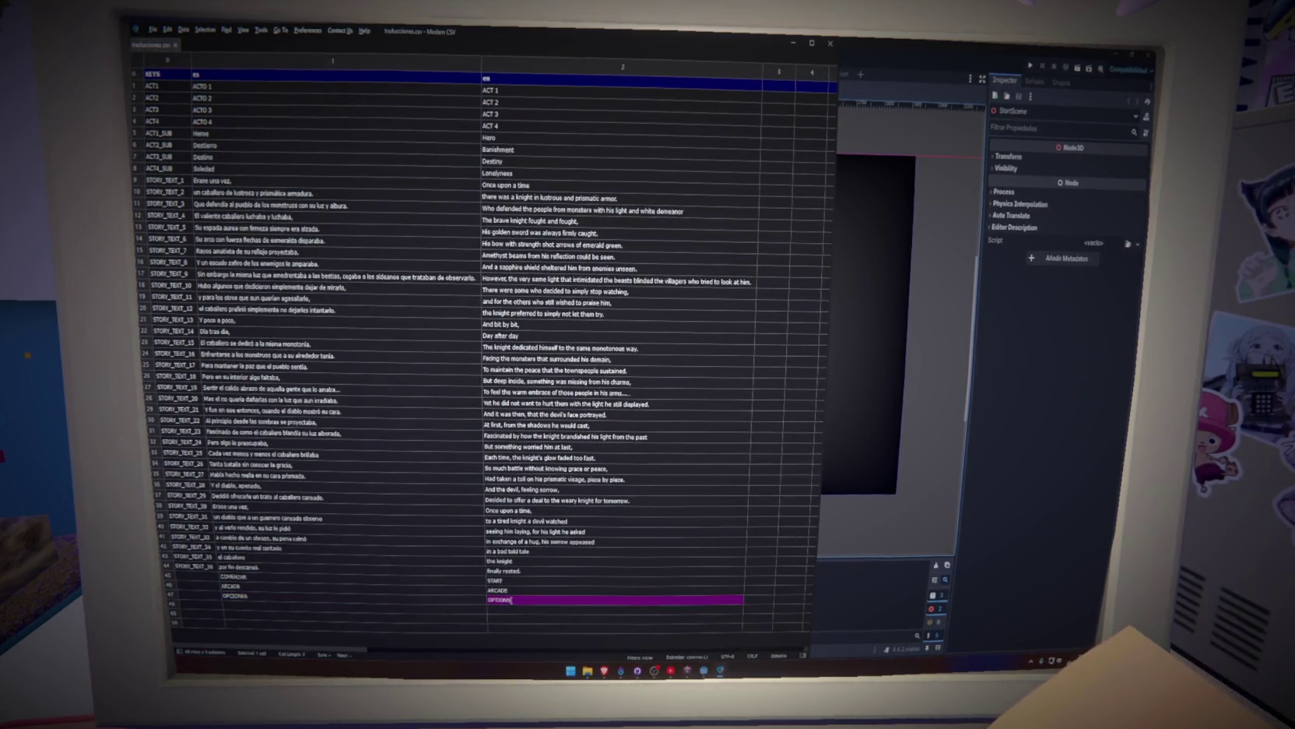
{"action": "left_click", "coordinate": [203, 578]}
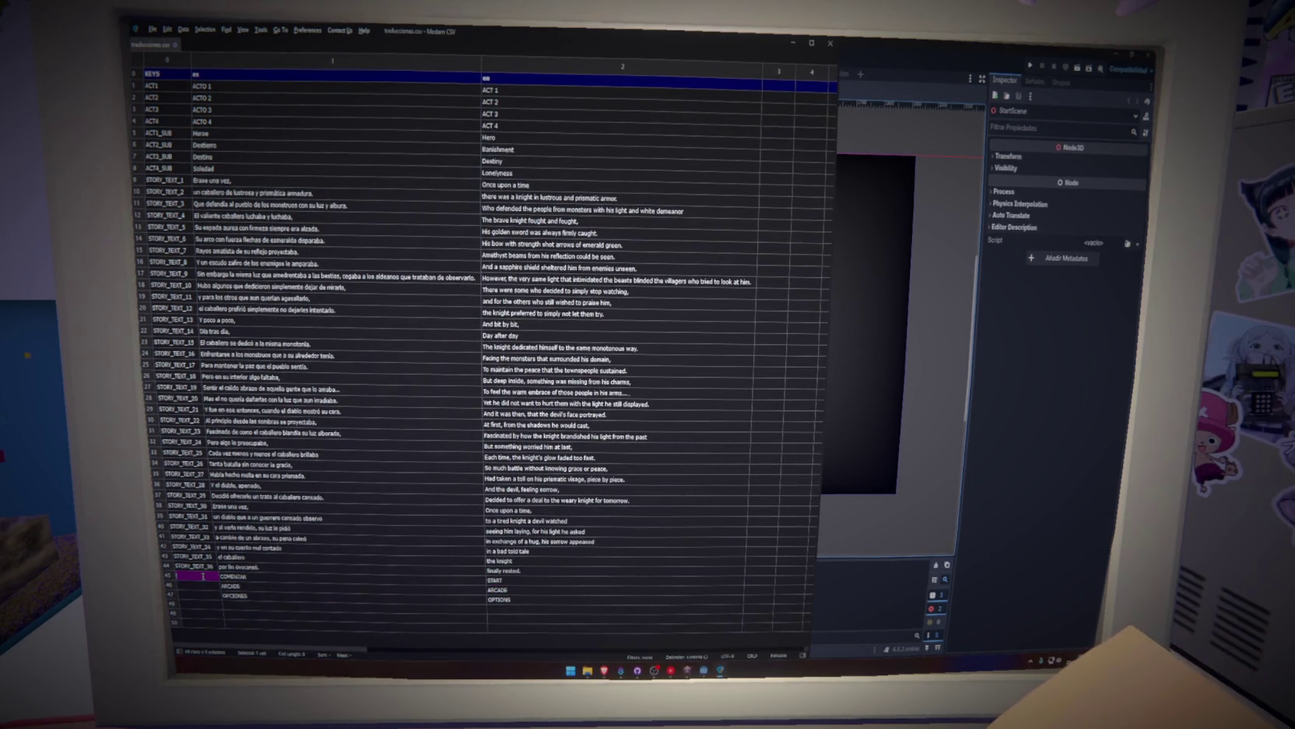
Enter the keys START and ARCADE for rows 45 and 46.
{"action": "type", "text": "START"}
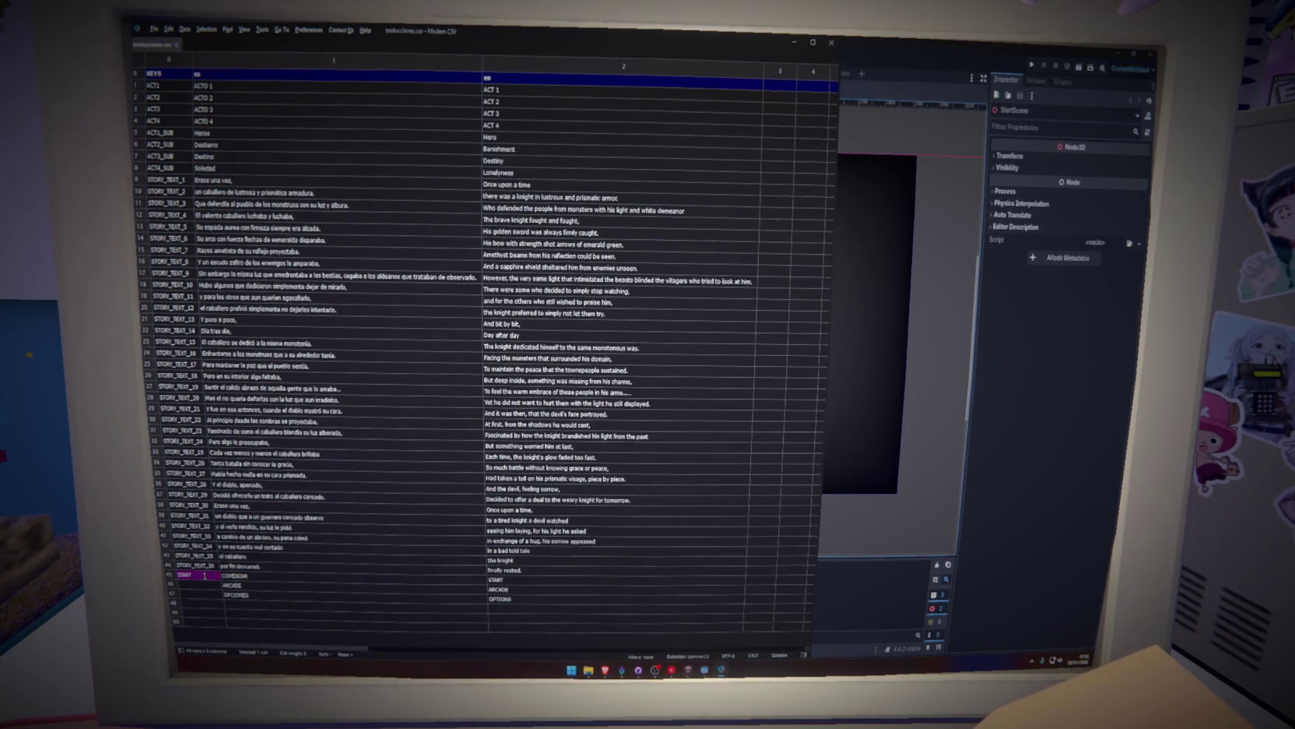
{"action": "left_click", "coordinate": [200, 584]}
{"action": "type", "text": "ARCADE"}
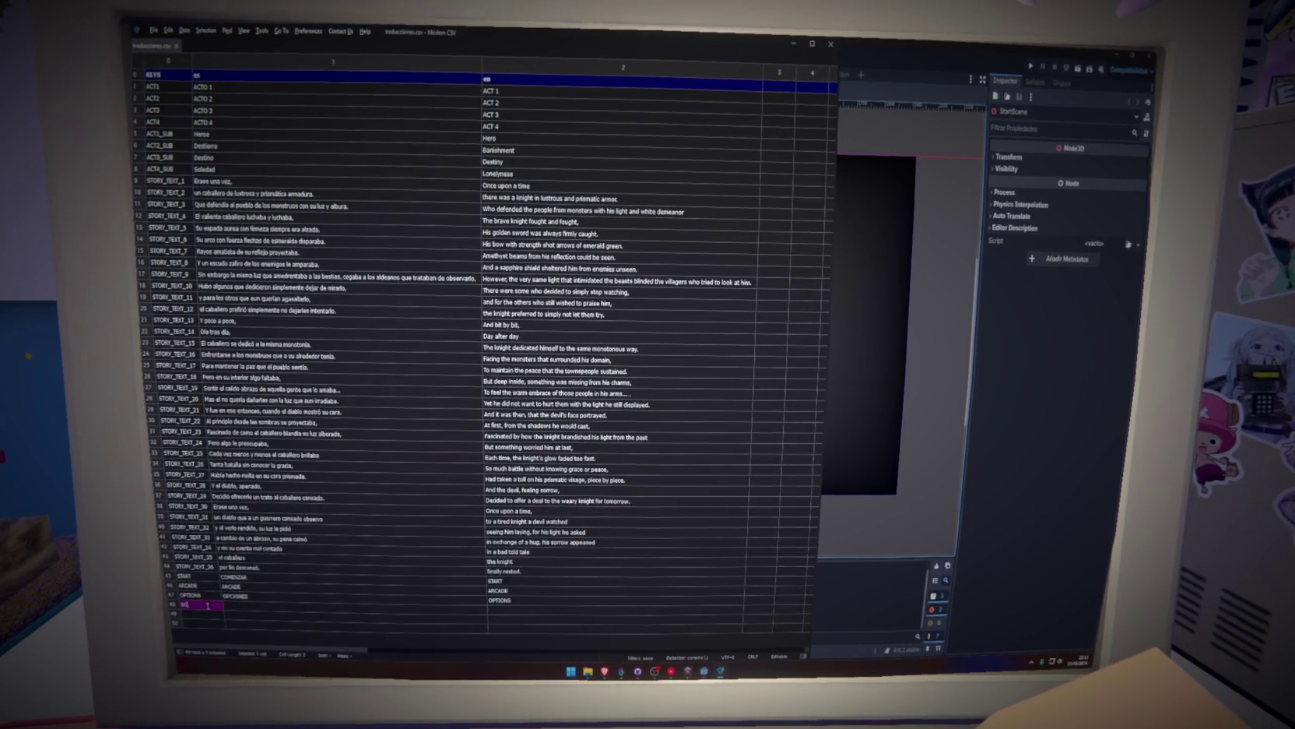
Add SOUND, MUSIC and NARRATION keys and paste them into the English column.
{"action": "type", "text": "UND"}
{"action": "key", "text": "Return"}
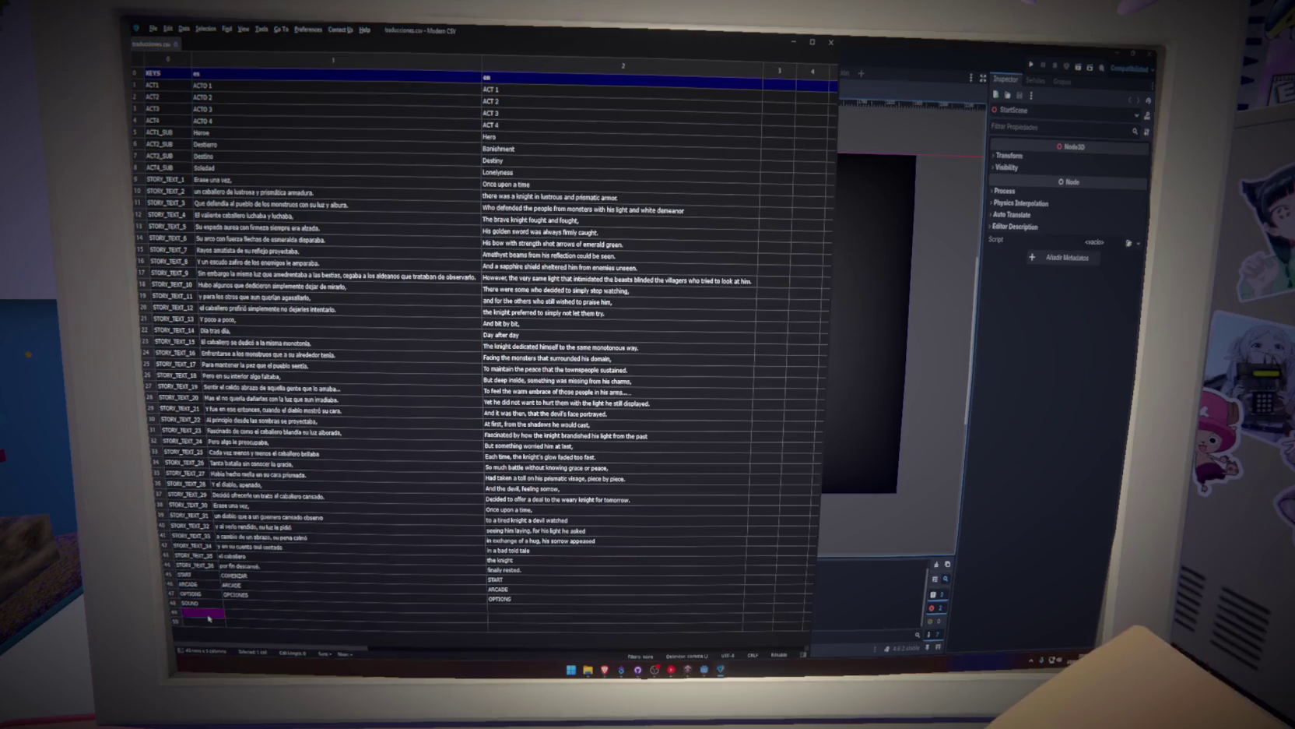
{"action": "type", "text": "MUSIC"}
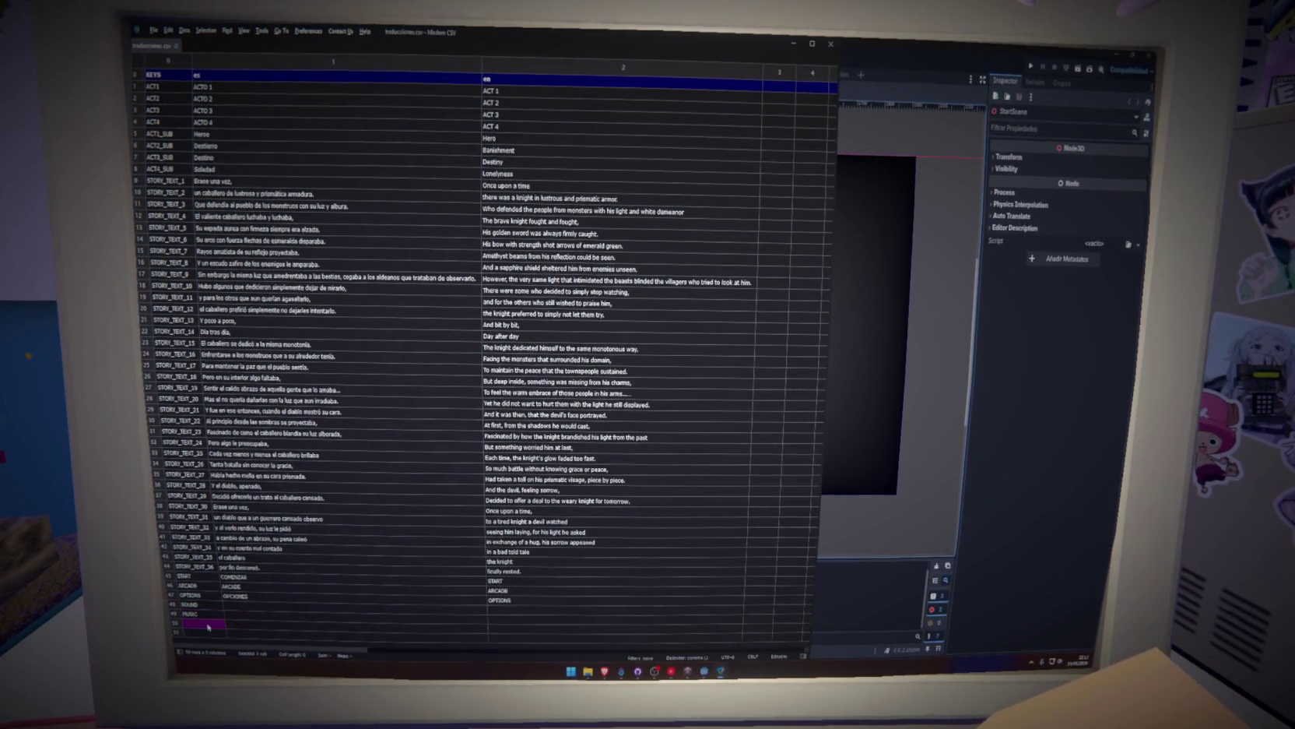
{"action": "type", "text": "NARRATION"}
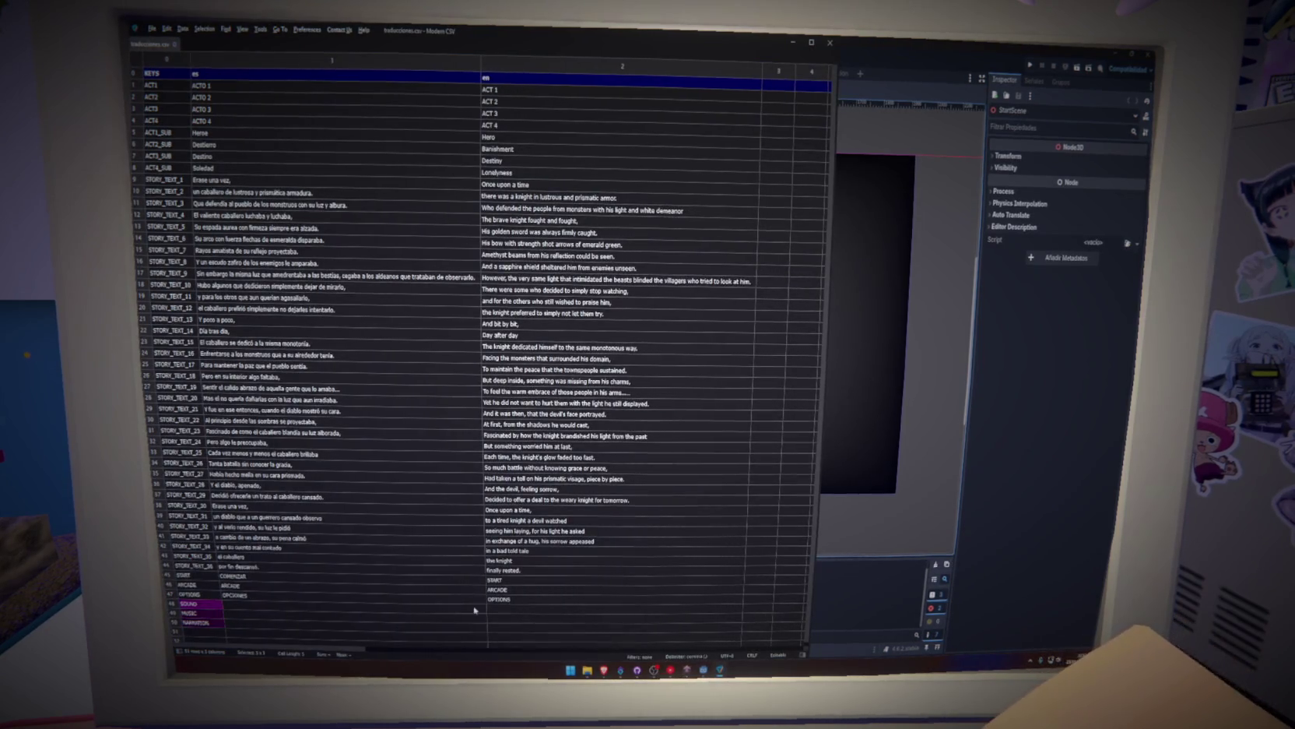
{"action": "left_click", "coordinate": [498, 604]}
{"action": "type", "text": "SOUND MUSIC NARRATION"}
Fill the Spanish cells of those rows with SONIDO, MUSICA and NARRACION.
{"action": "left_click", "coordinate": [470, 605]}
{"action": "type", "text": "s"}
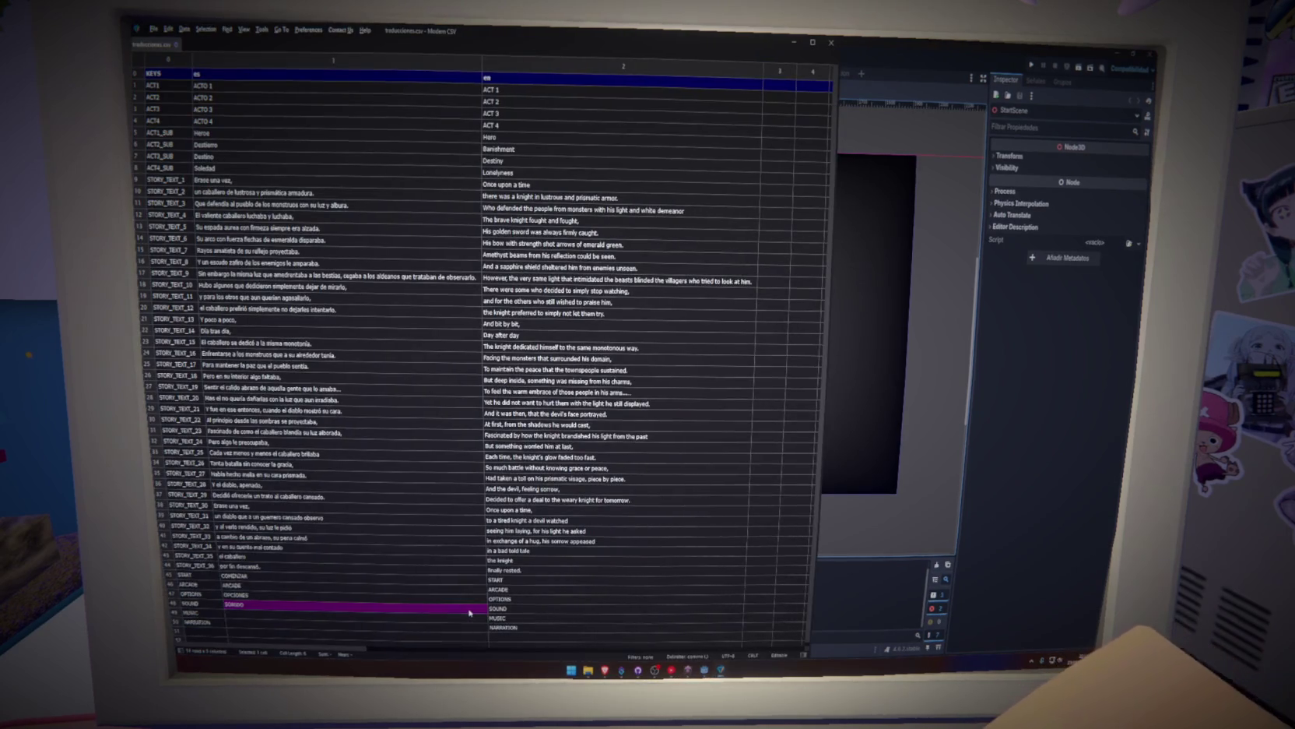
{"action": "left_click", "coordinate": [469, 620]}
{"action": "type", "text": "MUSICA"}
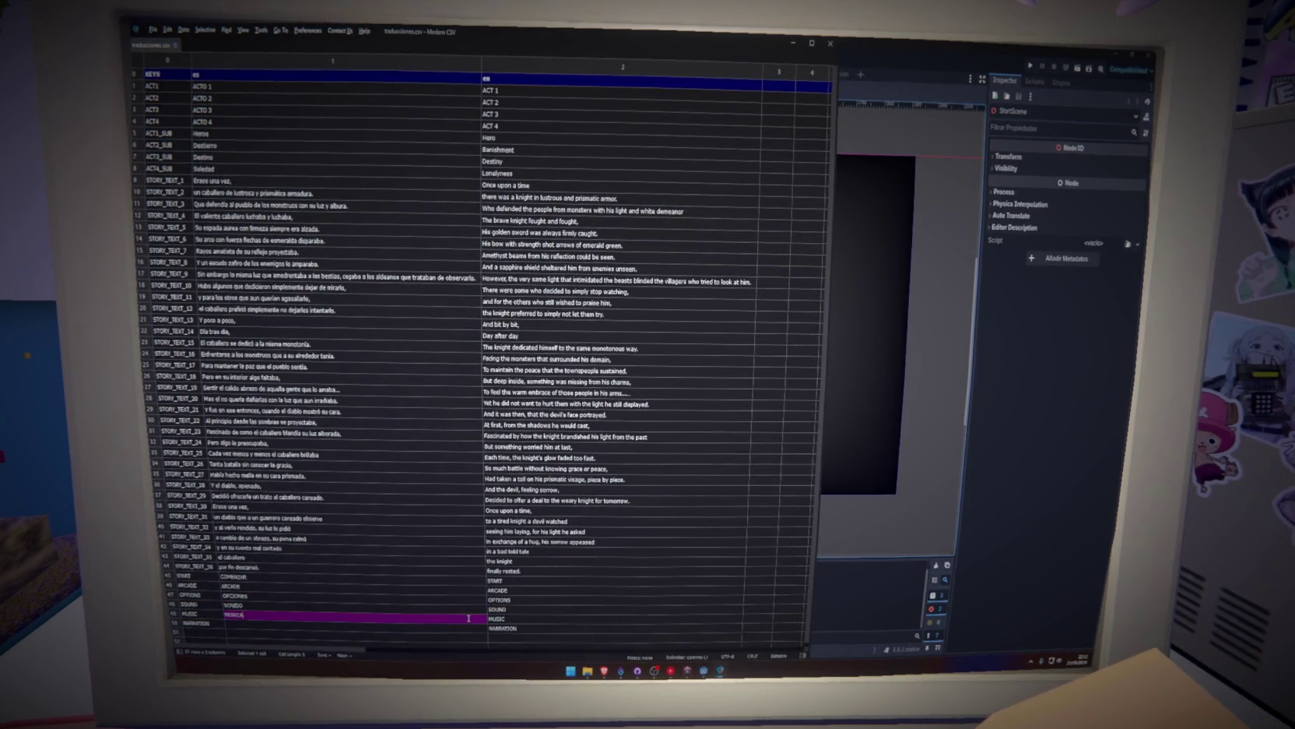
{"action": "left_click", "coordinate": [421, 632]}
{"action": "type", "text": "NARRACION"}
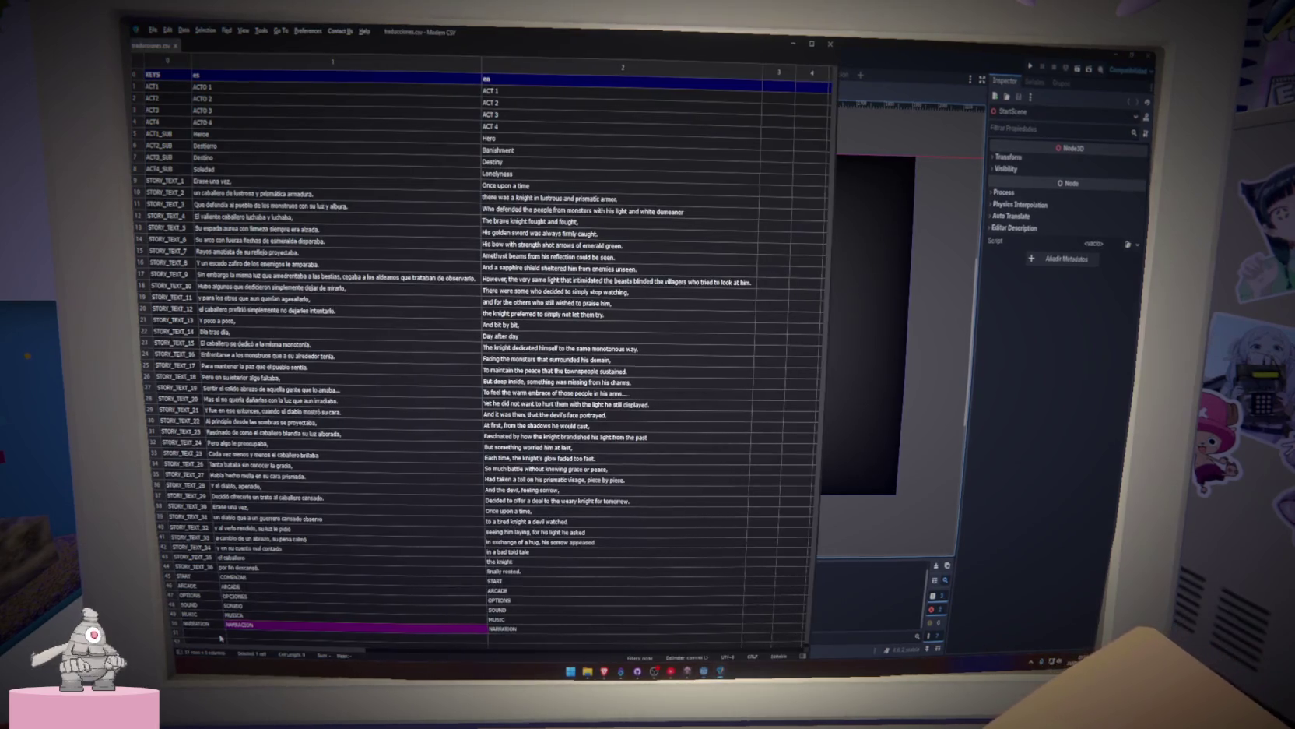
{"action": "key", "text": "alt+Tab"}
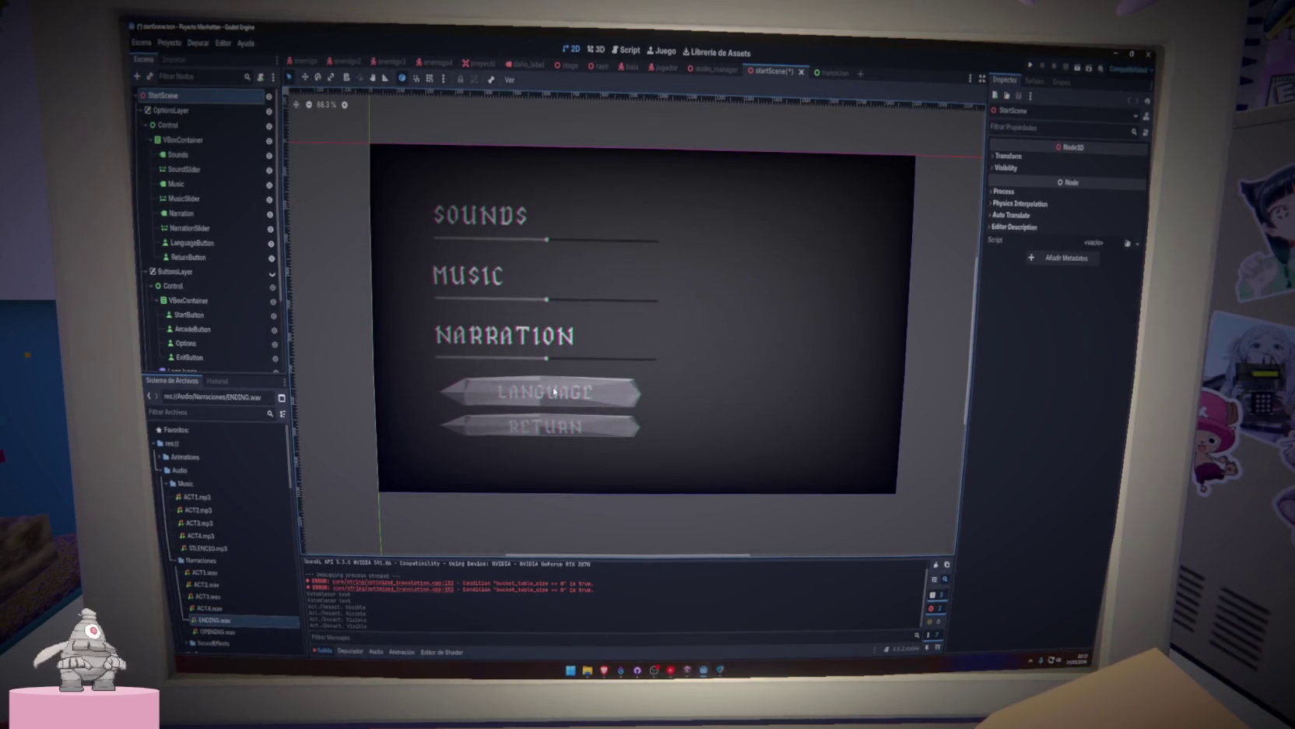
{"action": "key", "text": "alt+Tab"}
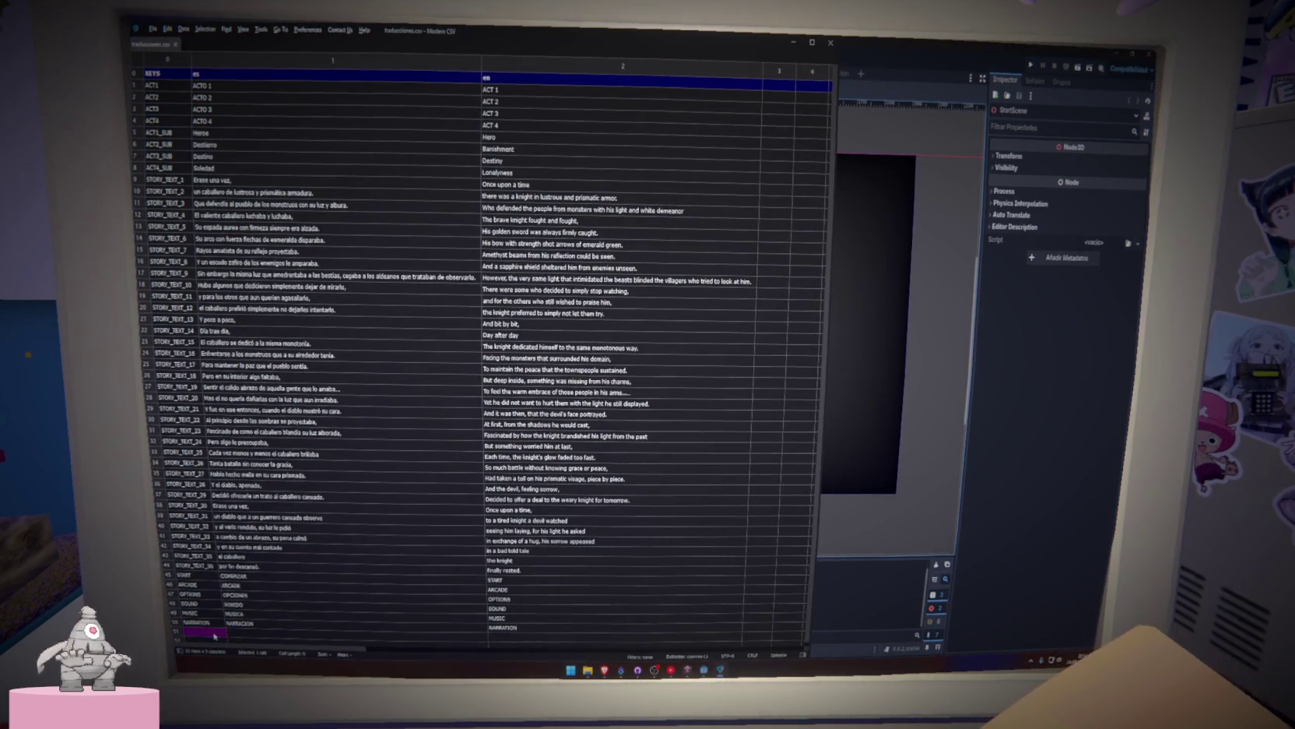
Add an SFX/EFECTOS row and the ENGLISH and ESPAÑOL language label entries.
{"action": "type", "text": "SFX"}
{"action": "key", "text": "Return"}
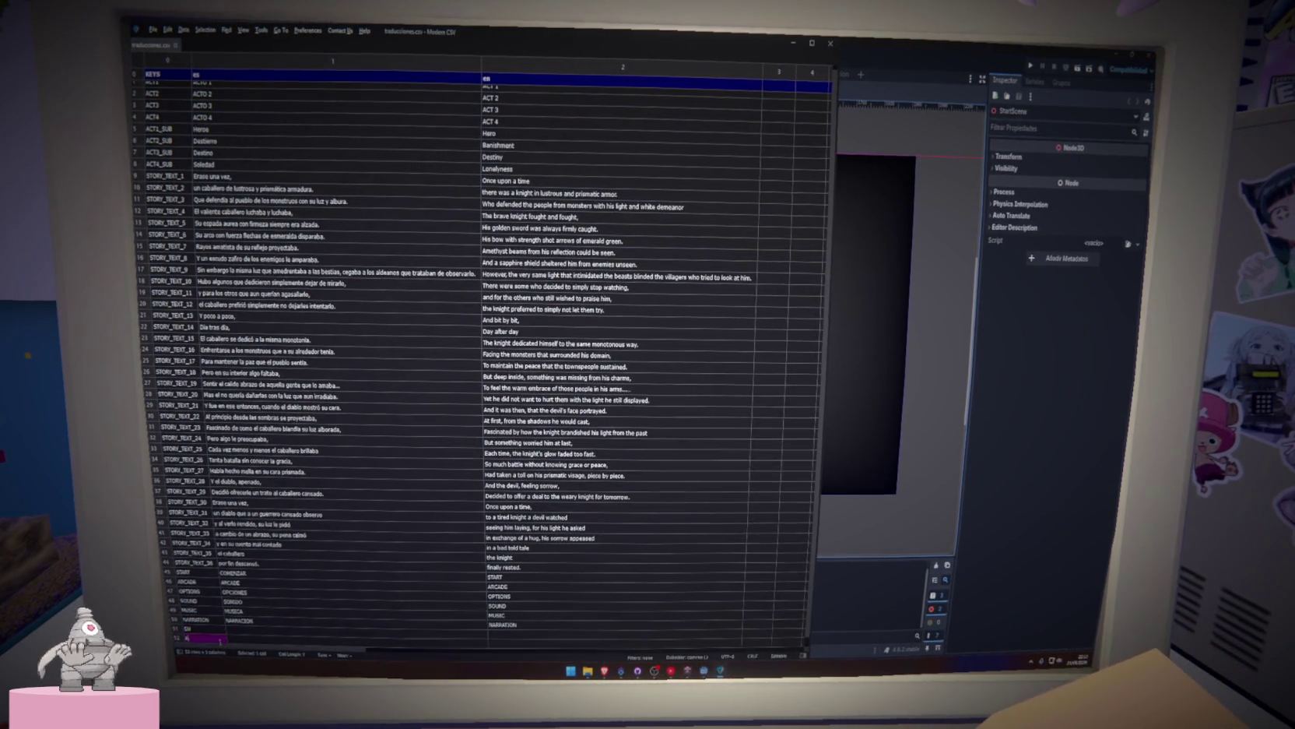
{"action": "left_click", "coordinate": [284, 625]}
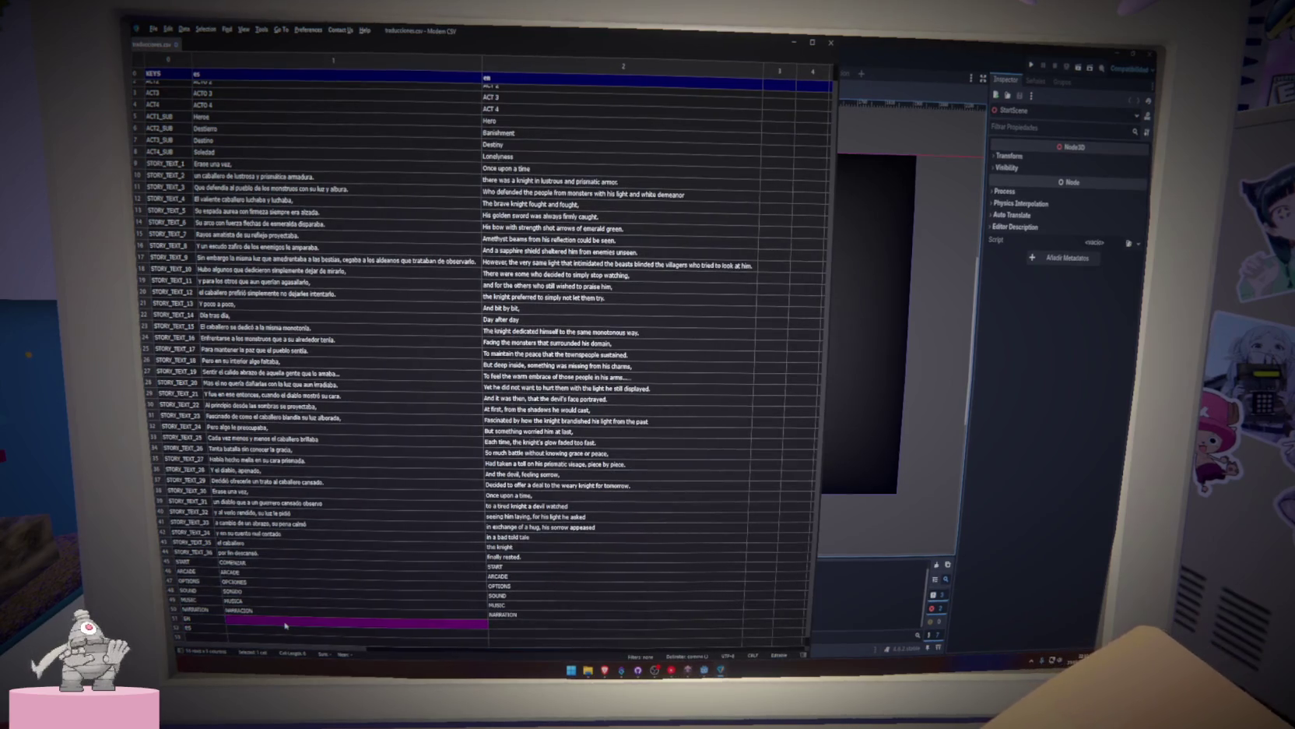
{"action": "type", "text": "EFECTOS"}
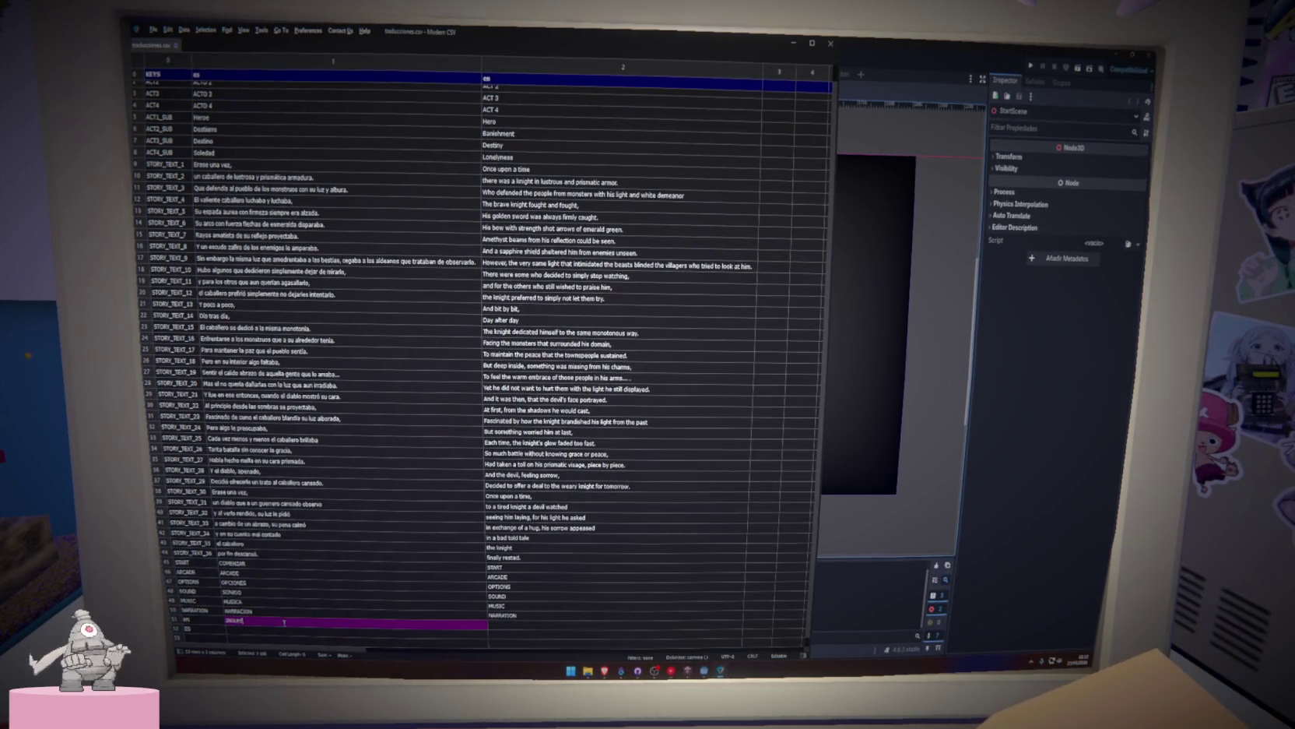
{"action": "key", "text": "Tab"}
{"action": "type", "text": "ENGLISH"}
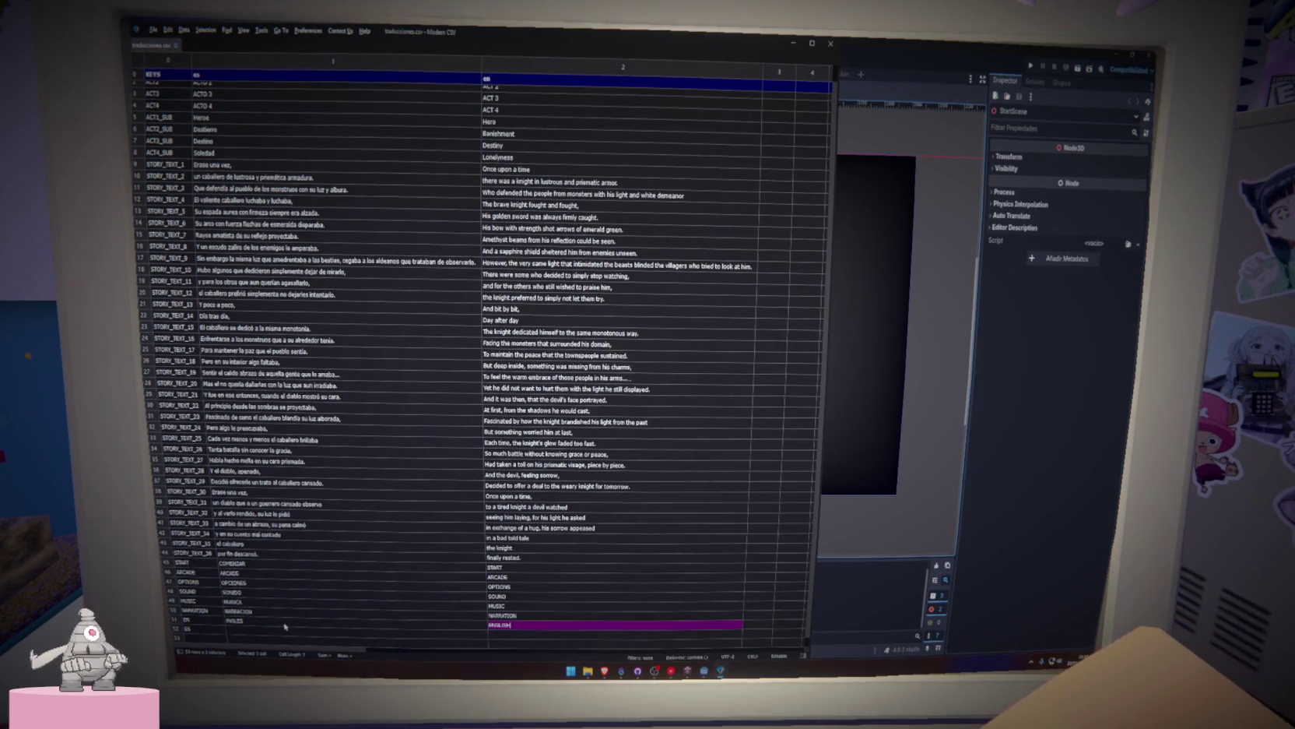
{"action": "left_click", "coordinate": [293, 632]}
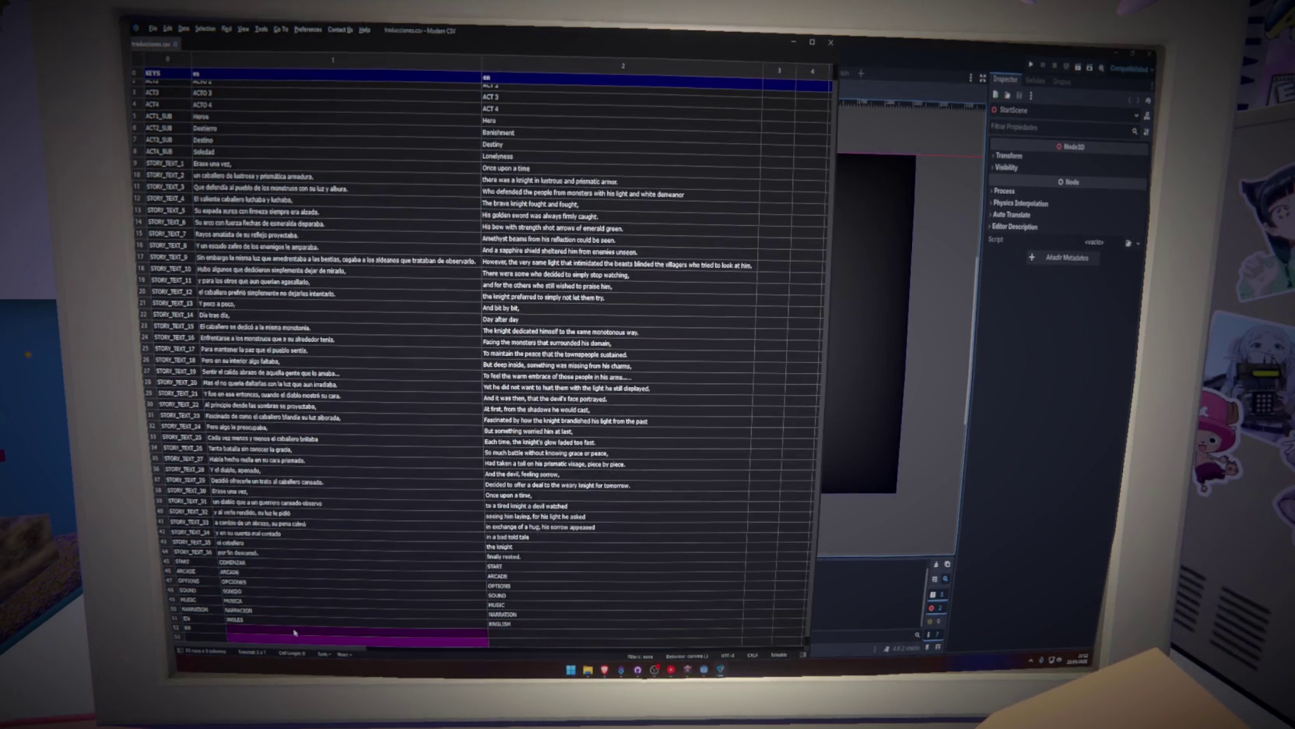
{"action": "type", "text": "ESPAÑOL"}
{"action": "key", "text": "Tab"}
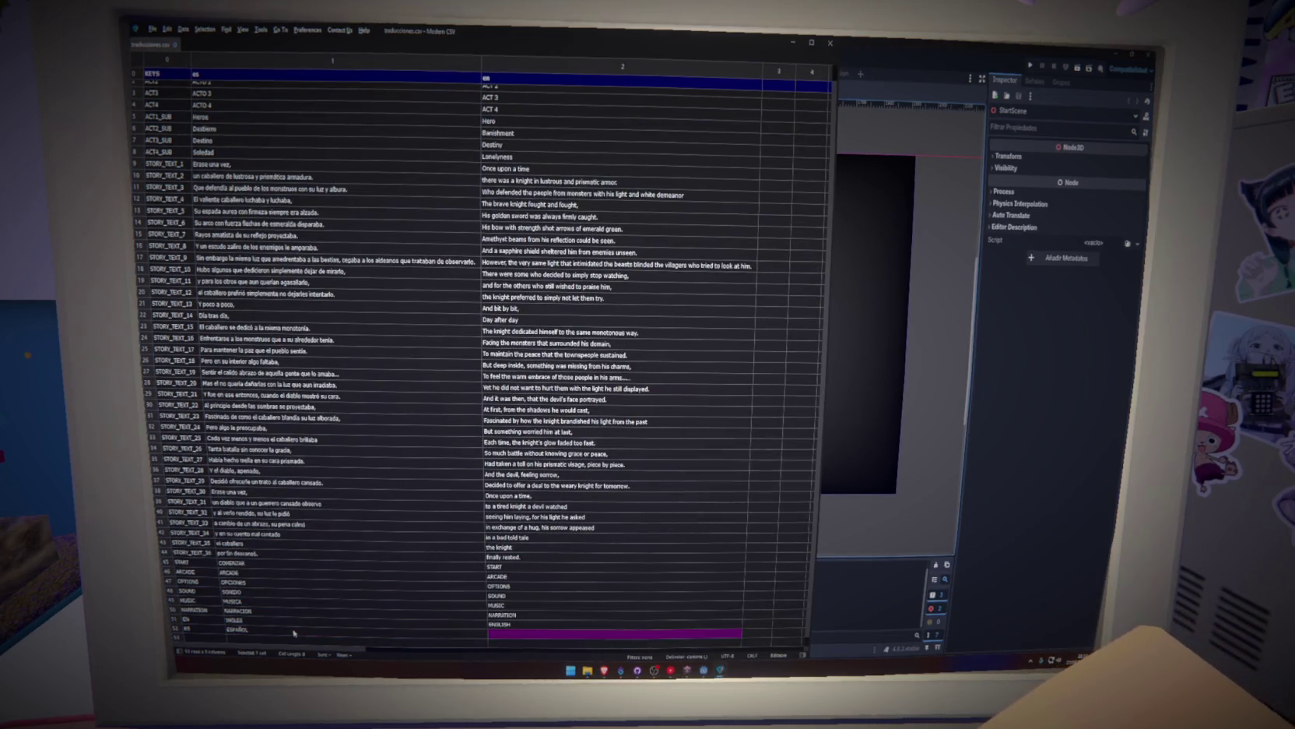
Add a RETURN row reading VOLVER / RETURN, then minimize the table window.
{"action": "type", "text": "SPANISH"}
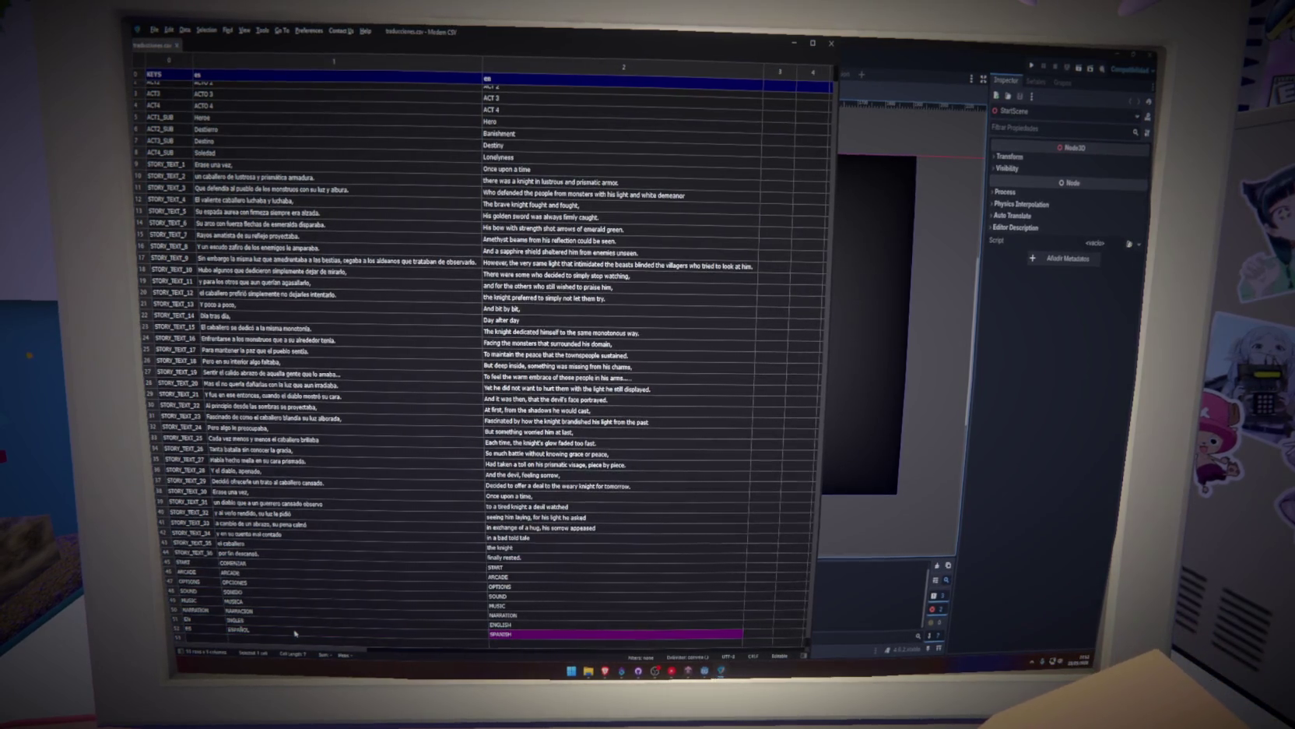
{"action": "key", "text": "alt+Tab"}
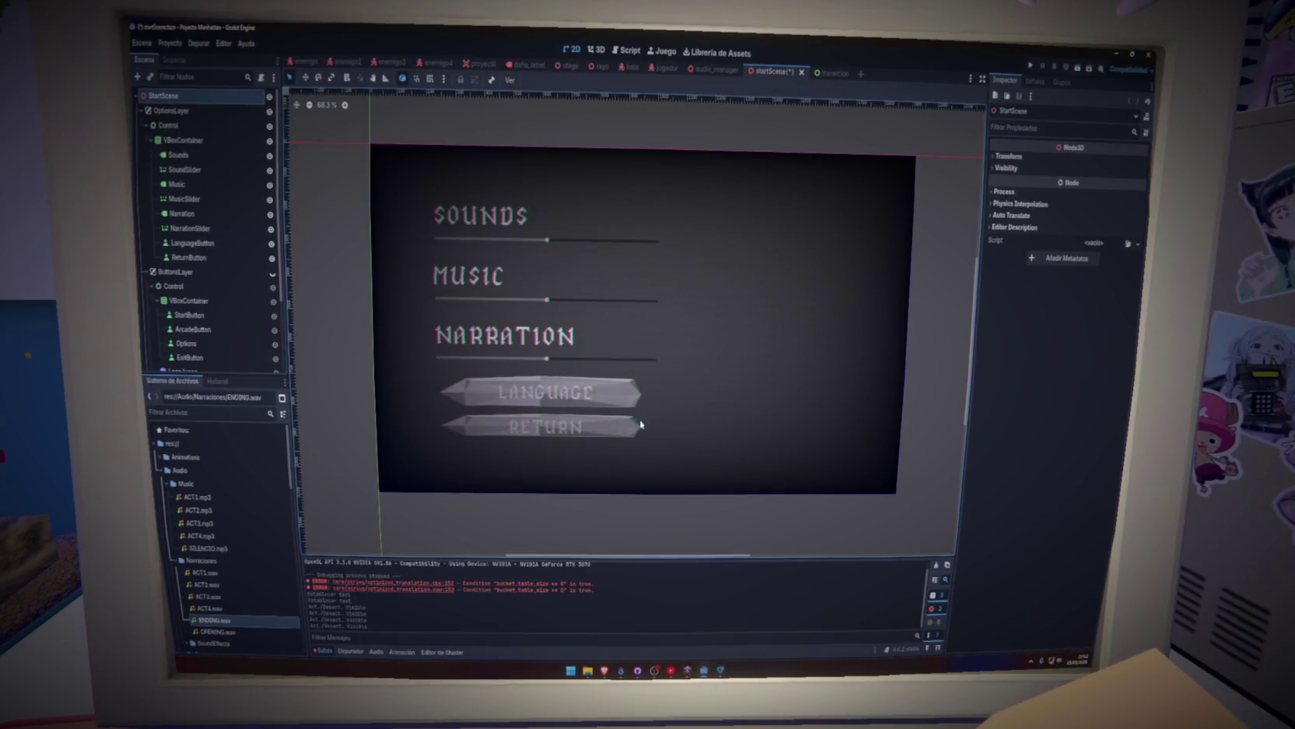
{"action": "key", "text": "alt+Tab"}
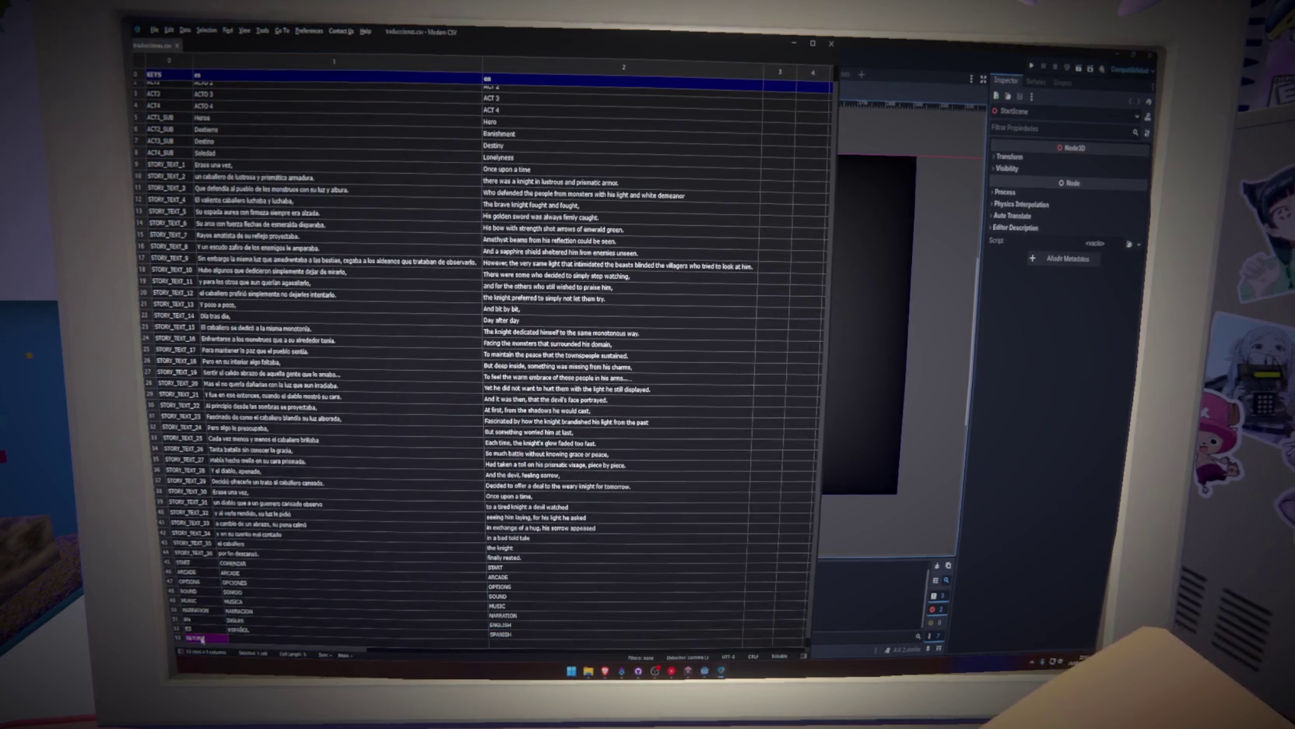
{"action": "key", "text": "Tab"}
{"action": "type", "text": "VOLVER"}
{"action": "key", "text": "Tab"}
{"action": "type", "text": "RETUR"}
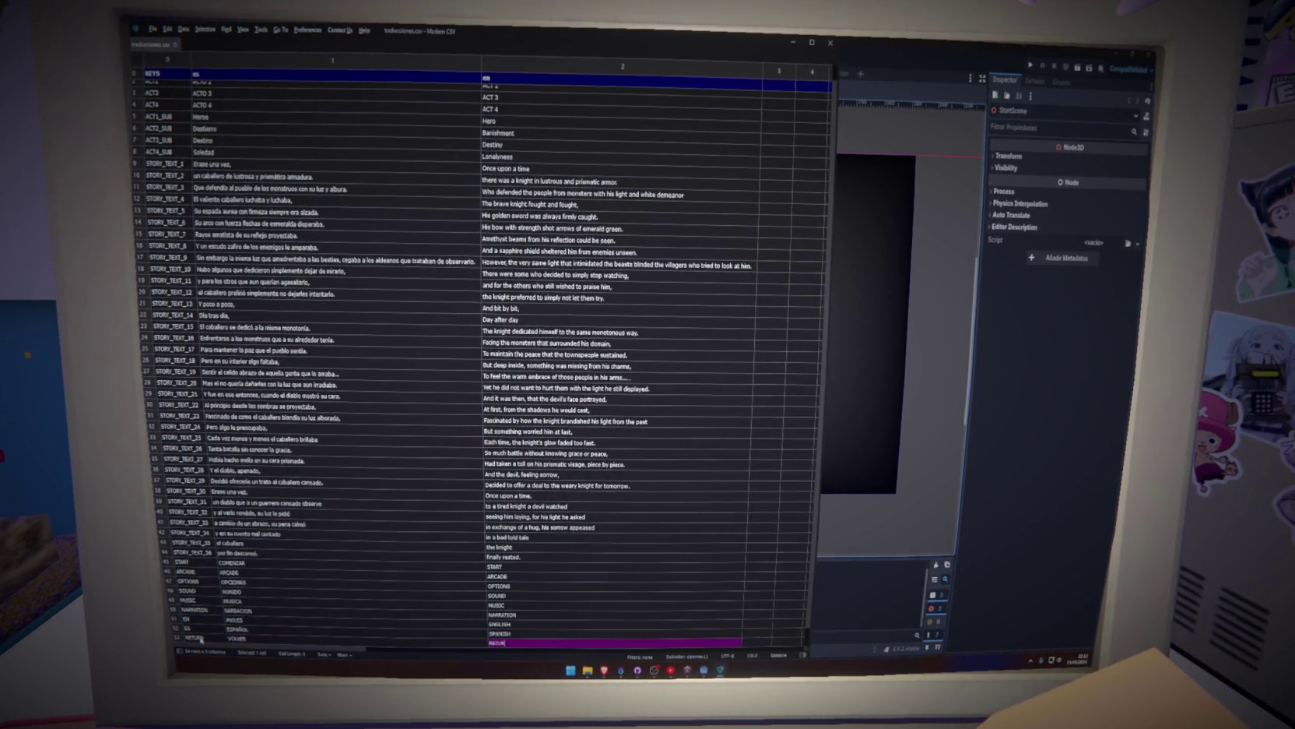
{"action": "type", "text": "N"}
{"action": "left_click", "coordinate": [327, 641]}
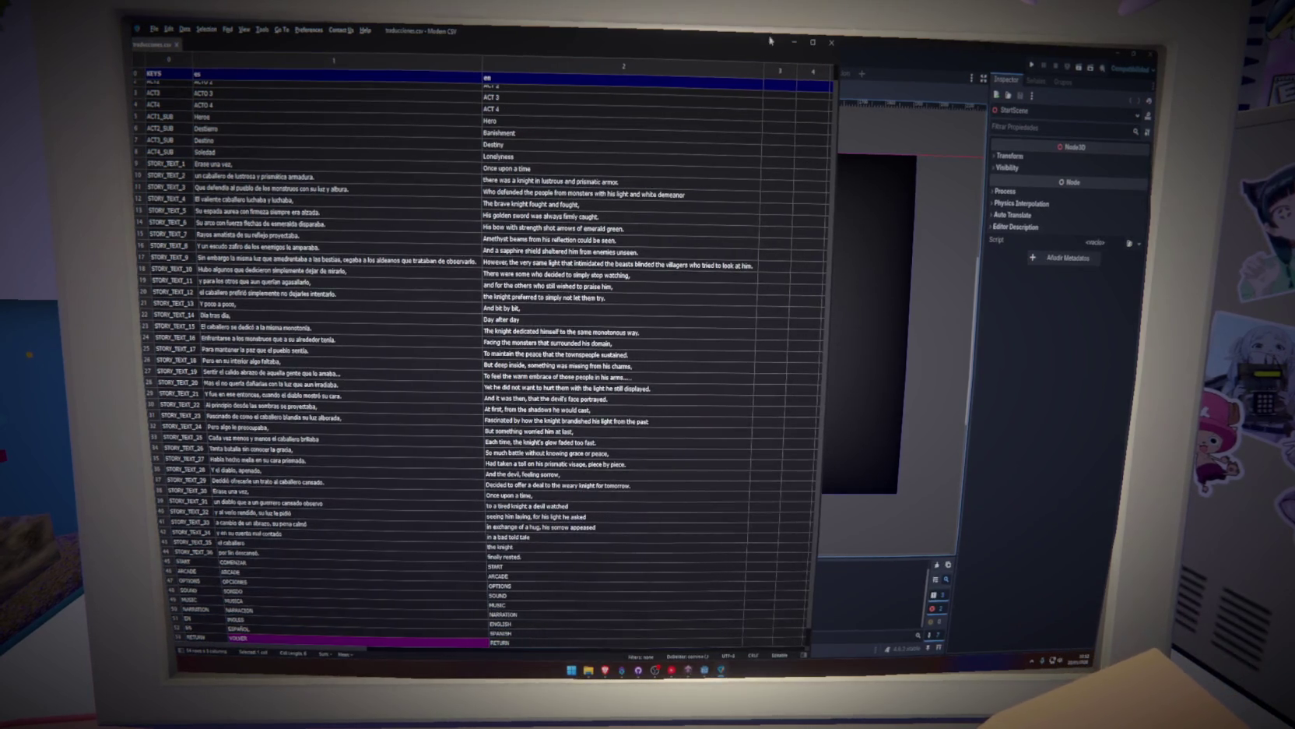
{"action": "left_click", "coordinate": [795, 44]}
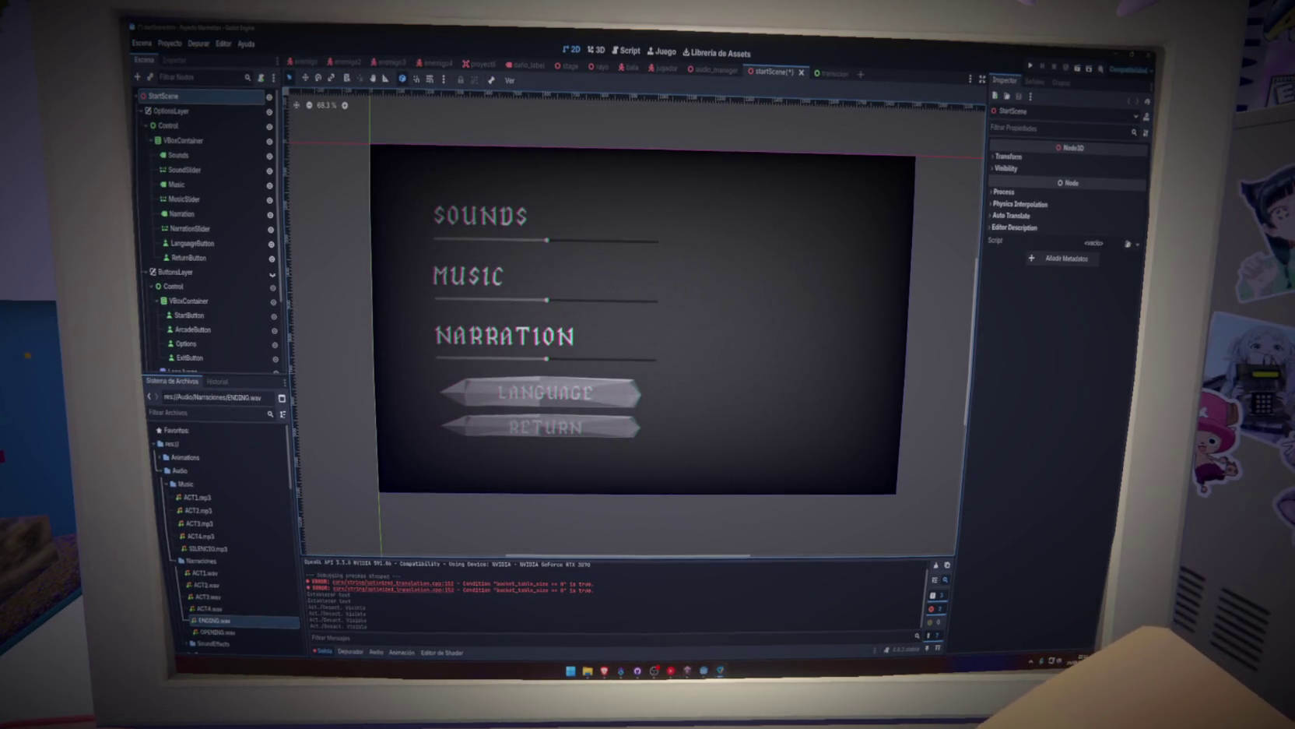
Inspect the imported traducciones.en and traducciones.es translation files, save, and make ButtonsLayer visible again.
{"action": "scroll", "coordinate": [283, 603], "scroll_direction": "down", "scroll_amount": 10}
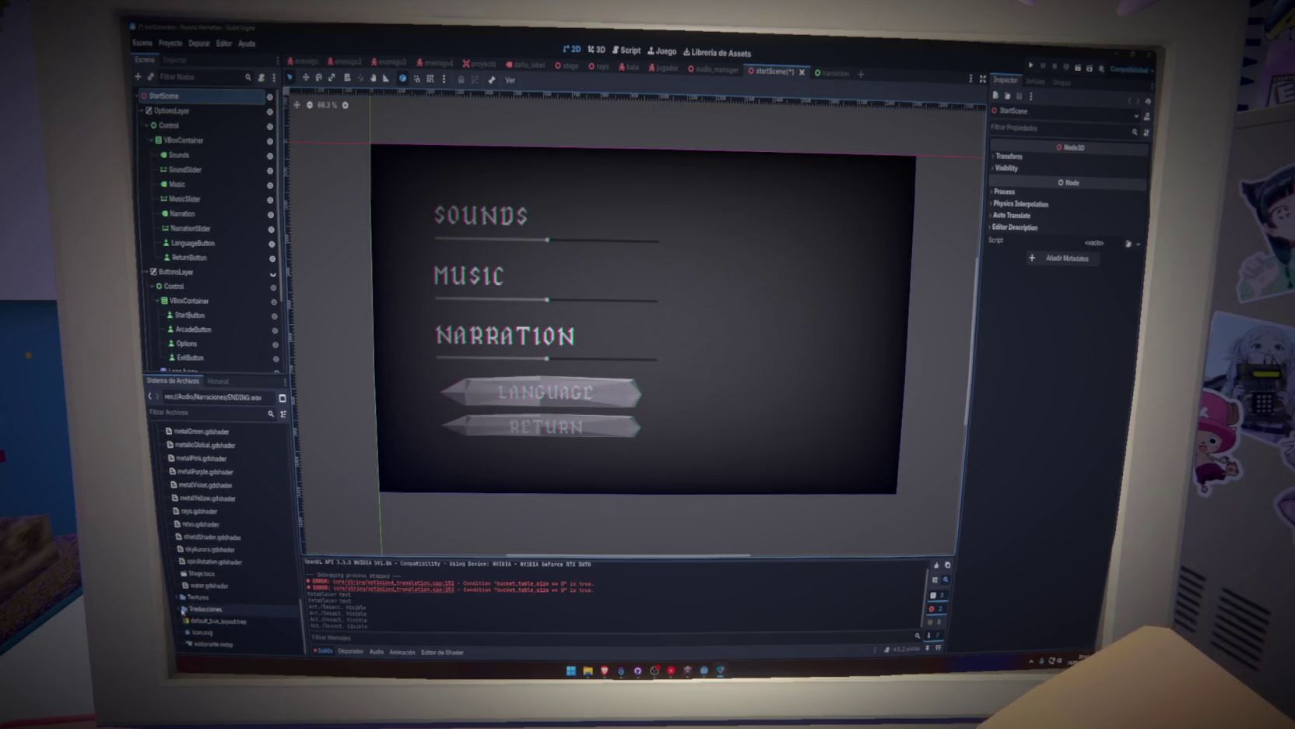
{"action": "left_click", "coordinate": [182, 610]}
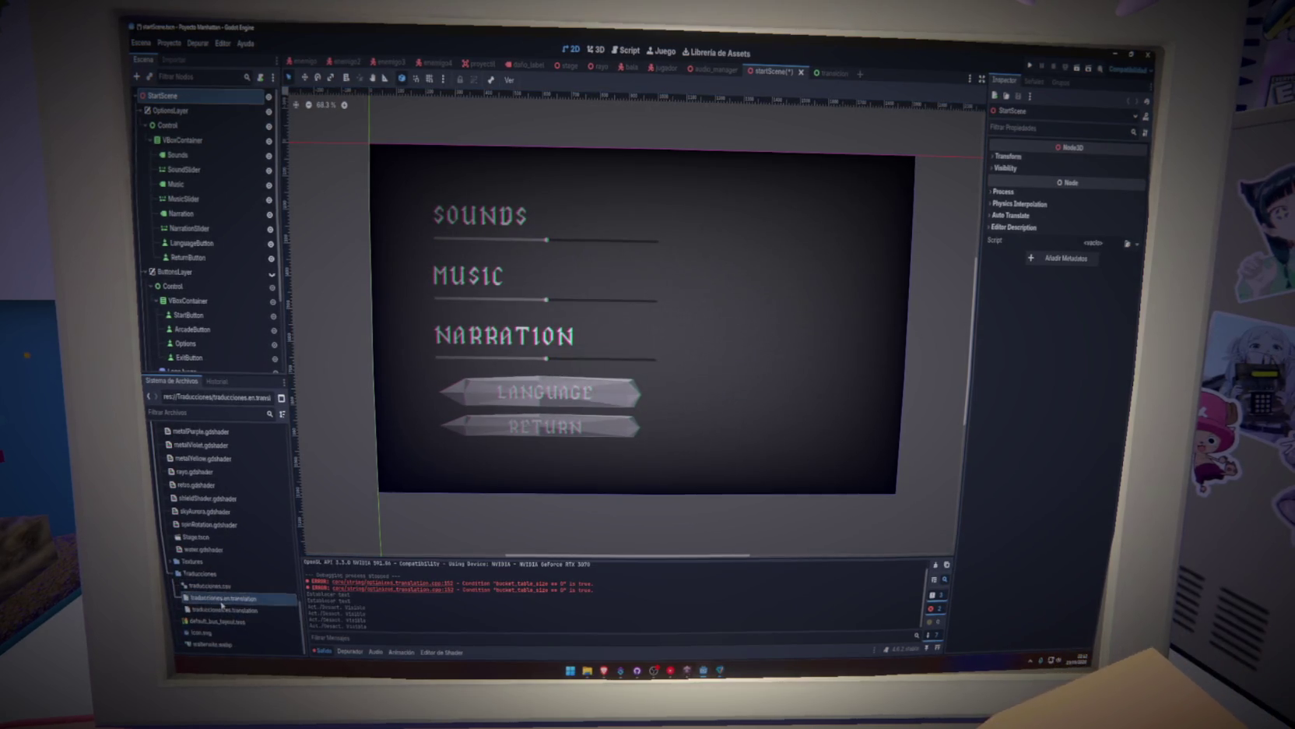
{"action": "double_click", "coordinate": [222, 598]}
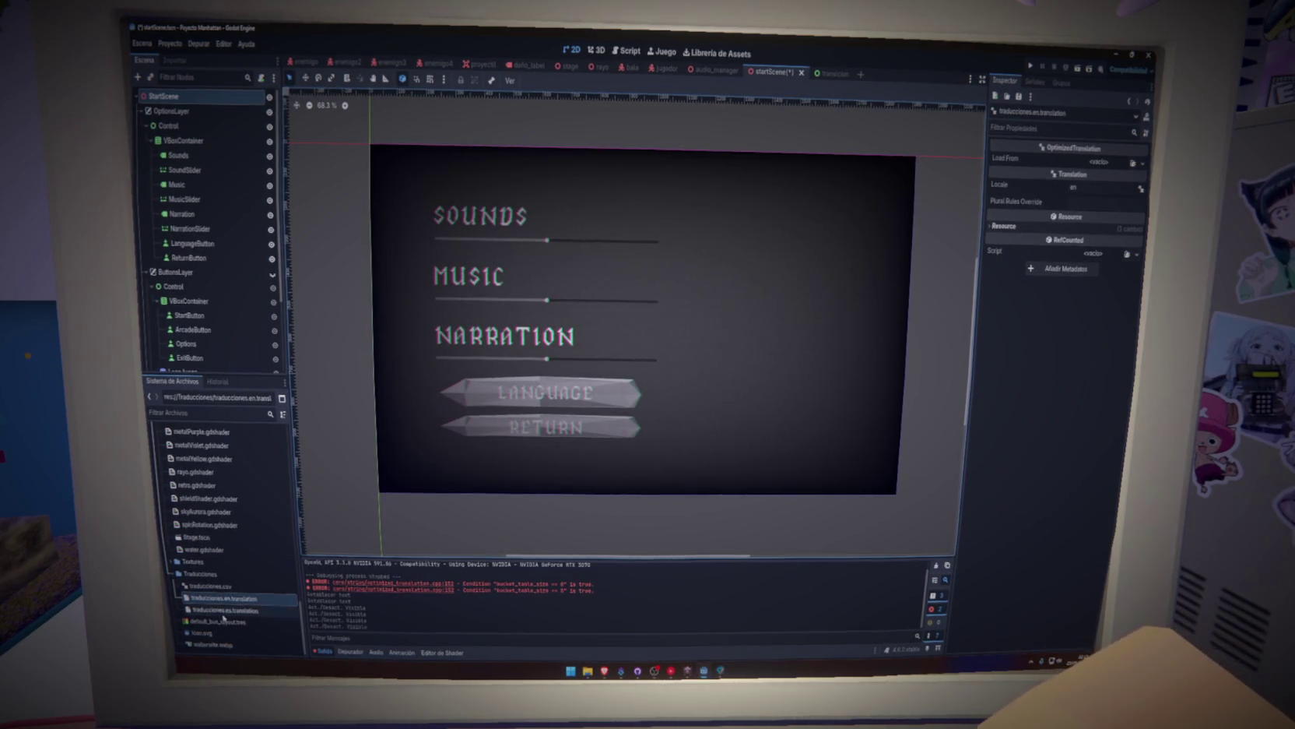
{"action": "double_click", "coordinate": [225, 609]}
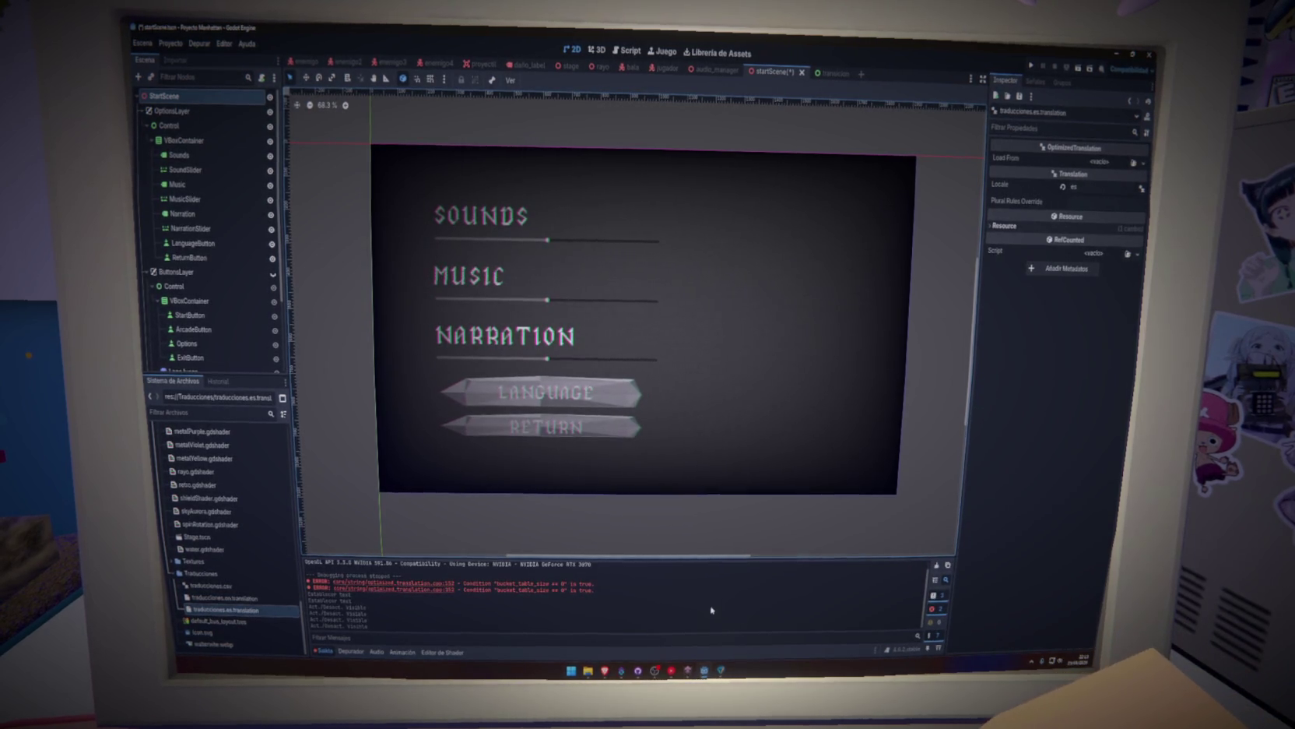
{"action": "key", "text": "ctrl+s"}
{"action": "left_click", "coordinate": [204, 573]}
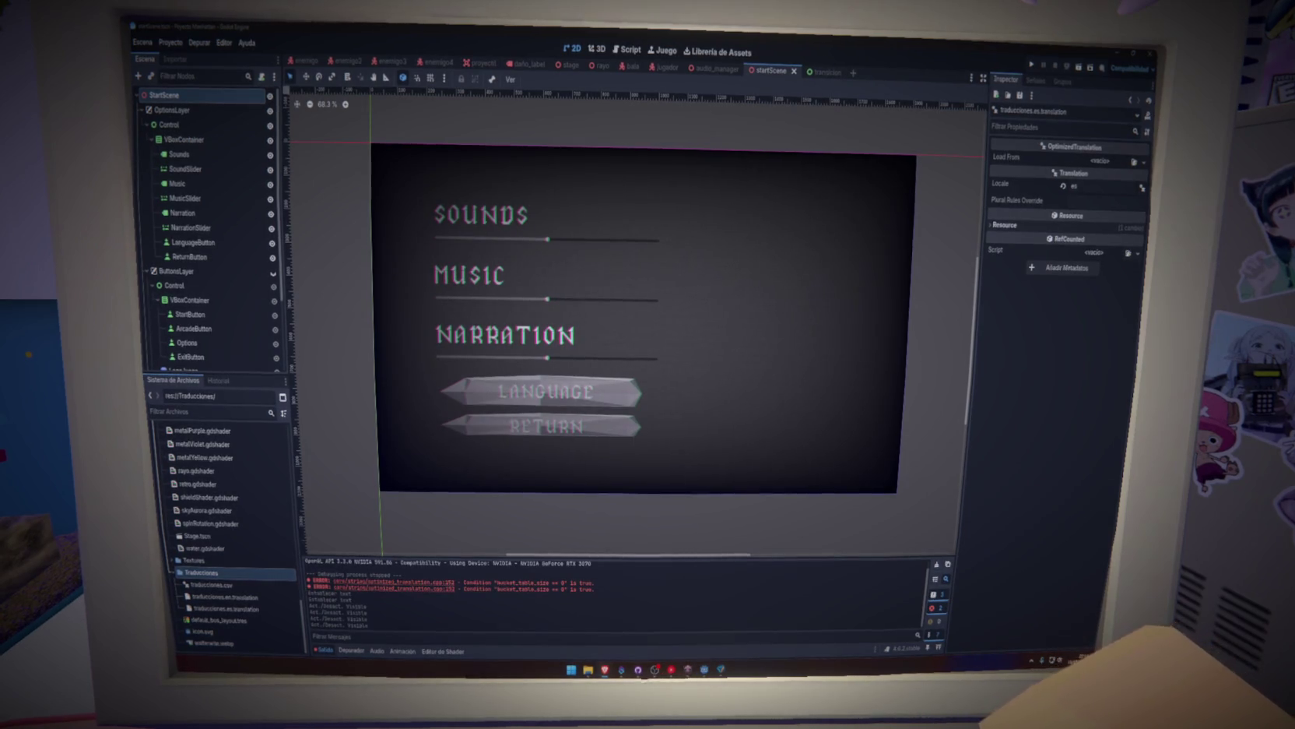
{"action": "left_click", "coordinate": [272, 274]}
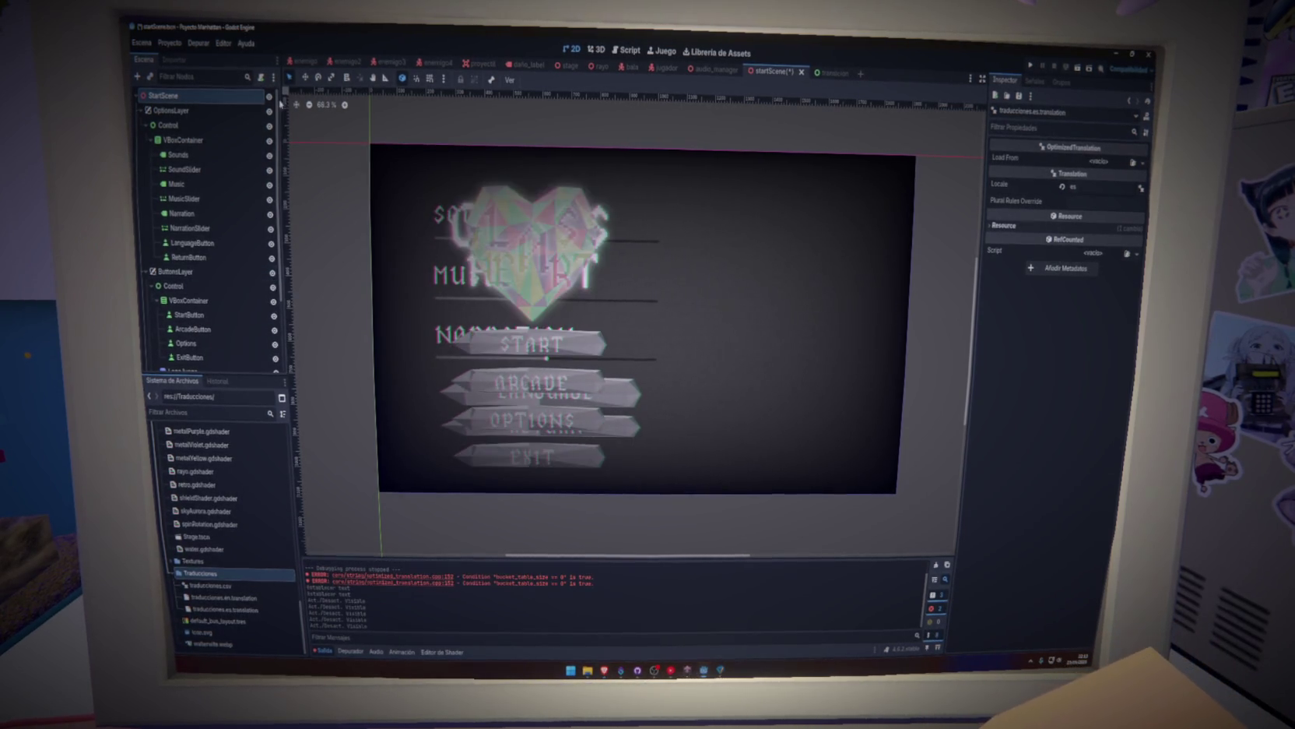
Hide OptionsLayer and attach a new start_scene.gd script to StartScene in res://Scripts/UI.
{"action": "left_click", "coordinate": [270, 112]}
{"action": "left_click", "coordinate": [261, 77]}
{"action": "left_click", "coordinate": [260, 77]}
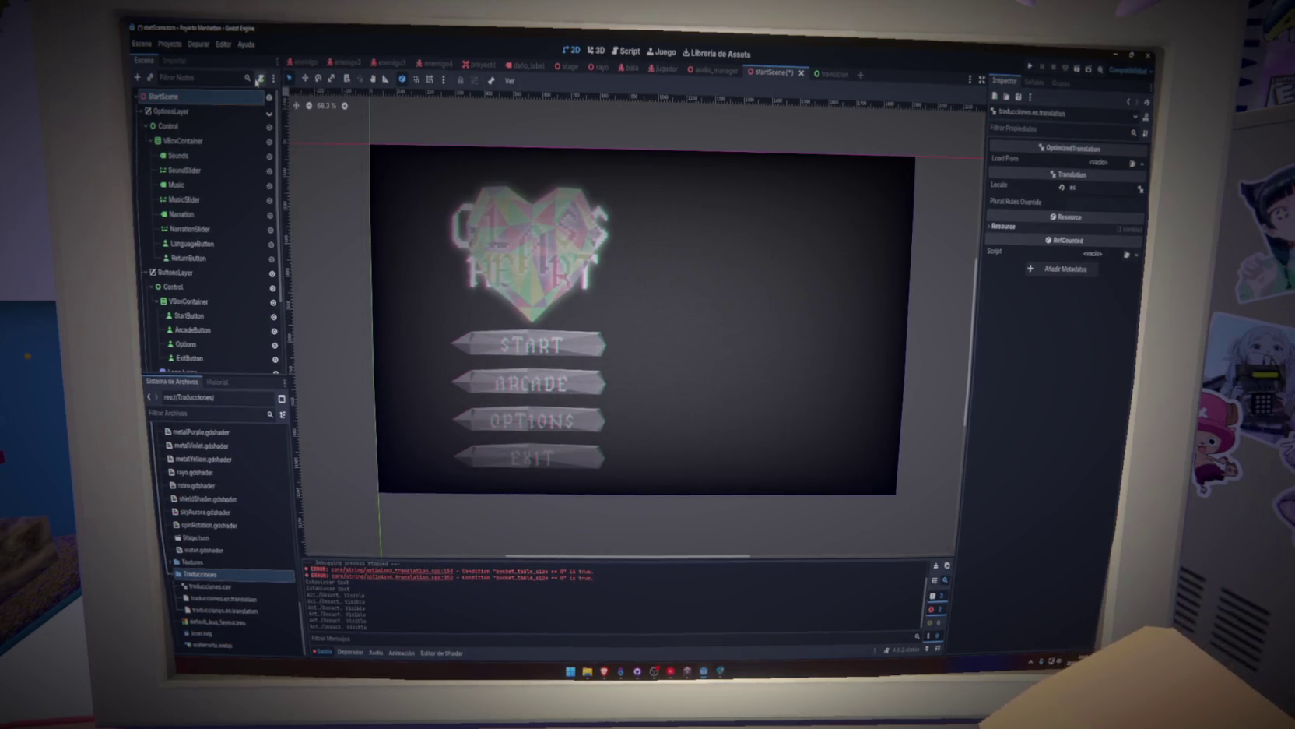
{"action": "left_click", "coordinate": [261, 78]}
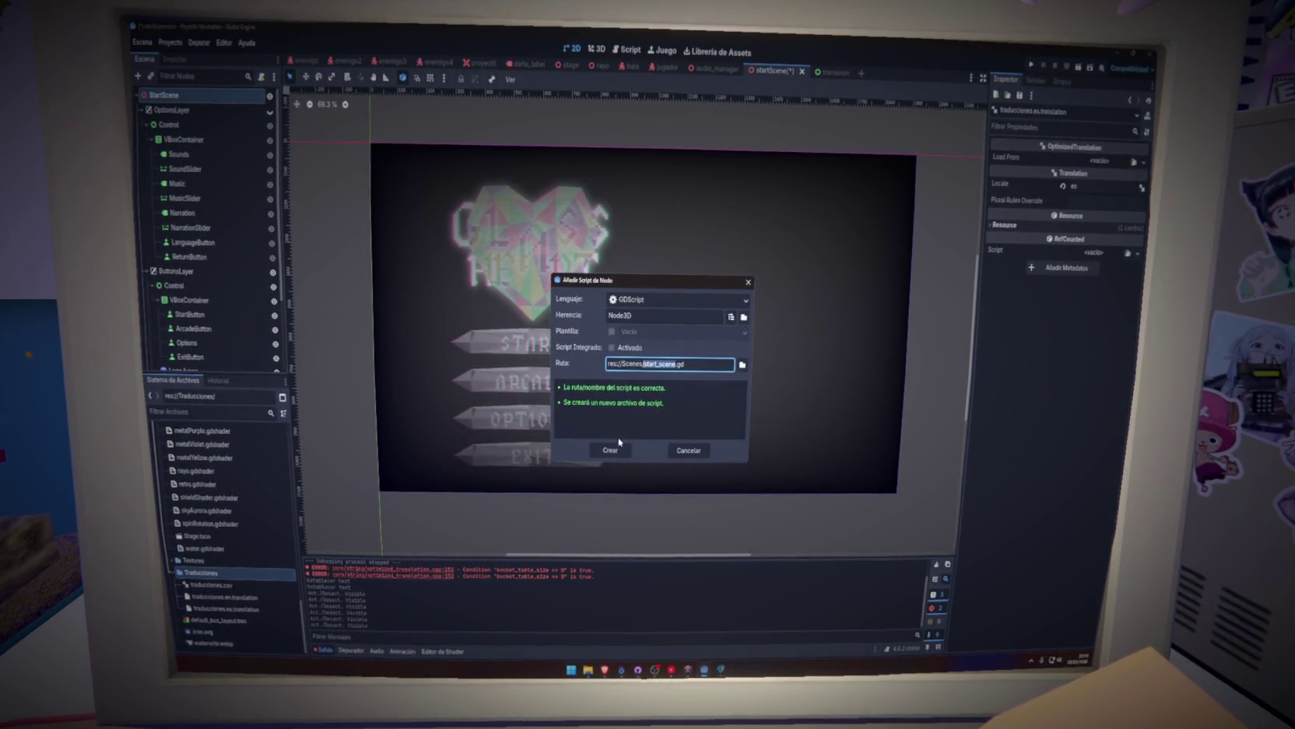
{"action": "left_click", "coordinate": [742, 364]}
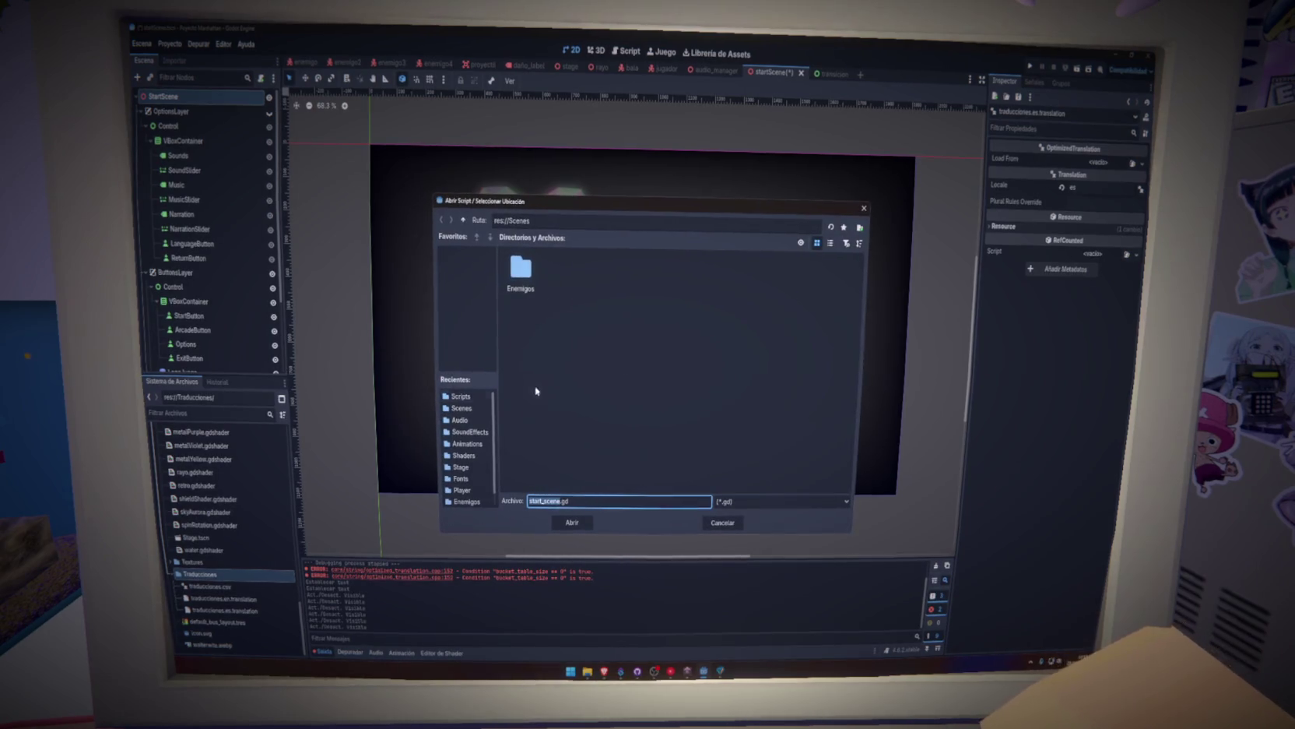
{"action": "left_click", "coordinate": [461, 395]}
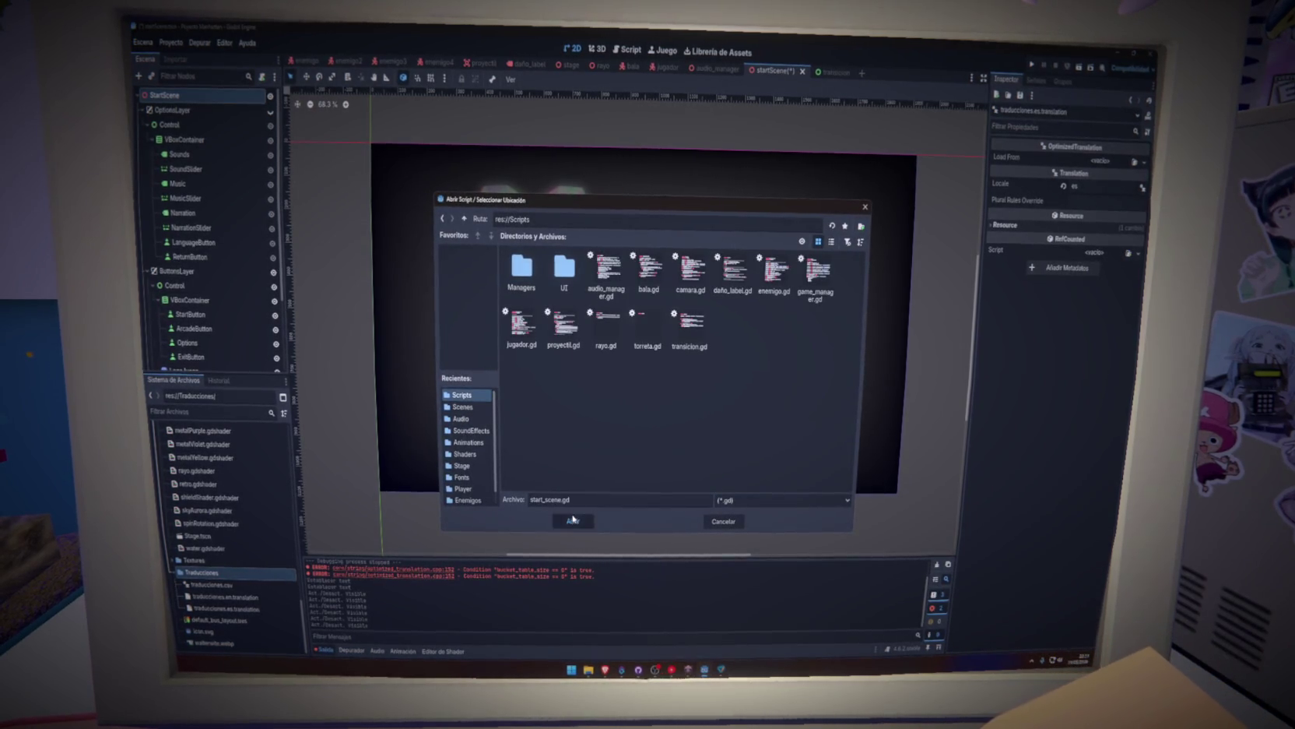
{"action": "double_click", "coordinate": [562, 271]}
{"action": "left_click", "coordinate": [573, 522]}
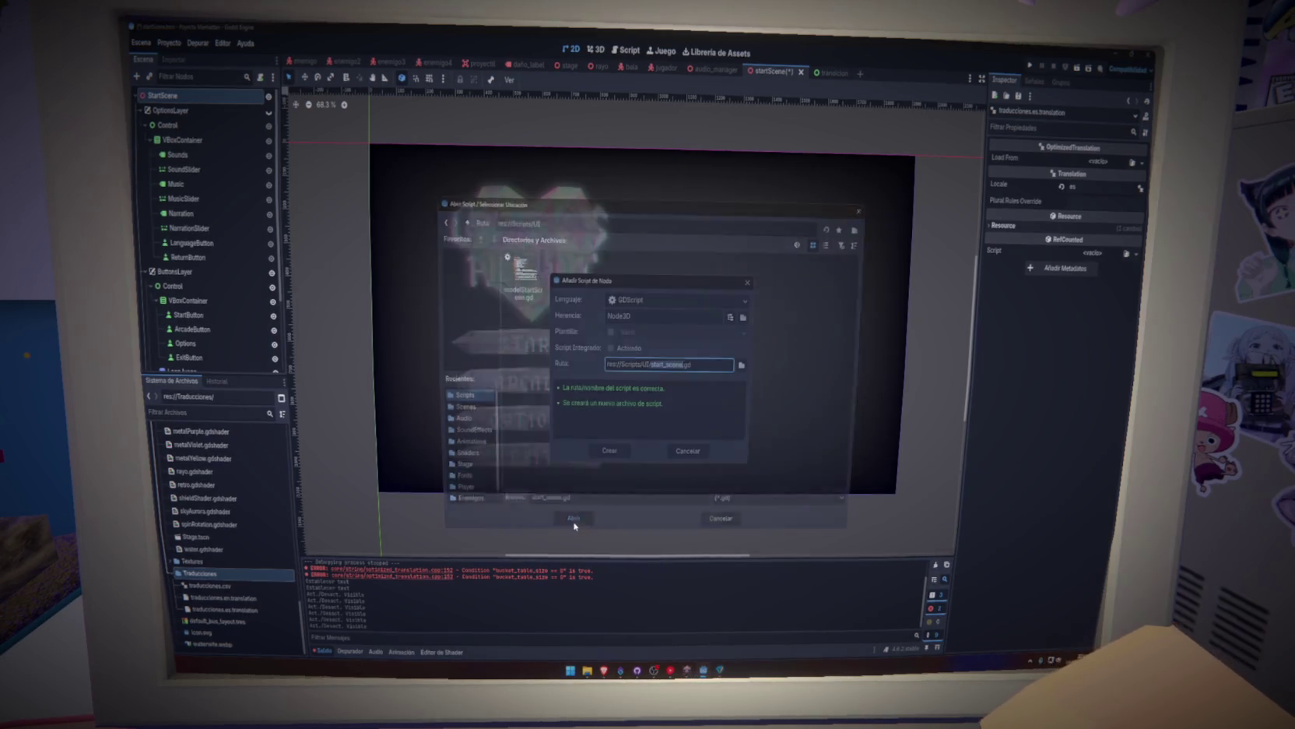
{"action": "left_click", "coordinate": [605, 450]}
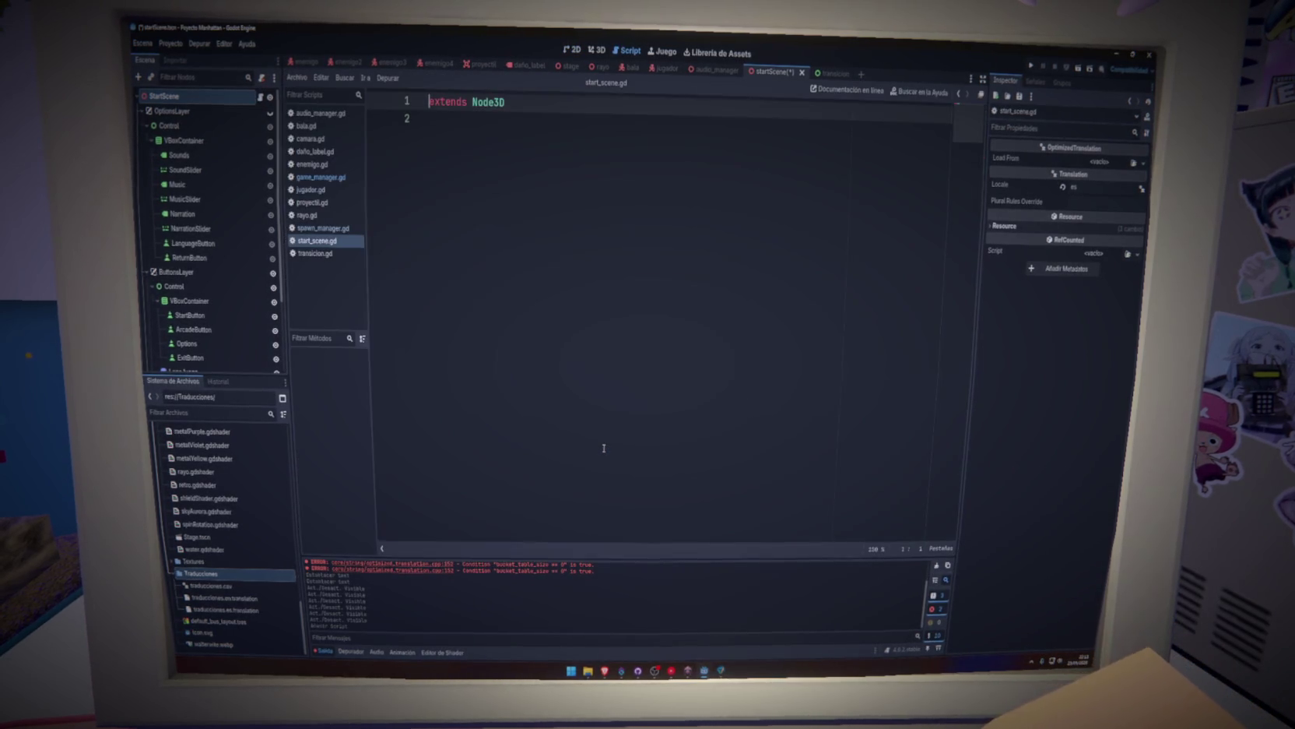
{"action": "left_click", "coordinate": [600, 432]}
{"action": "key", "text": "ctrl+s"}
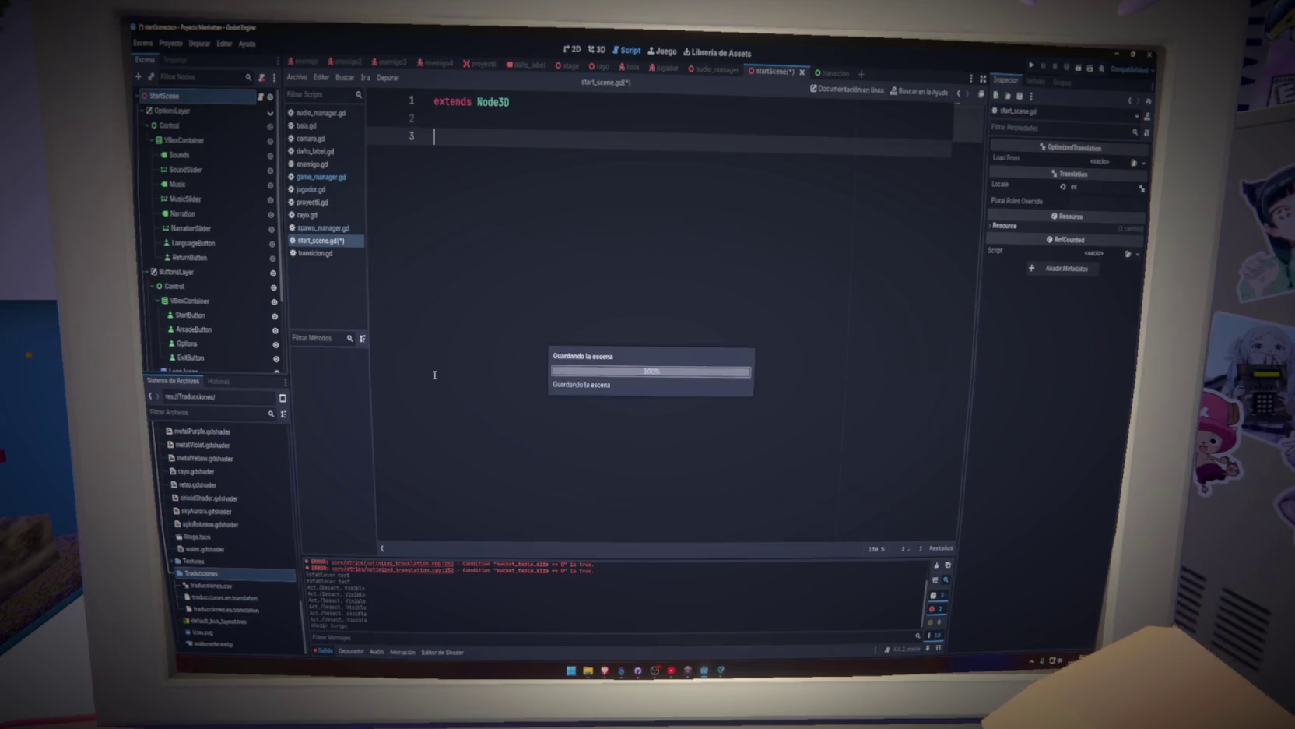
{"action": "left_click_drag", "start_coordinate": [195, 169], "coordinate": [467, 140], "text": "ctrl"}
{"action": "left_click", "coordinate": [434, 121]}
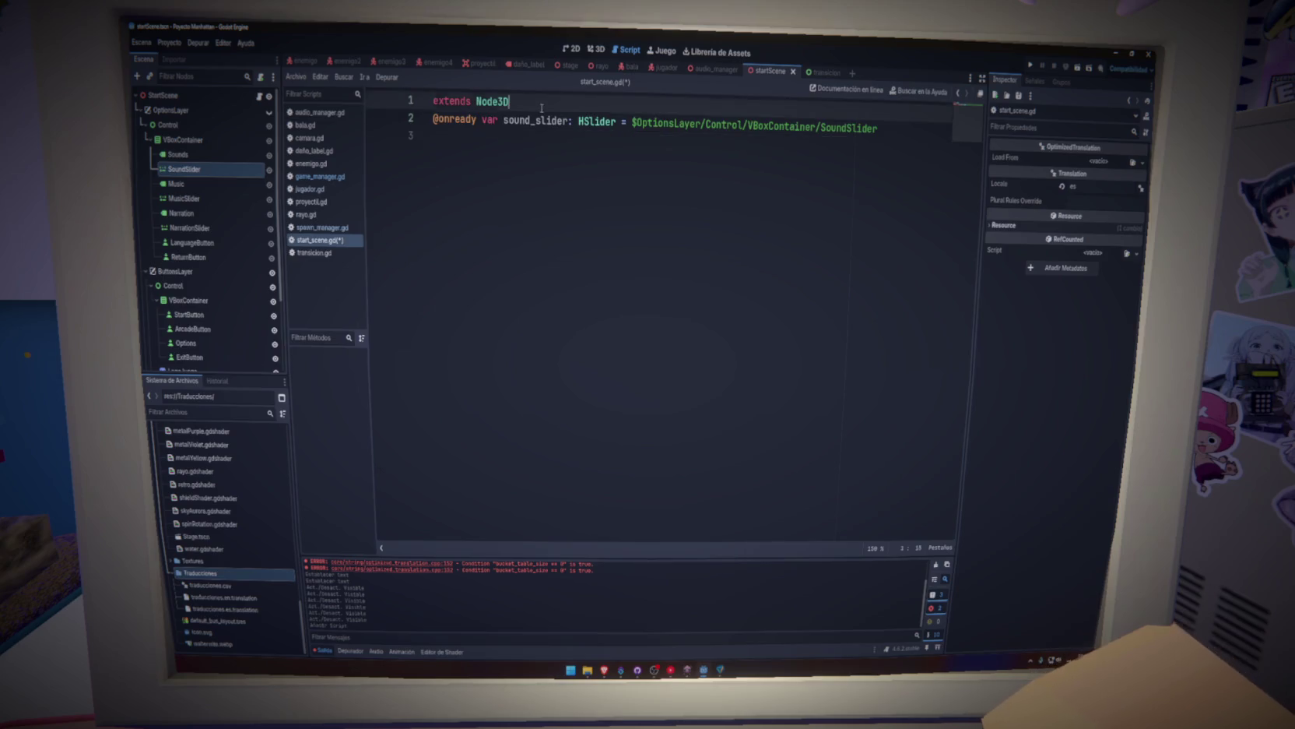
{"action": "key", "text": "Return"}
{"action": "left_click_drag", "start_coordinate": [185, 199], "coordinate": [446, 161], "text": "ctrl"}
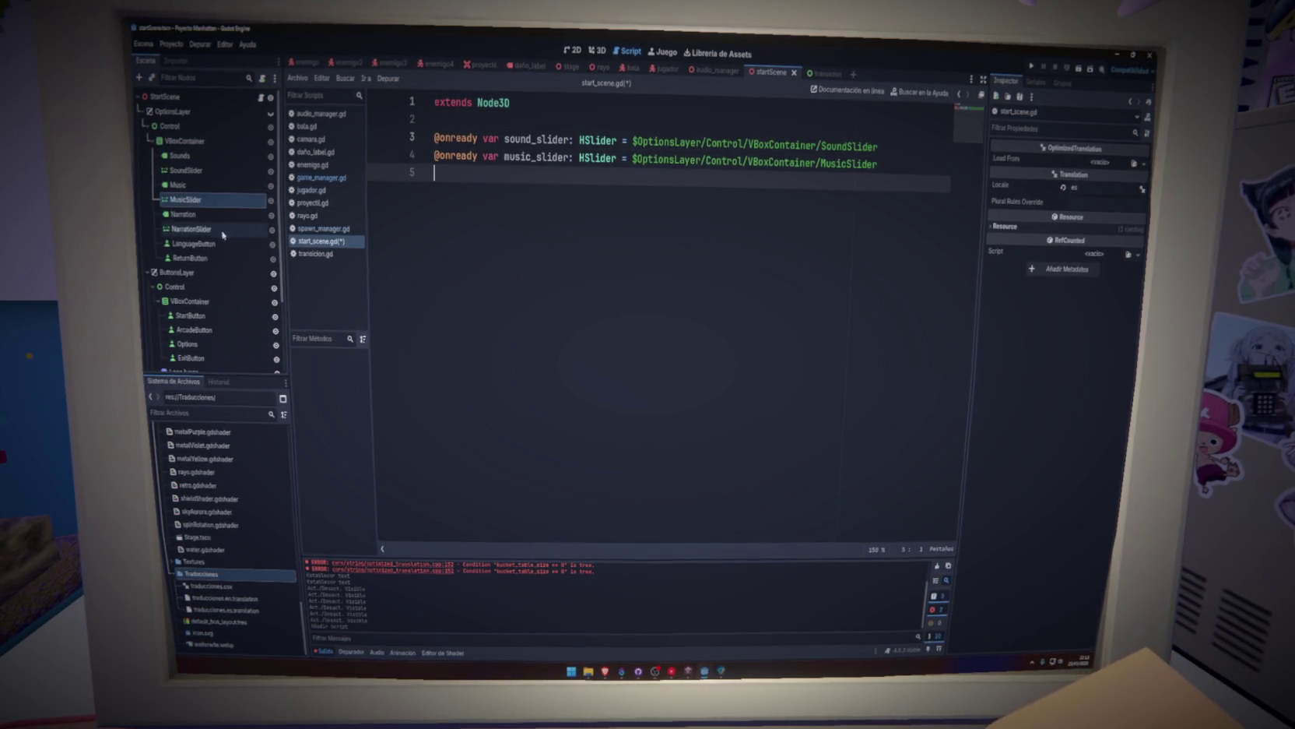
{"action": "left_click_drag", "start_coordinate": [257, 222], "coordinate": [448, 175], "text": "ctrl"}
{"action": "left_click_drag", "start_coordinate": [220, 243], "coordinate": [583, 210], "text": "ctrl"}
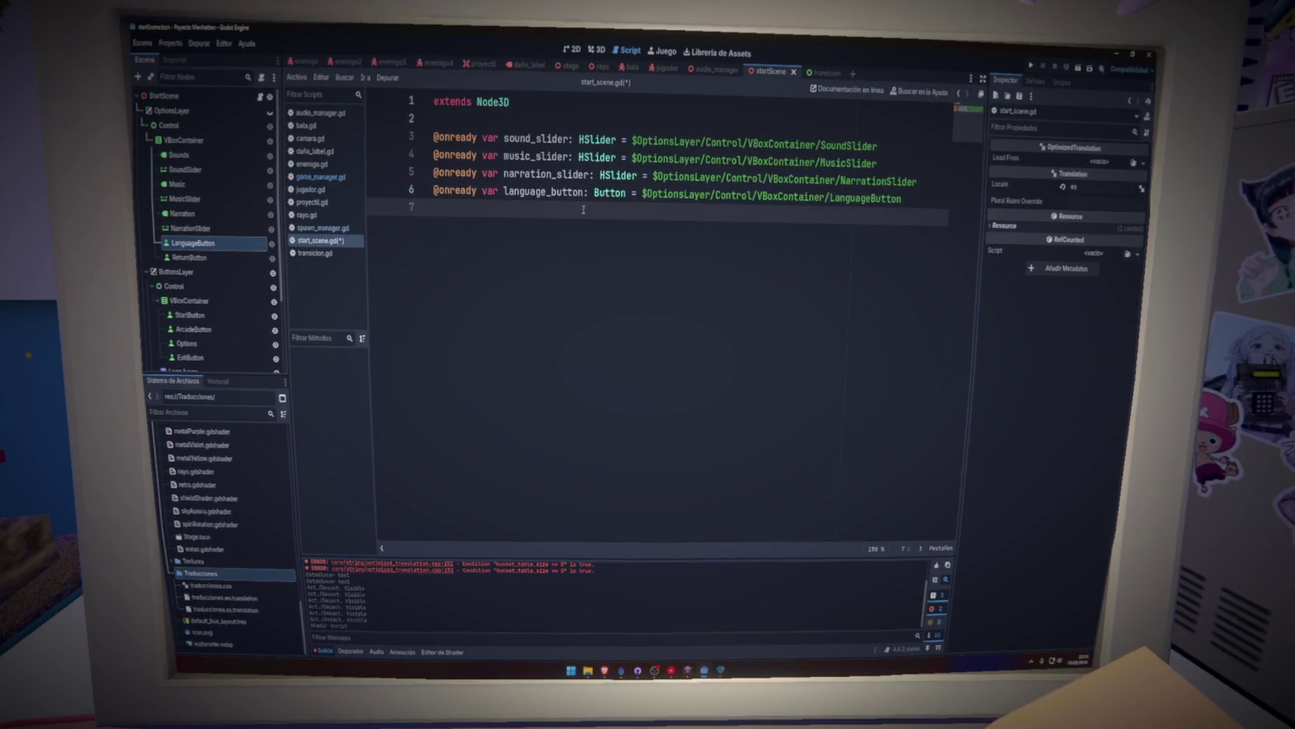
{"action": "left_click", "coordinate": [923, 181]}
{"action": "key", "text": "Return"}
{"action": "left_click_drag", "start_coordinate": [193, 258], "coordinate": [478, 234], "text": "ctrl"}
{"action": "key", "text": "ctrl+s"}
Add '# Opciones' and '# Menu' section comments to the script and save.
{"action": "left_click", "coordinate": [468, 126]}
{"action": "key", "text": "Return"}
{"action": "type", "text": "#"}
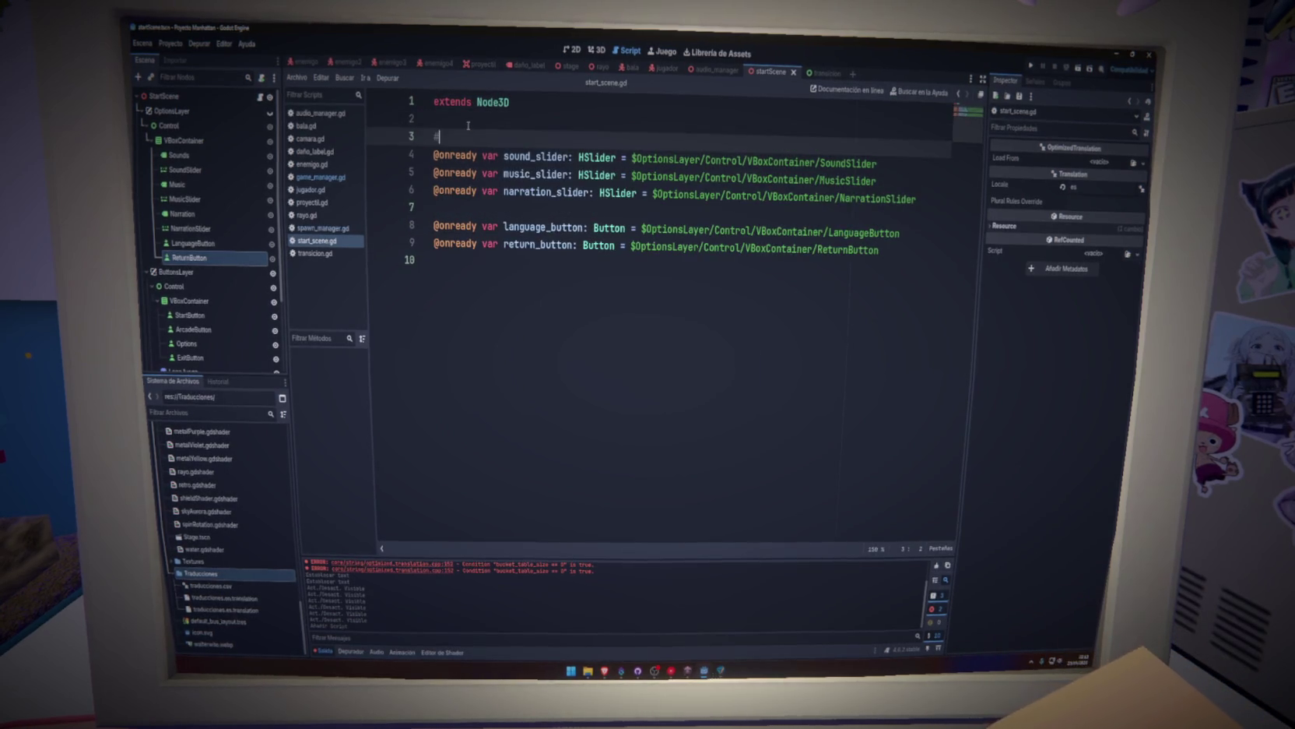
{"action": "key", "text": "BackSpace"}
{"action": "key", "text": "BackSpace"}
{"action": "type", "text": "Op"}
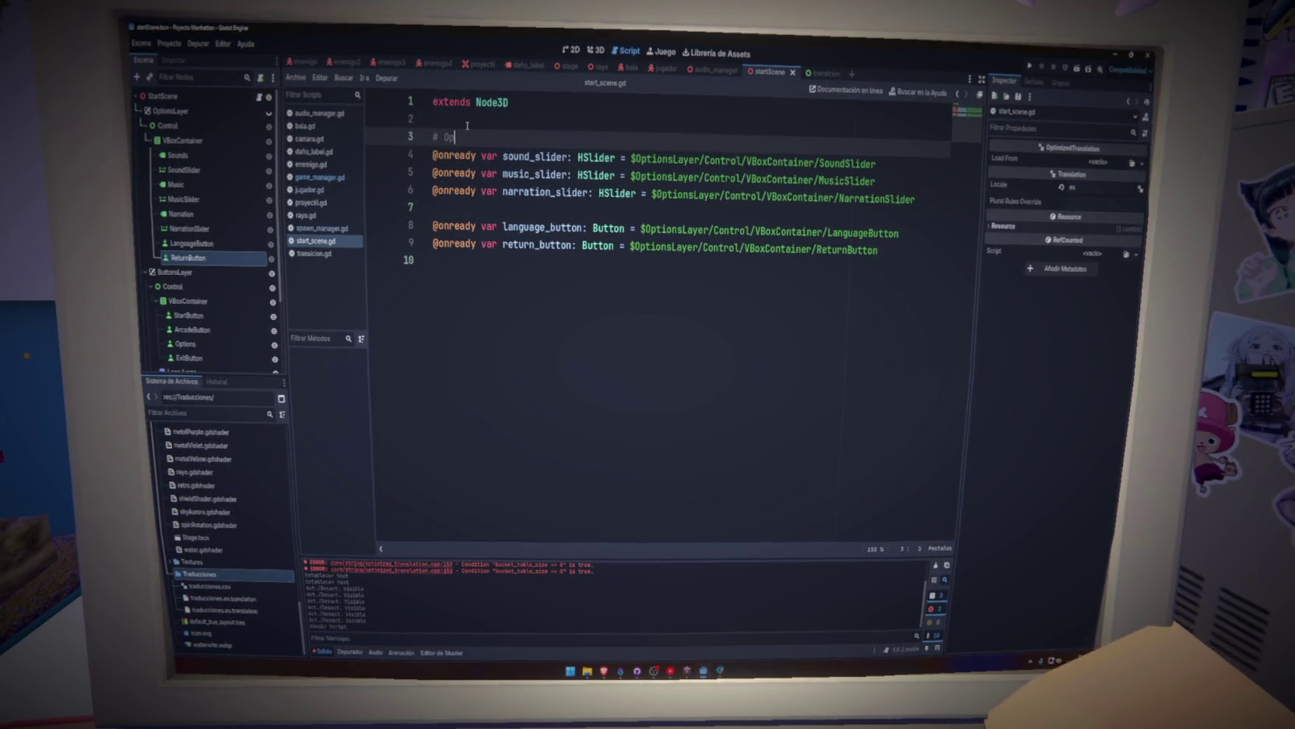
{"action": "type", "text": "ciones"}
{"action": "left_click", "coordinate": [511, 282]}
{"action": "key", "text": "Return"}
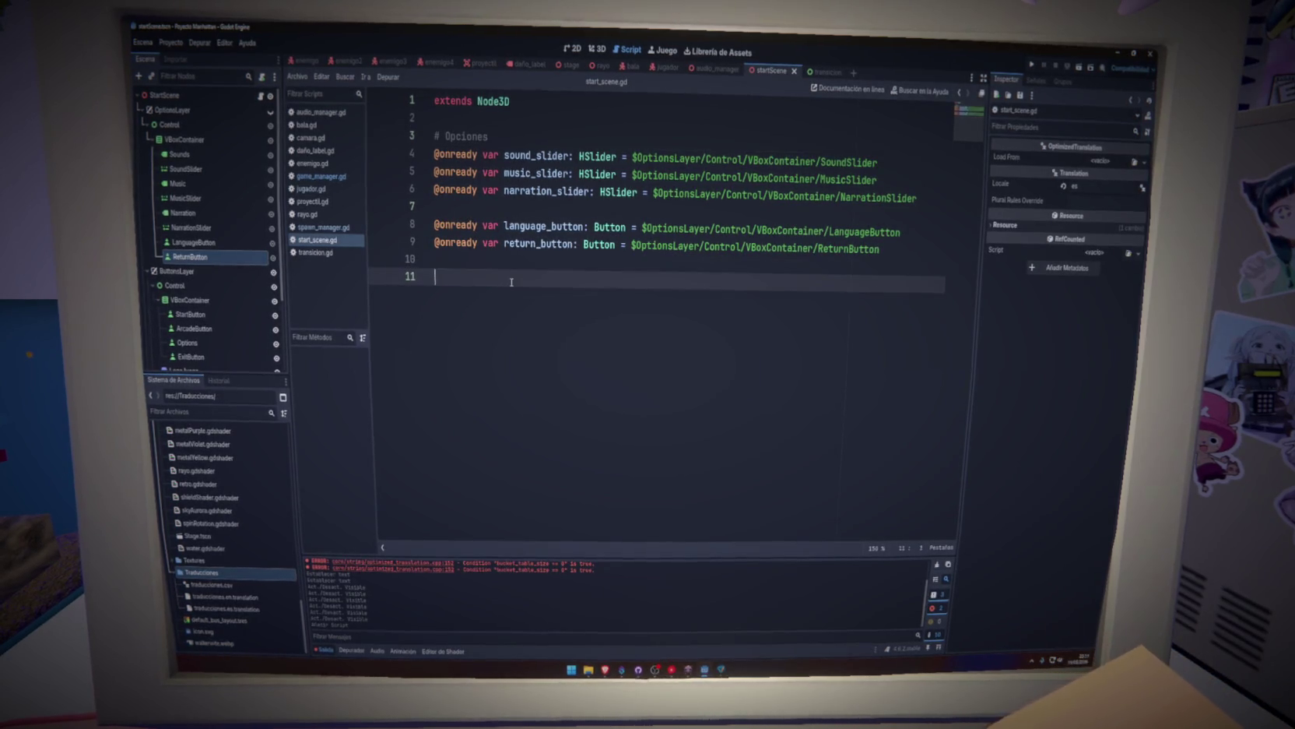
{"action": "type", "text": "# Menu"}
{"action": "key", "text": "ctrl+s"}
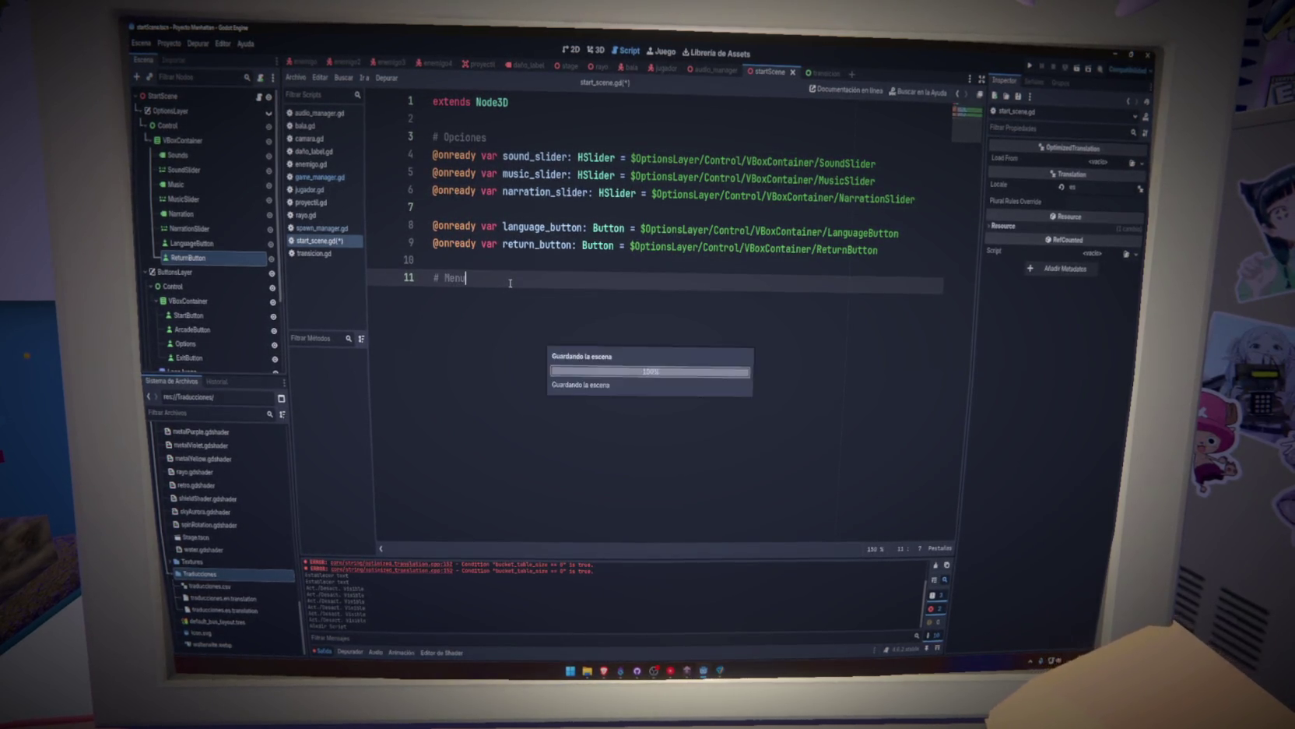
{"action": "key", "text": "Return"}
{"action": "scroll", "coordinate": [233, 265], "scroll_direction": "down", "scroll_amount": 3}
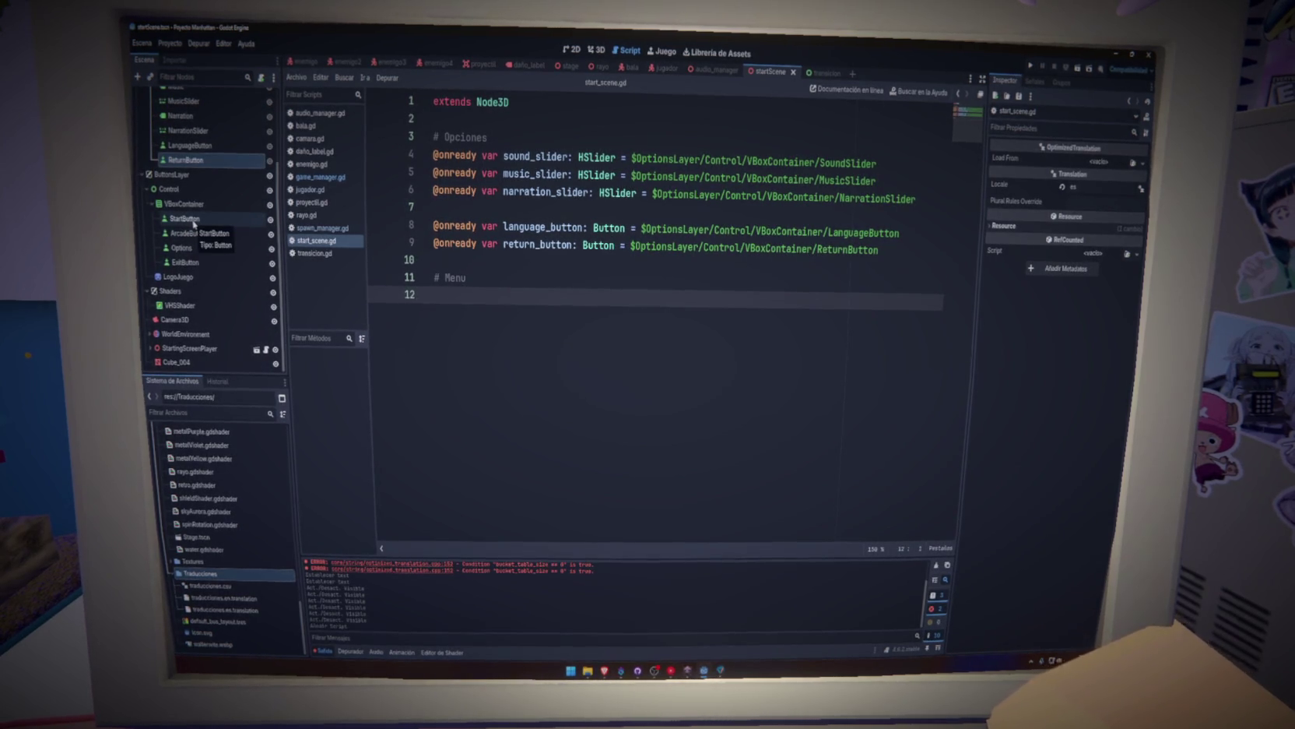
{"action": "mouse_move", "coordinate": [905, 250]}
{"action": "left_mouse_down"}
{"action": "mouse_move", "coordinate": [377, 171]}
{"action": "mouse_move", "coordinate": [488, 137]}
{"action": "left_mouse_up"}
{"action": "key", "text": "BackSpace"}
{"action": "left_click_drag", "start_coordinate": [436, 187], "coordinate": [425, 138]}
{"action": "key", "text": "BackSpace"}
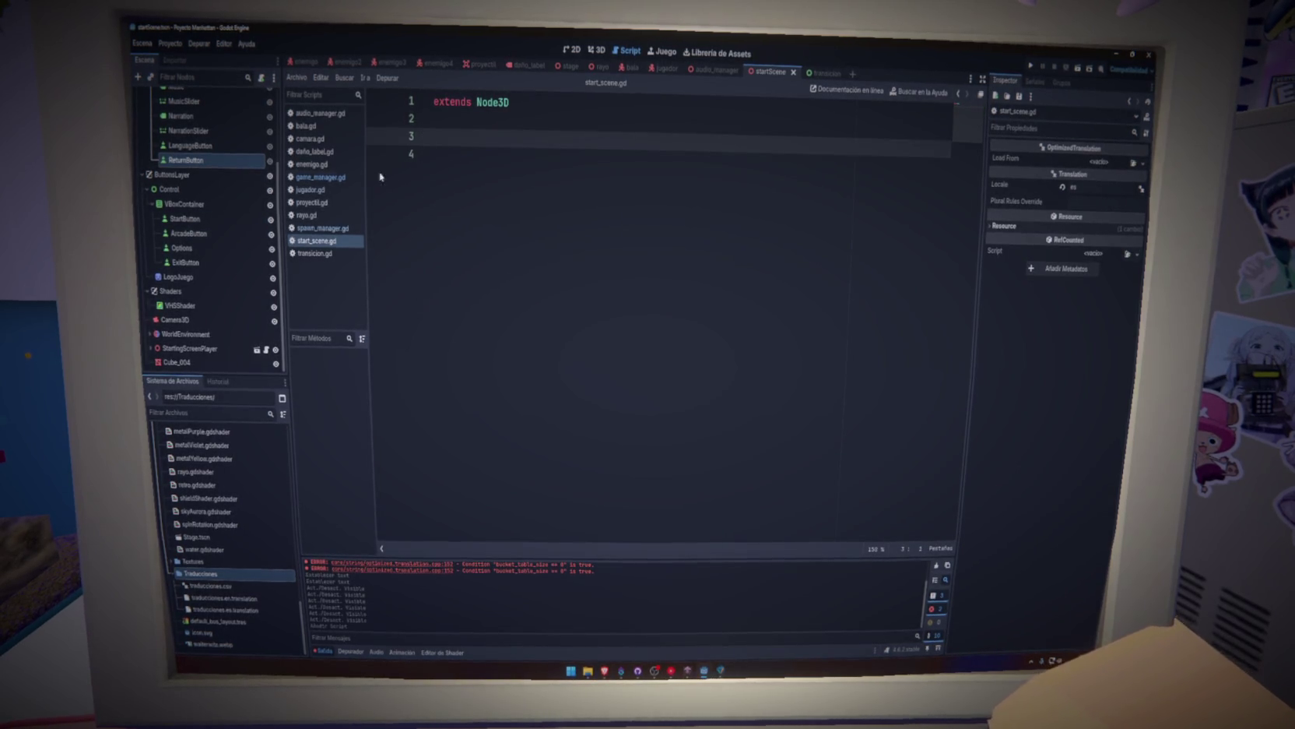
{"action": "key", "text": "Delete"}
{"action": "key", "text": "BackSpace"}
{"action": "left_click_drag", "start_coordinate": [444, 161], "coordinate": [447, 159]}
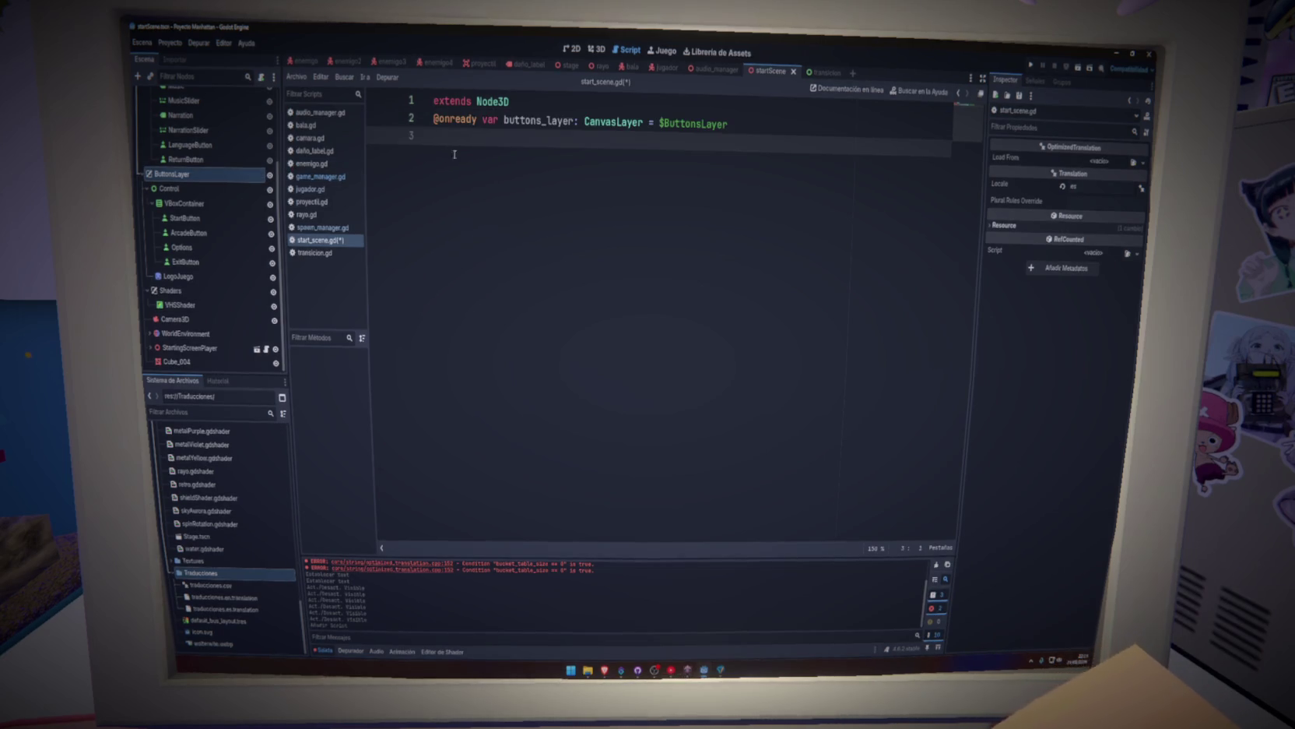
{"action": "left_click_drag", "start_coordinate": [166, 119], "coordinate": [451, 185]}
{"action": "left_click", "coordinate": [761, 157]}
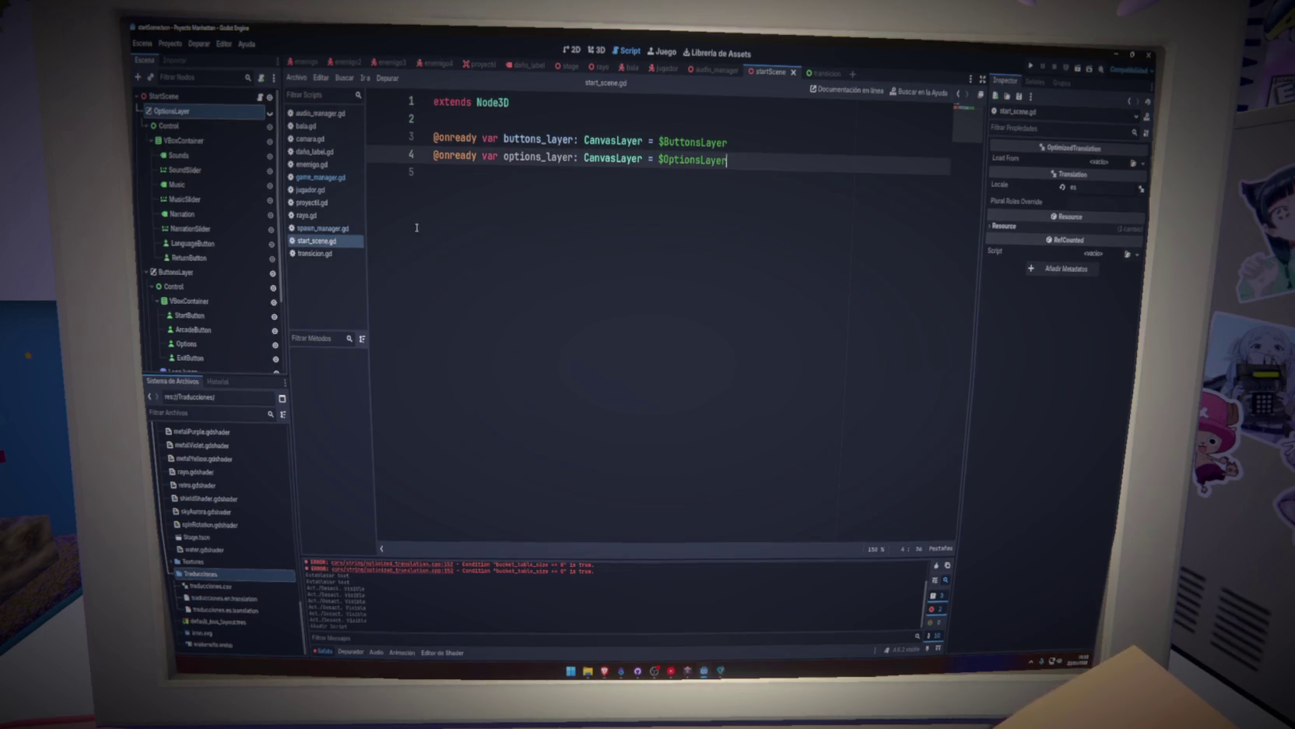
{"action": "left_click", "coordinate": [198, 279]}
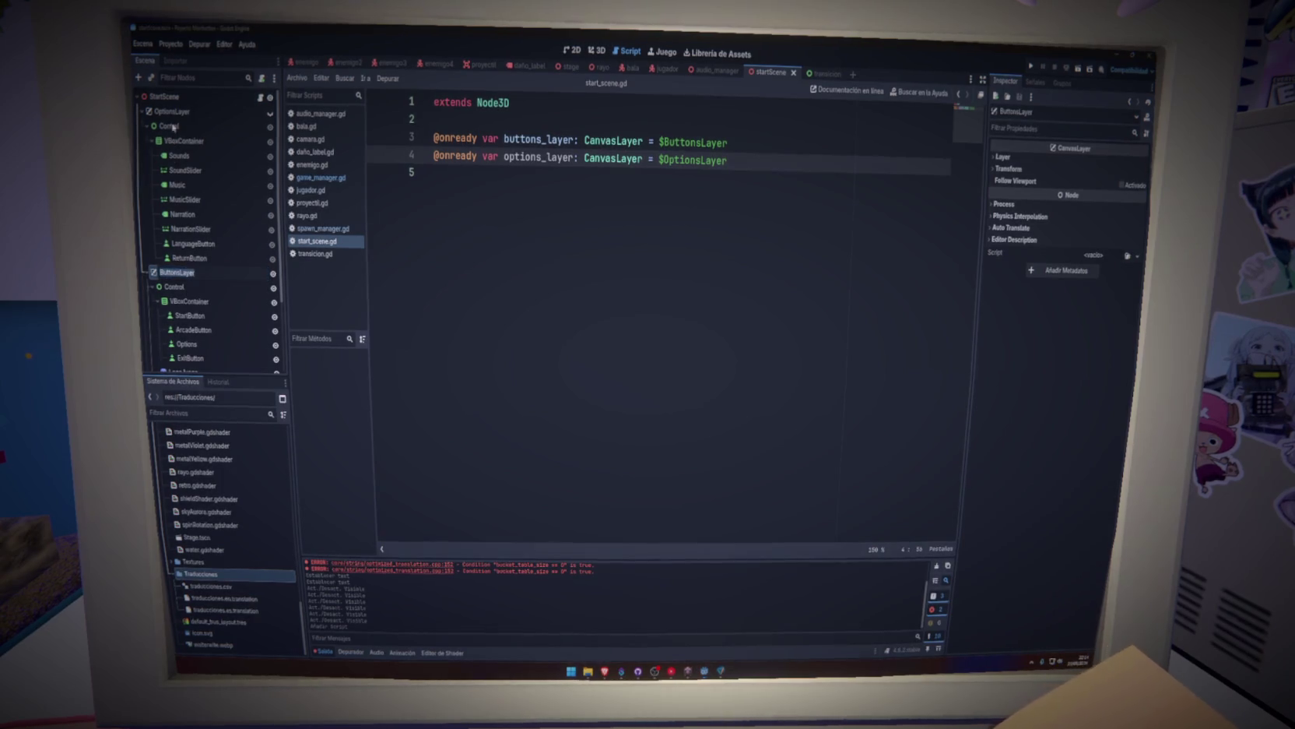
{"action": "key", "text": "ctrl+s"}
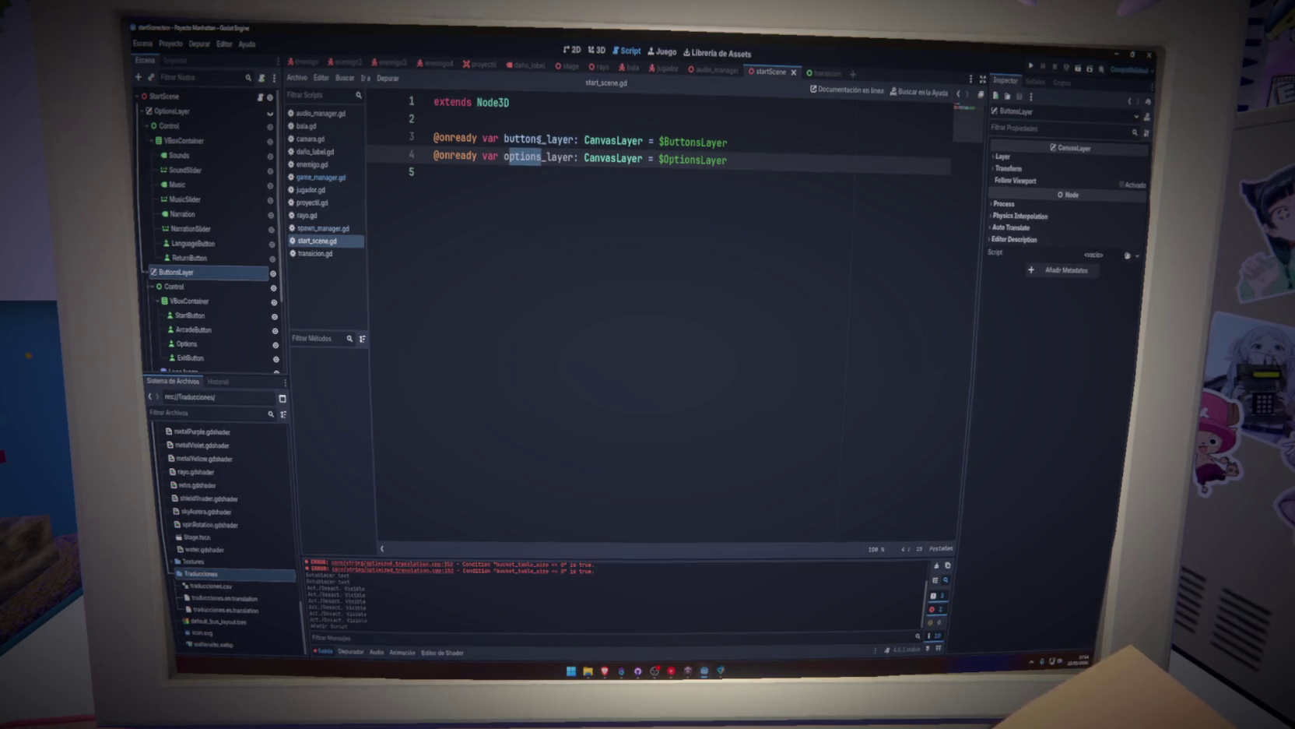
Rename buttons_layer to main_layer and remove the extra empty line.
{"action": "left_click", "coordinate": [543, 138]}
{"action": "left_click_drag", "start_coordinate": [542, 138], "coordinate": [504, 138]}
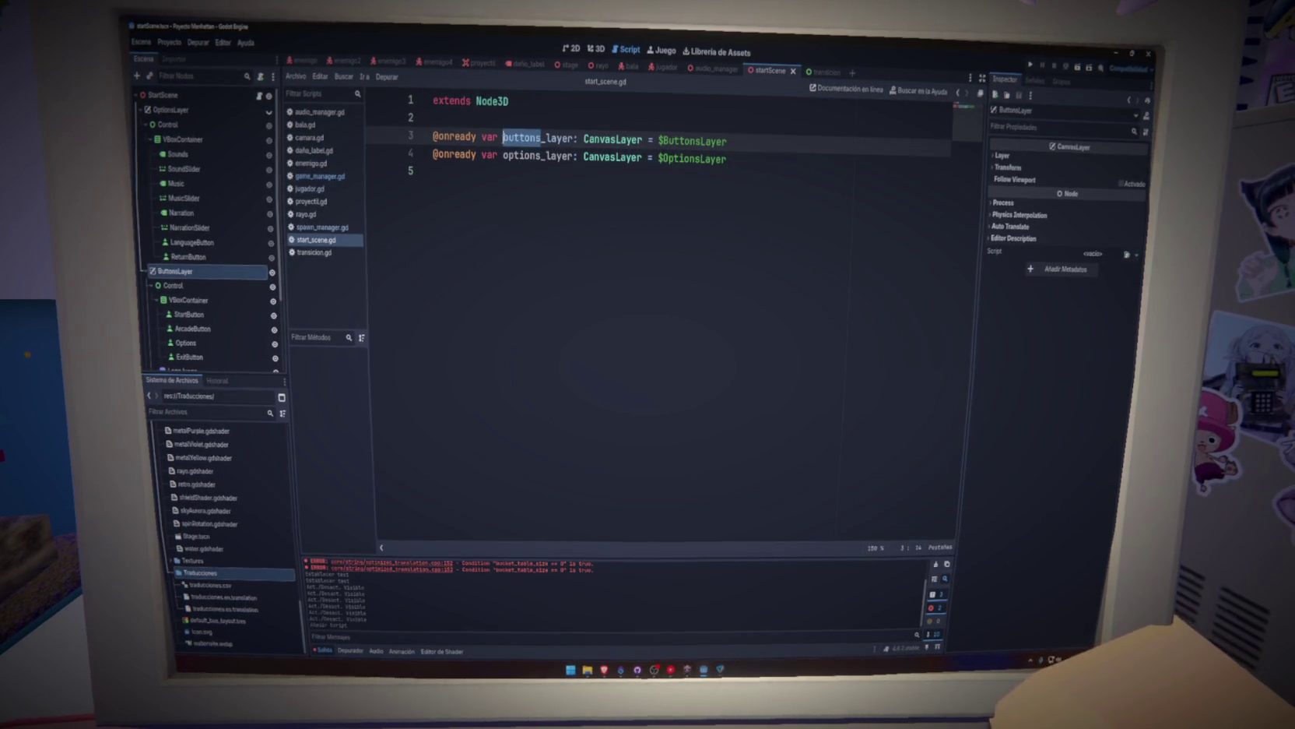
{"action": "type", "text": "main"}
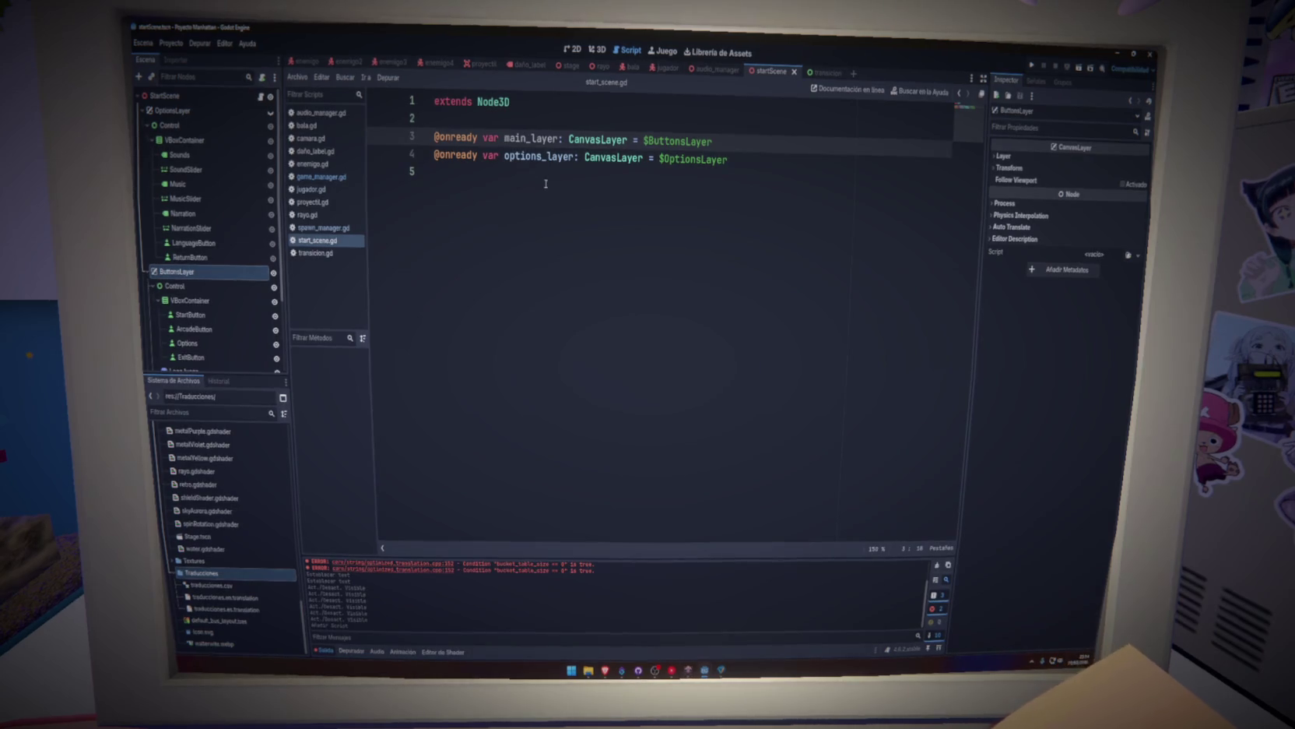
{"action": "double_click", "coordinate": [538, 158]}
{"action": "left_click", "coordinate": [546, 201]}
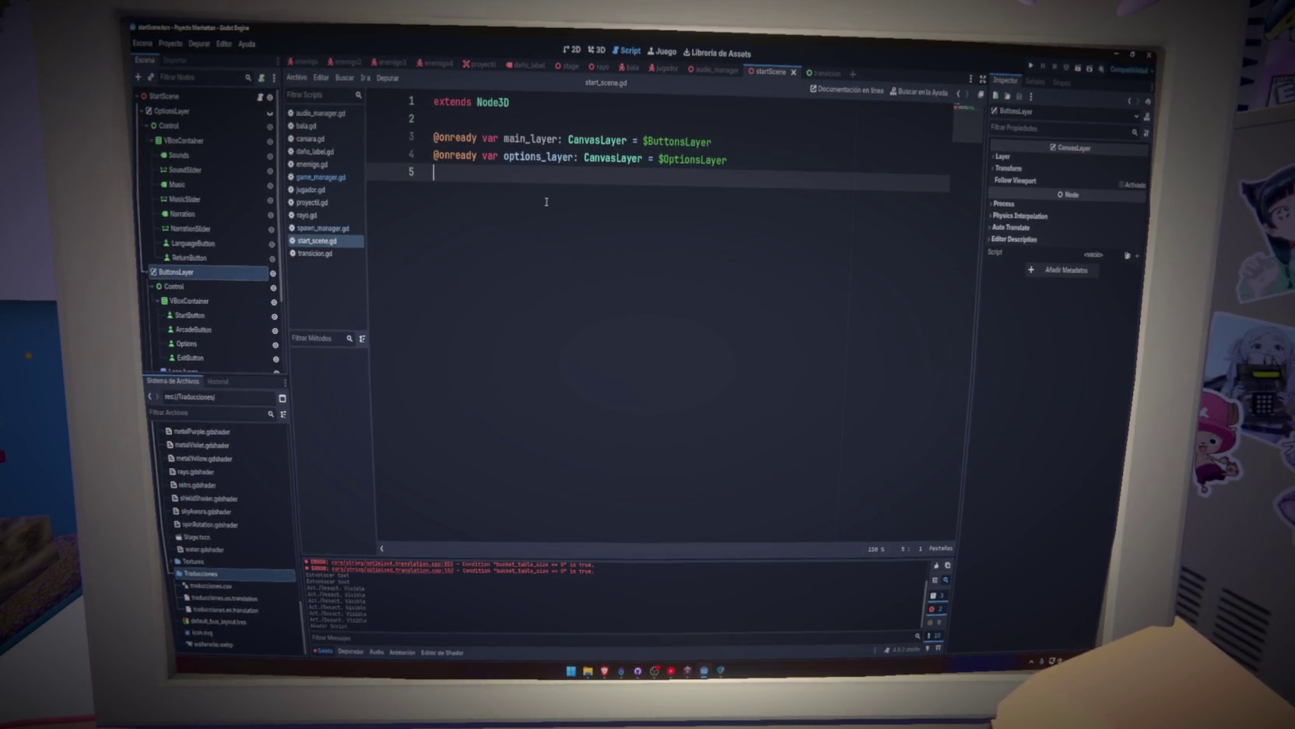
{"action": "key", "text": "Return"}
{"action": "key", "text": "ctrl+s"}
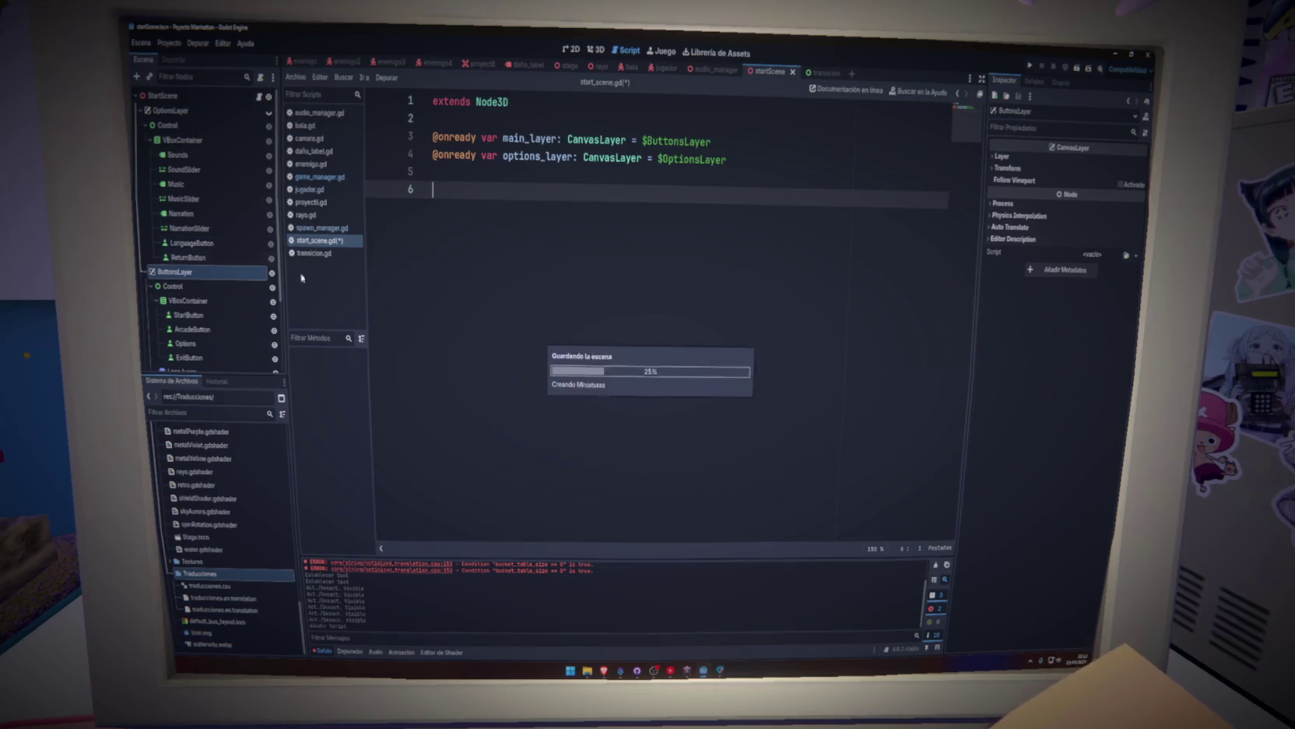
{"action": "key", "text": "BackSpace"}
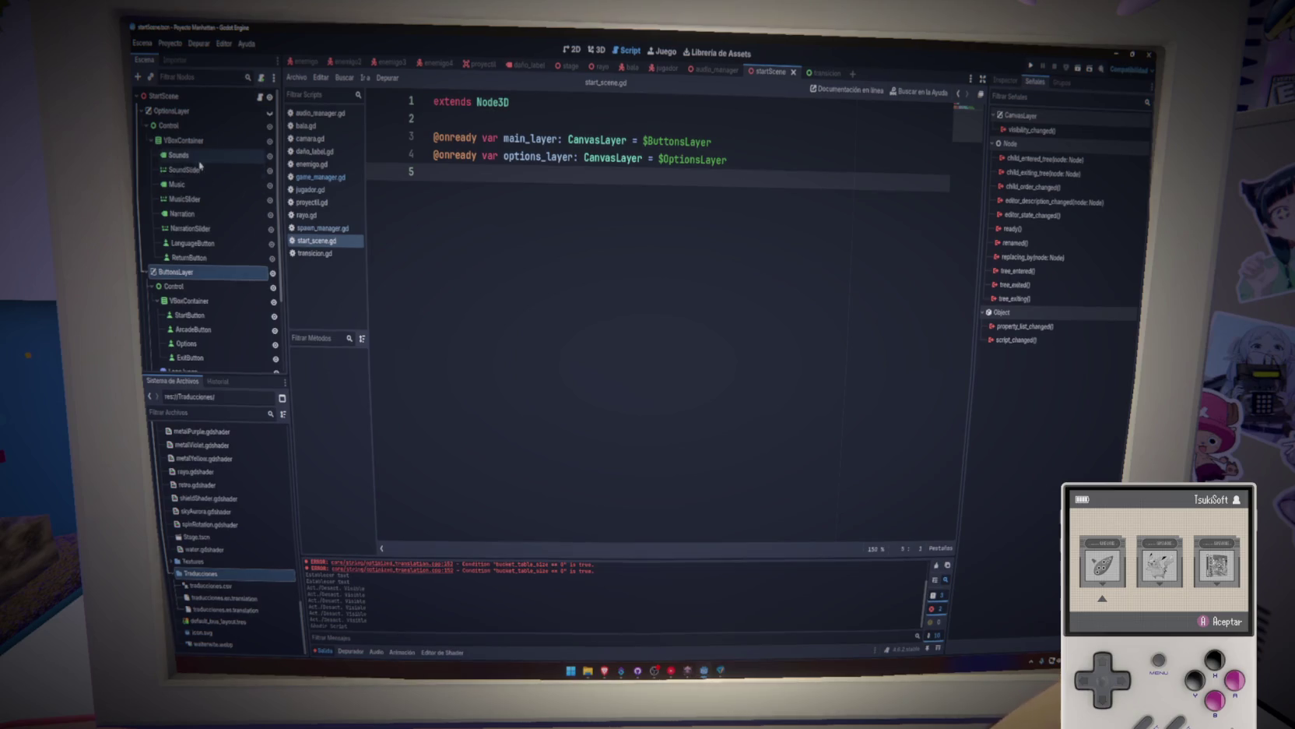
Connect the pressed signals of StartButton, ArcadeButton, Options and ExitButton to new placeholder handlers.
{"action": "left_click", "coordinate": [189, 314]}
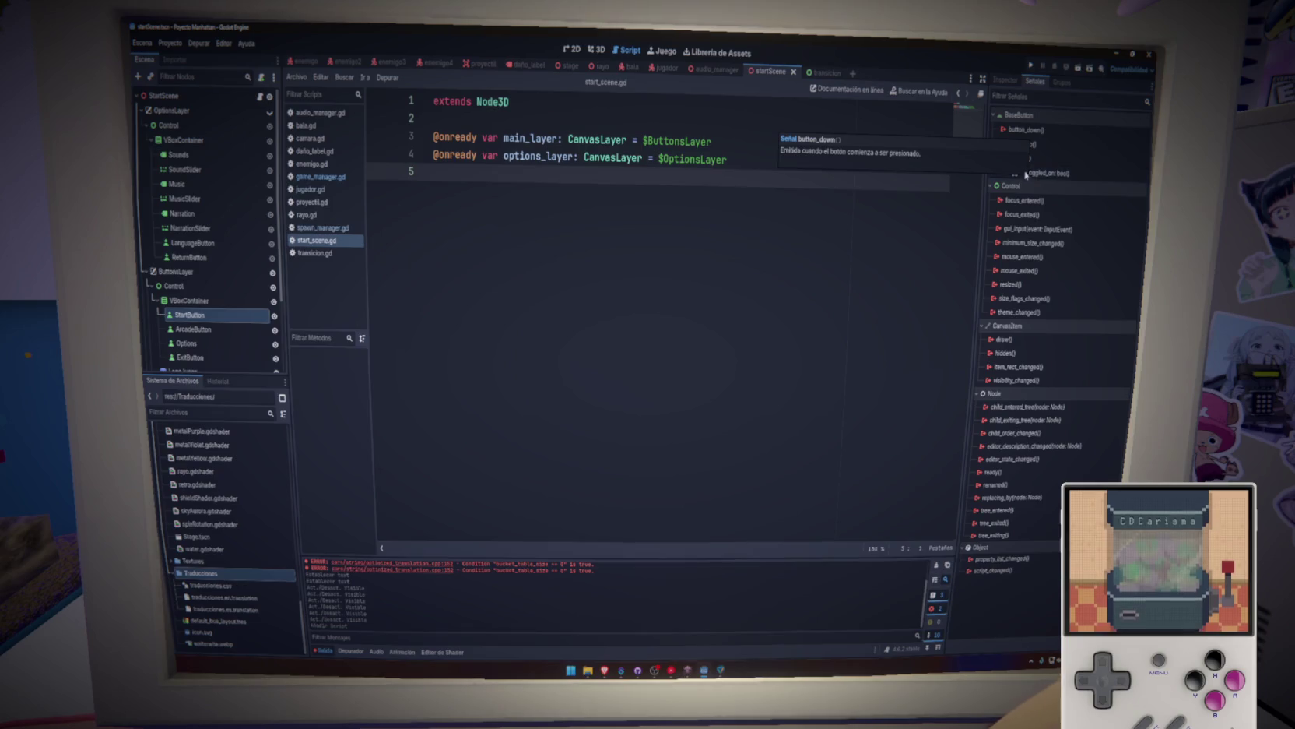
{"action": "double_click", "coordinate": [1020, 158]}
{"action": "left_click", "coordinate": [615, 478]}
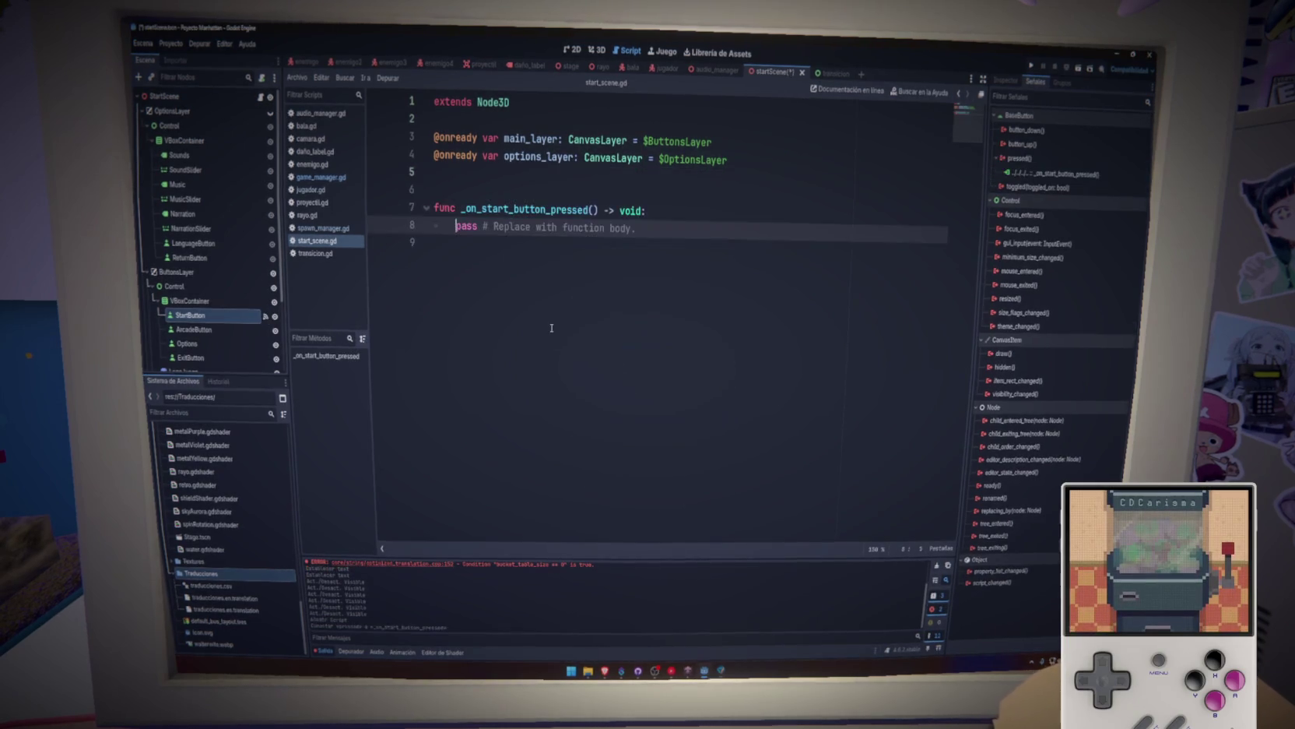
{"action": "left_click", "coordinate": [208, 331]}
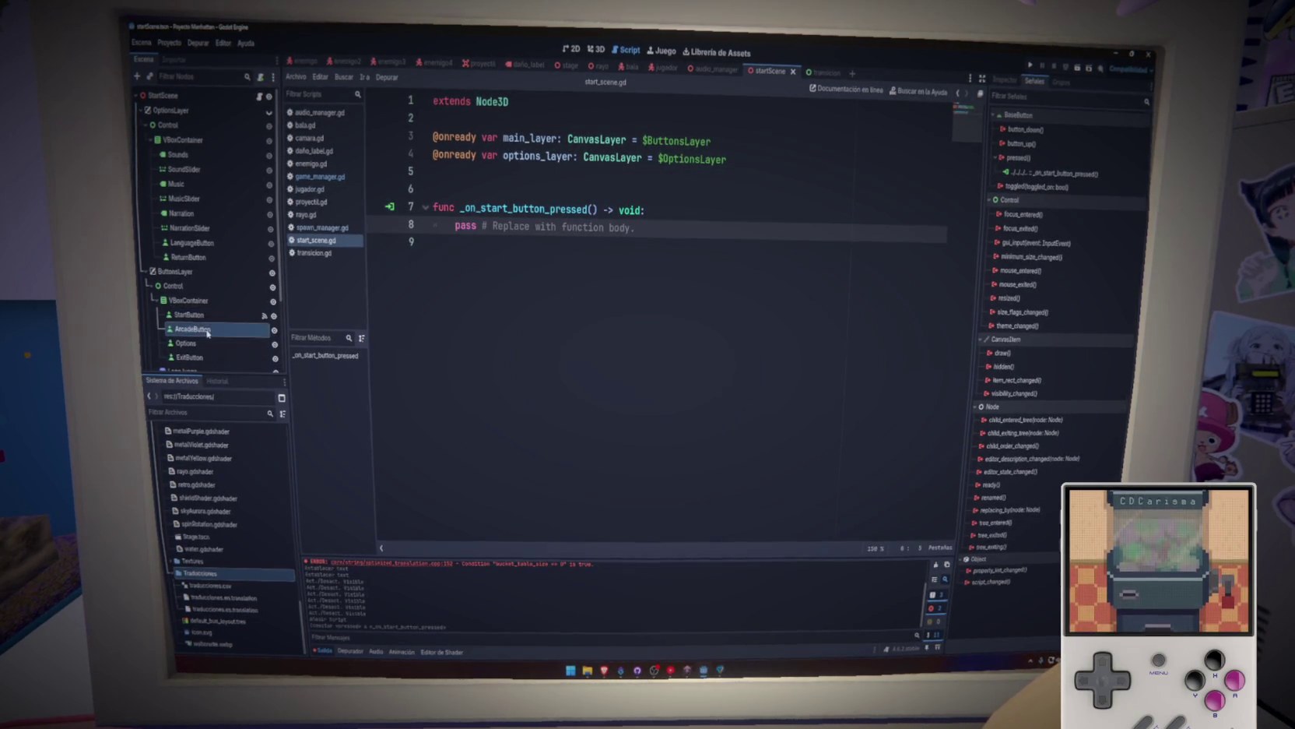
{"action": "double_click", "coordinate": [1020, 158]}
{"action": "left_click", "coordinate": [610, 476]}
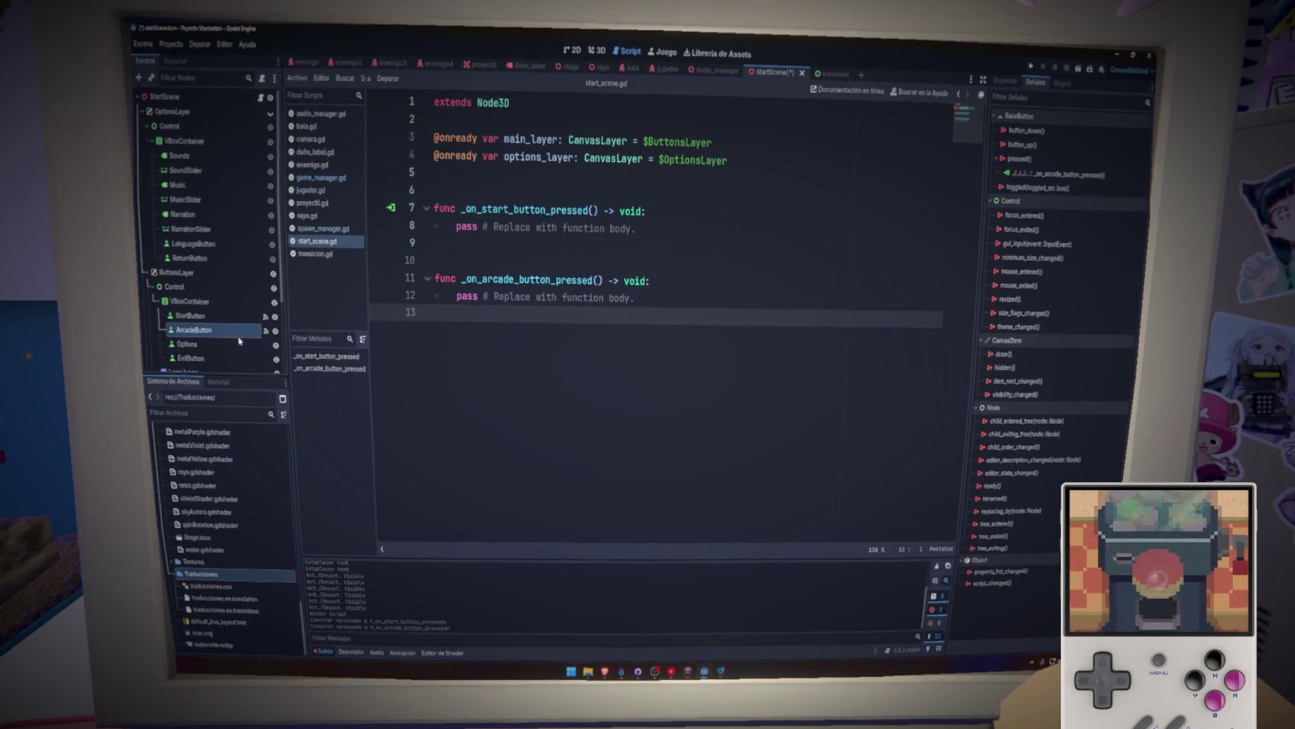
{"action": "double_click", "coordinate": [1019, 158]}
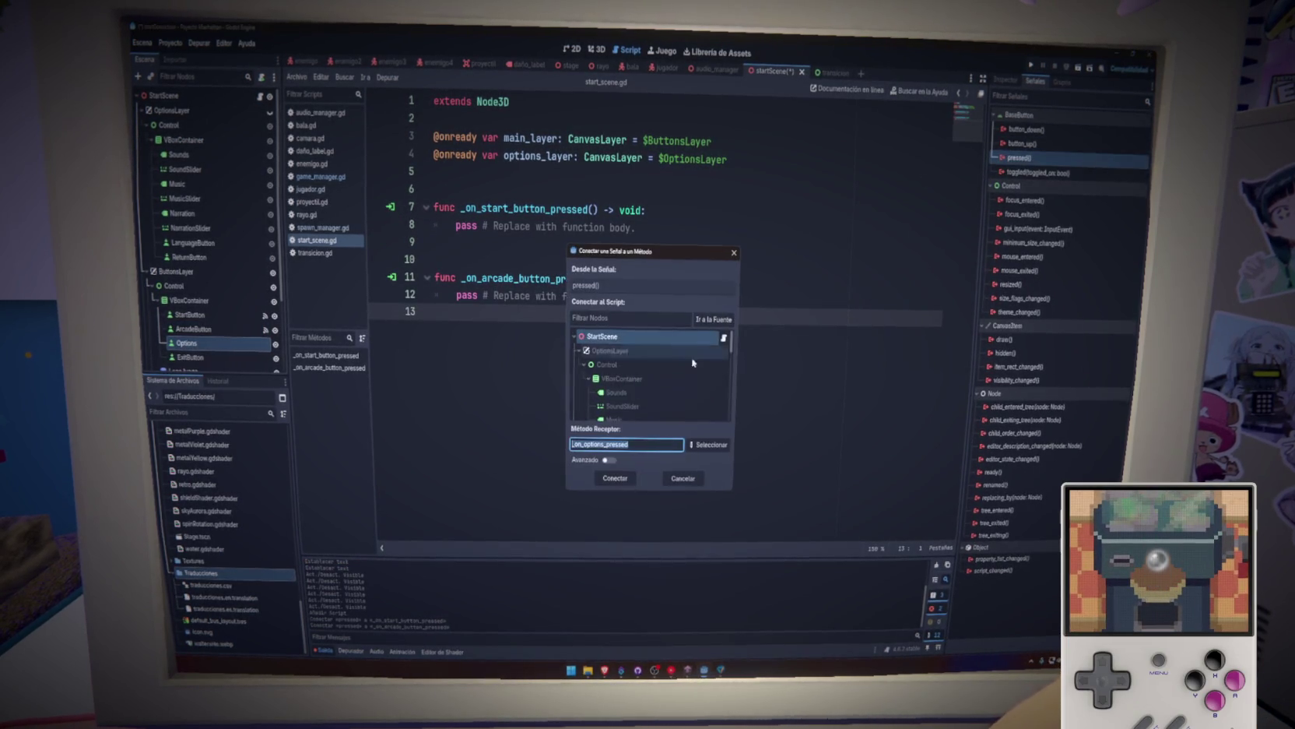
{"action": "left_click", "coordinate": [611, 478]}
{"action": "left_click", "coordinate": [200, 358]}
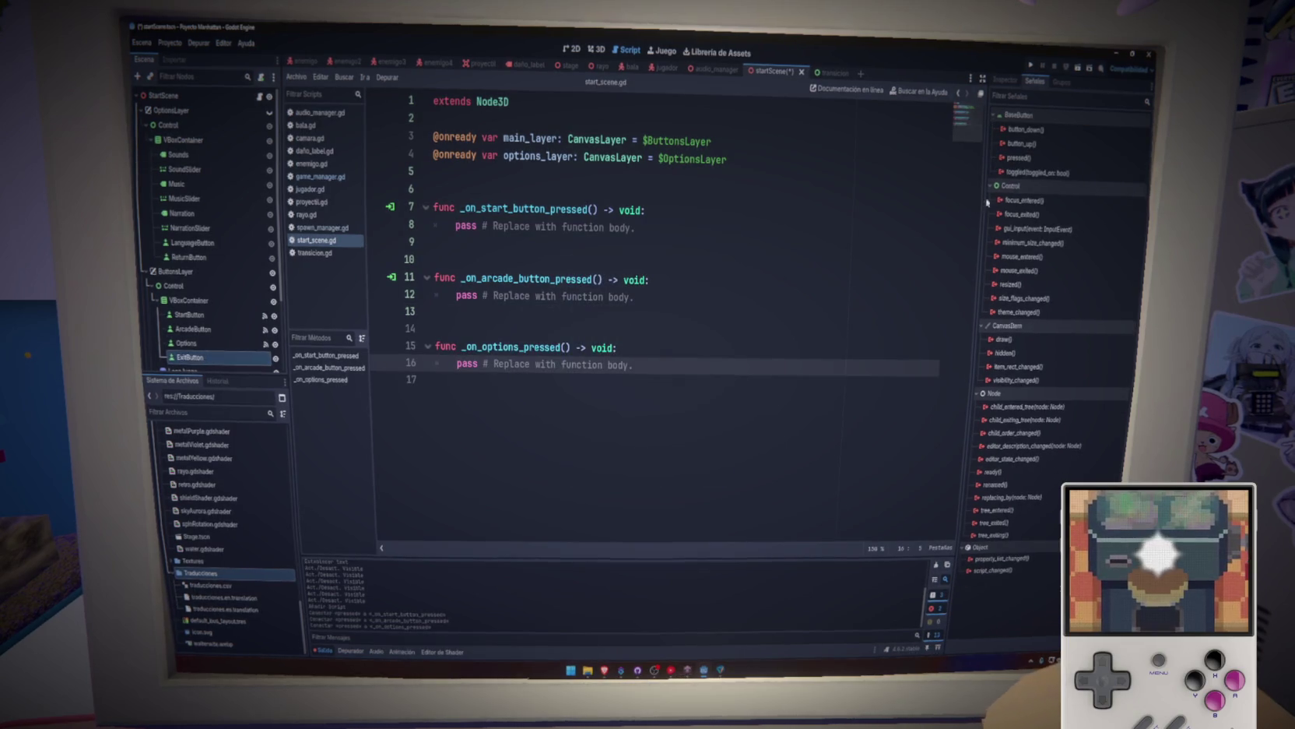
{"action": "double_click", "coordinate": [1019, 158]}
{"action": "left_click", "coordinate": [615, 477]}
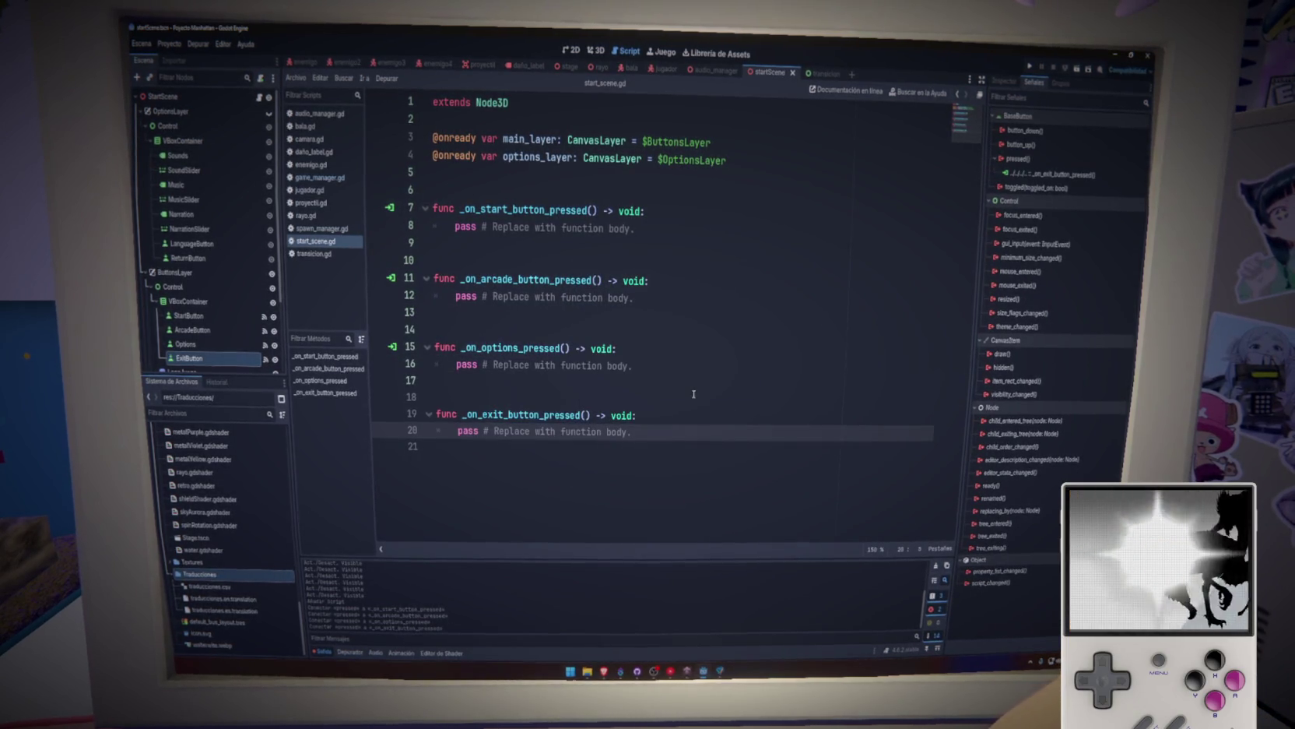
{"action": "scroll", "coordinate": [200, 362], "scroll_direction": "down", "scroll_amount": 3}
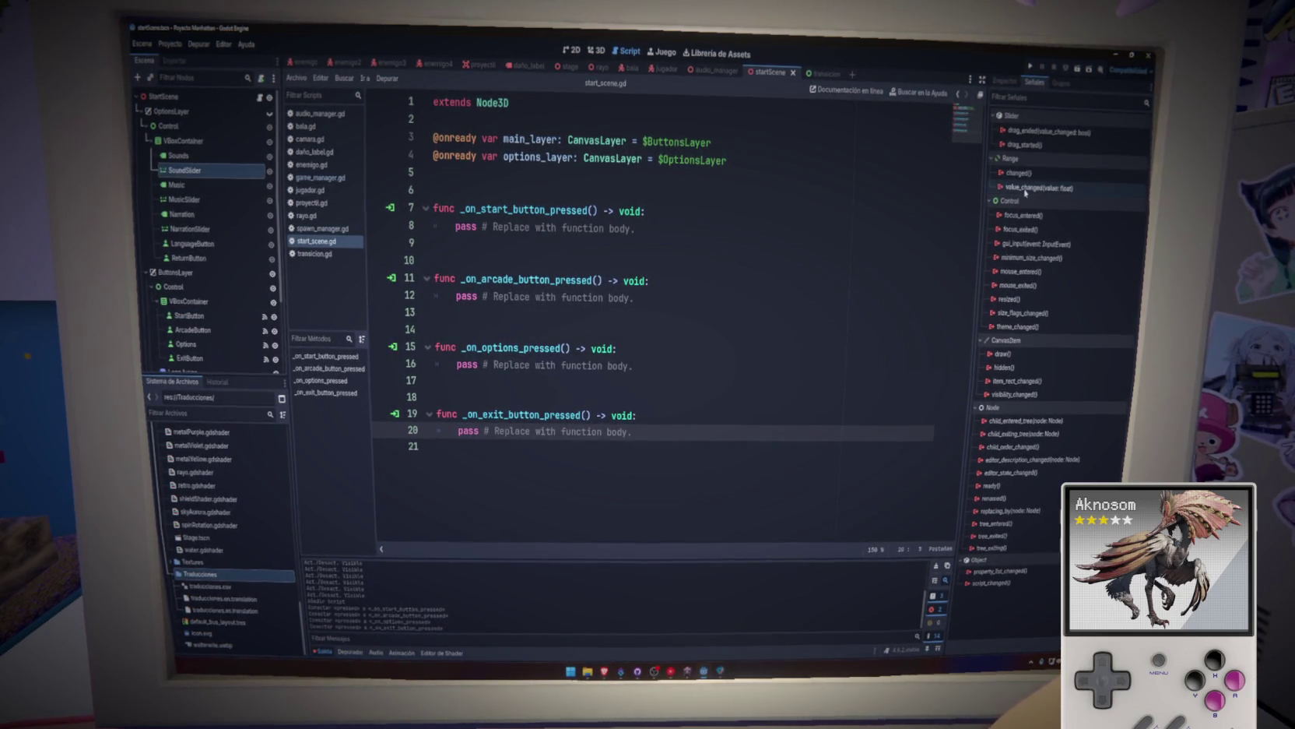
{"action": "mouse_move", "coordinate": [1028, 179]}
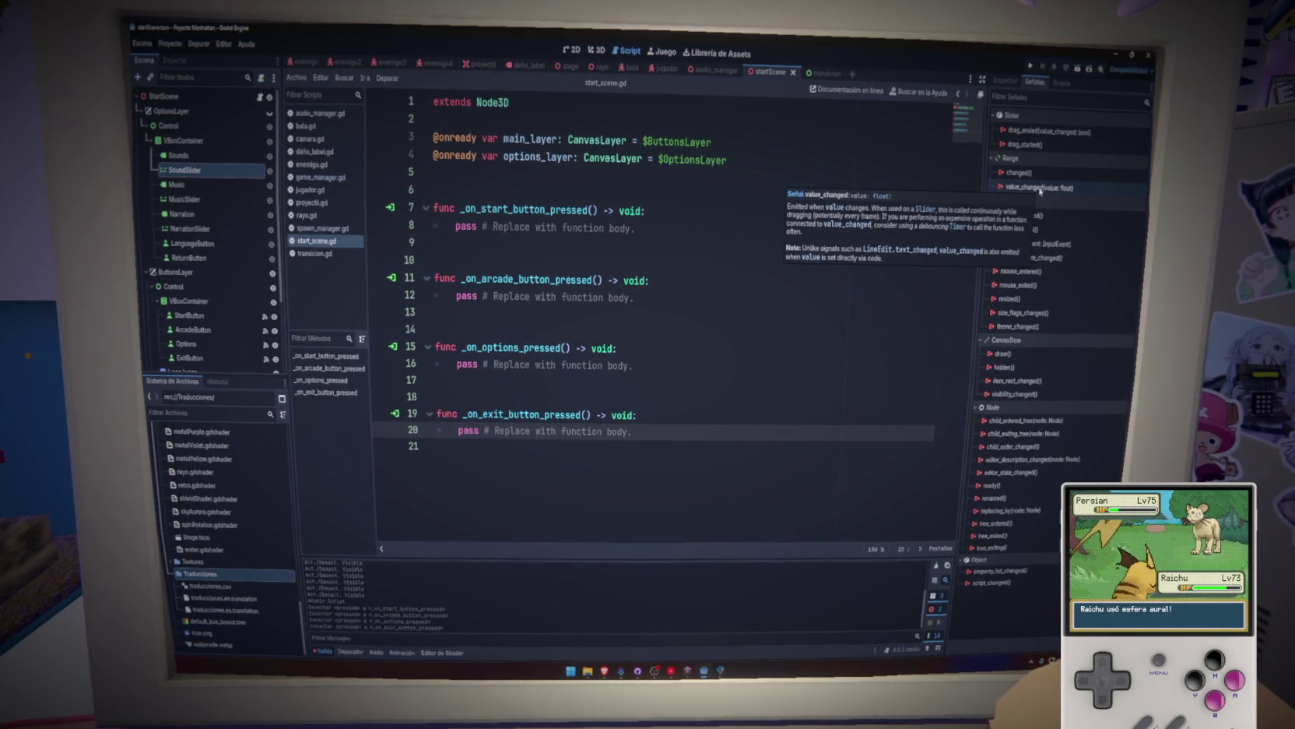
Connect value_changed of SoundSlider, MusicSlider and NarrationSlider to handlers in the script.
{"action": "left_click", "coordinate": [1040, 191]}
{"action": "key", "text": "Return"}
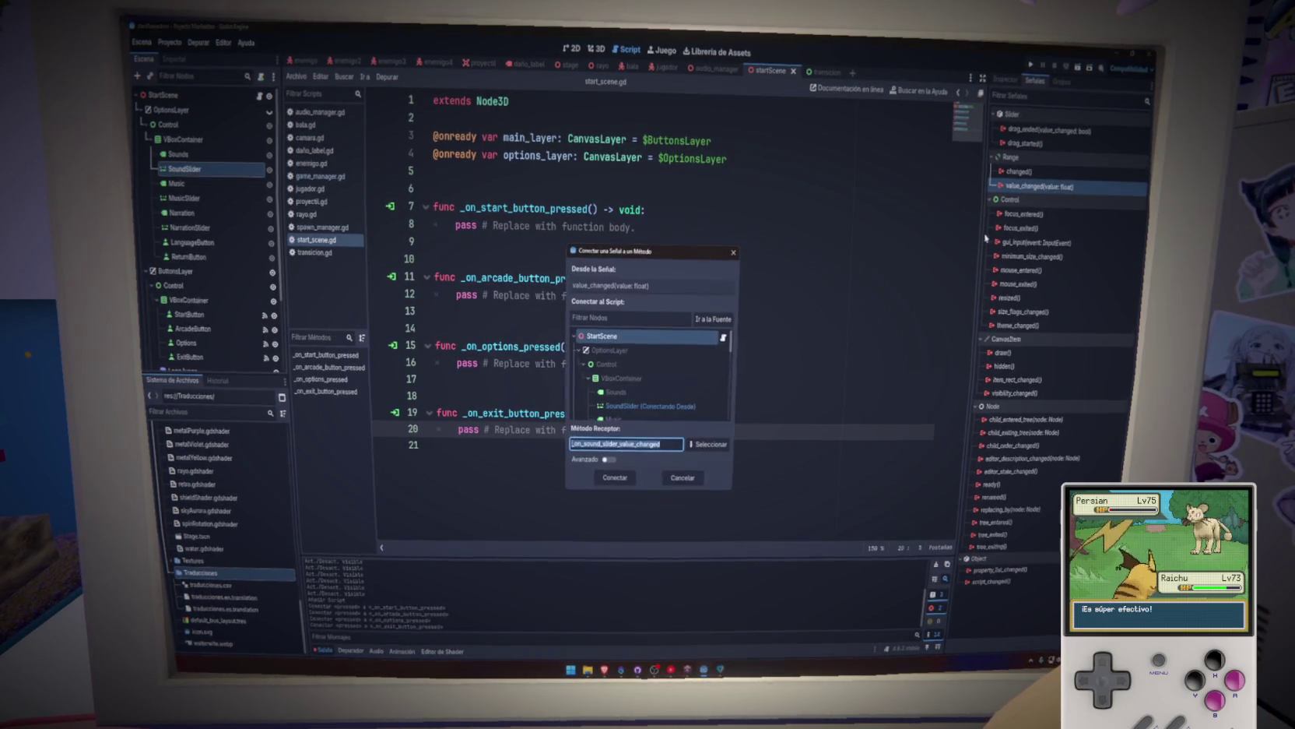
{"action": "left_click", "coordinate": [628, 473]}
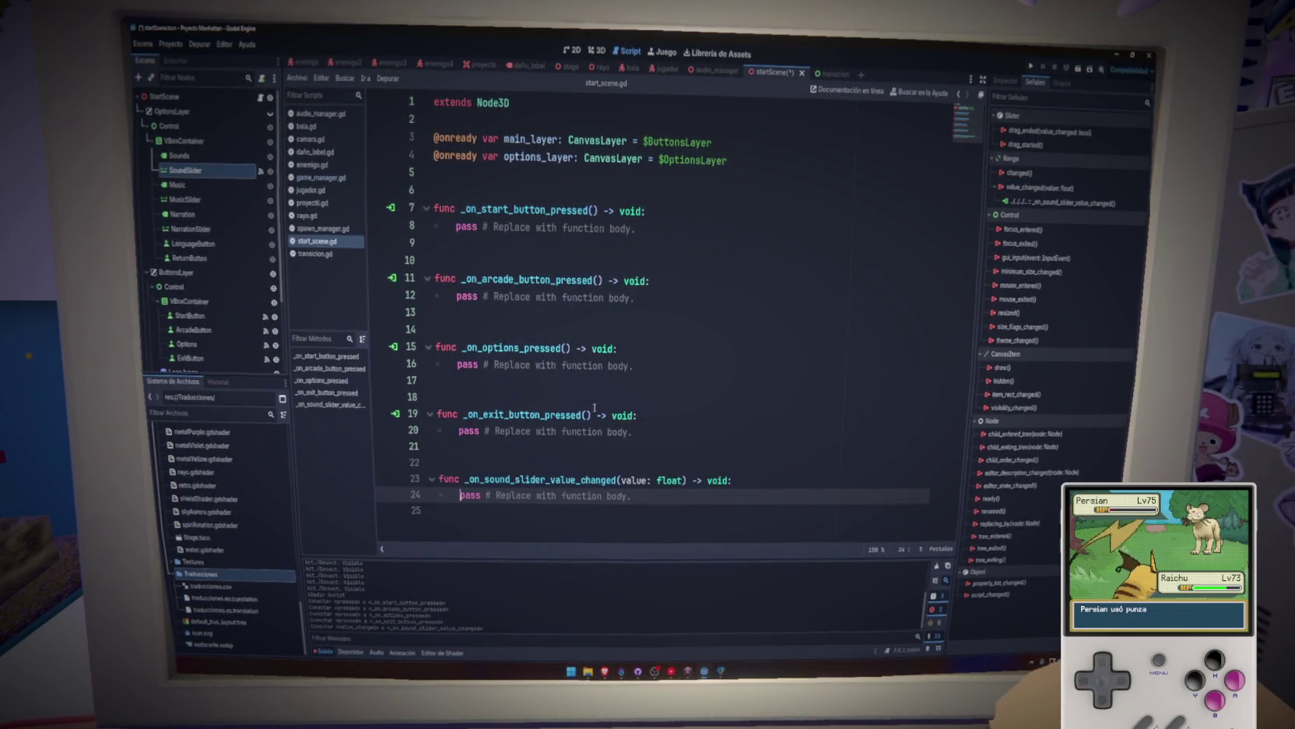
{"action": "left_click", "coordinate": [185, 199]}
{"action": "left_click", "coordinate": [1040, 187]}
{"action": "key", "text": "Return"}
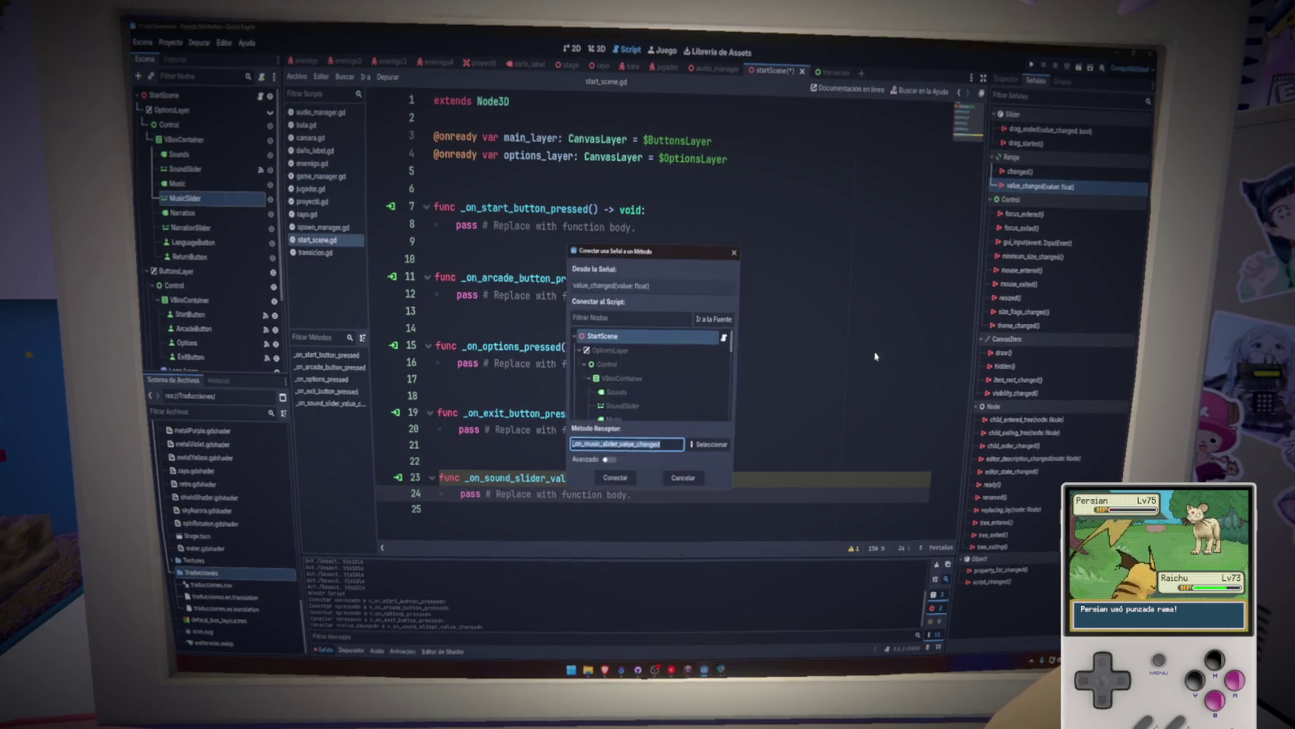
{"action": "left_click", "coordinate": [629, 480]}
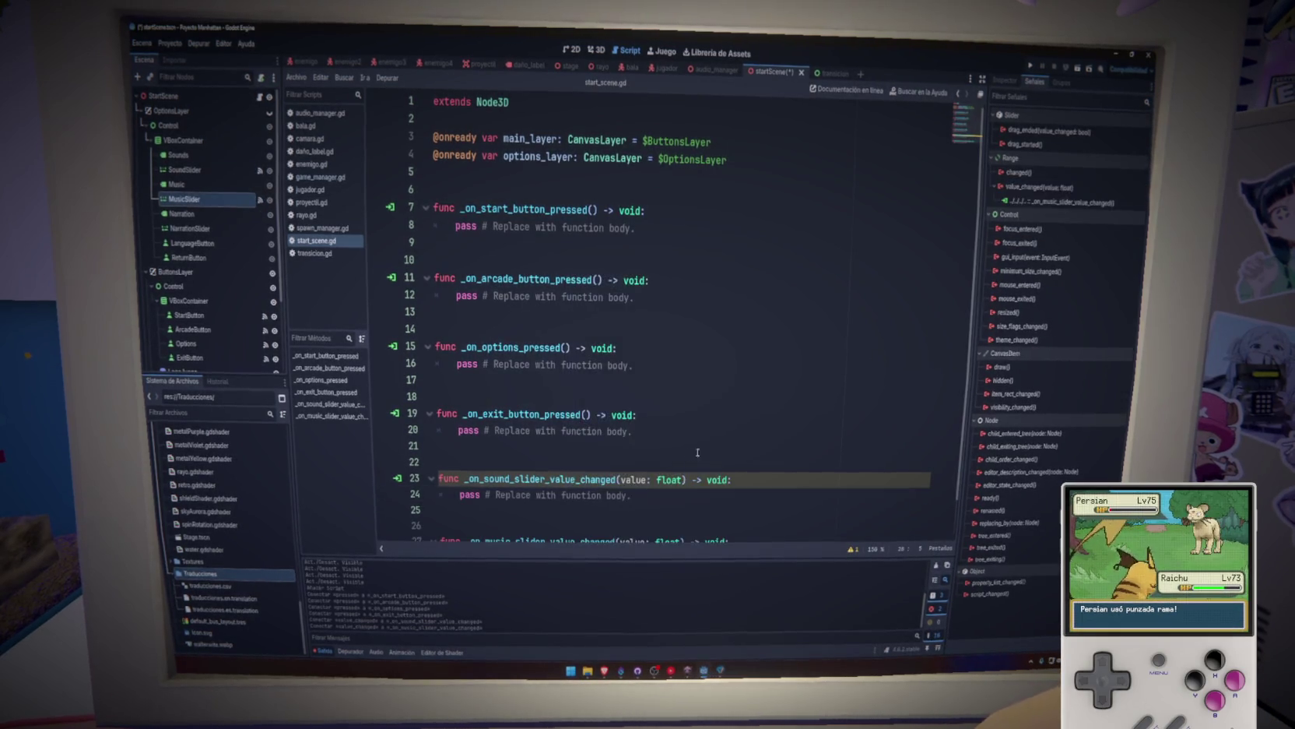
{"action": "left_click", "coordinate": [204, 228]}
{"action": "double_click", "coordinate": [1040, 187]}
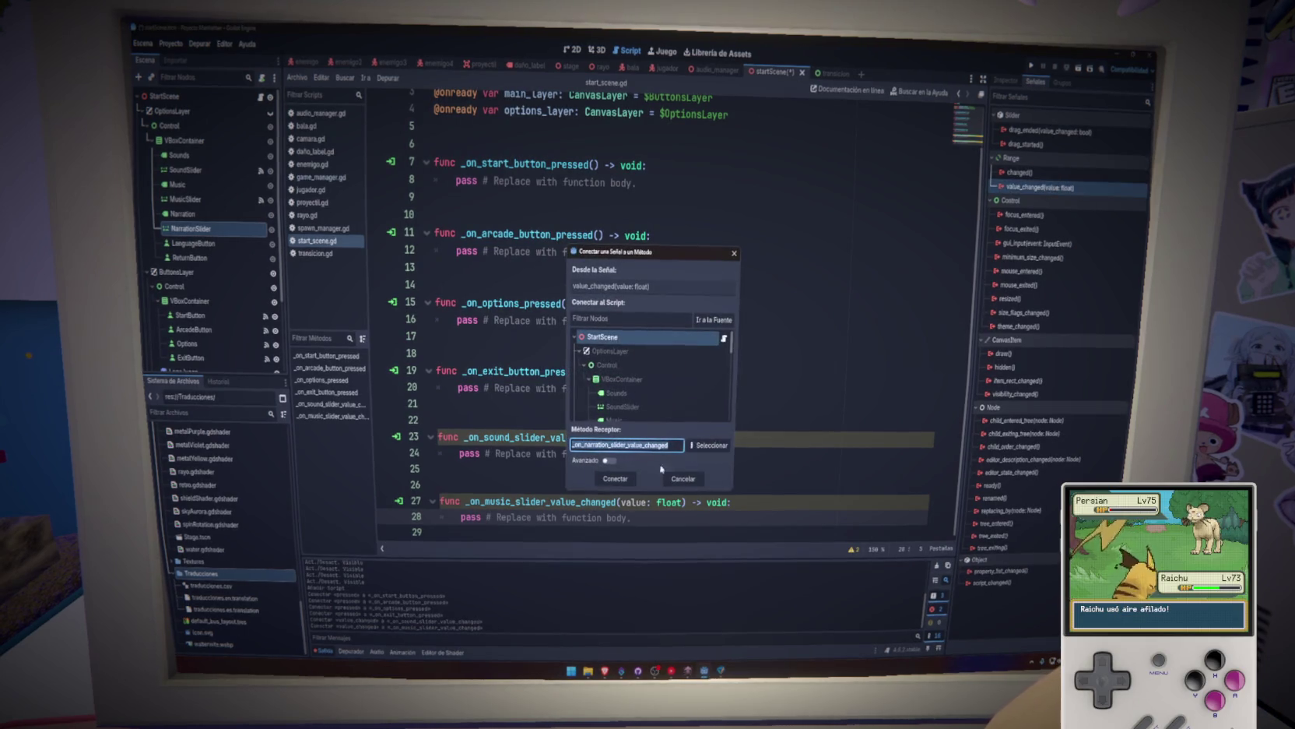
{"action": "left_click", "coordinate": [616, 479]}
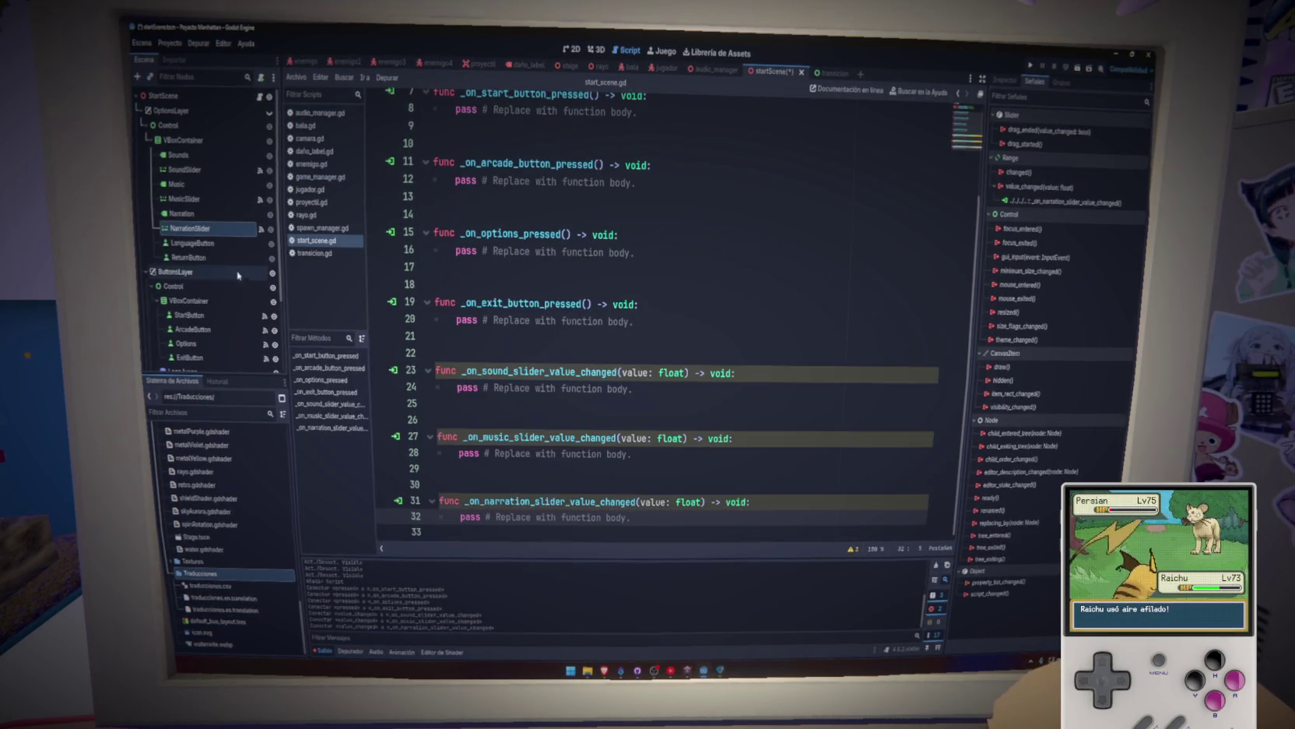
Connect LanguageButton and ReturnButton pressed signals, save, and clear the return handler's pass line.
{"action": "double_click", "coordinate": [1022, 158]}
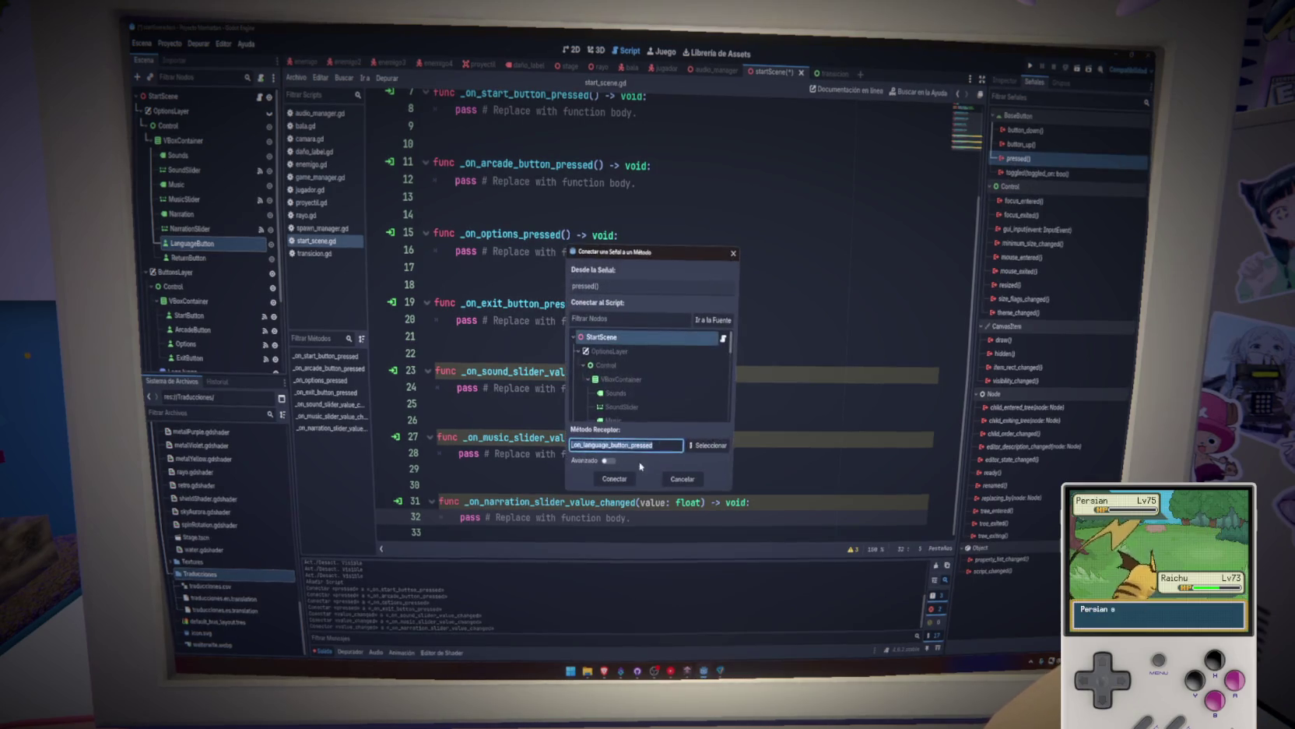
{"action": "left_click", "coordinate": [615, 479]}
{"action": "left_click", "coordinate": [197, 255]}
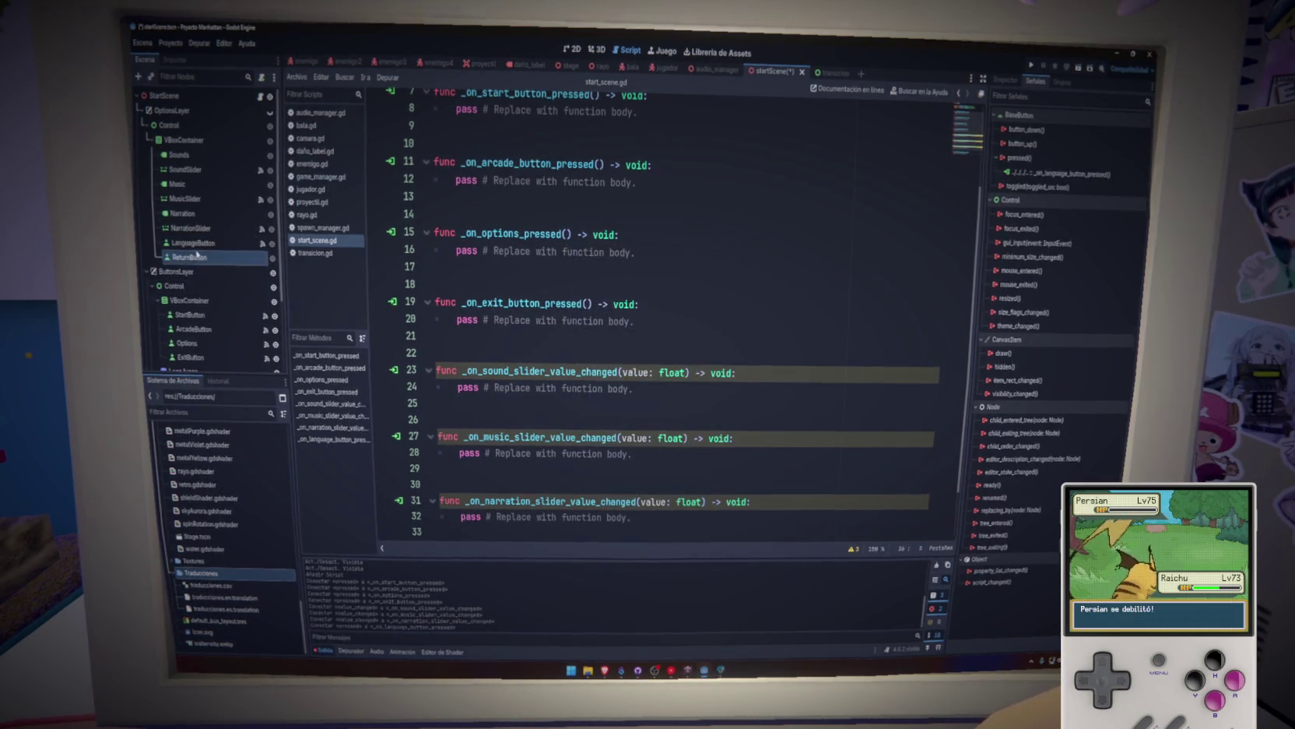
{"action": "double_click", "coordinate": [1039, 160]}
{"action": "left_click", "coordinate": [615, 478]}
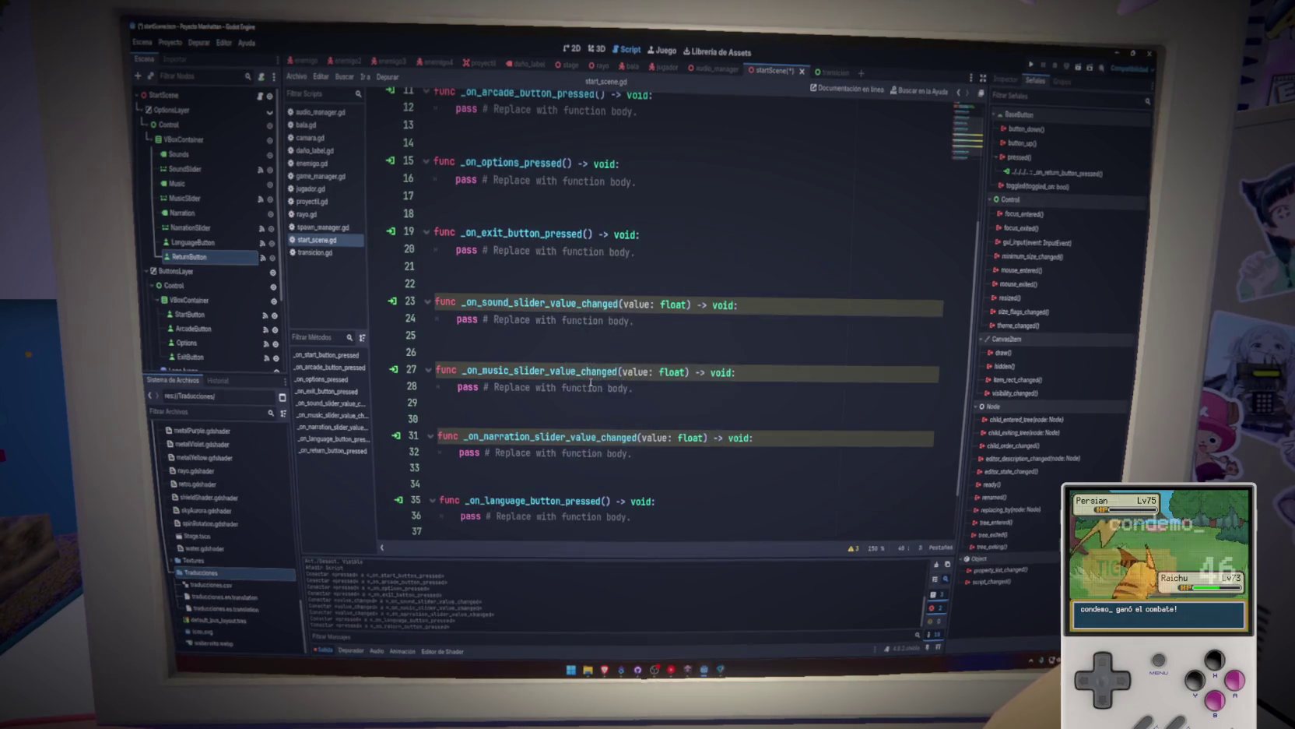
{"action": "key", "text": "ctrl+s"}
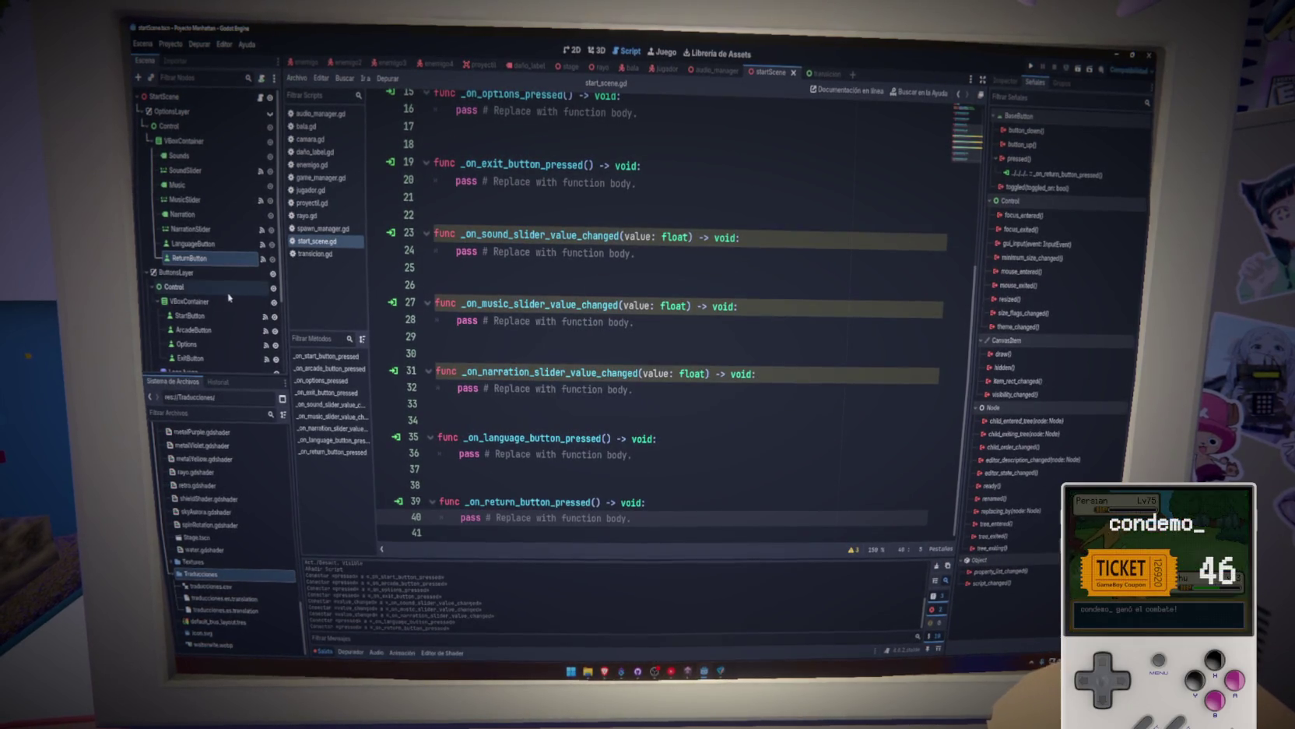
{"action": "key", "text": "shift+End"}
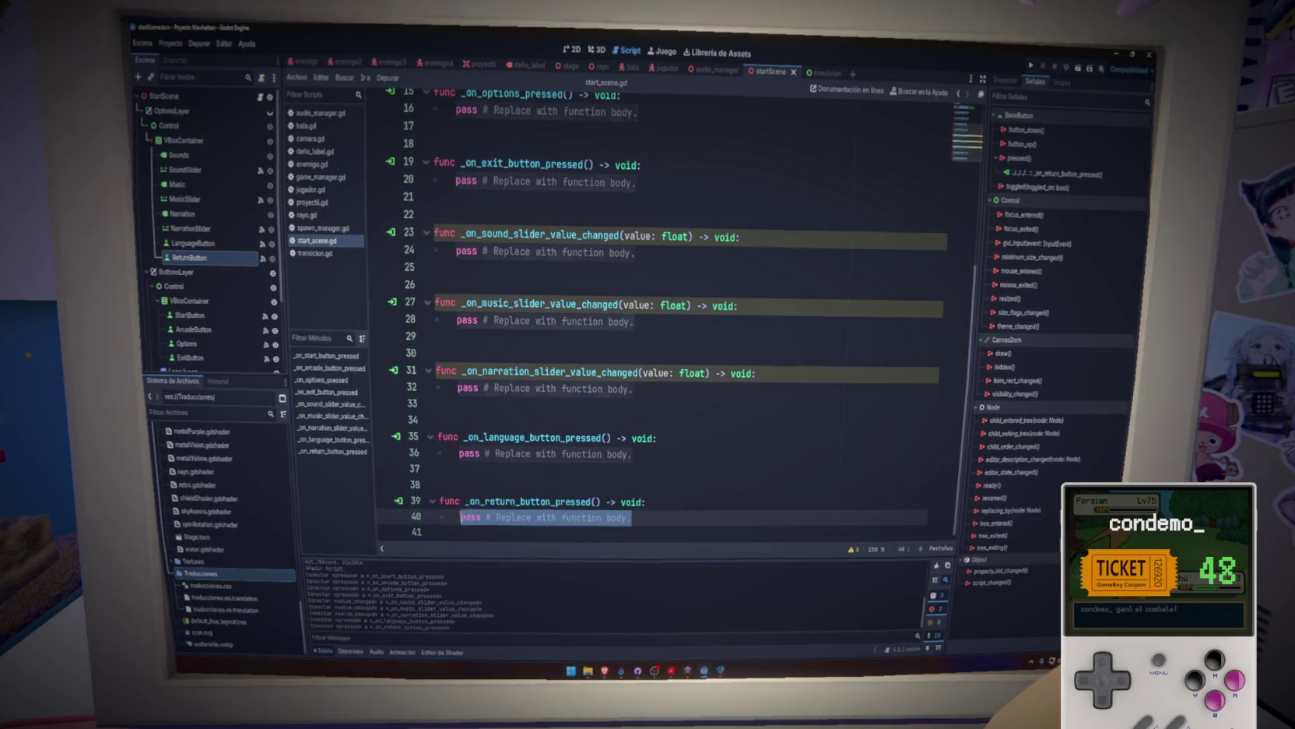
{"action": "key", "text": "Delete"}
{"action": "scroll", "coordinate": [597, 489], "scroll_direction": "up", "scroll_amount": 5}
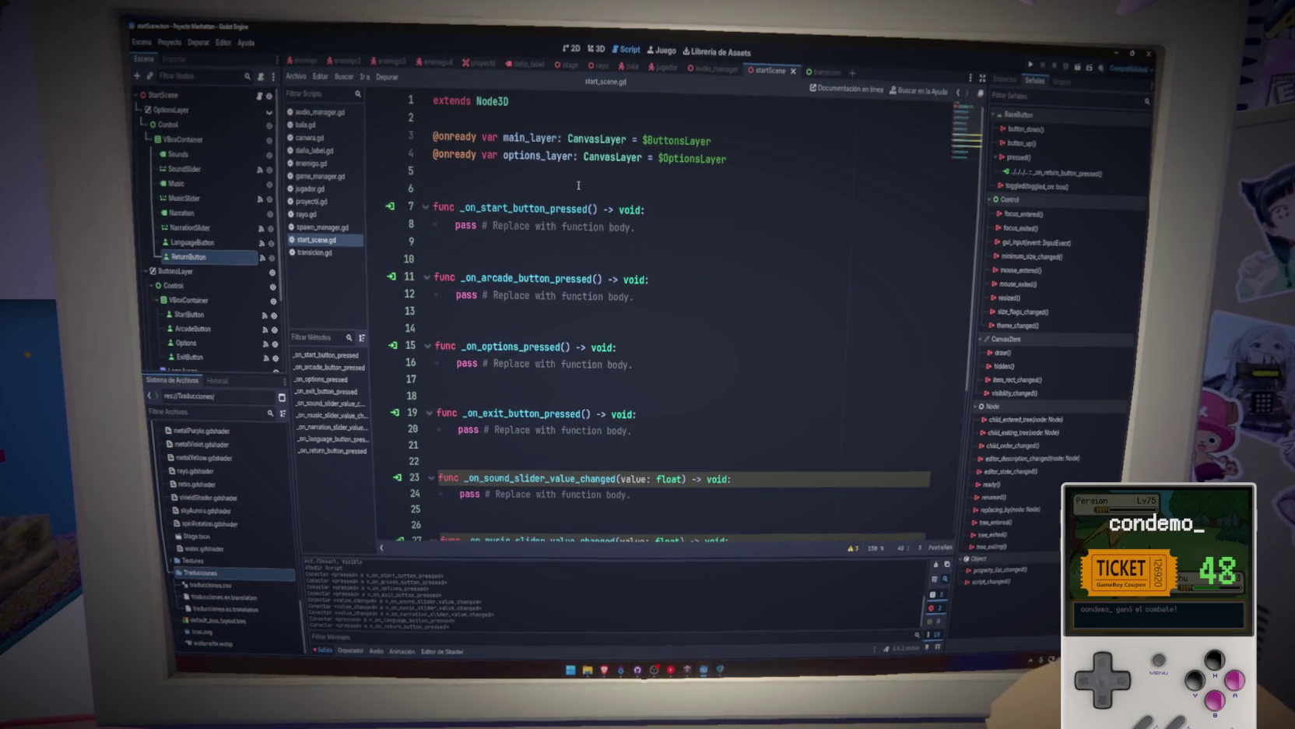
Make _on_return_button_pressed call main_layer.show() and options_layer.hide().
{"action": "left_click", "coordinate": [514, 137]}
{"action": "scroll", "coordinate": [515, 137], "scroll_direction": "down", "scroll_amount": 5}
{"action": "left_click", "coordinate": [535, 515]}
{"action": "type", "text": "main_layer.sho"}
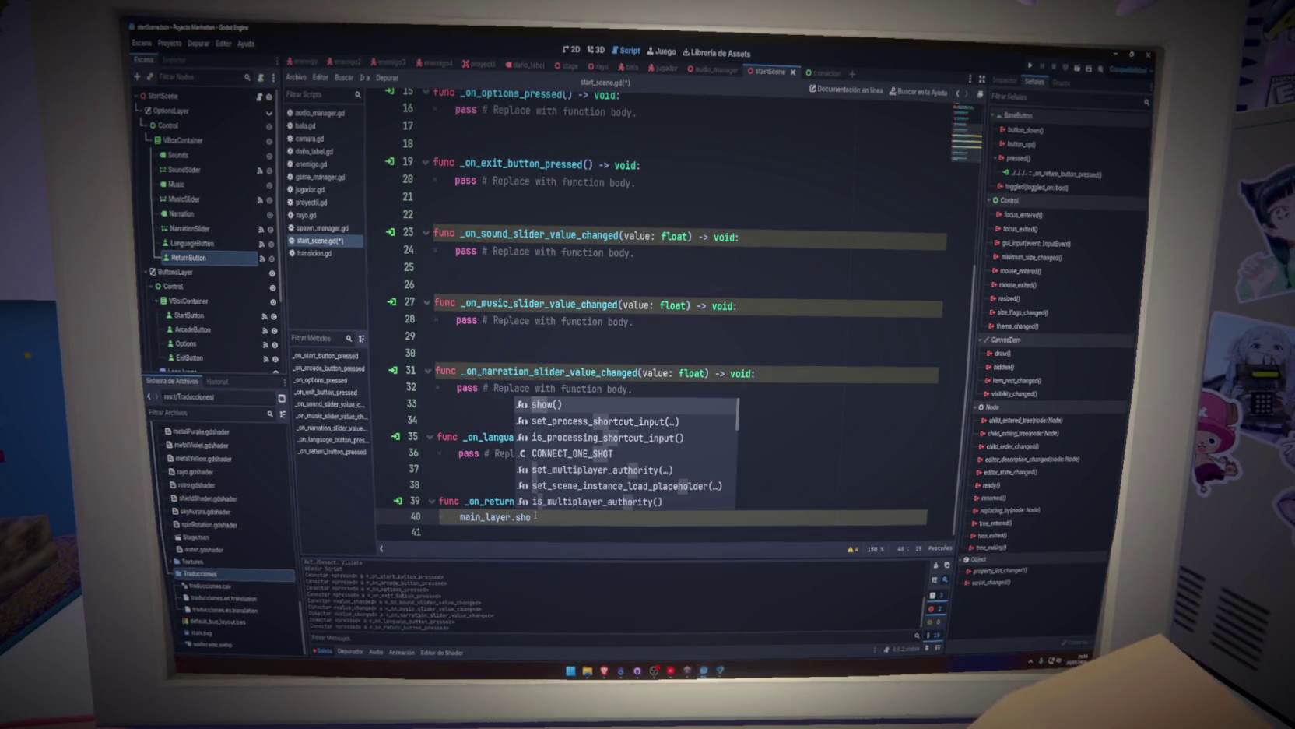
{"action": "key", "text": "Return"}
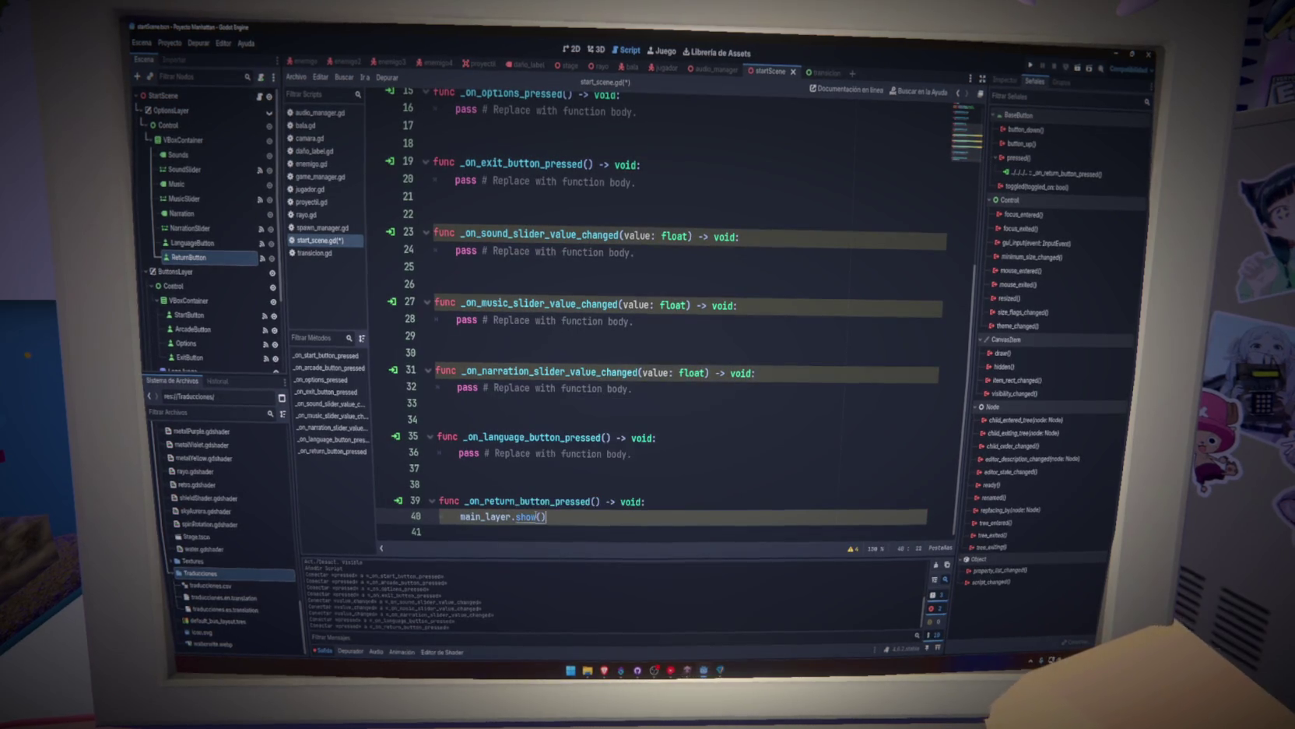
{"action": "key", "text": "Return"}
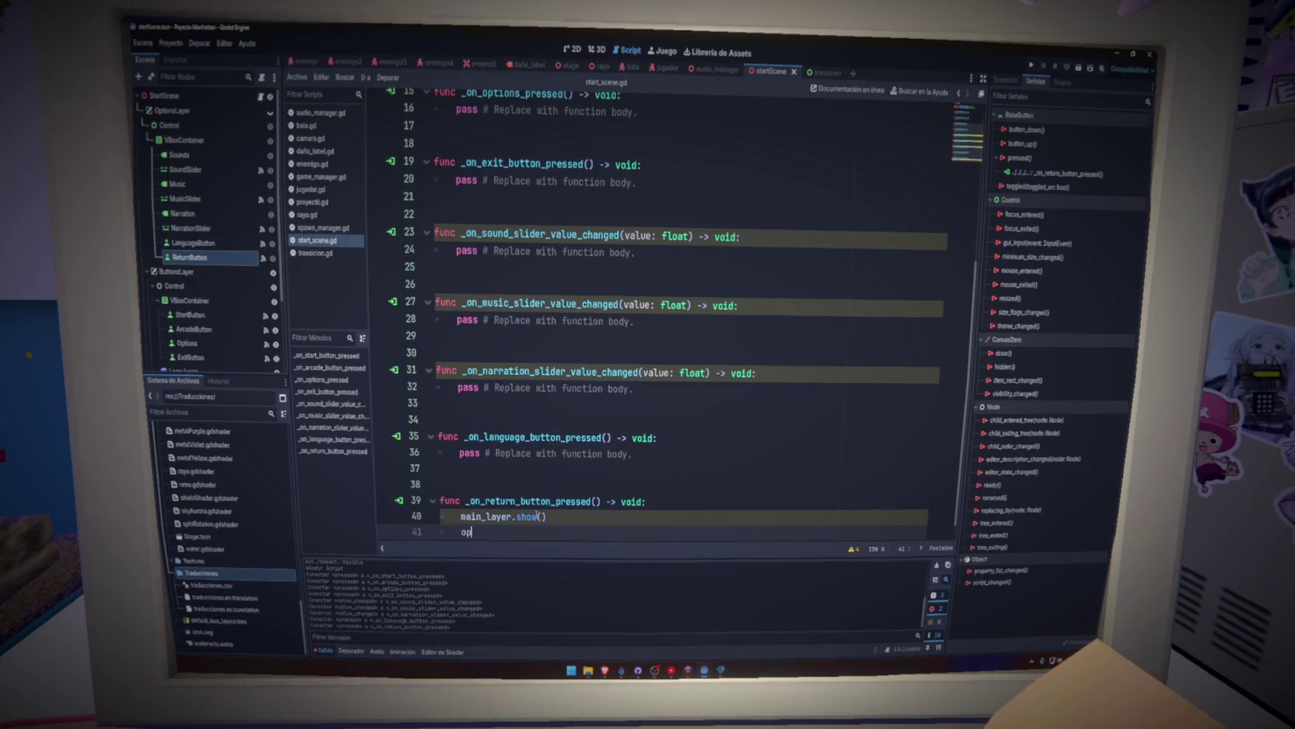
{"action": "type", "text": "t"}
{"action": "key", "text": "Return"}
{"action": "type", "text": "i"}
{"action": "key", "text": "Return"}
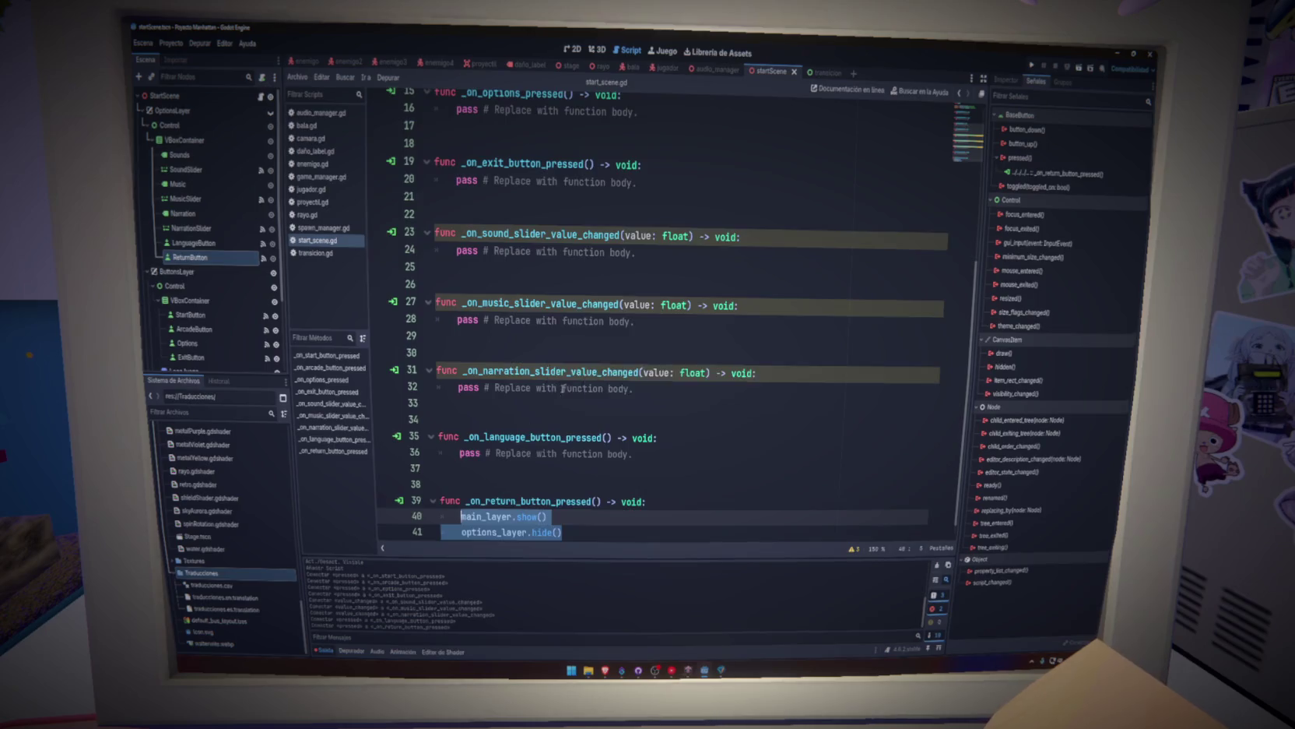
Give _on_options_pressed main_layer.hide() and options_layer.show(), save, and run the game.
{"action": "scroll", "coordinate": [562, 388], "scroll_direction": "up", "scroll_amount": 5}
{"action": "left_click", "coordinate": [651, 364]}
{"action": "key", "text": "shift+Home"}
{"action": "key", "text": "ctrl+v"}
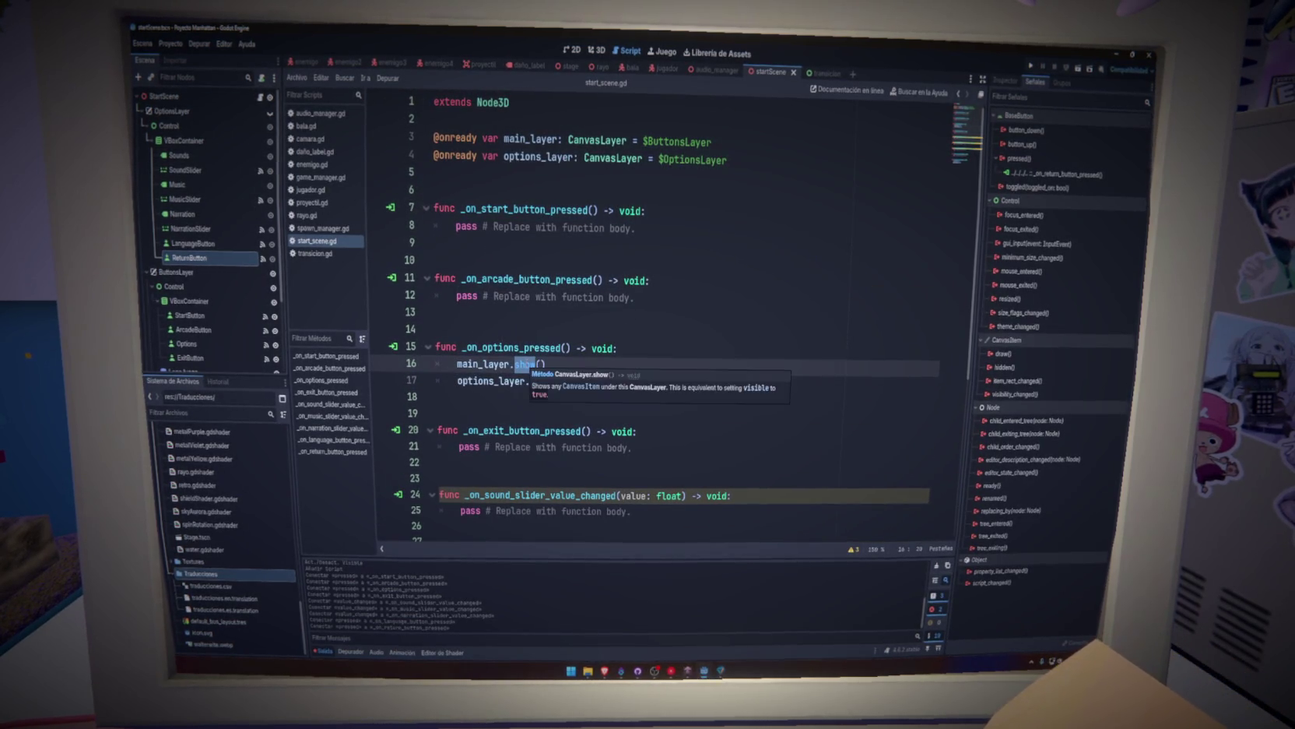
{"action": "type", "text": "hide"}
{"action": "left_click", "coordinate": [548, 381]}
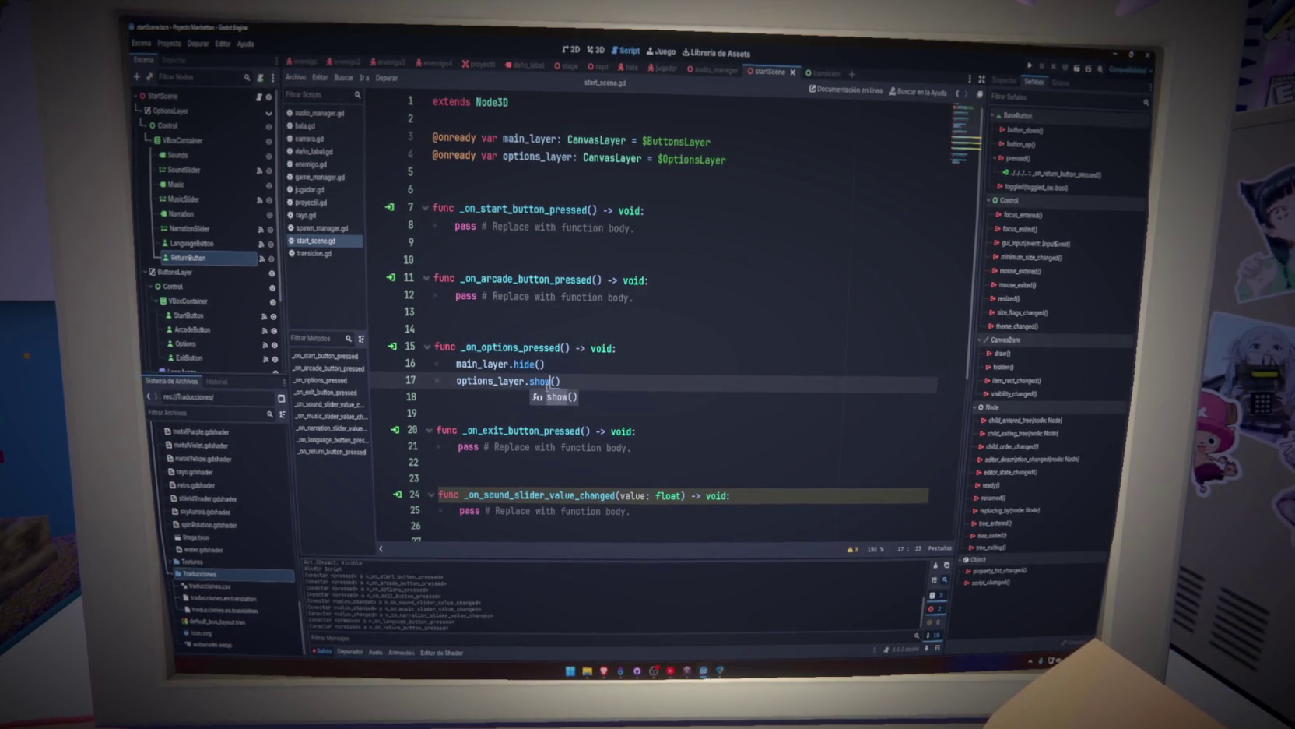
{"action": "key", "text": "ctrl+s"}
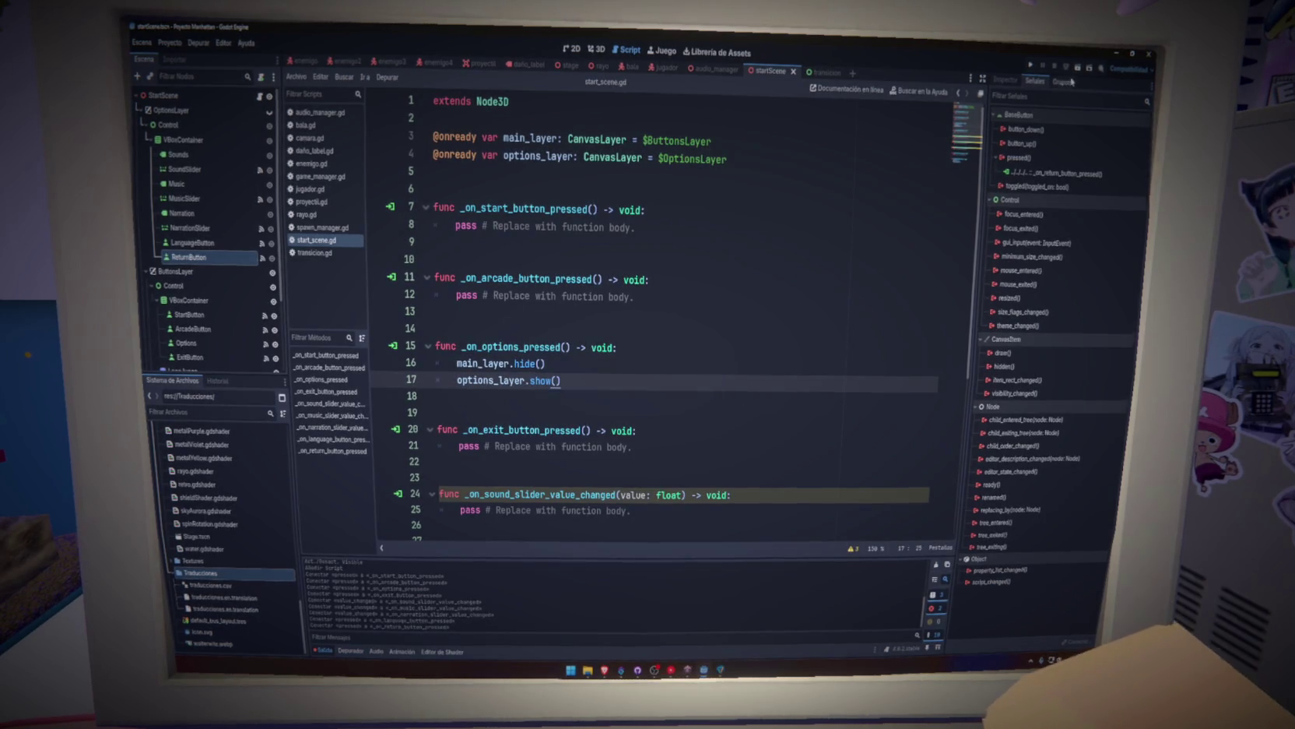
{"action": "key", "text": "F5"}
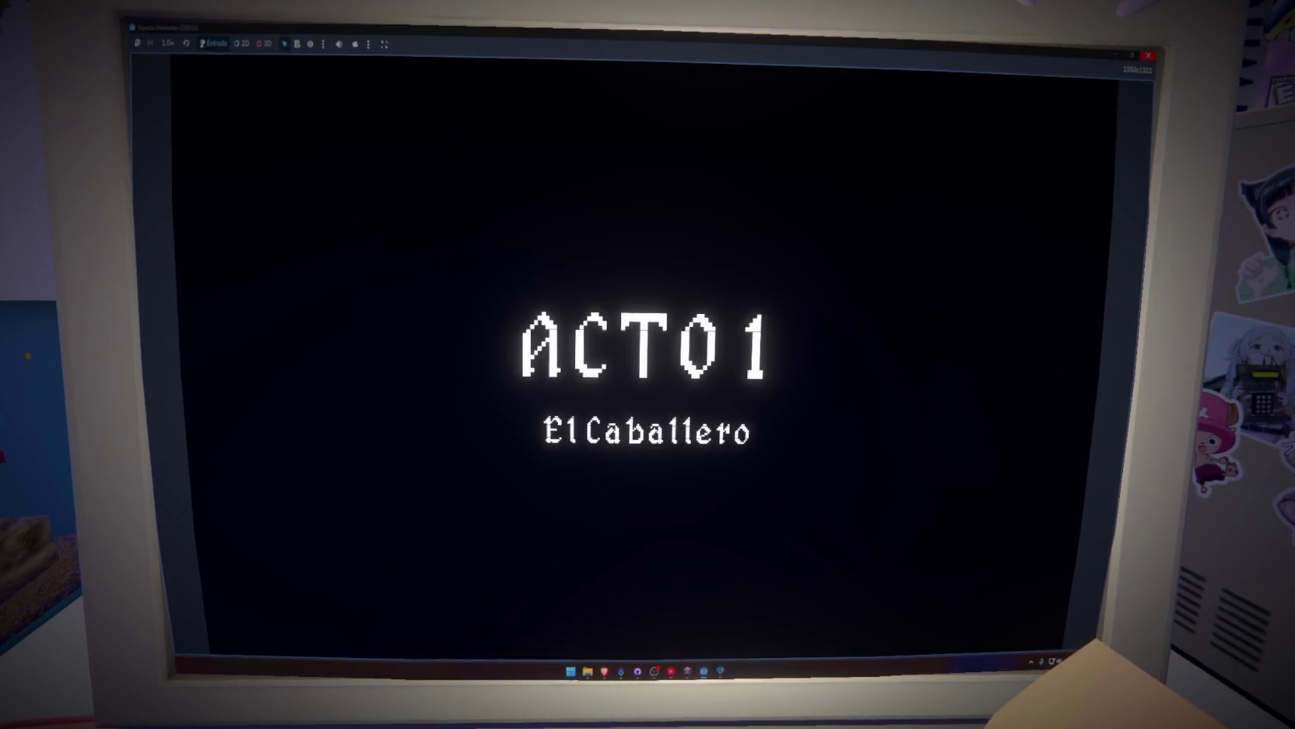
Close the running test game and save the Transicion scene.
{"action": "left_click", "coordinate": [1148, 56]}
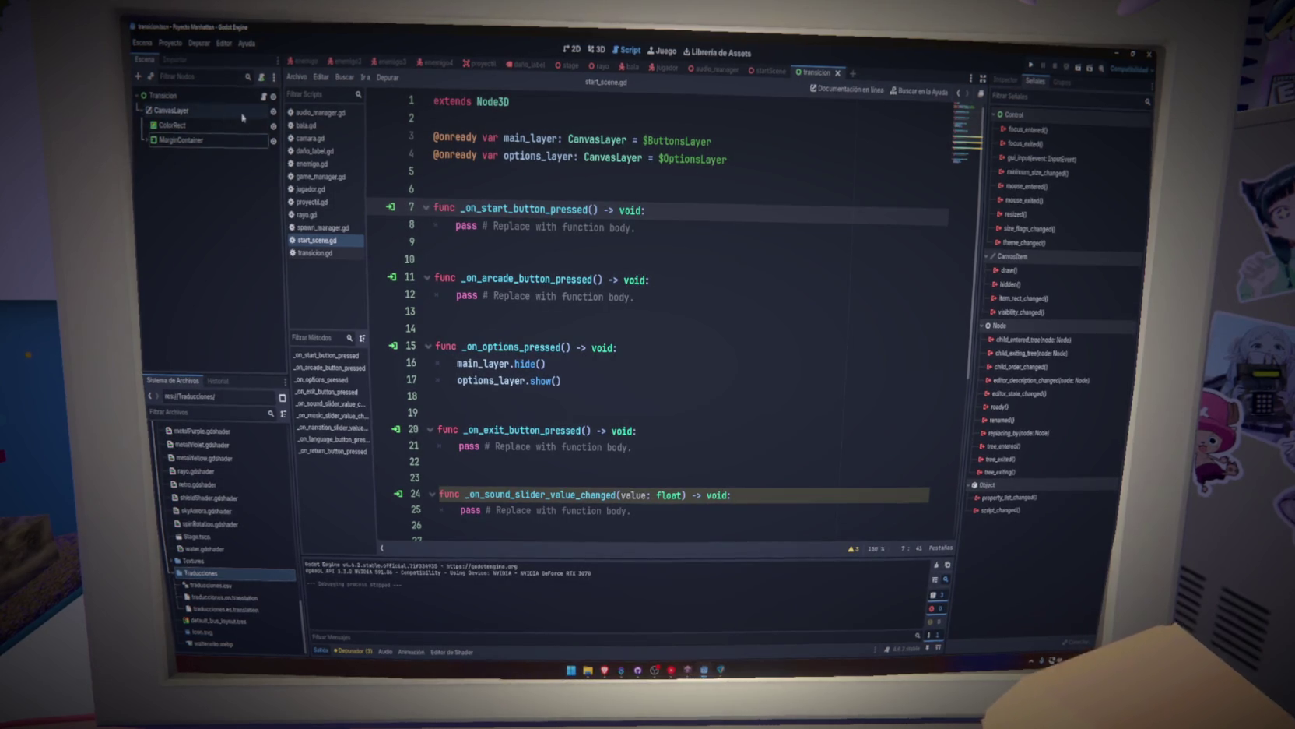
{"action": "left_click", "coordinate": [240, 179]}
{"action": "key", "text": "ctrl+s"}
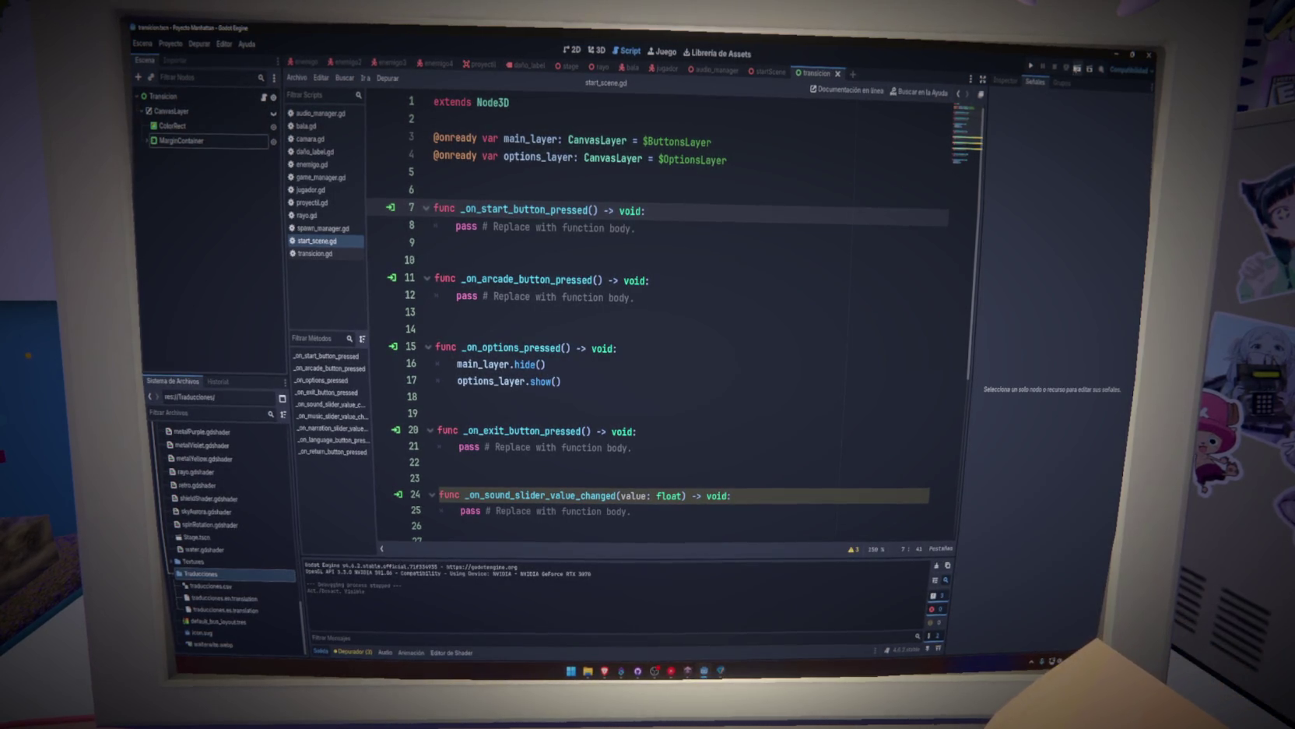
{"action": "left_click", "coordinate": [754, 73]}
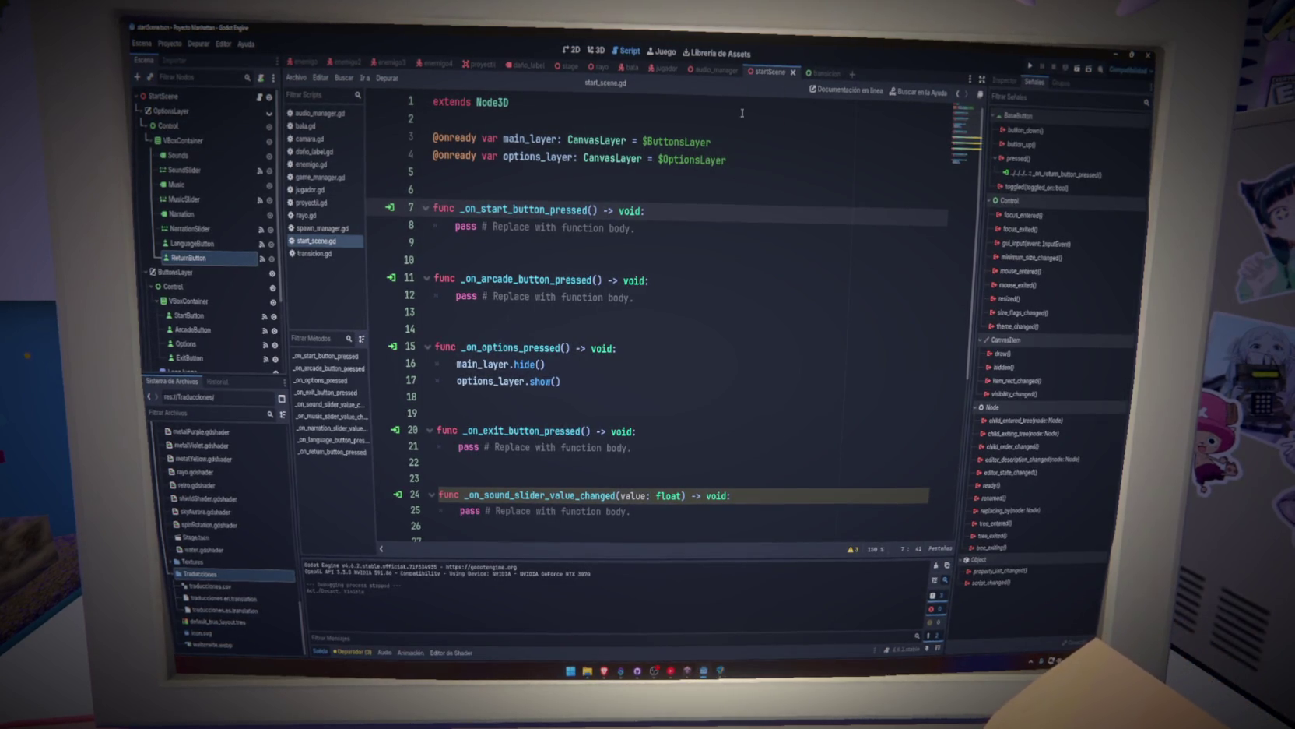
{"action": "left_click", "coordinate": [822, 75]}
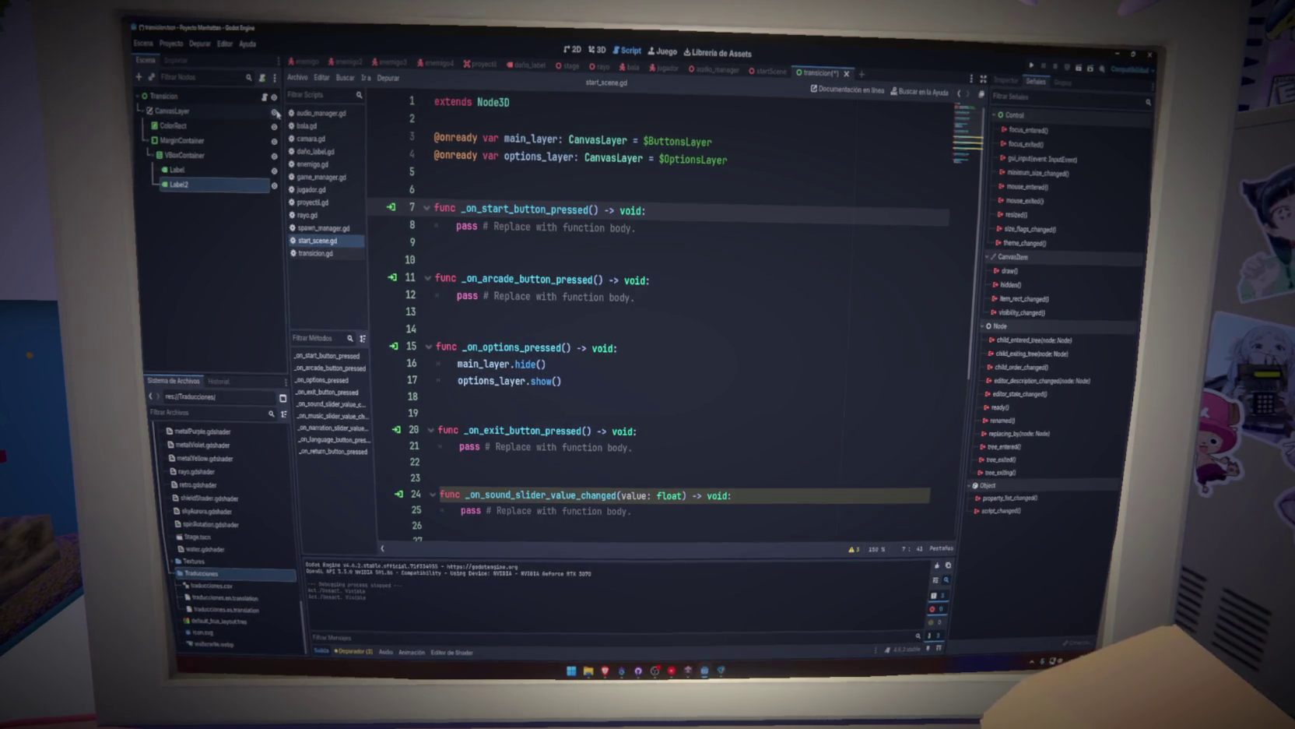
{"action": "key", "text": "ctrl+s"}
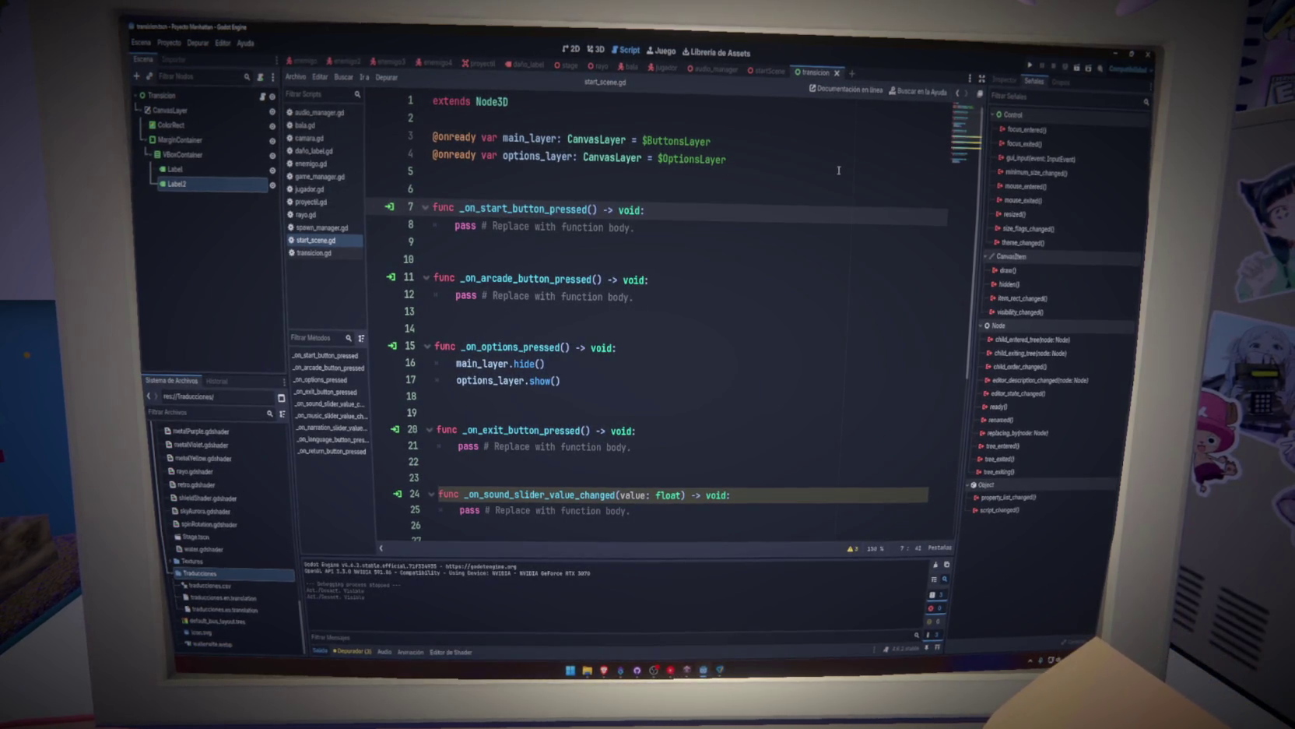
Add a new line 7 above the start-button handler and begin typing func _ready.
{"action": "left_click", "coordinate": [683, 187]}
{"action": "key", "text": "Return"}
{"action": "key", "text": "Return"}
{"action": "key", "text": "Up"}
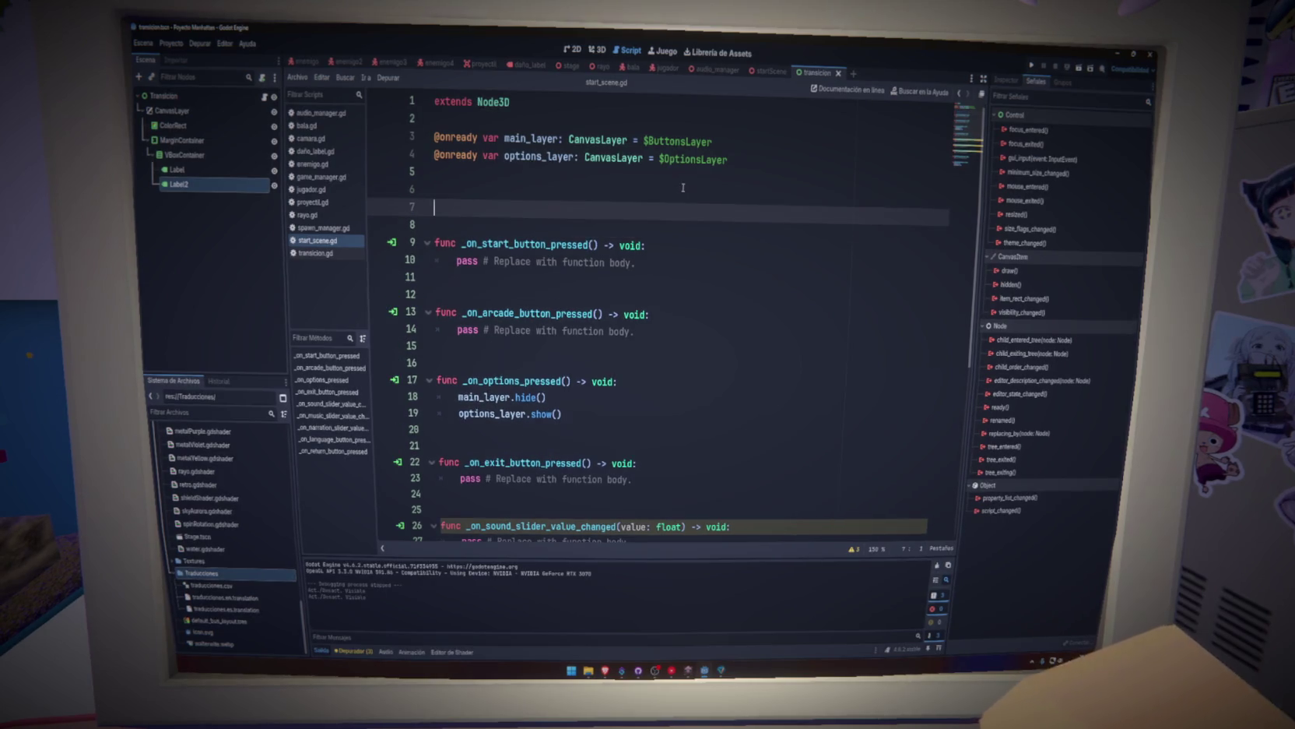
{"action": "type", "text": "c "}
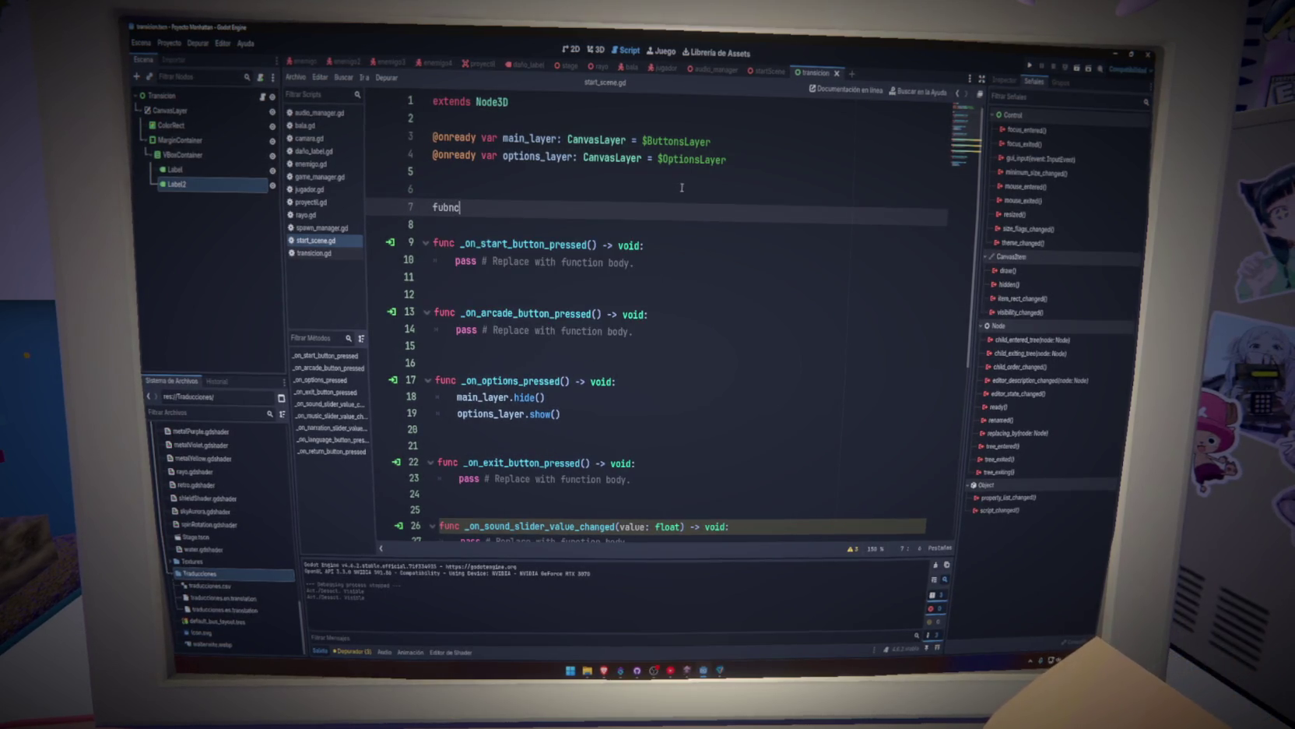
{"action": "type", "text": "_s"}
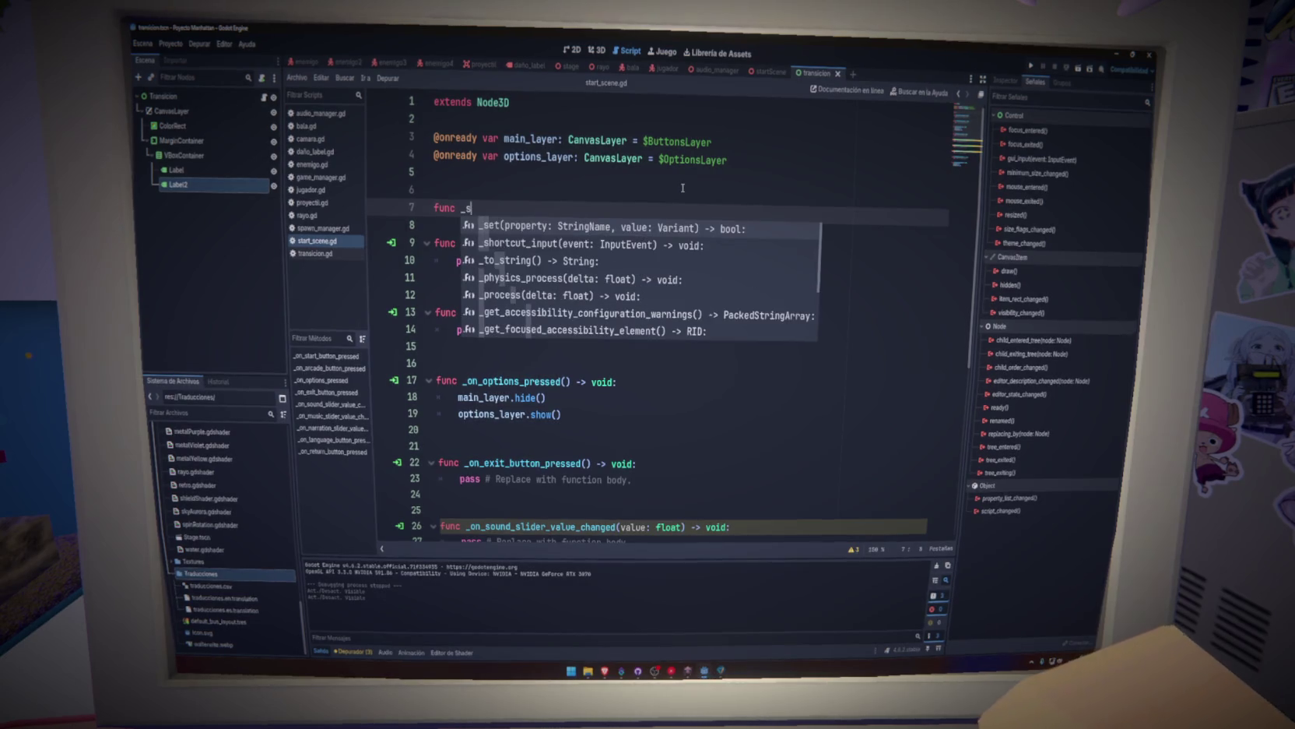
{"action": "key", "text": "BackSpace"}
{"action": "type", "text": "ready"}
Complete _ready() so it awaits Transicion.negro_a_alpha(), then run the project.
{"action": "key", "text": "Return"}
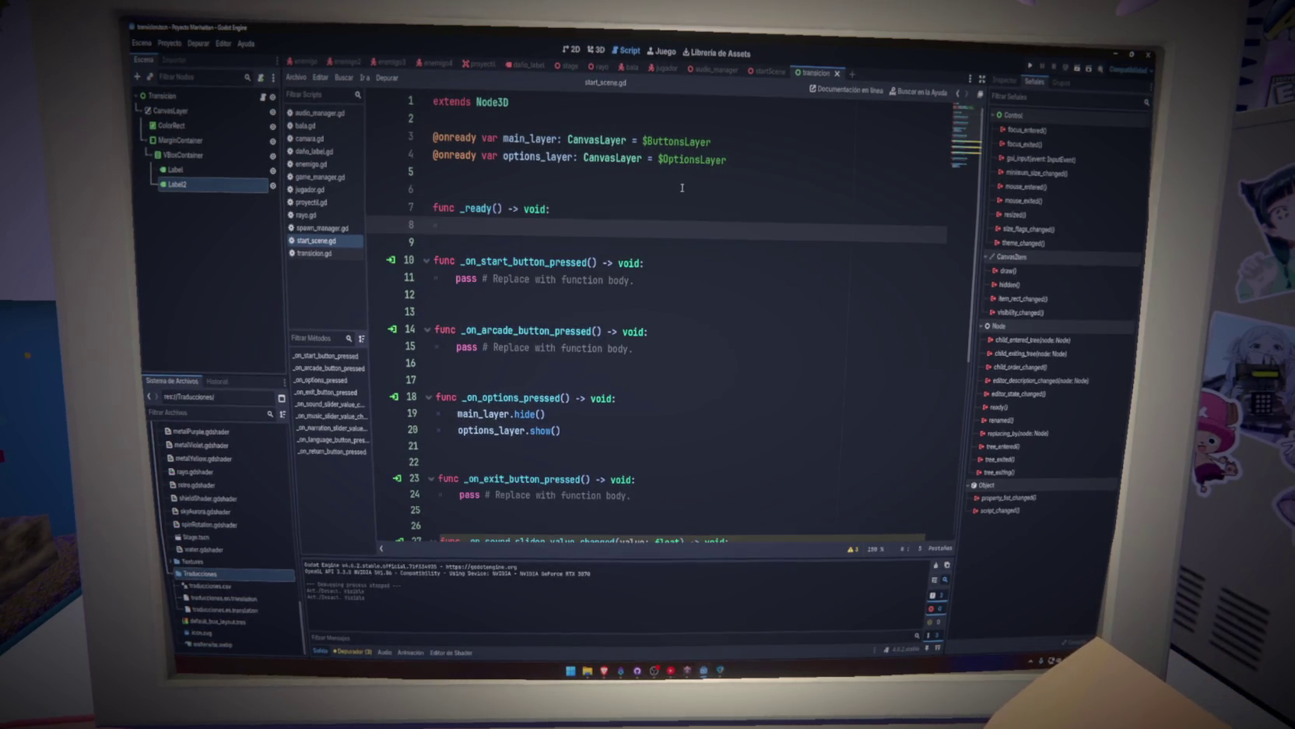
{"action": "type", "text": "Tran"}
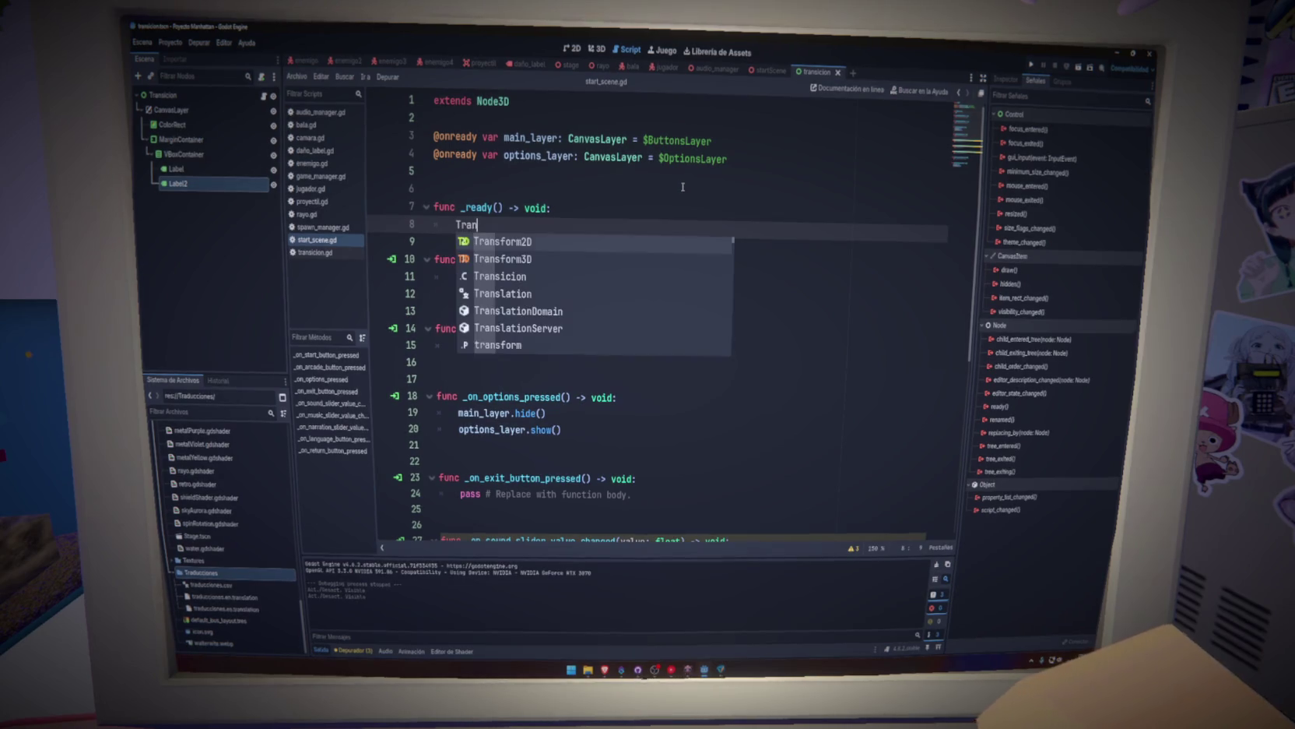
{"action": "key", "text": "Down"}
{"action": "key", "text": "Down"}
{"action": "key", "text": "Return"}
{"action": "type", "text": "."}
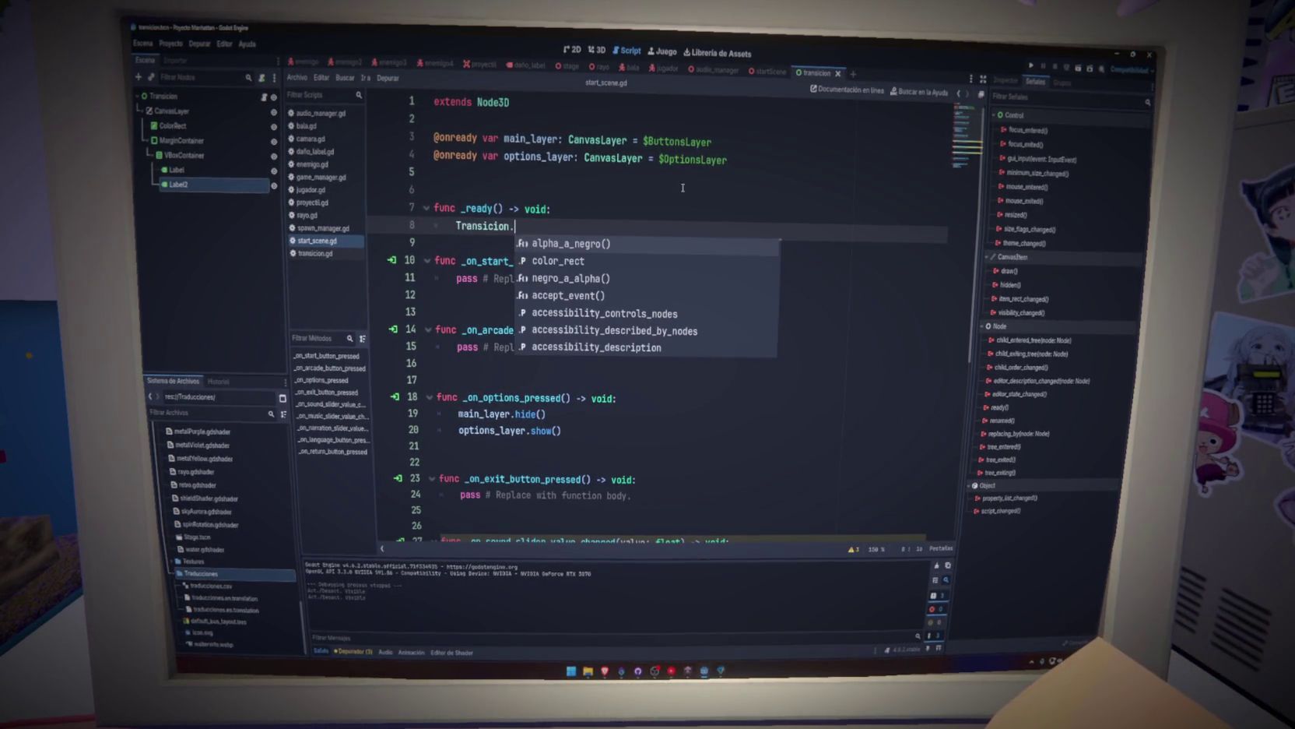
{"action": "key", "text": "Down"}
{"action": "key", "text": "Down"}
{"action": "key", "text": "Return"}
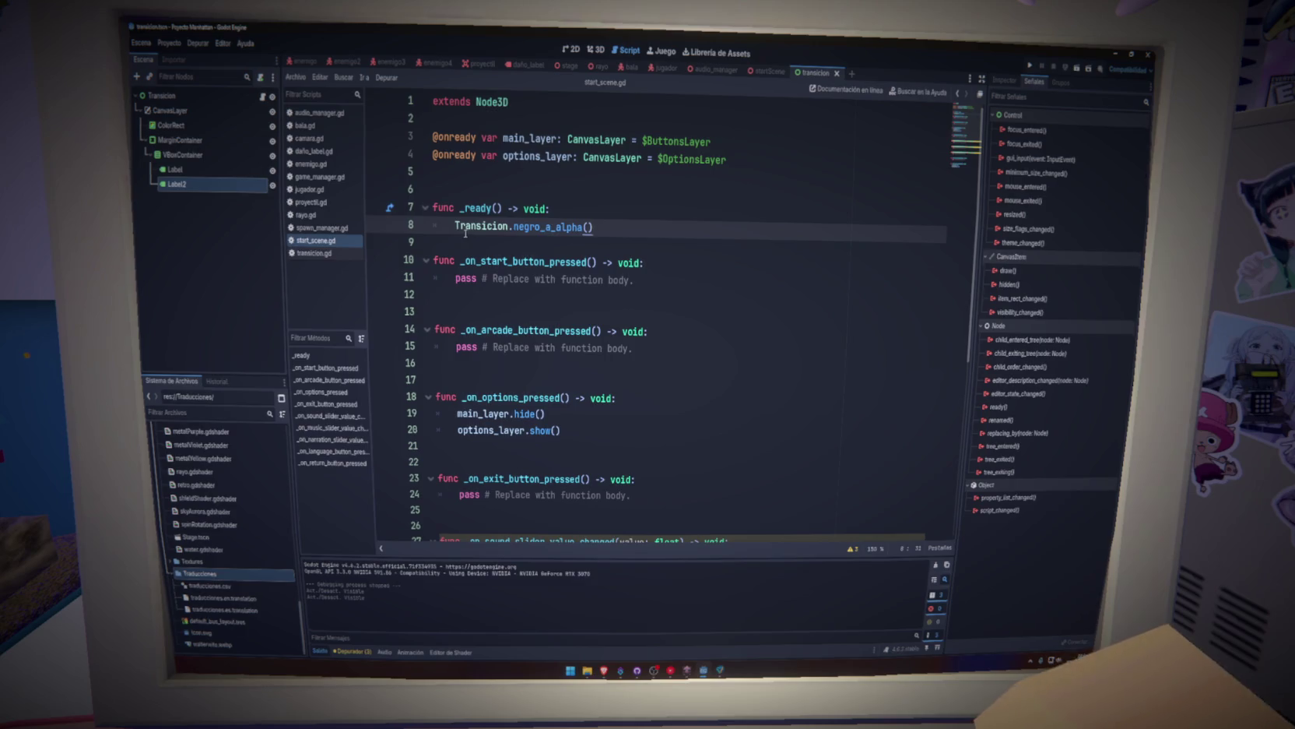
{"action": "type", "text": "await"}
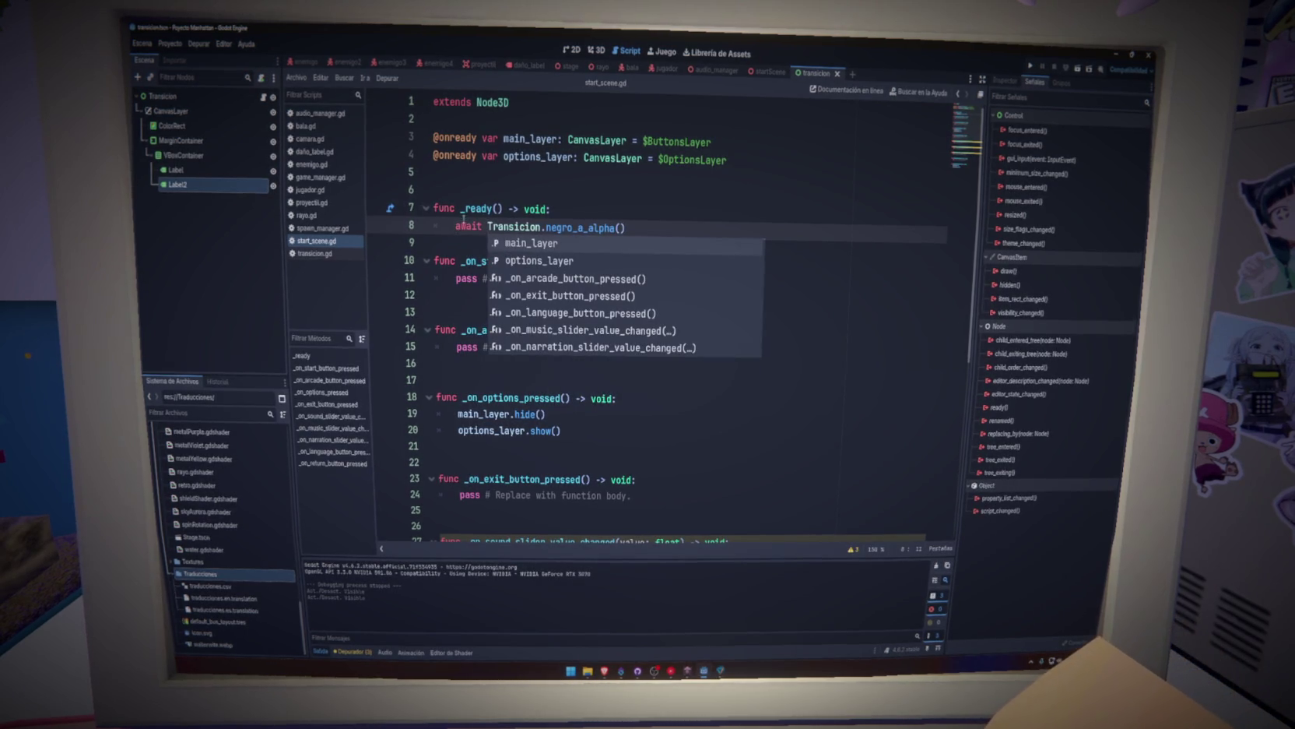
{"action": "key", "text": "End"}
{"action": "left_click", "coordinate": [1031, 65]}
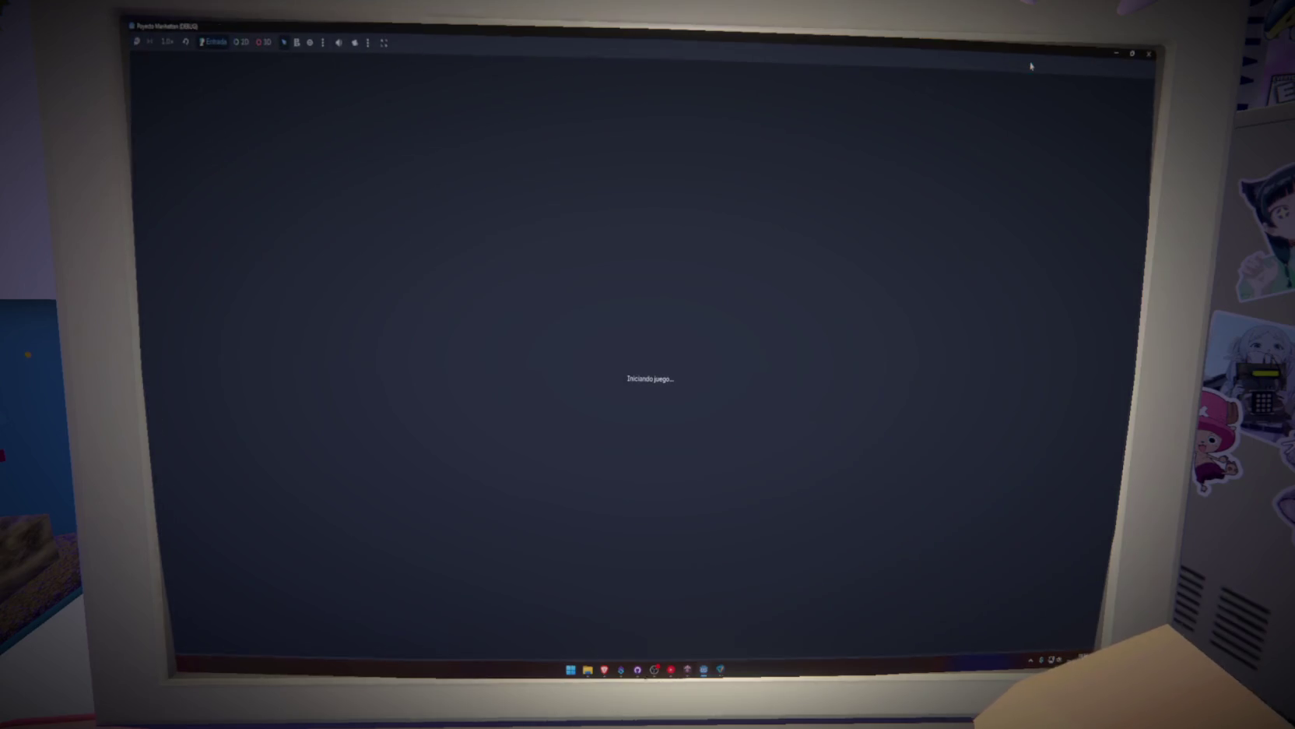
Test-run the game twice, closing each run, while adjusting line 8.
{"action": "key", "text": "F5"}
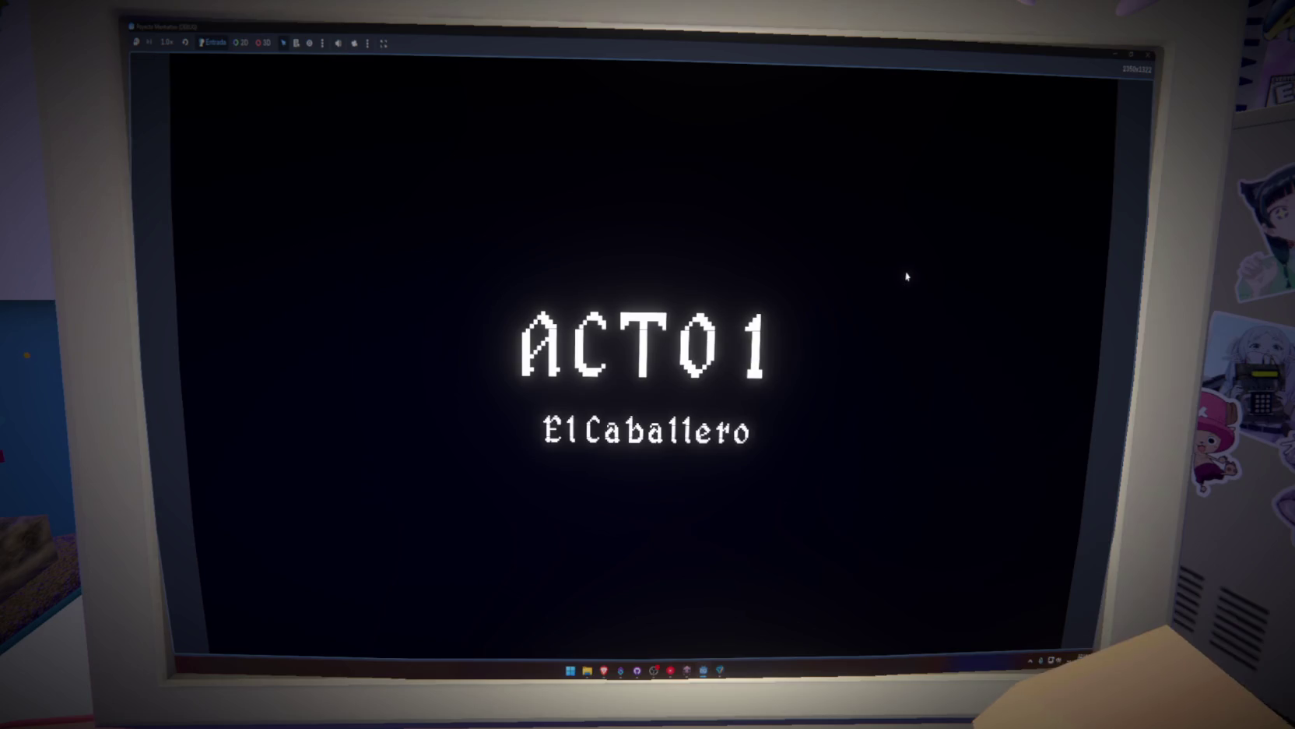
{"action": "key", "text": "F8"}
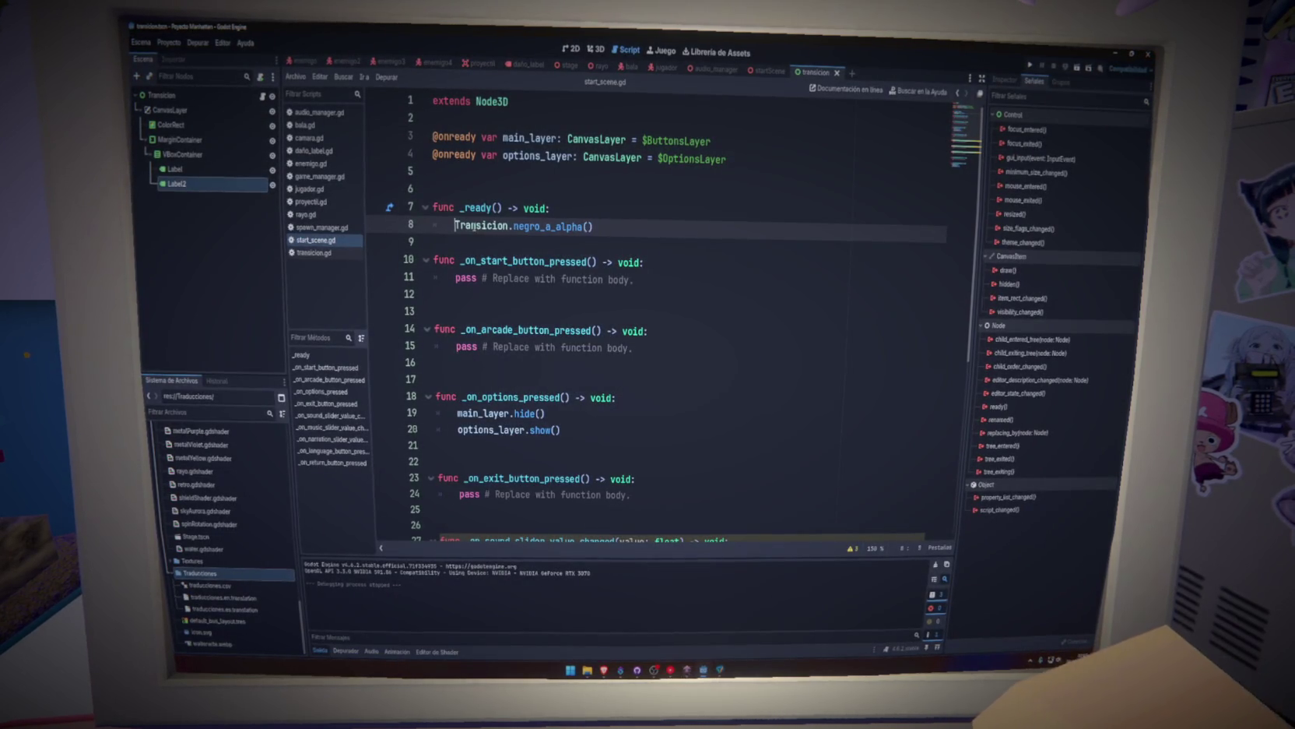
{"action": "left_click", "coordinate": [632, 235]}
{"action": "left_click", "coordinate": [1046, 72]}
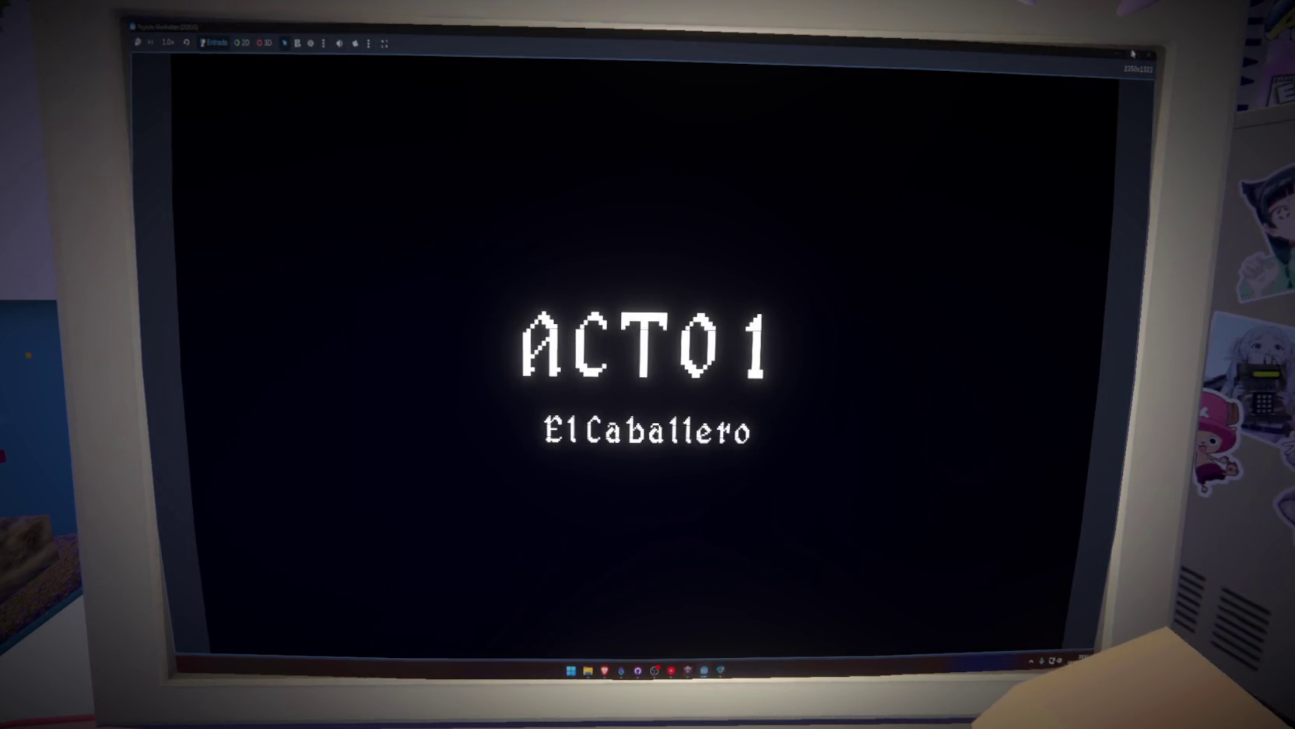
{"action": "left_click", "coordinate": [1149, 54]}
{"action": "left_click", "coordinate": [701, 171]}
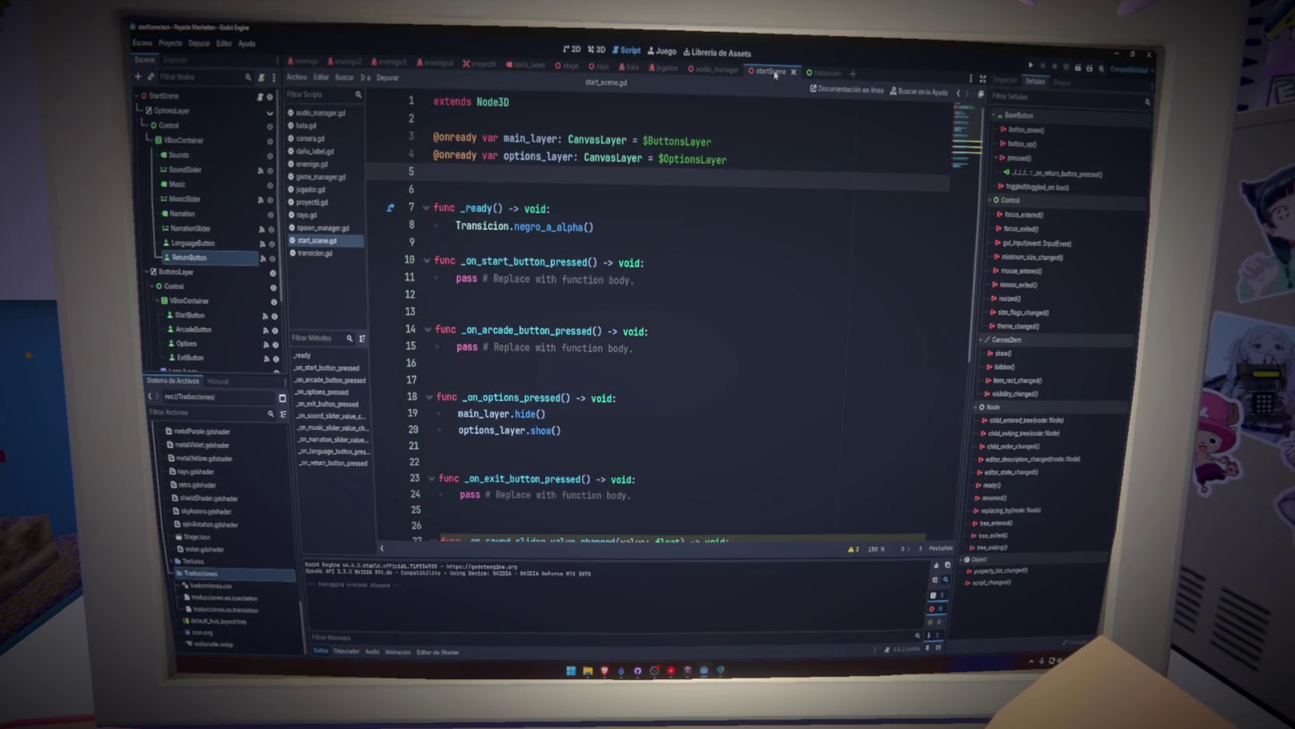
Run once more, leave line 8 calling negro_a_alpha() without await, and select CanvasLayer in Transicion.
{"action": "left_click", "coordinate": [1061, 68]}
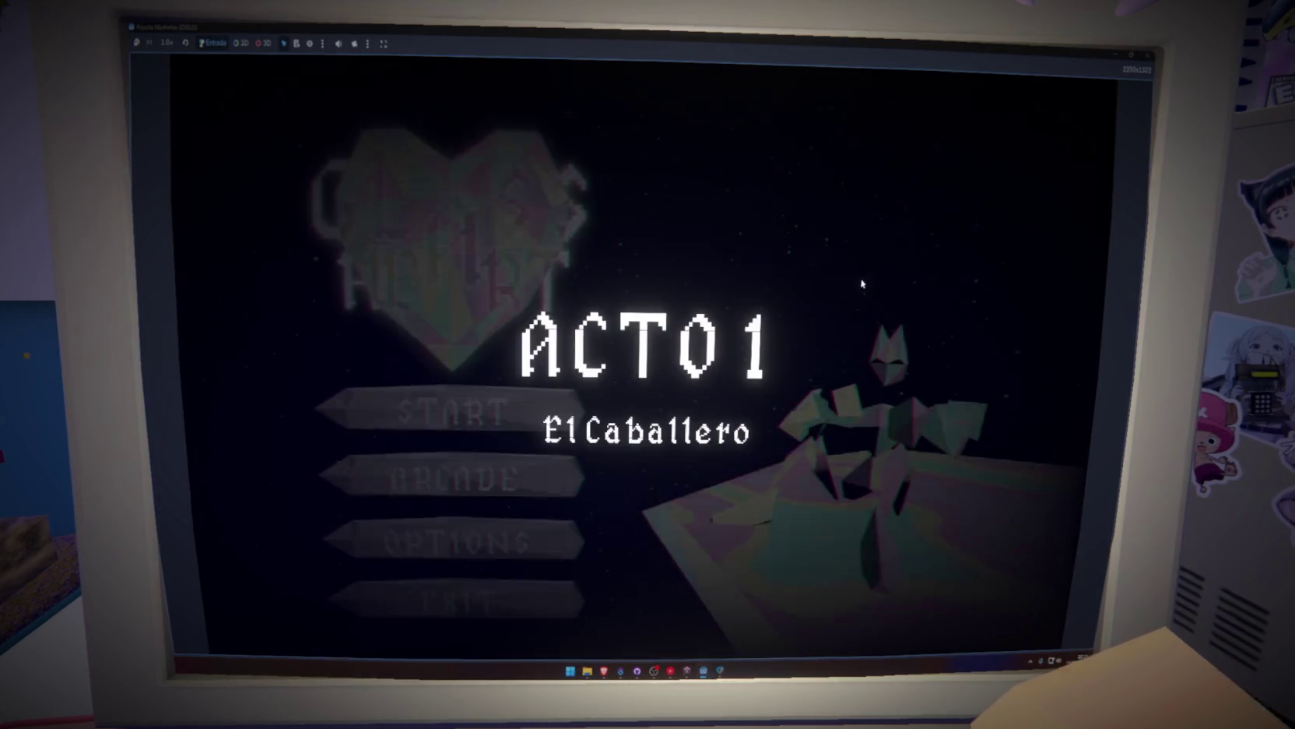
{"action": "key", "text": "F8"}
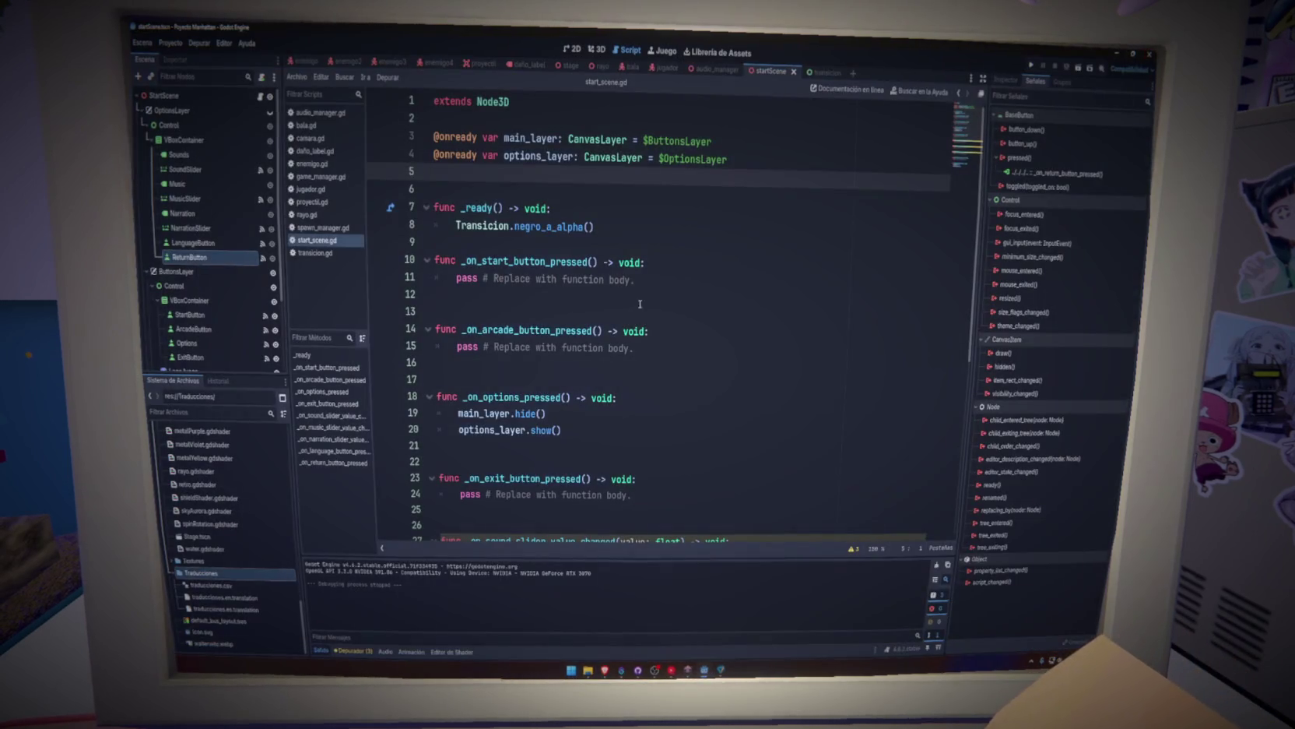
{"action": "left_click", "coordinate": [682, 224]}
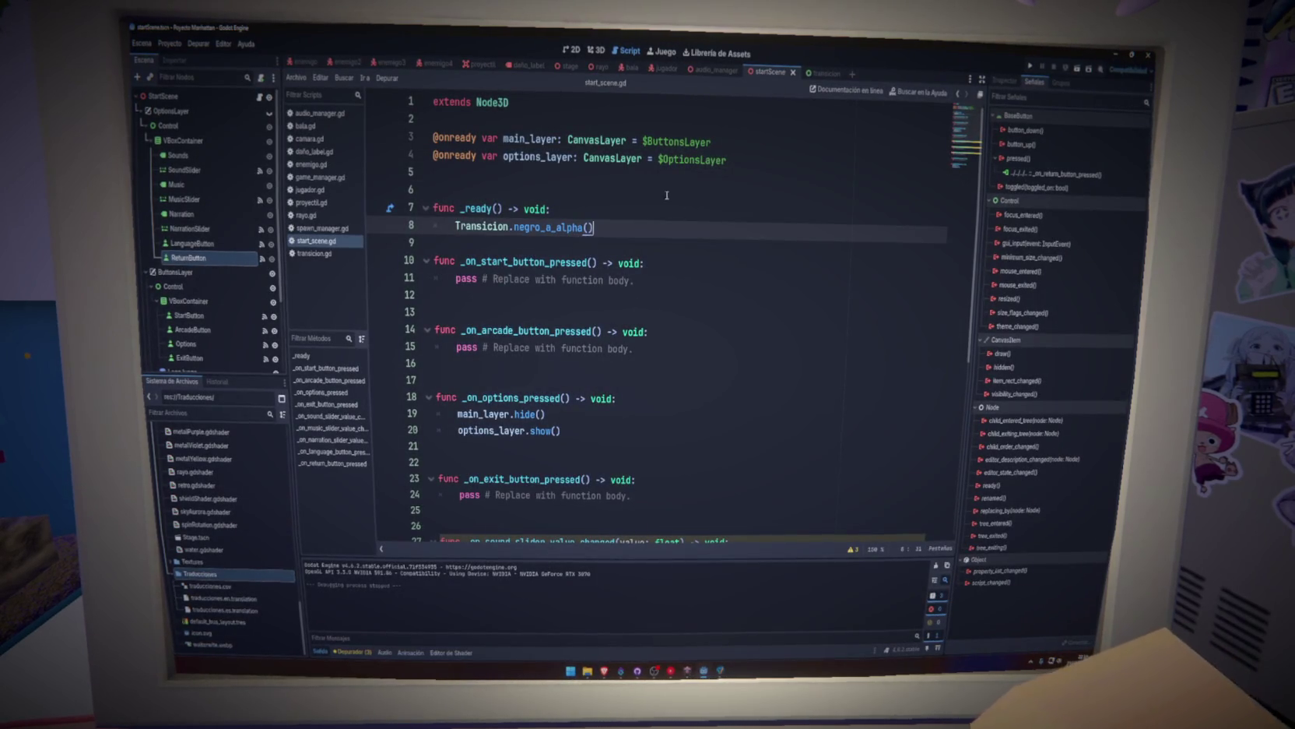
{"action": "left_click", "coordinate": [817, 72]}
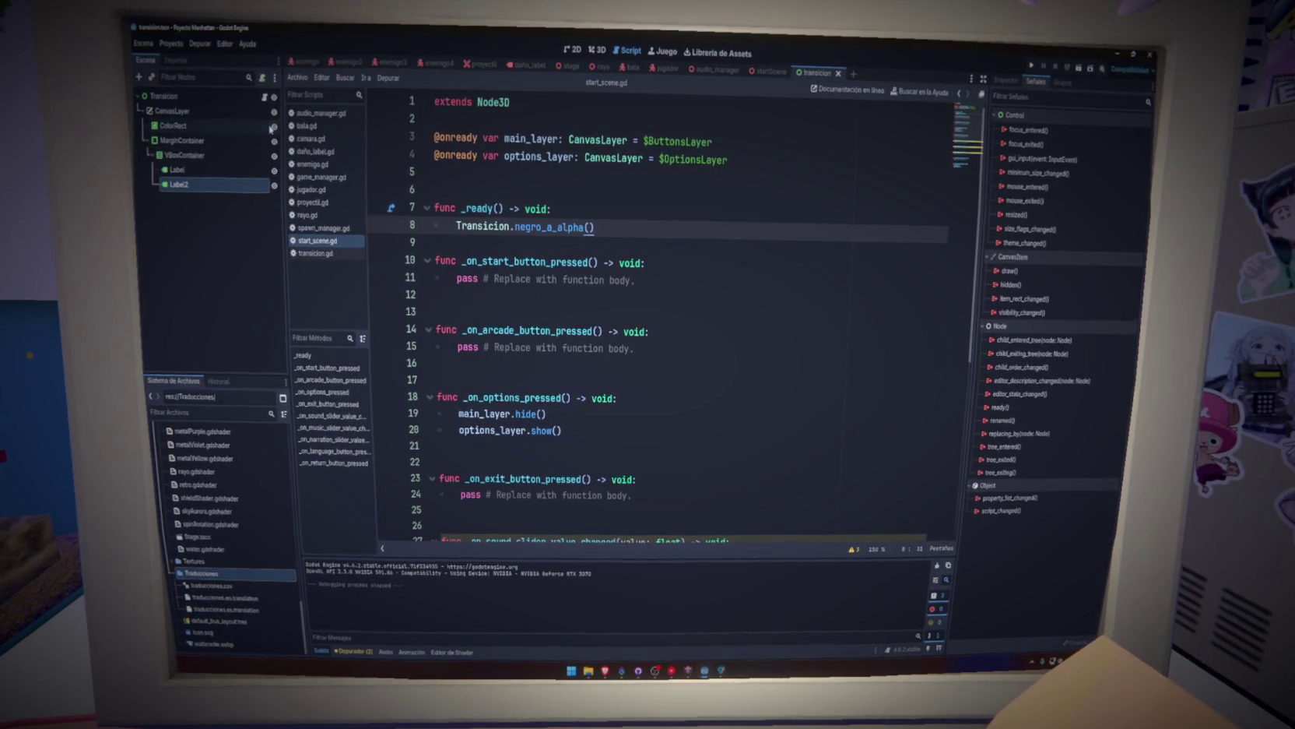
{"action": "left_click", "coordinate": [244, 112]}
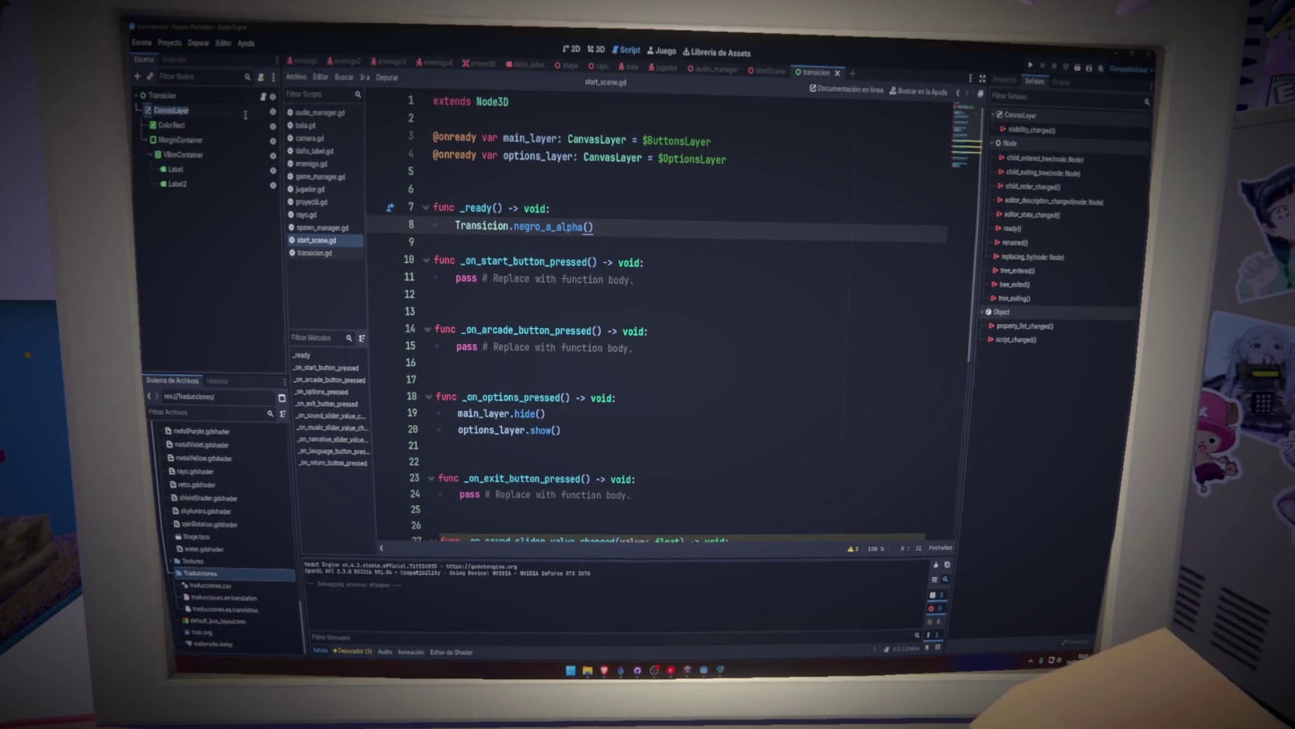
Rename the CanvasLayer node to Titulo and test-run the game twice.
{"action": "type", "text": "Titulo"}
{"action": "key", "text": "Return"}
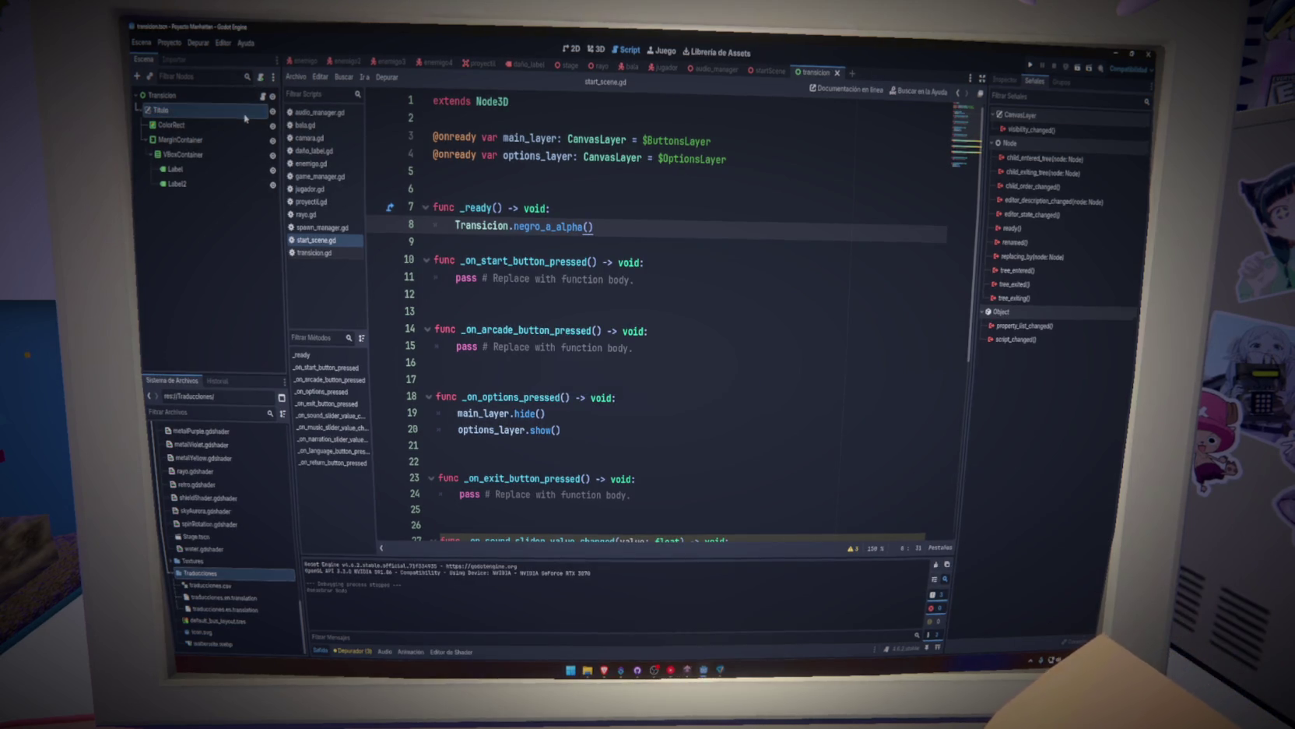
{"action": "left_click", "coordinate": [803, 276]}
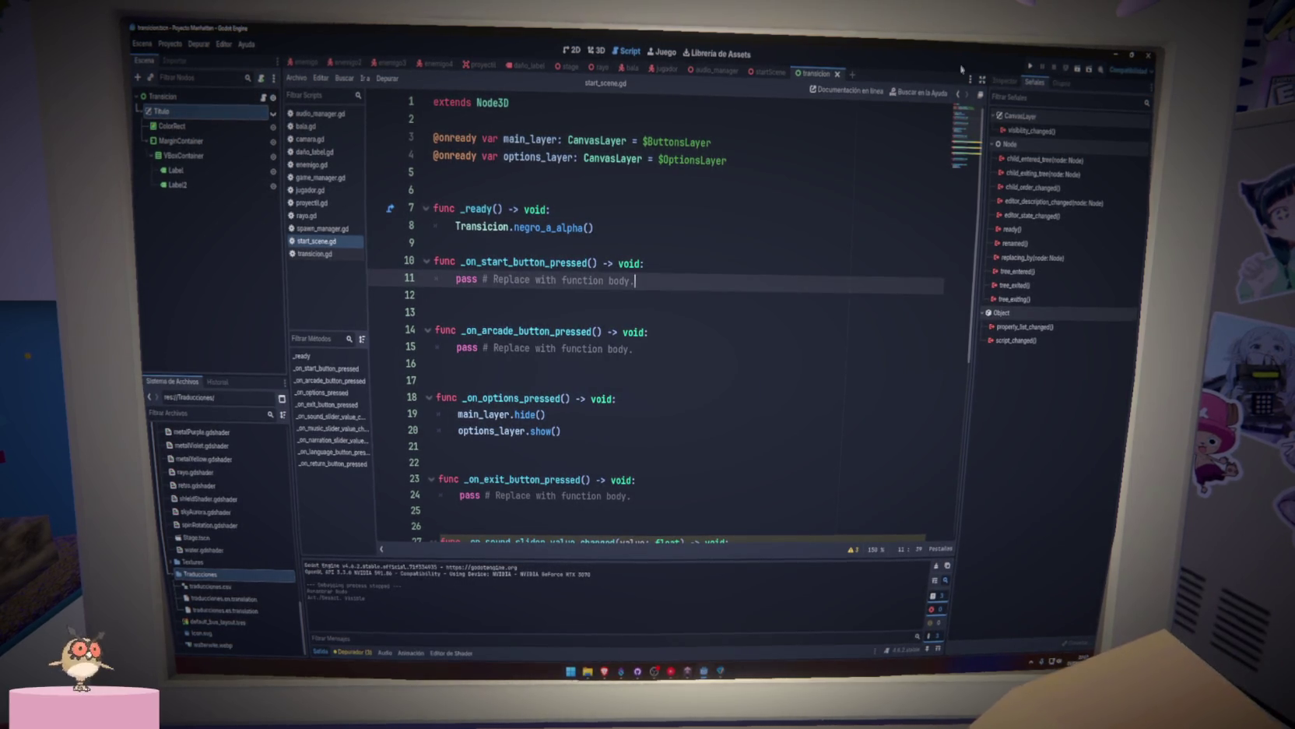
{"action": "left_click", "coordinate": [1078, 67]}
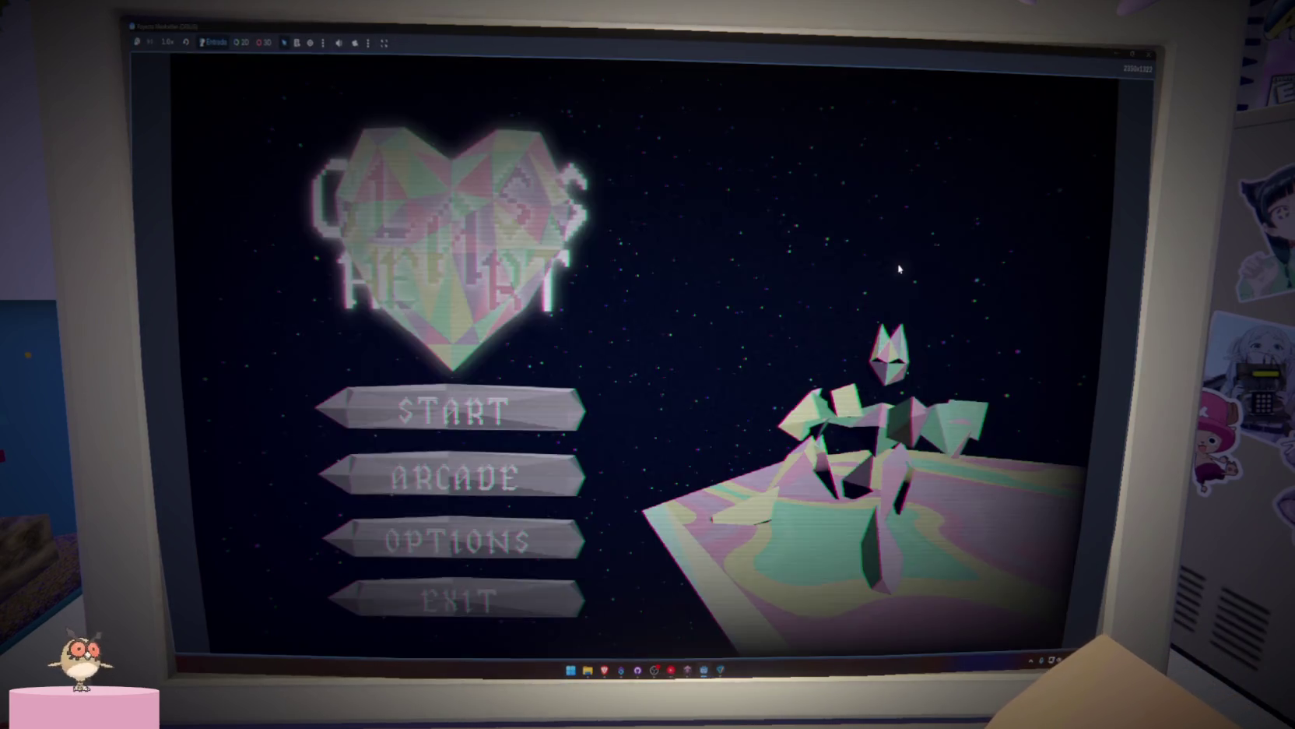
{"action": "key", "text": "F8"}
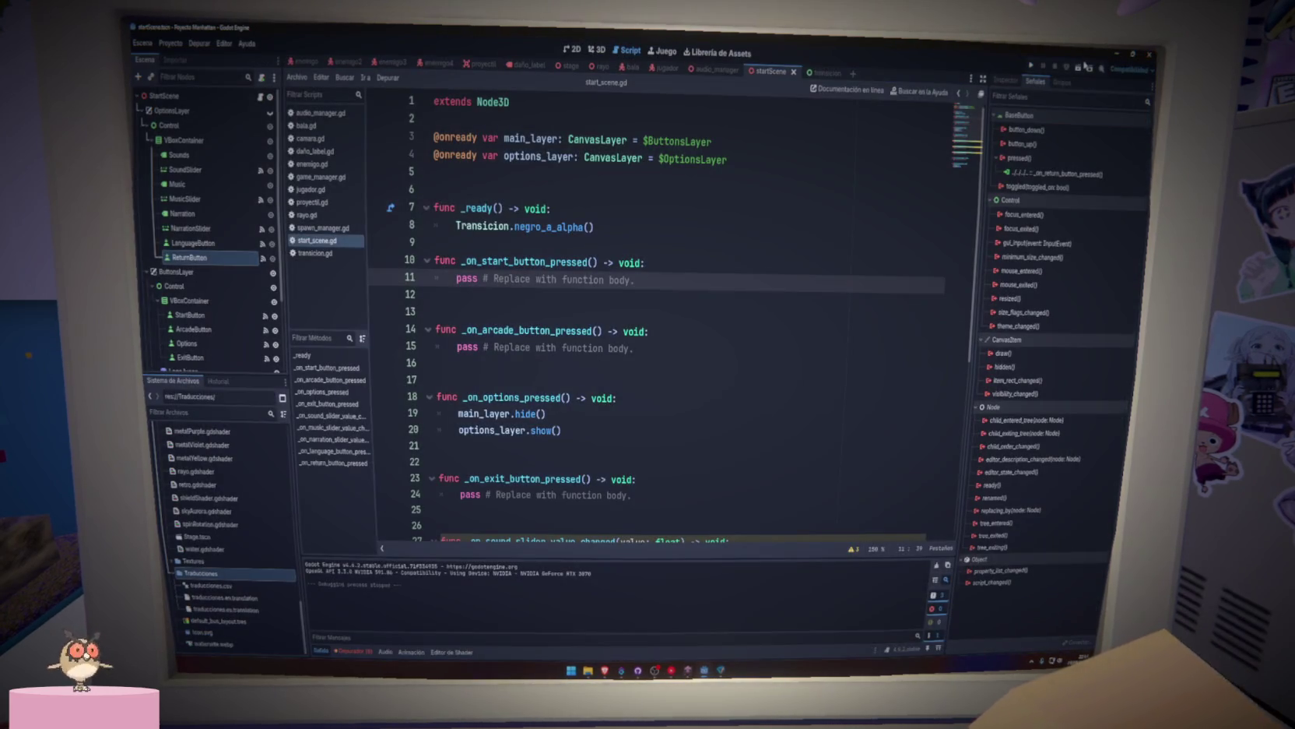
{"action": "left_click", "coordinate": [1079, 67]}
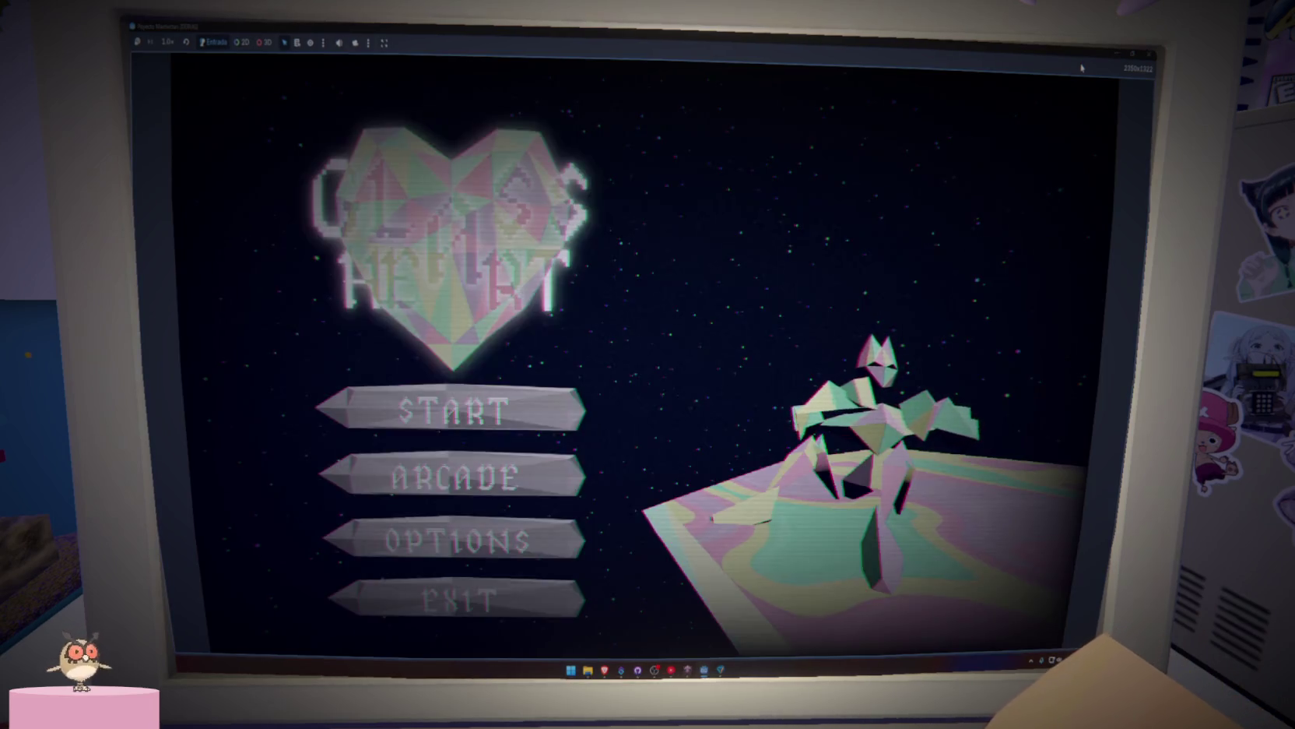
{"action": "key", "text": "F8"}
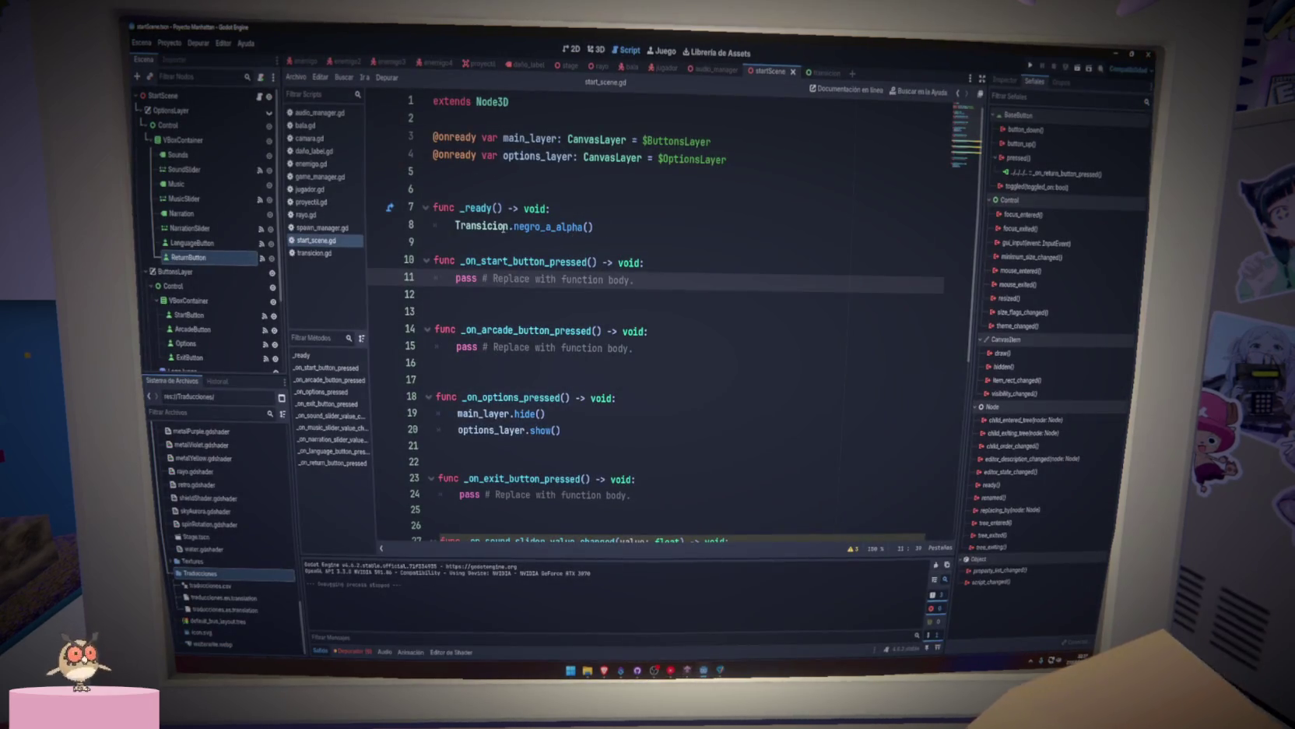
Prefix line 8's Transicion.negro_a_alpha() call with await and run the game.
{"action": "left_click", "coordinate": [455, 227]}
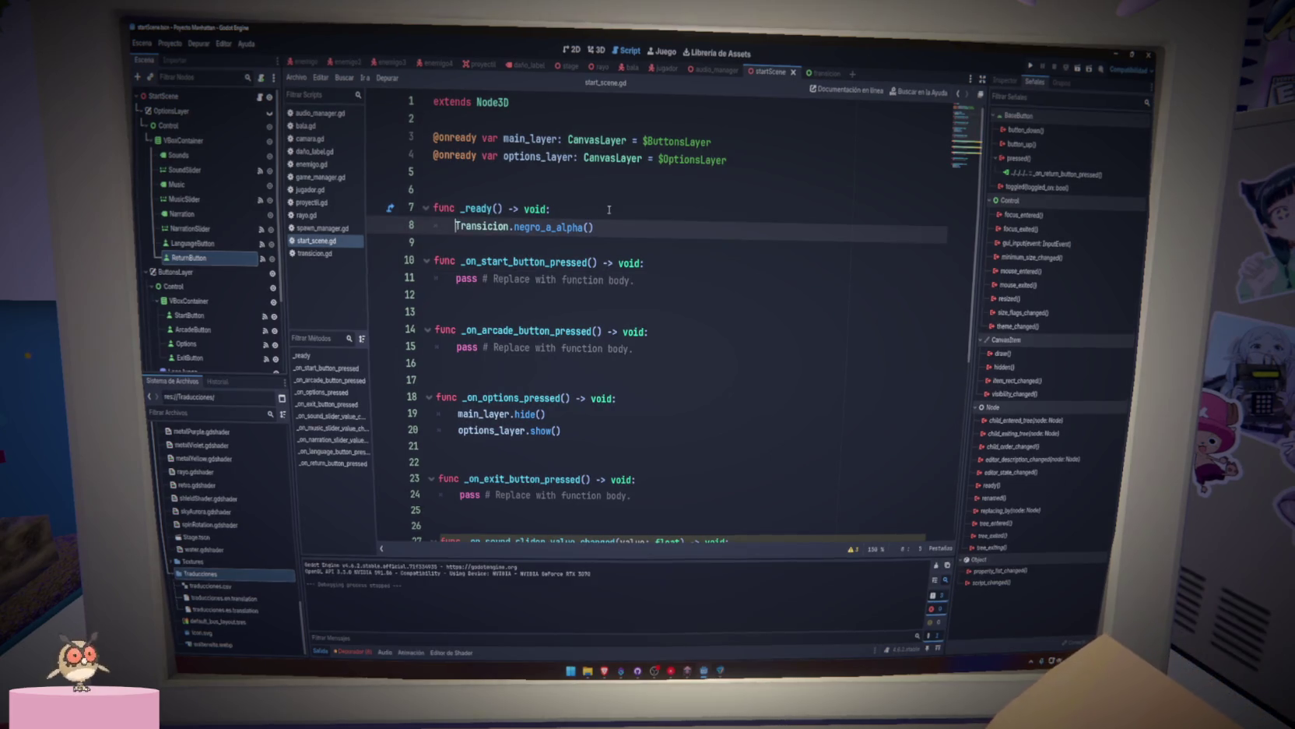
{"action": "type", "text": "await"}
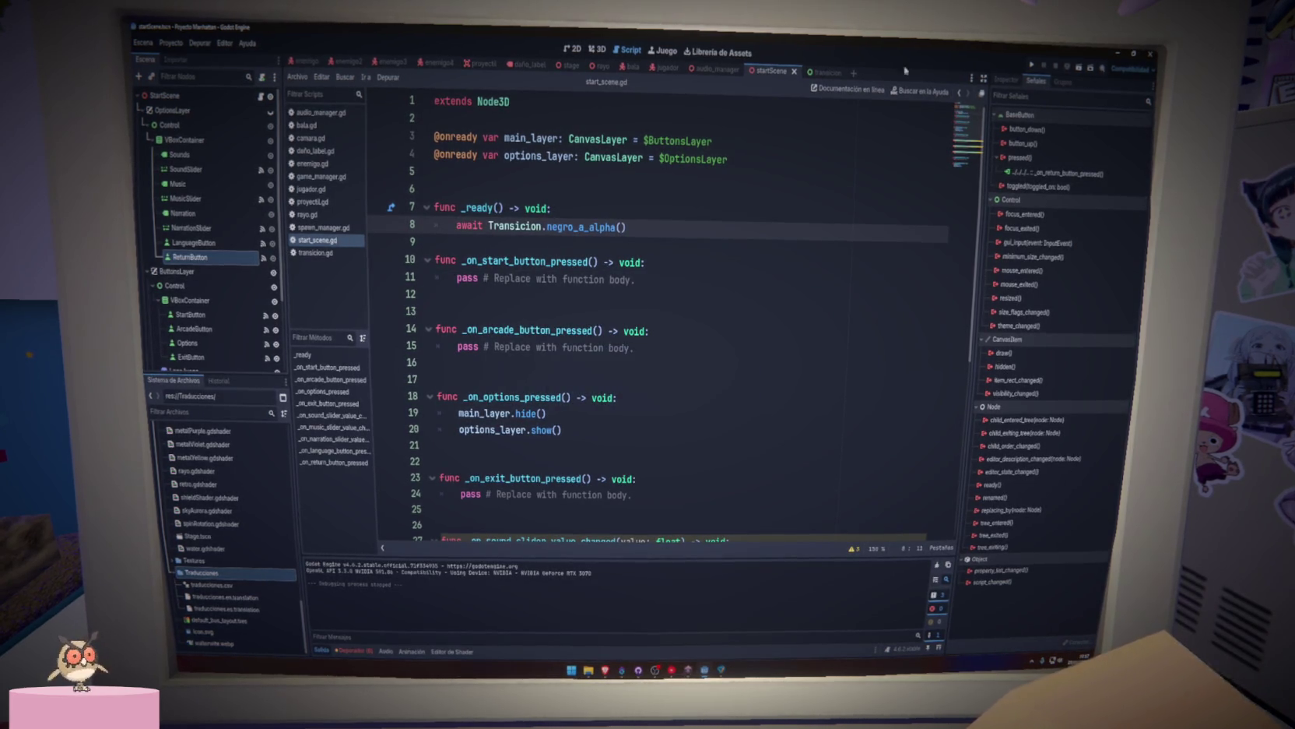
{"action": "key", "text": "F5"}
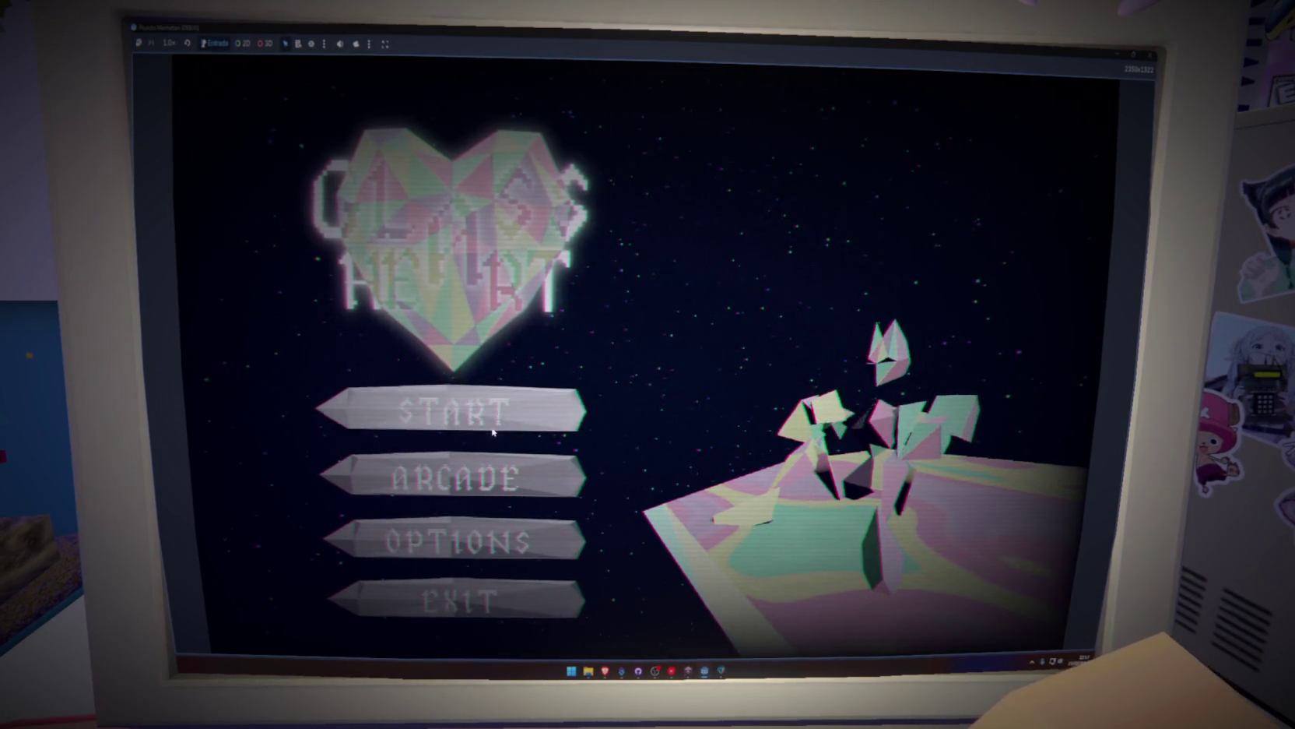
Switch between the Options and title menus five times, then close the game.
{"action": "left_click", "coordinate": [478, 536]}
{"action": "left_click", "coordinate": [492, 556]}
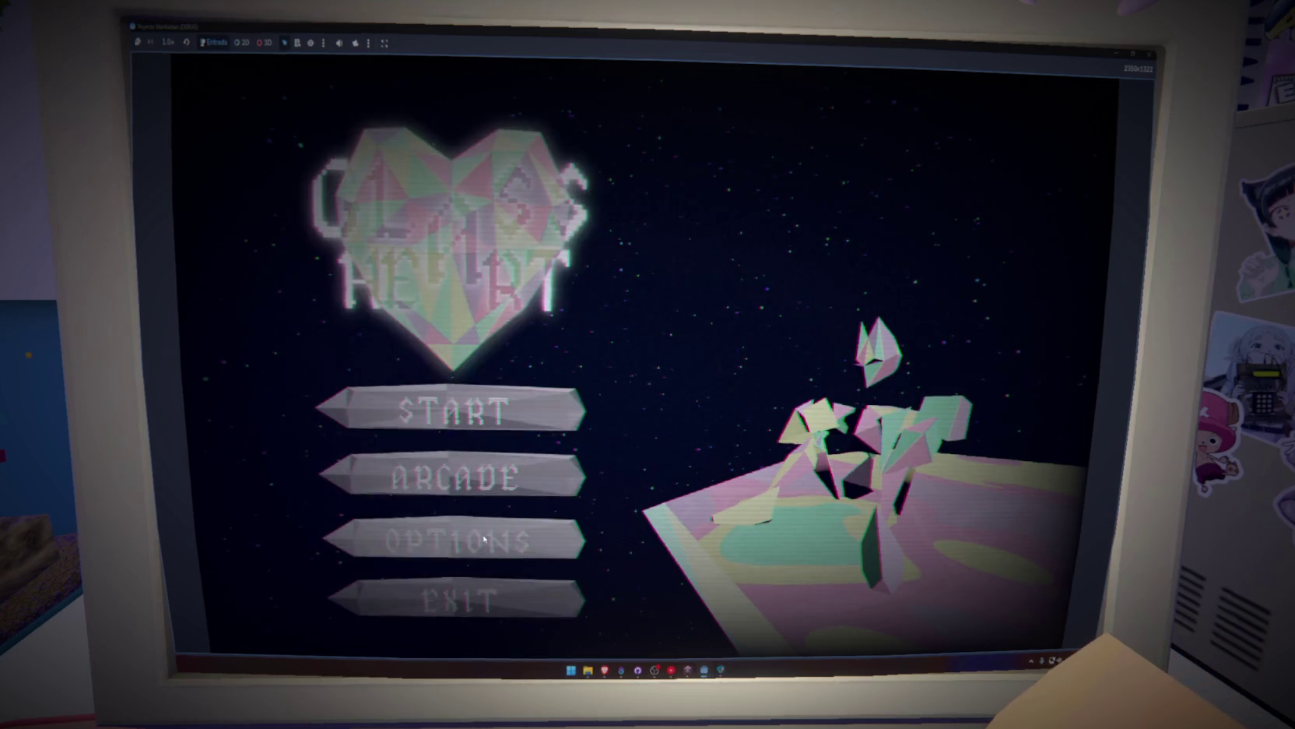
{"action": "left_click", "coordinate": [491, 557]}
{"action": "left_click", "coordinate": [494, 554]}
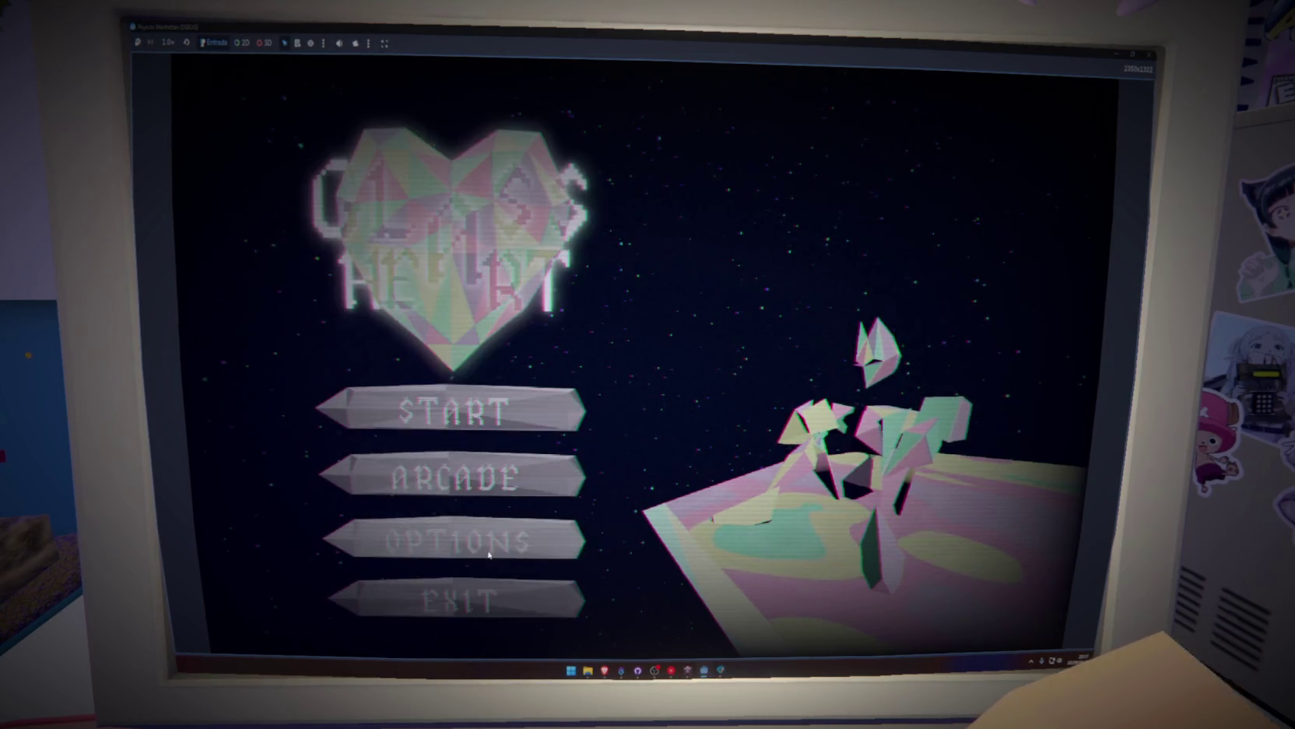
{"action": "left_click", "coordinate": [497, 554]}
{"action": "left_click", "coordinate": [498, 561]}
{"action": "left_click", "coordinate": [496, 556]}
{"action": "left_click", "coordinate": [487, 539]}
{"action": "left_click", "coordinate": [486, 535]}
{"action": "left_click", "coordinate": [487, 539]}
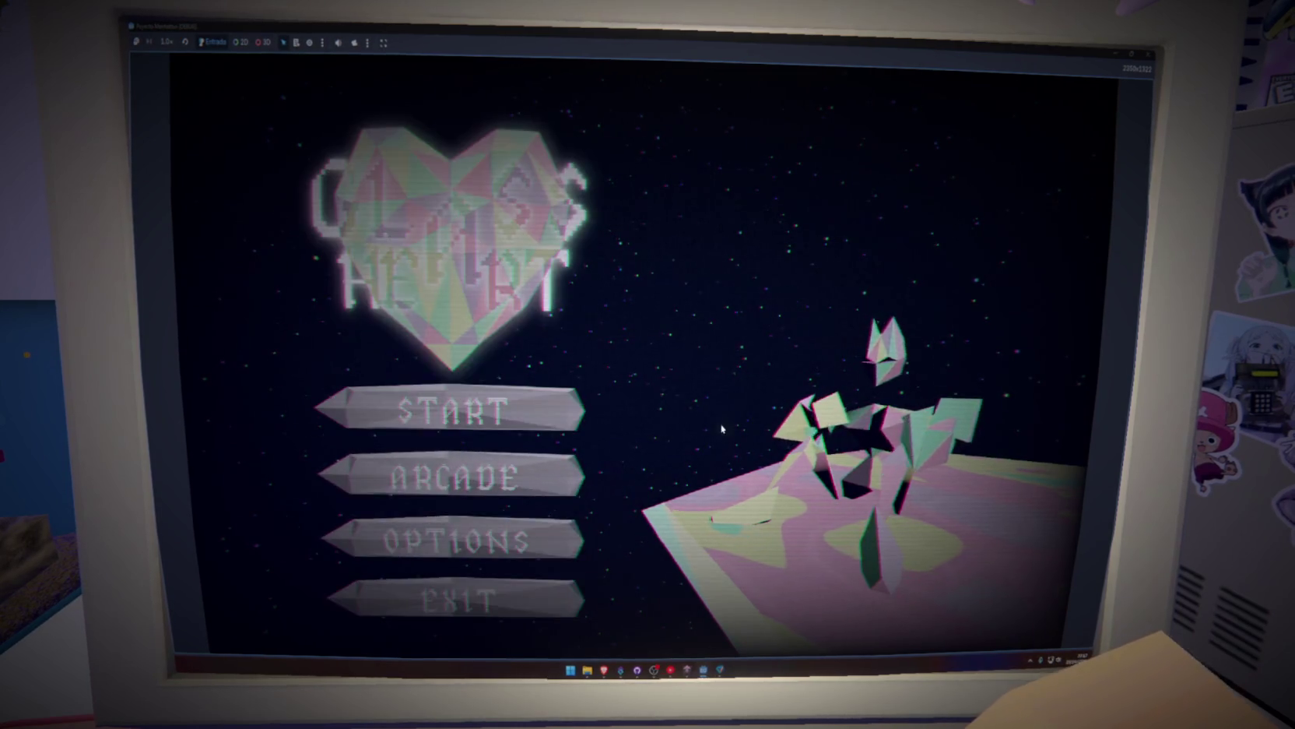
{"action": "key", "text": "F8"}
Select the pass placeholder on line 28, then return to the end of line 8.
{"action": "left_click", "coordinate": [726, 428]}
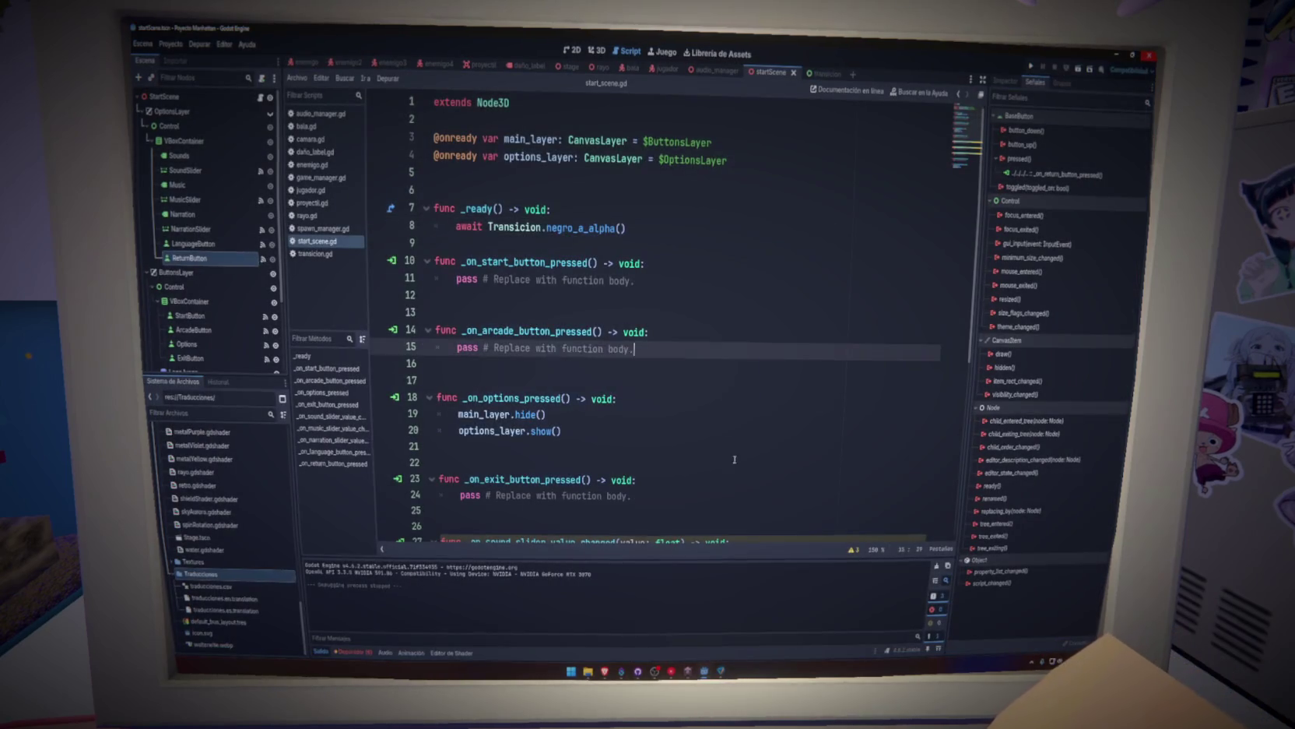
{"action": "scroll", "coordinate": [726, 432], "scroll_direction": "down", "scroll_amount": 3}
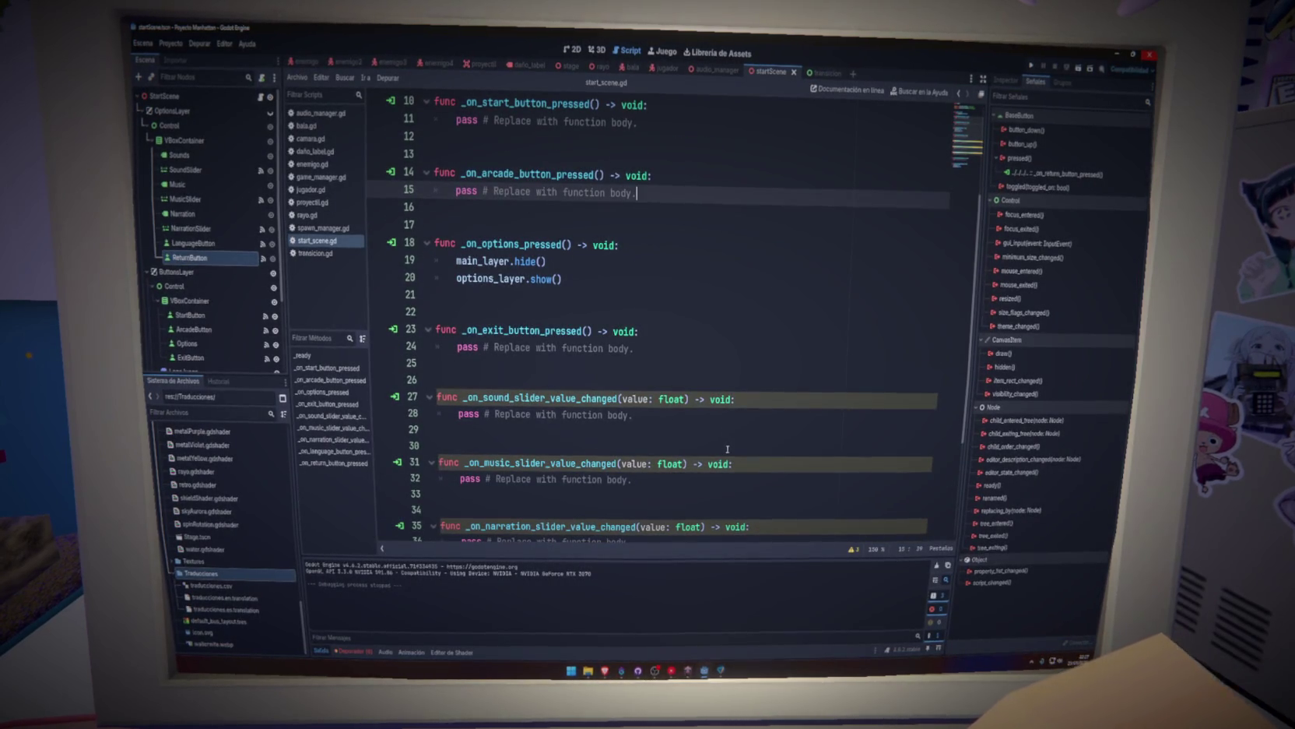
{"action": "left_click_drag", "start_coordinate": [646, 413], "coordinate": [458, 414]}
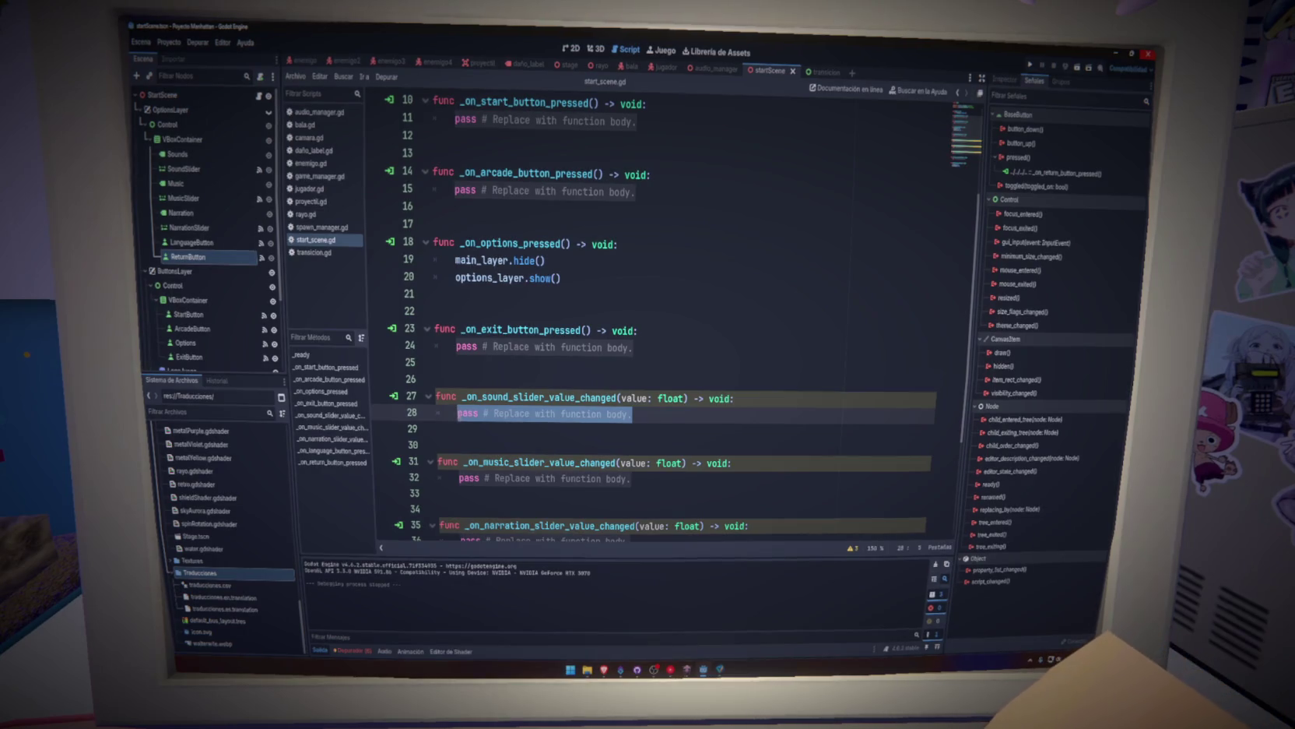
{"action": "scroll", "coordinate": [655, 231], "scroll_direction": "up", "scroll_amount": 3}
{"action": "left_click", "coordinate": [655, 227]}
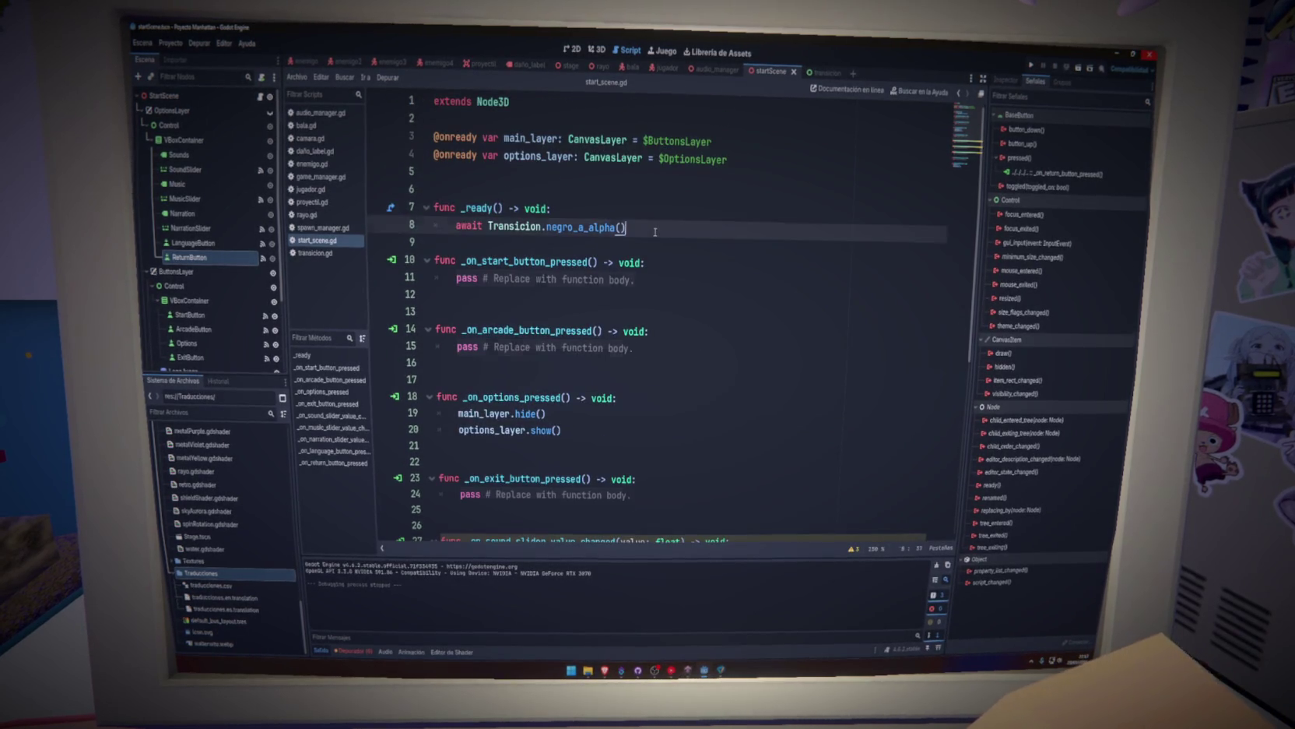
Start a new line 9 below the fade call and save the script.
{"action": "key", "text": "Return"}
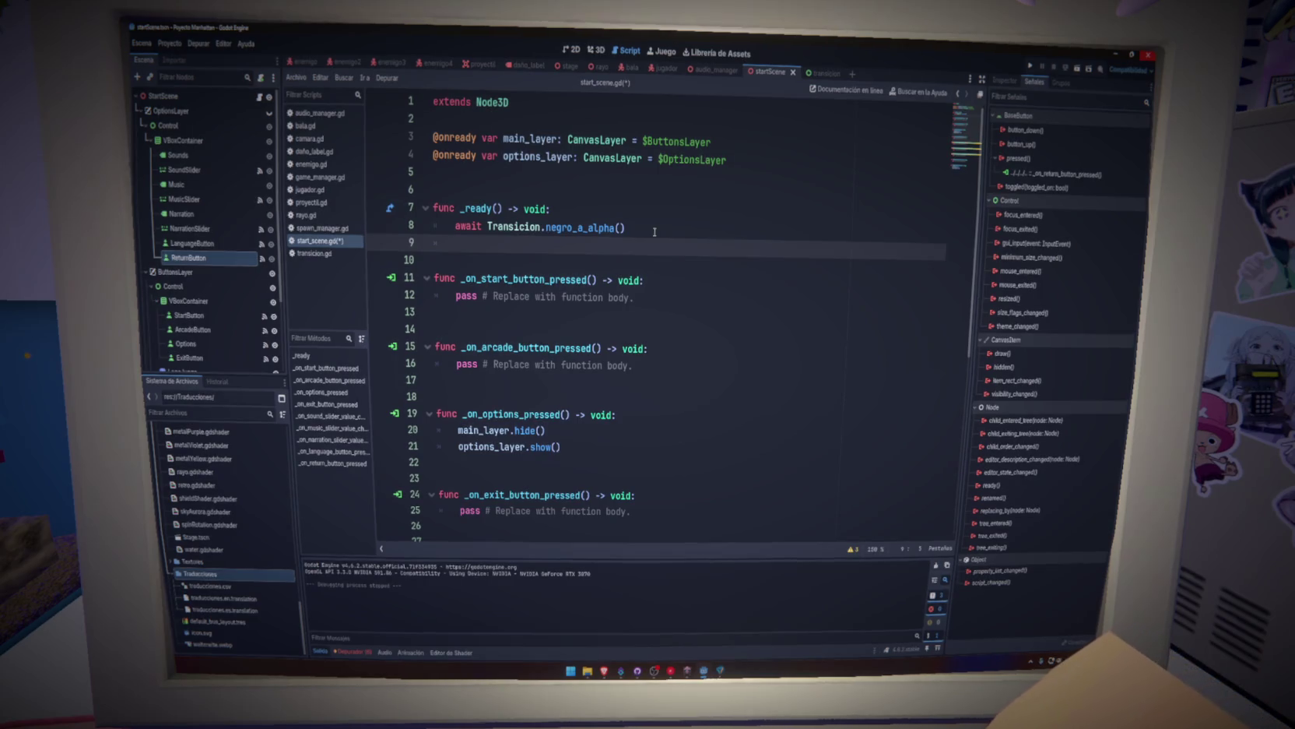
{"action": "type", "text": "SoundMa"}
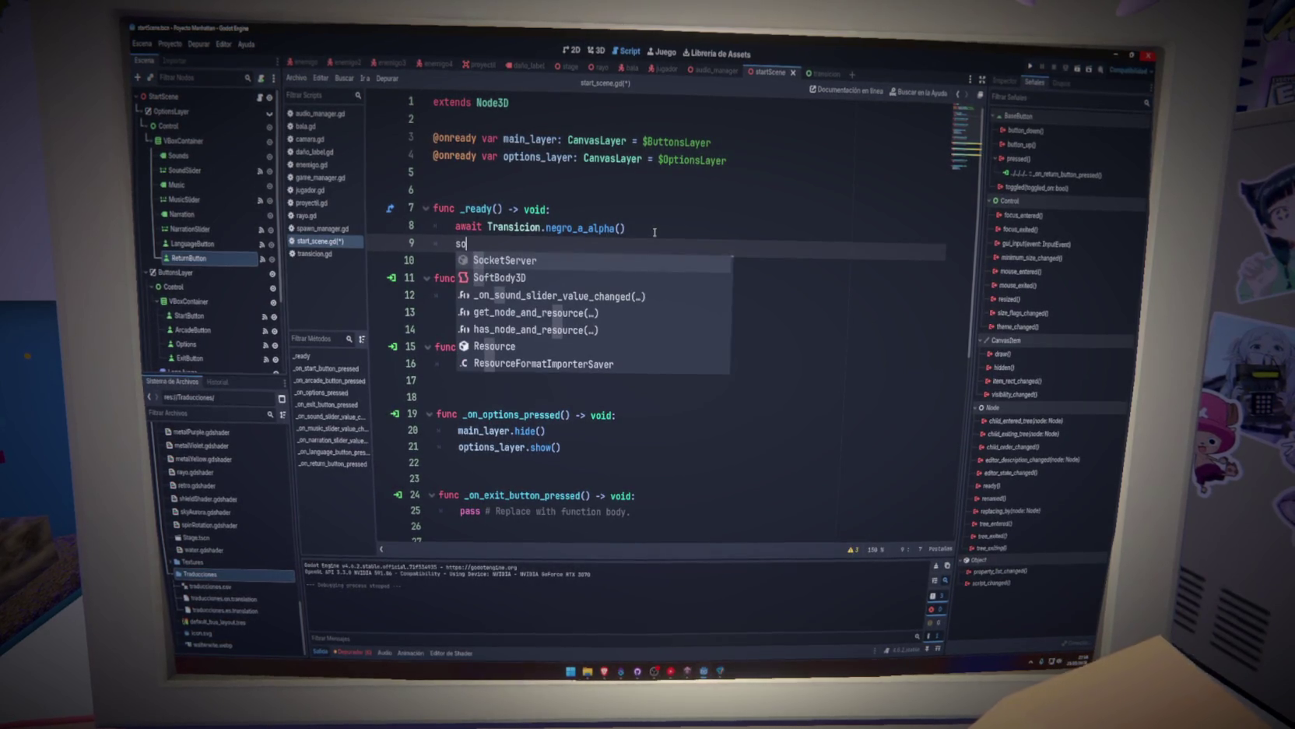
{"action": "type", "text": "und"}
{"action": "key", "text": "Escape"}
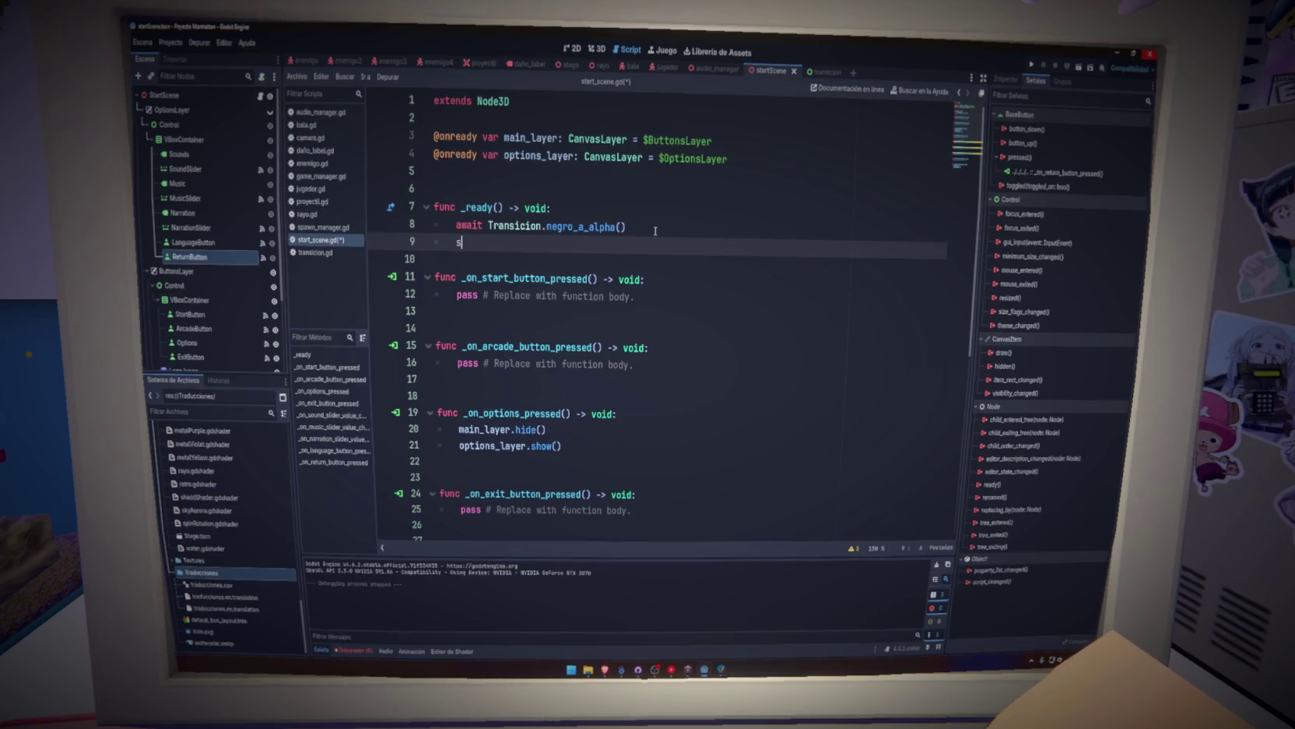
{"action": "key", "text": "ctrl+s"}
{"action": "key", "text": "BackSpace"}
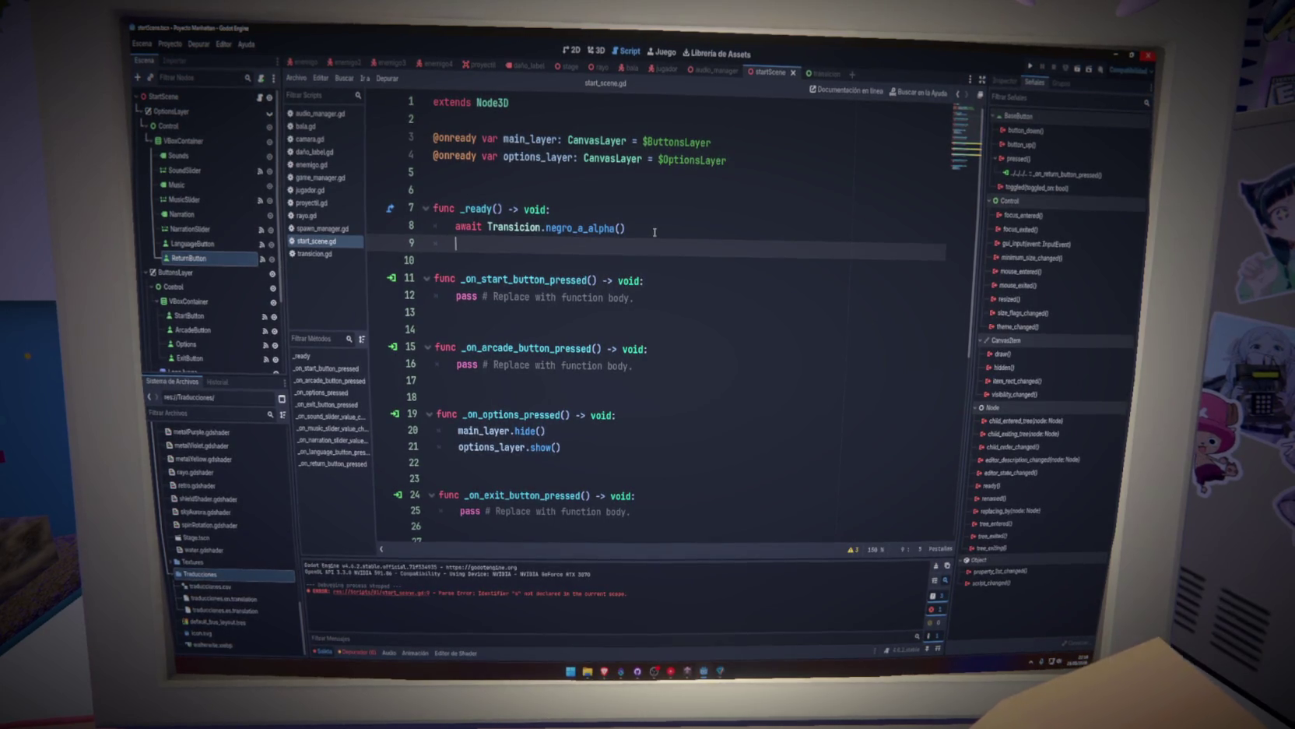
Write AudioManager.reproducir_musica("SILENCIO") on line 9, save, test-run, and select StartScene.
{"action": "type", "text": "AudioManager."}
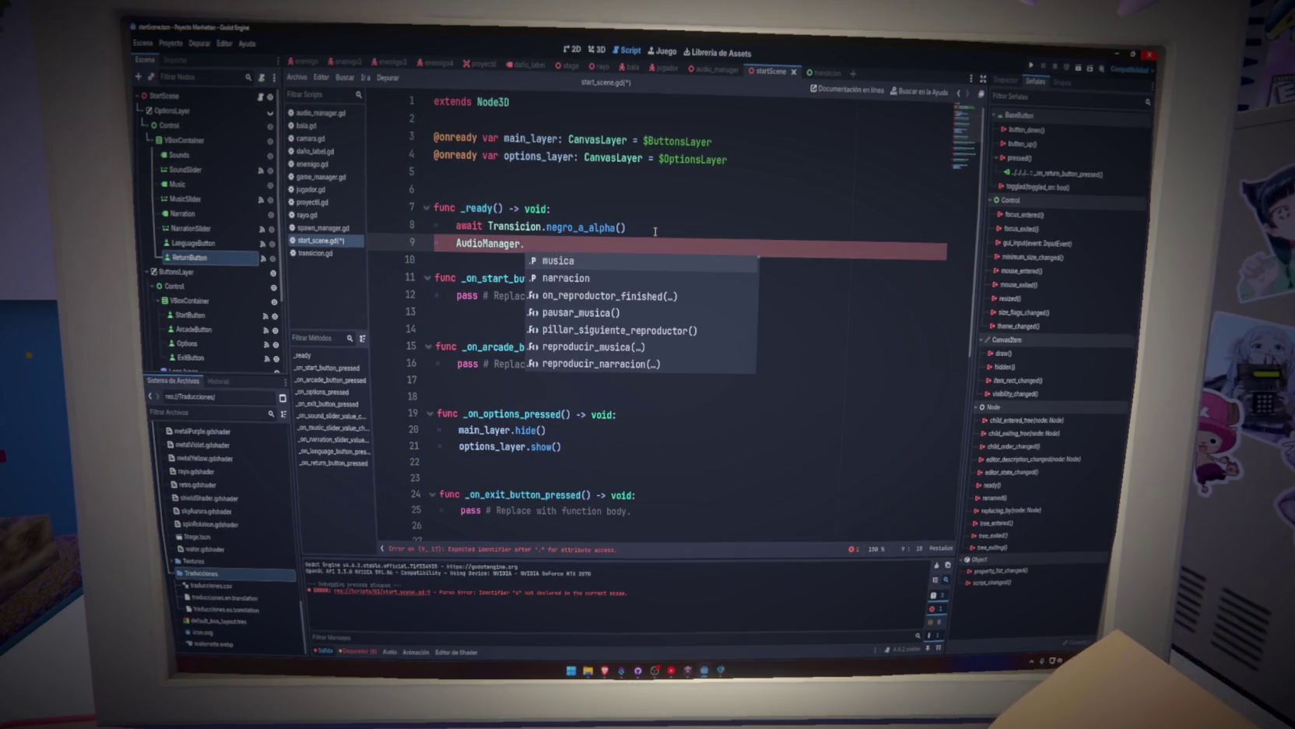
{"action": "key", "text": "Down"}
{"action": "key", "text": "Down"}
{"action": "key", "text": "Down"}
{"action": "key", "text": "Return"}
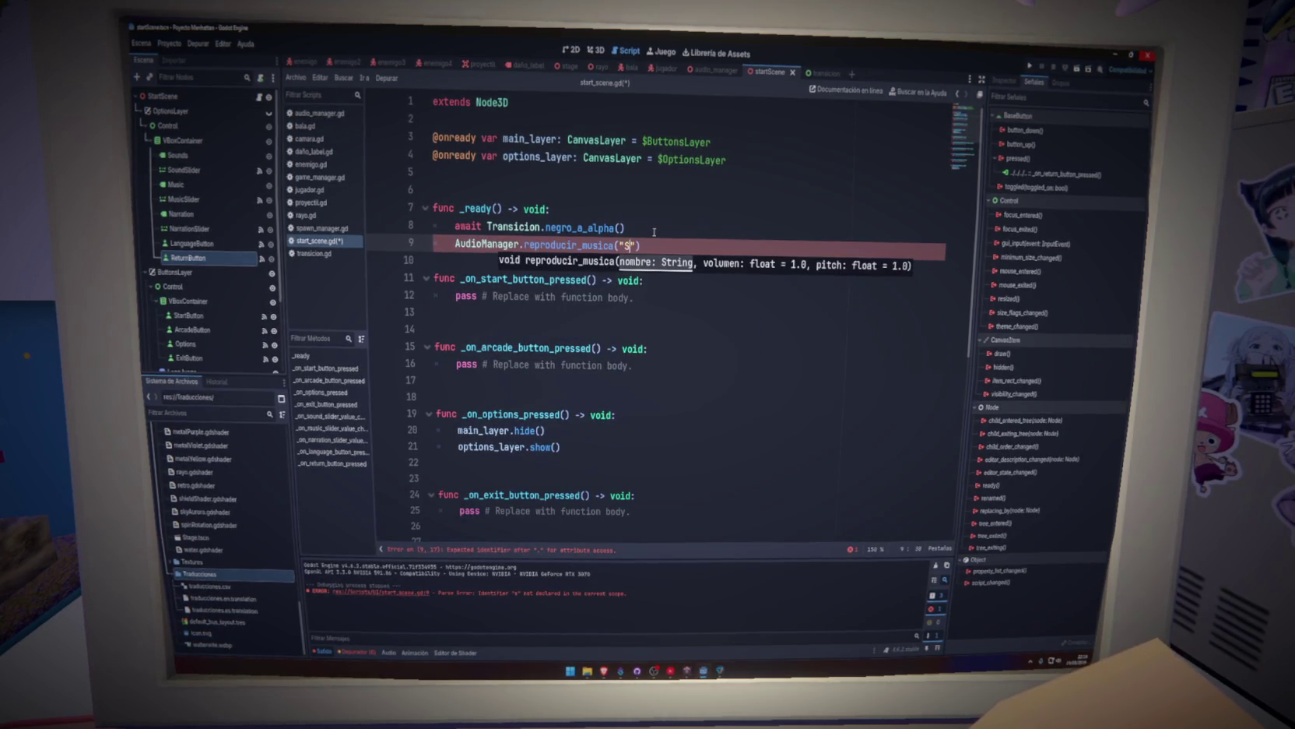
{"action": "type", "text": "ILENCIO"}
{"action": "key", "text": "ctrl+s"}
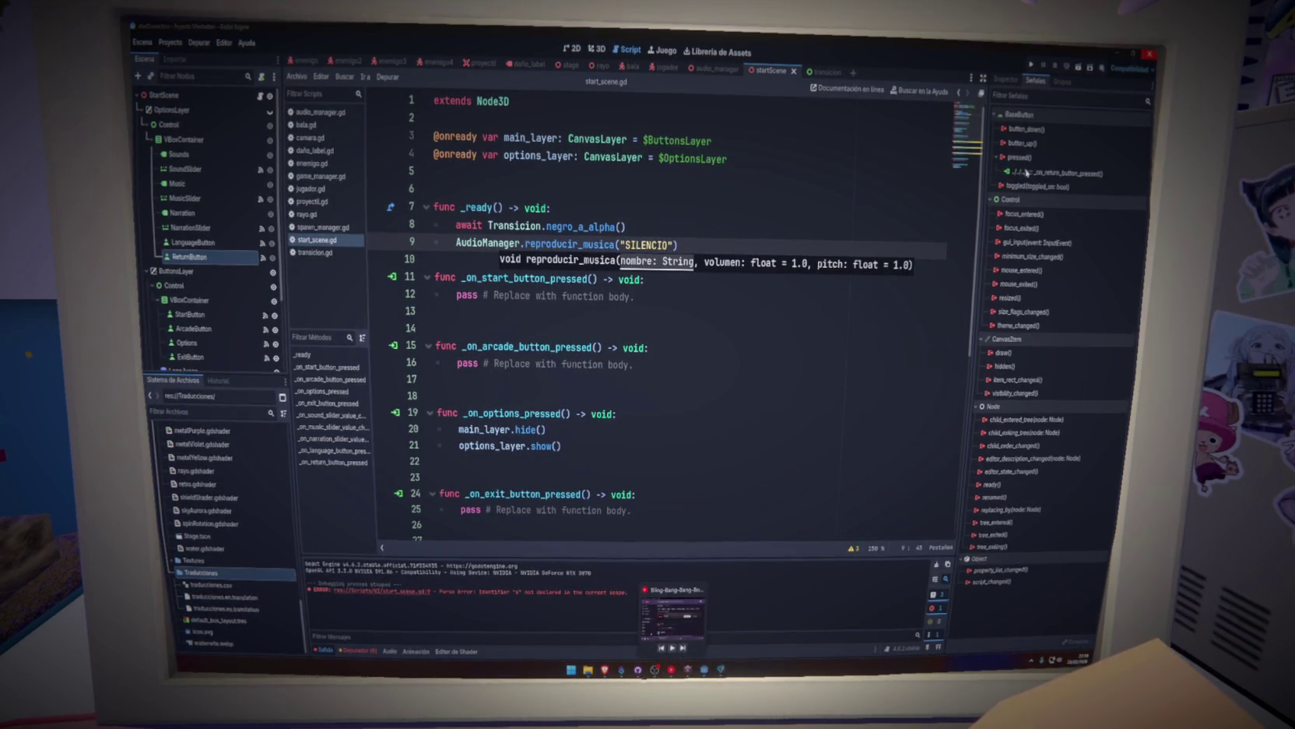
{"action": "left_click", "coordinate": [1084, 70]}
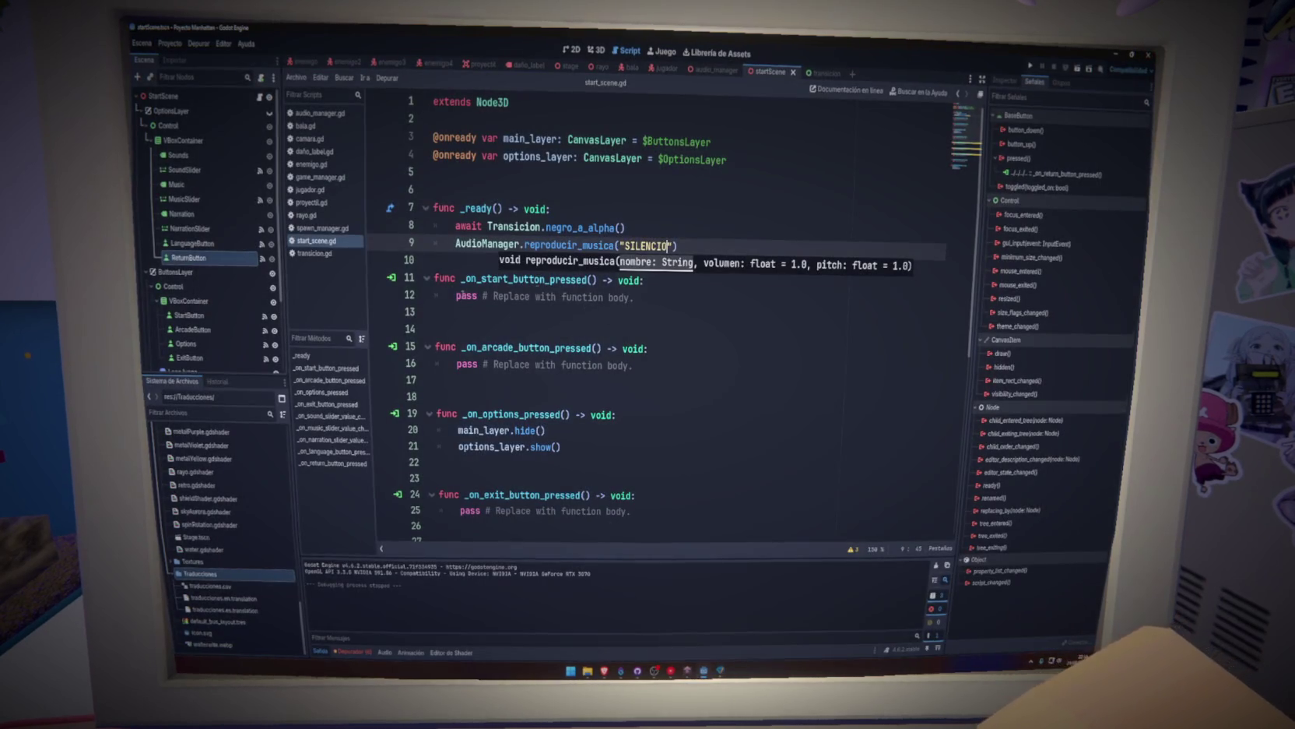
{"action": "left_click", "coordinate": [165, 95]}
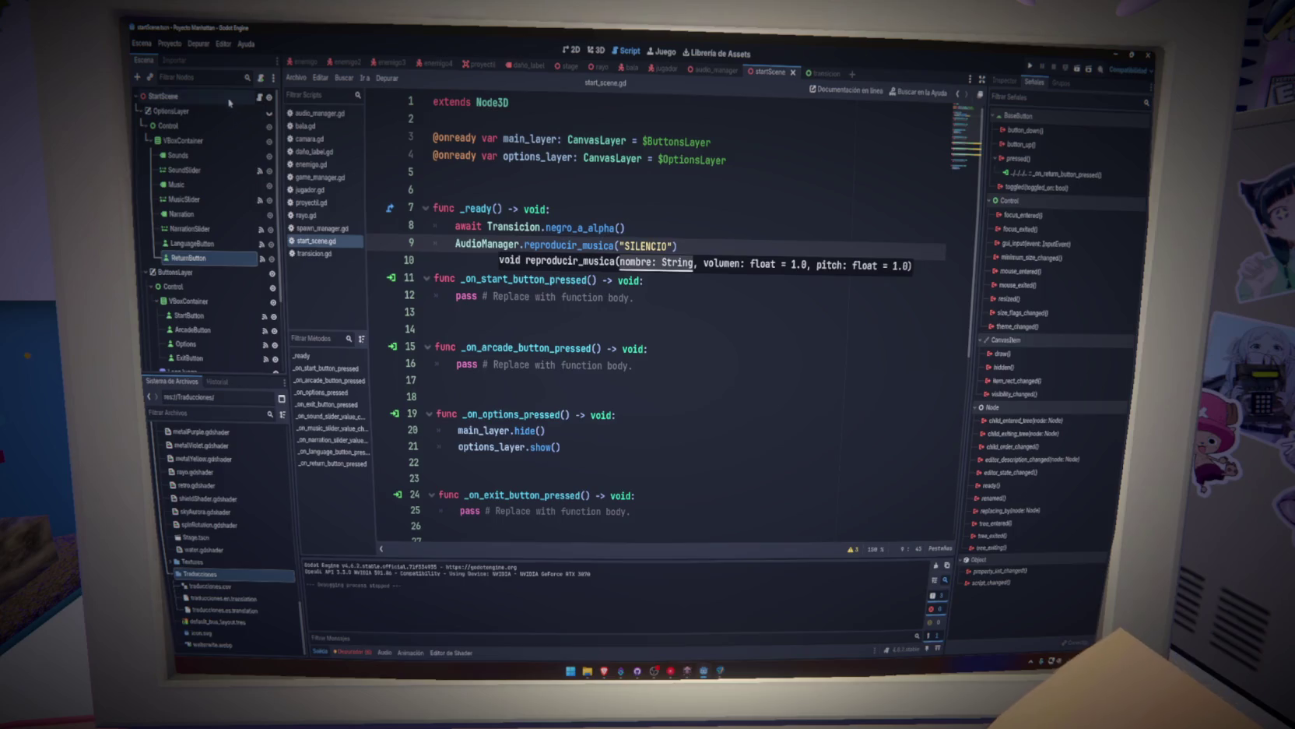
Check the _ready() documentation, remove await from line 8, and run the current scene.
{"action": "left_click", "coordinate": [703, 230]}
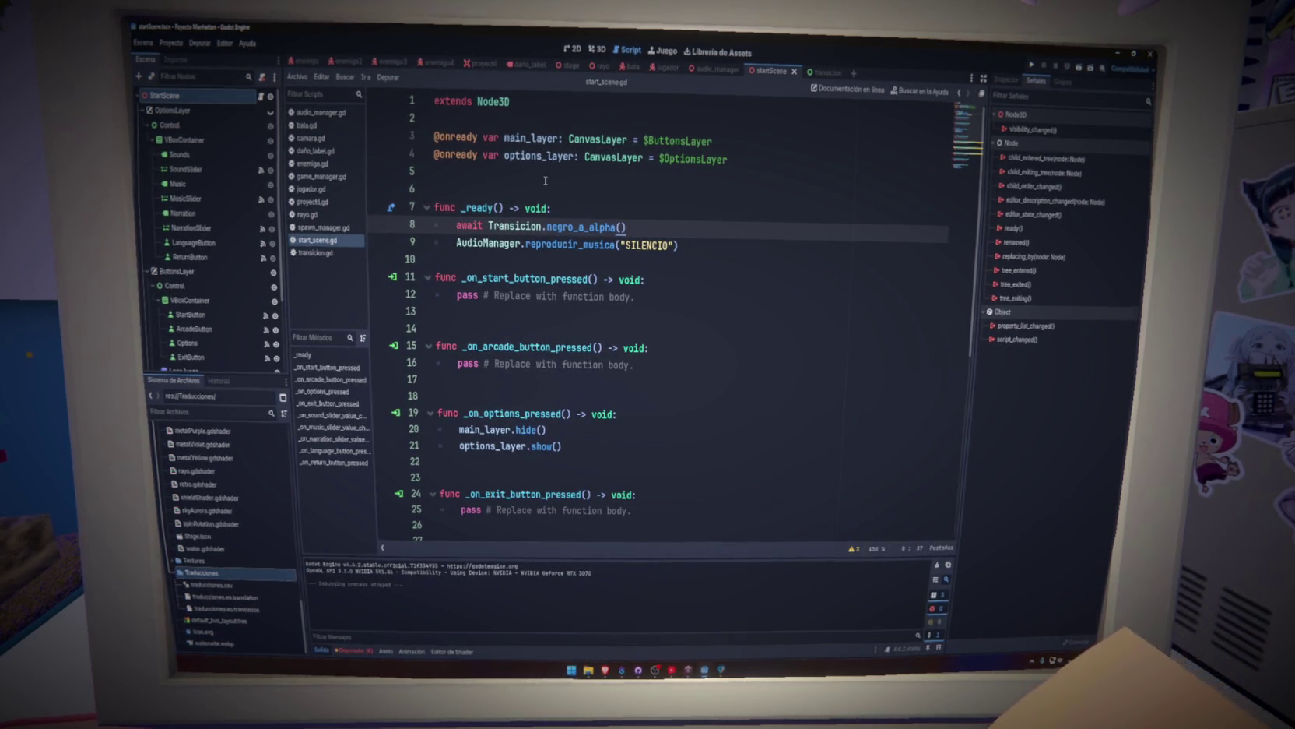
{"action": "left_click", "coordinate": [391, 210]}
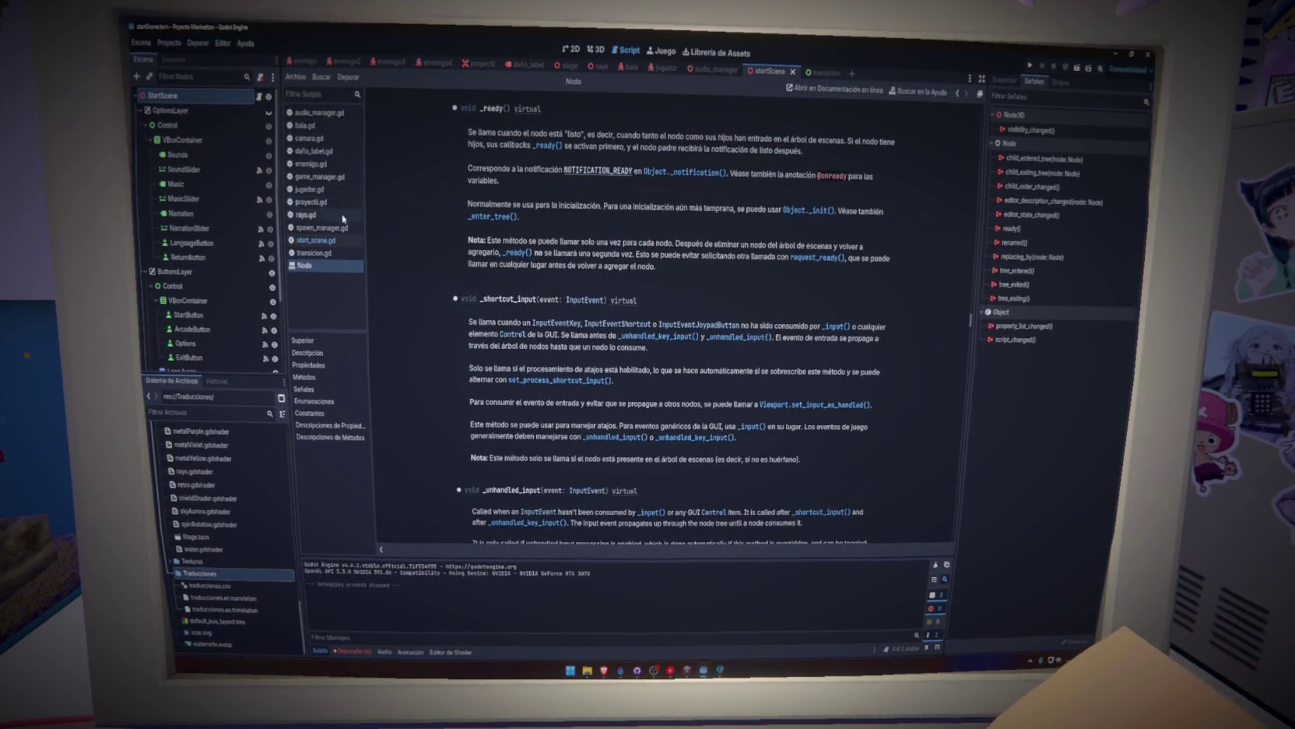
{"action": "left_click", "coordinate": [315, 239]}
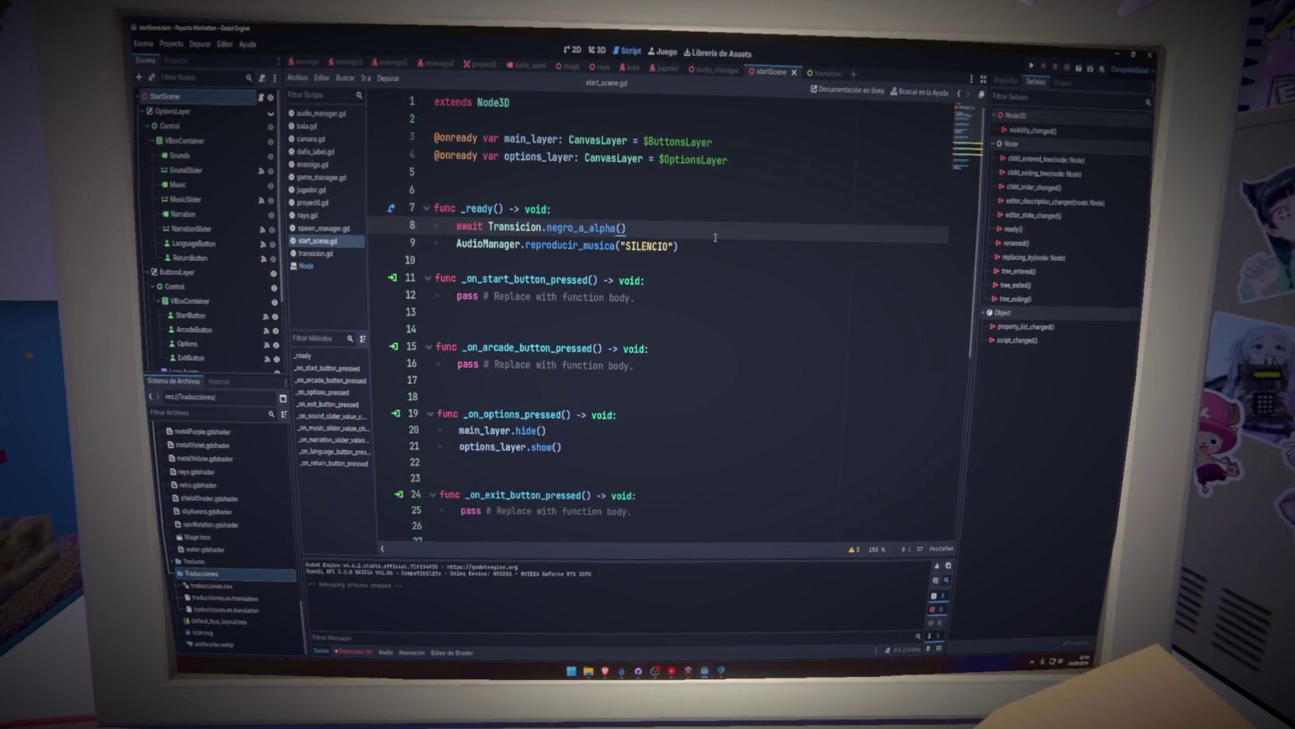
{"action": "key", "text": "Delete"}
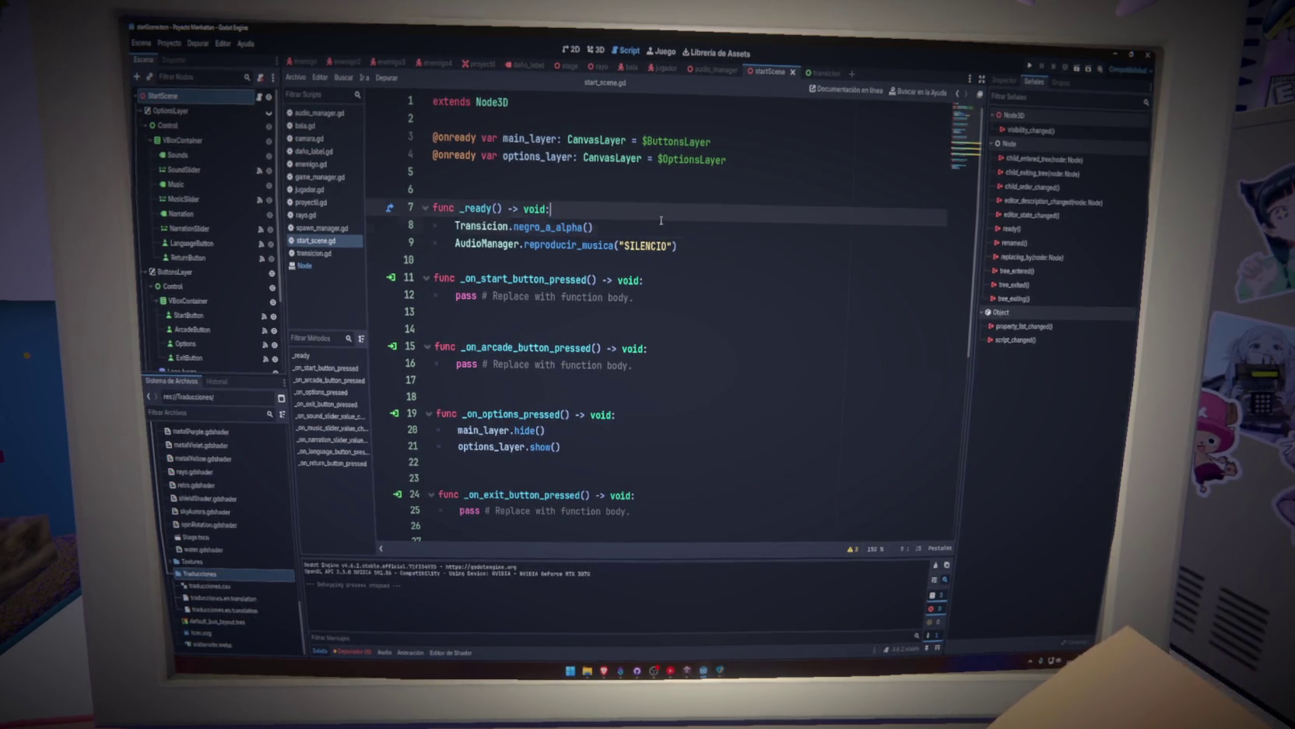
{"action": "left_click", "coordinate": [668, 226]}
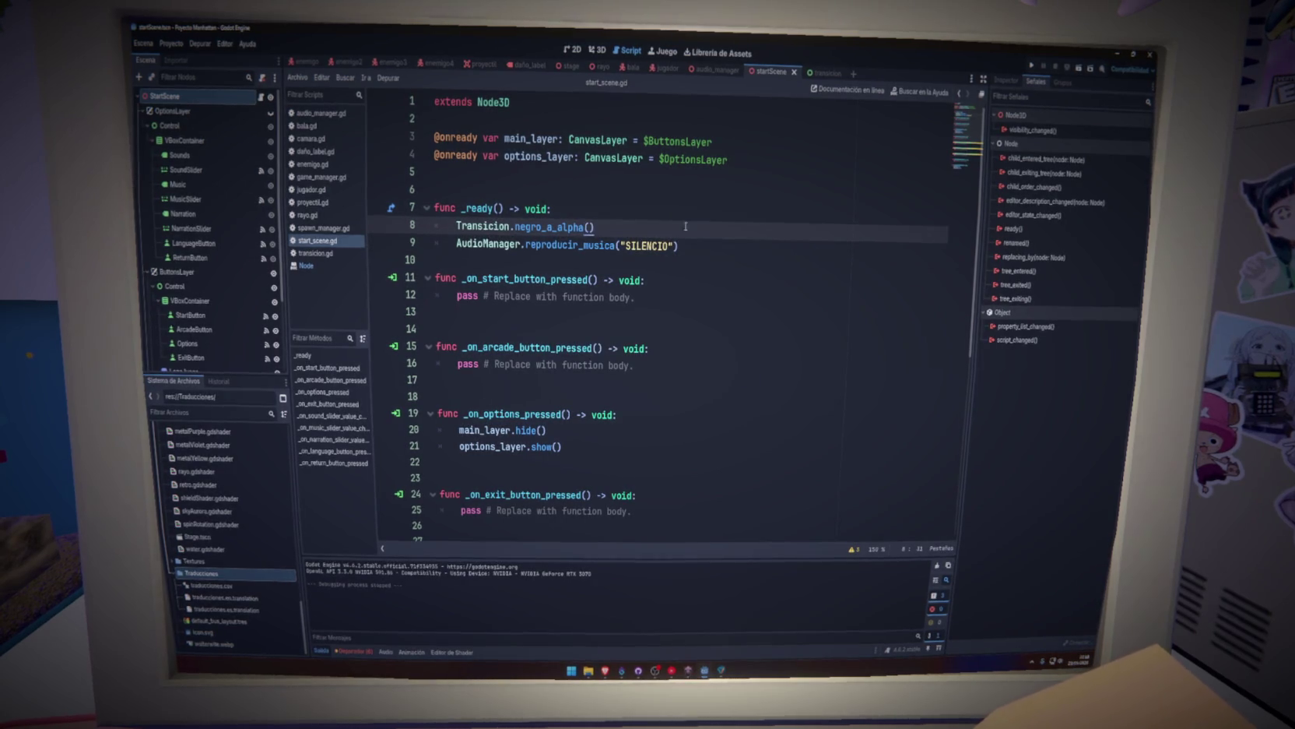
{"action": "left_click", "coordinate": [1077, 69]}
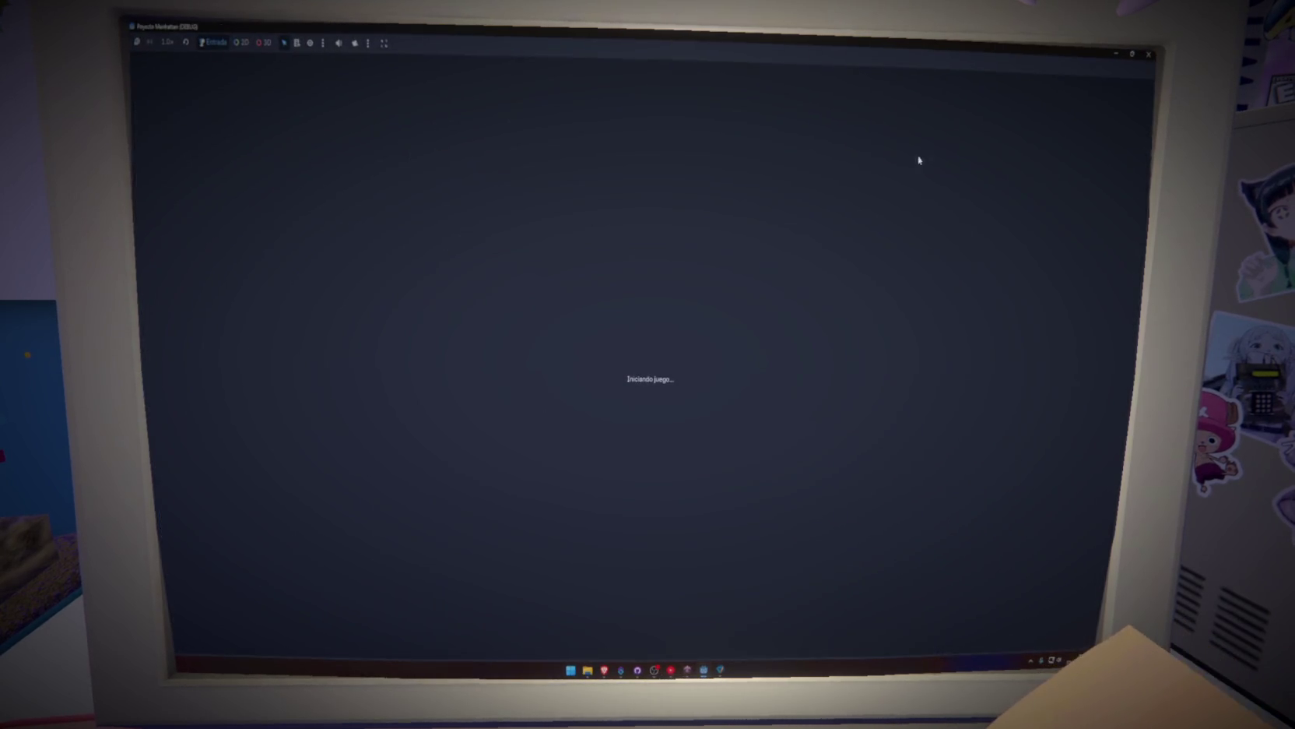
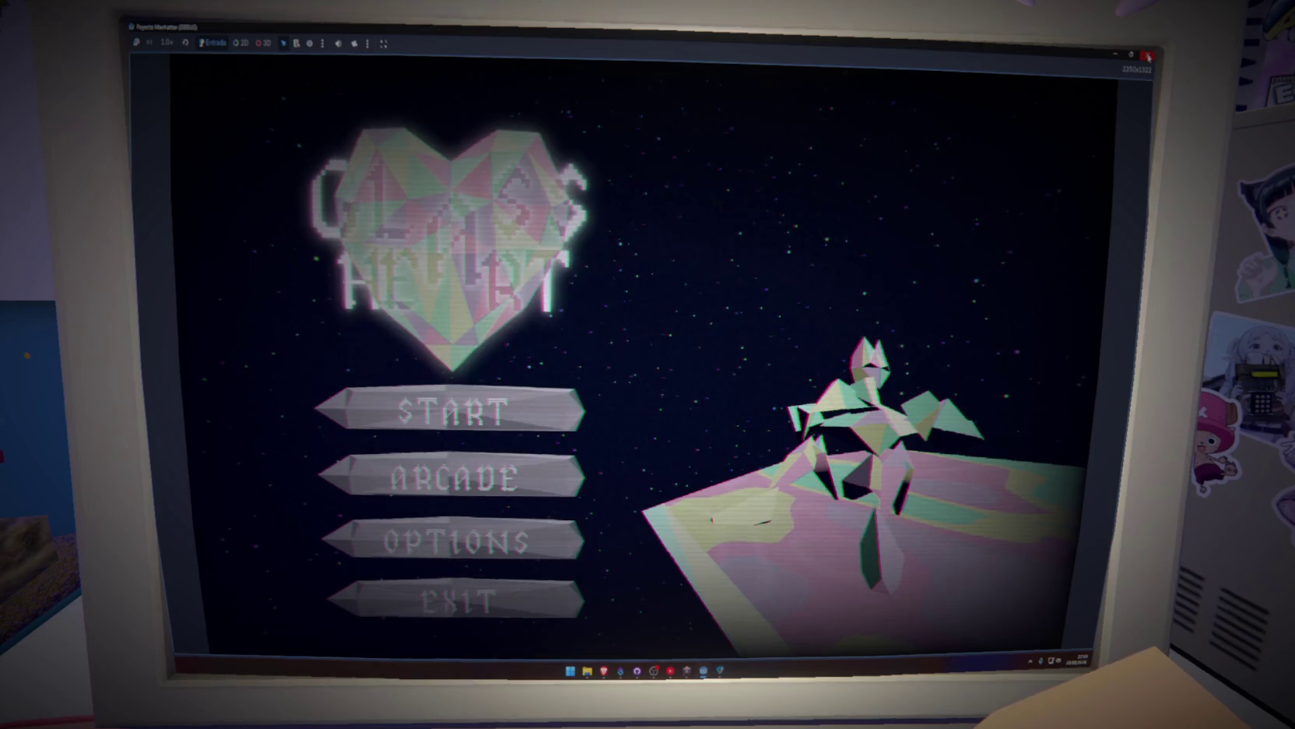
Close the main-menu test run and return to start_scene.gd with the caret on line 9.
{"action": "left_click", "coordinate": [1148, 56]}
{"action": "left_click", "coordinate": [719, 243]}
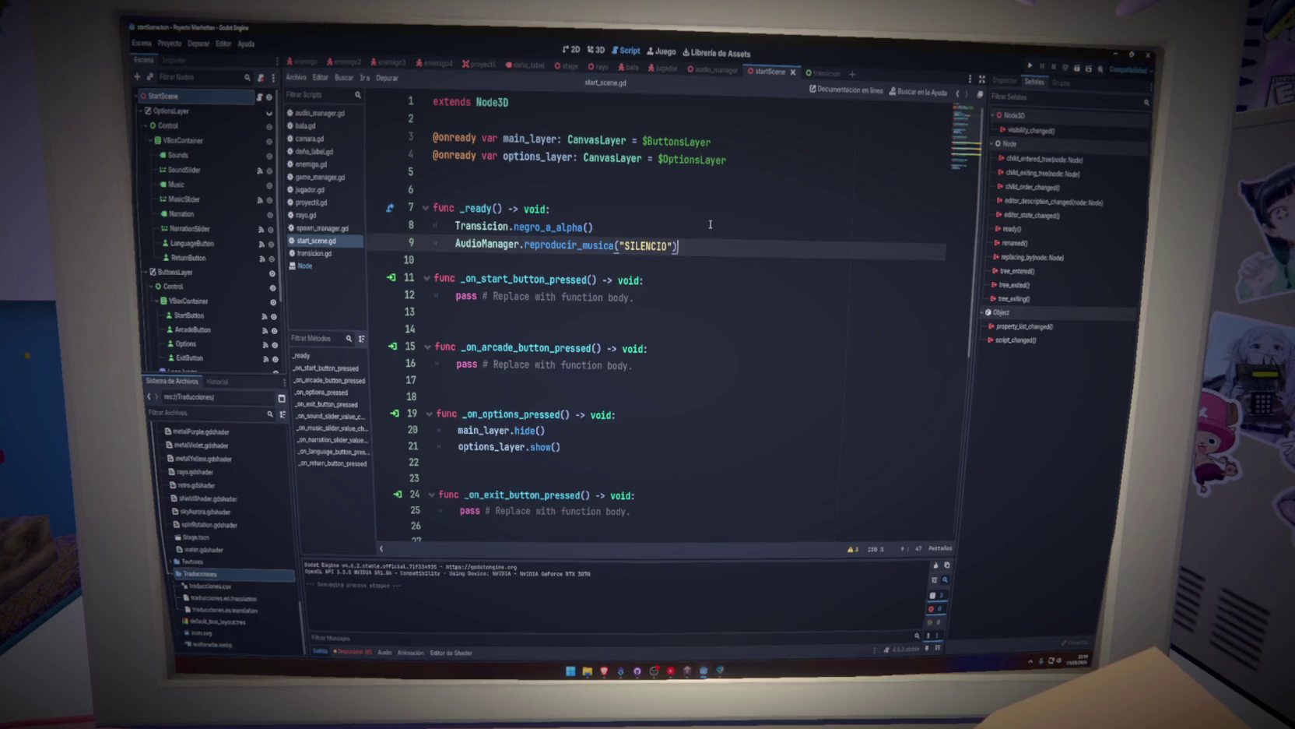
Launch the project with F5 to test the fade, then close the game window.
{"action": "left_click", "coordinate": [710, 224]}
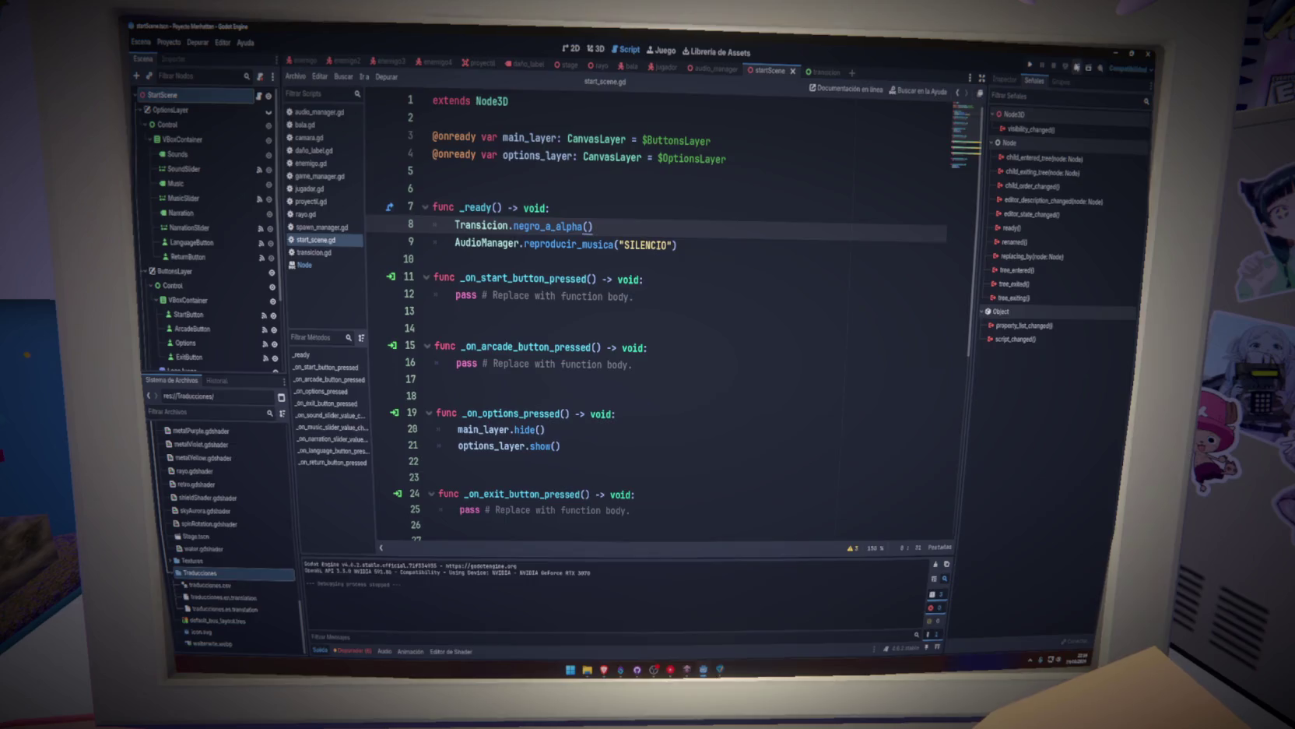
{"action": "key", "text": "F5"}
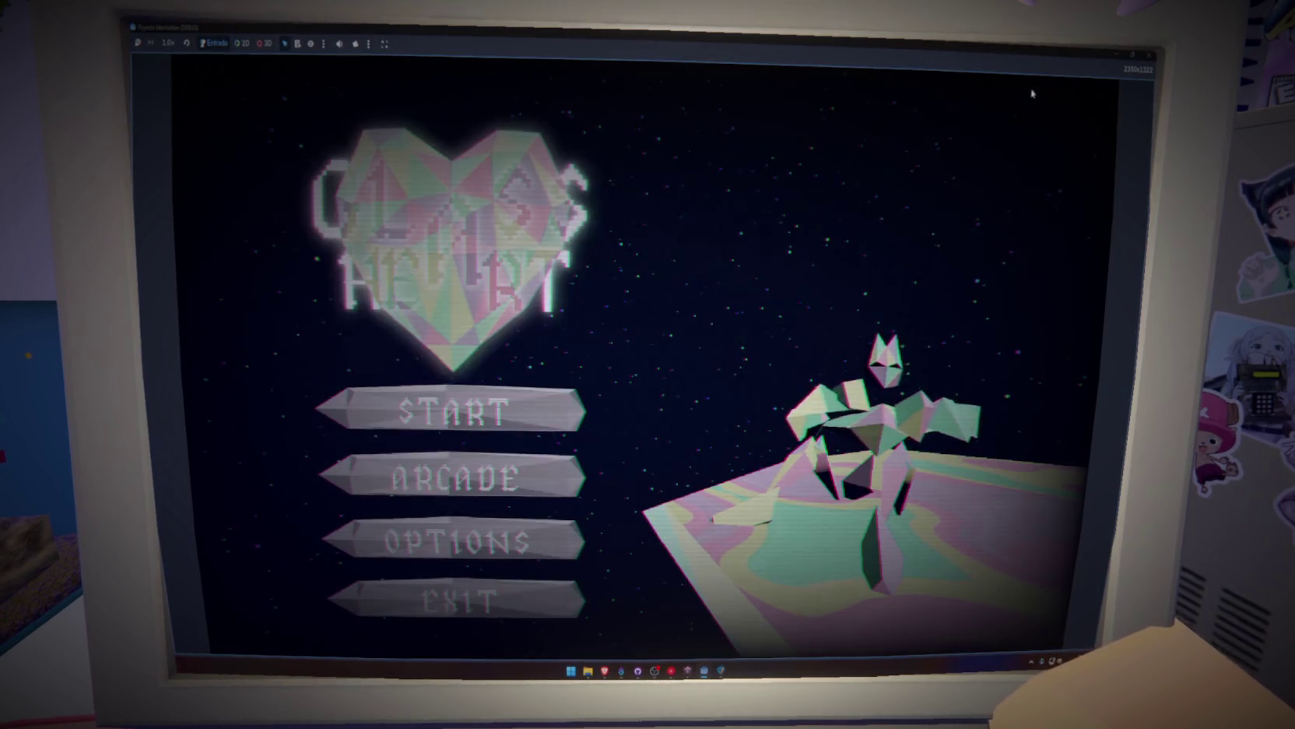
{"action": "left_click", "coordinate": [1147, 56]}
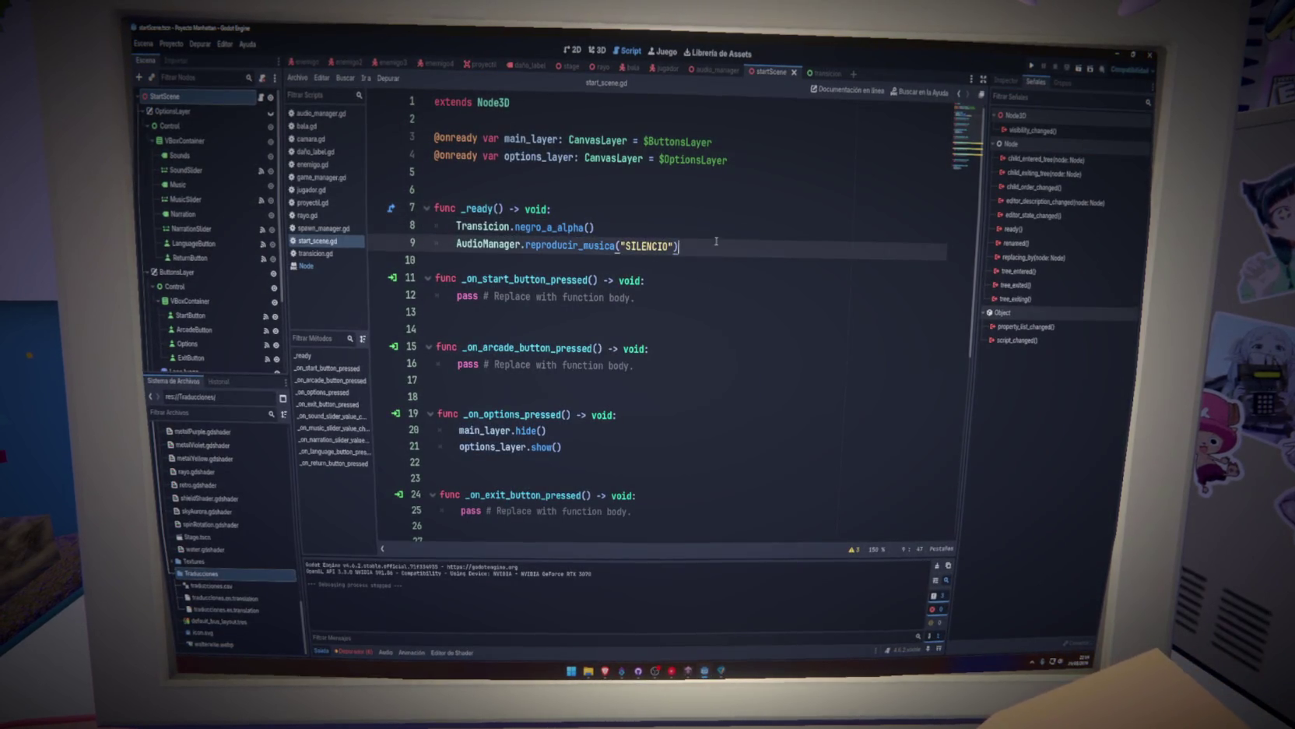
Review the negro_a_alpha call and the OptionsLayer and ButtonsLayer layer settings, then open transicion.
{"action": "left_click", "coordinate": [549, 227]}
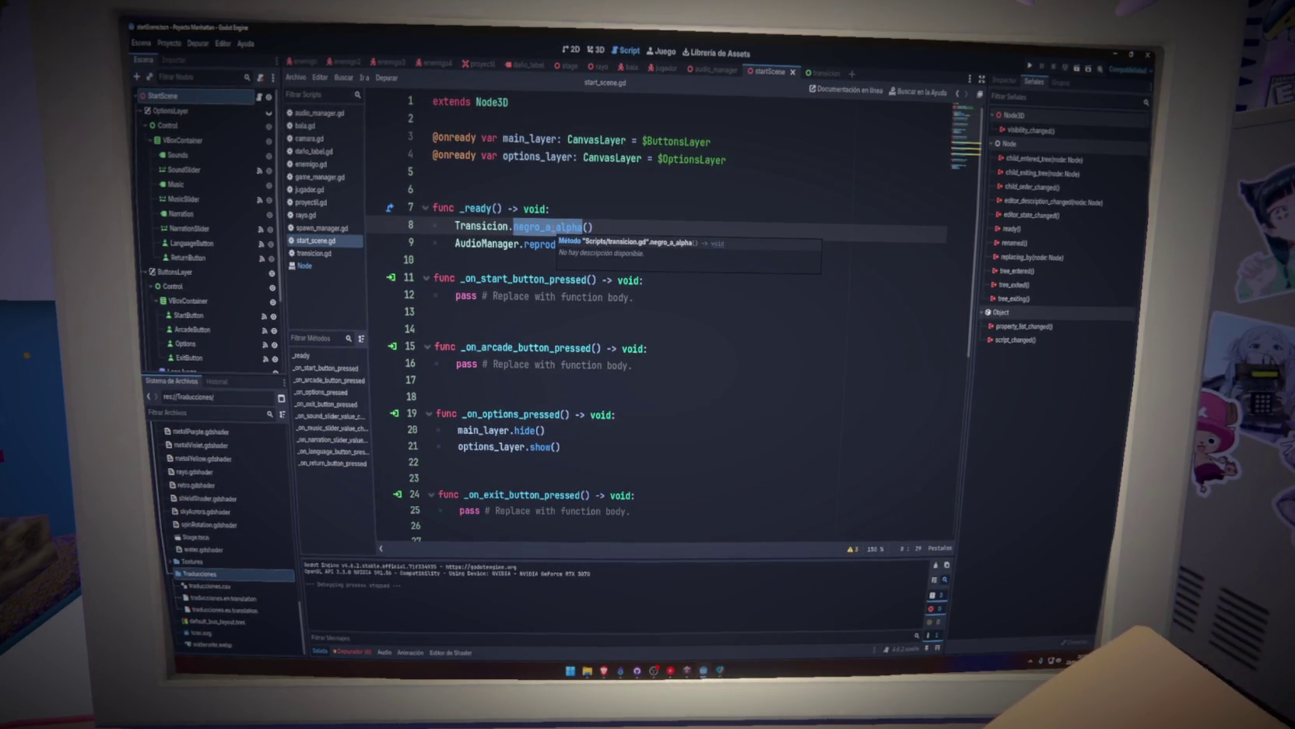
{"action": "left_click", "coordinate": [663, 208]}
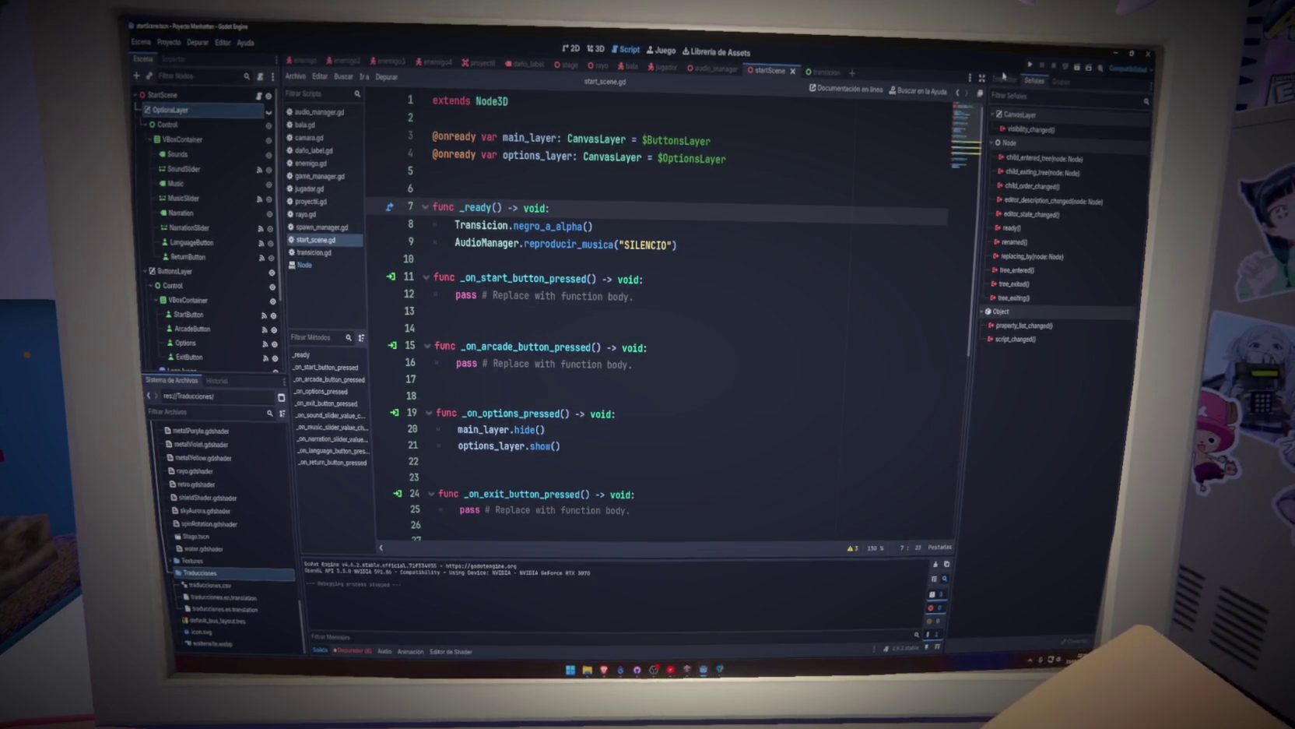
{"action": "left_click", "coordinate": [1004, 79]}
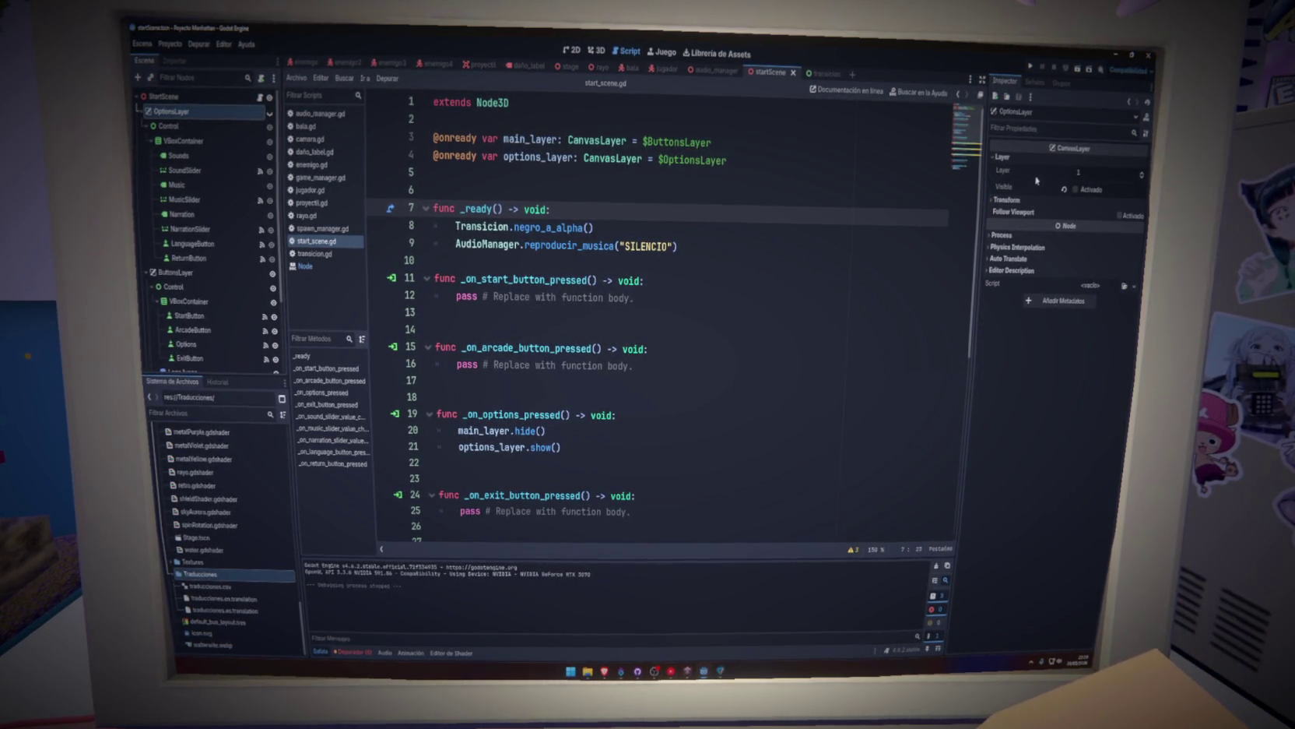
{"action": "left_click", "coordinate": [177, 272]}
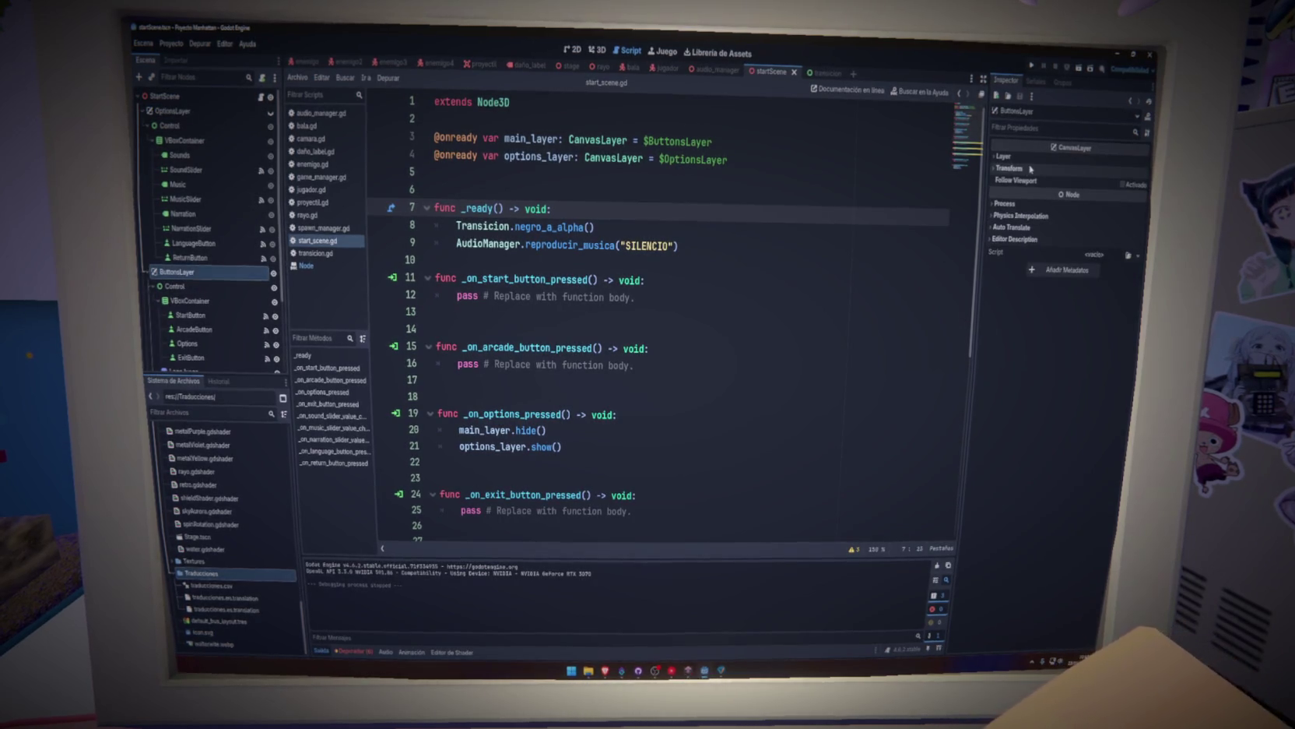
{"action": "left_click", "coordinate": [1004, 156]}
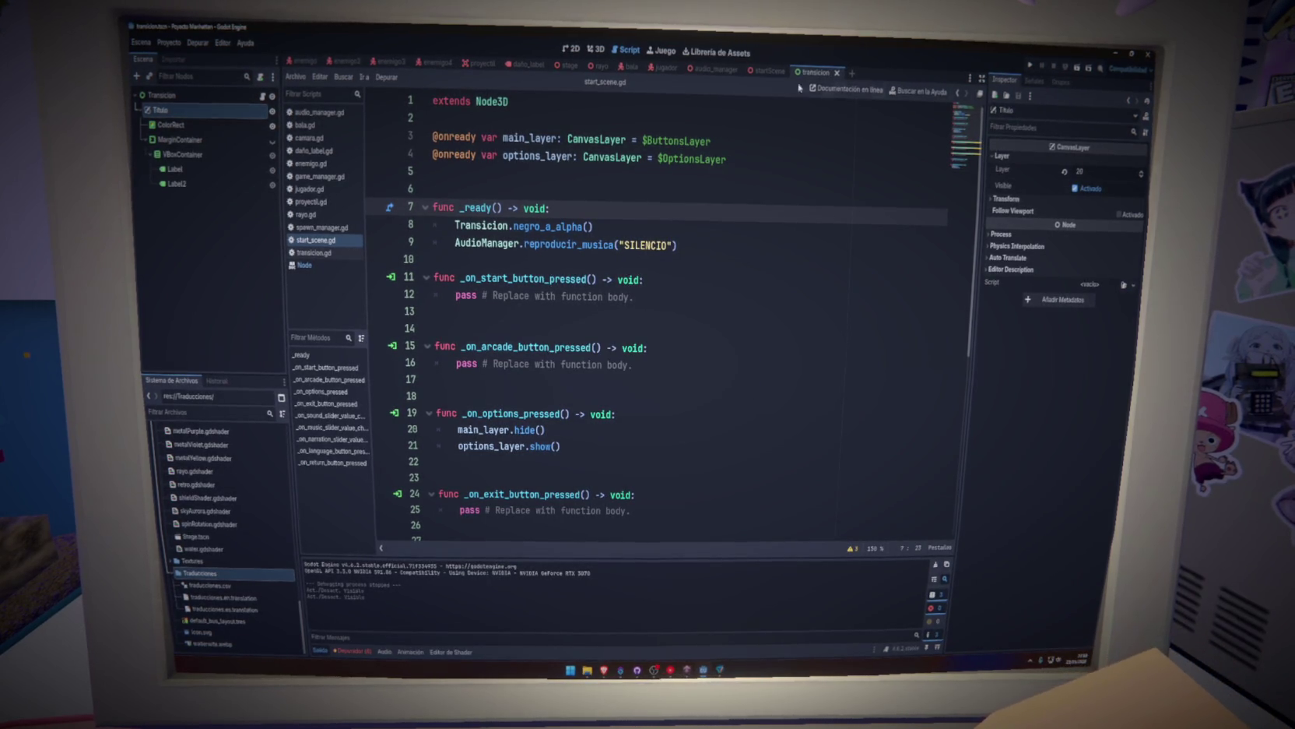
{"action": "left_click", "coordinate": [769, 72]}
Test-run the project, then open transicion.gd from the transicion scene's ColorRect node.
{"action": "left_click", "coordinate": [1078, 70]}
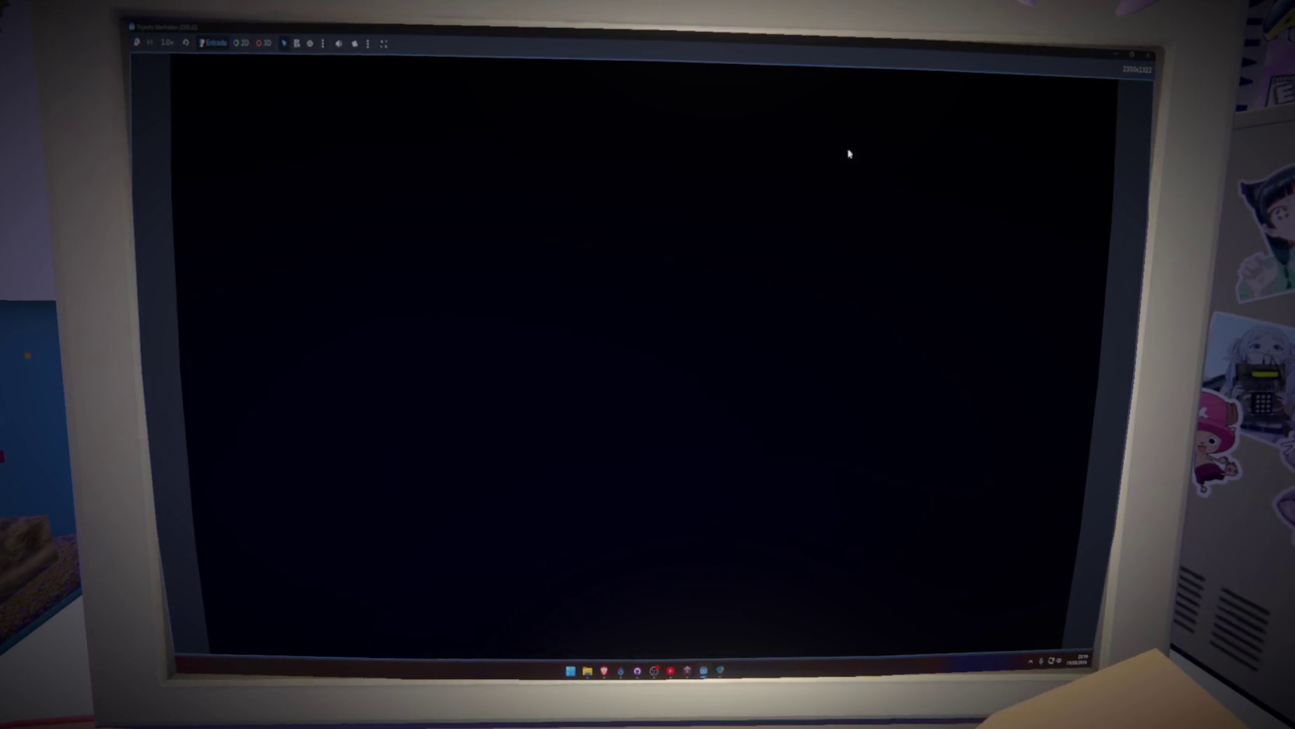
{"action": "left_click", "coordinate": [1149, 55]}
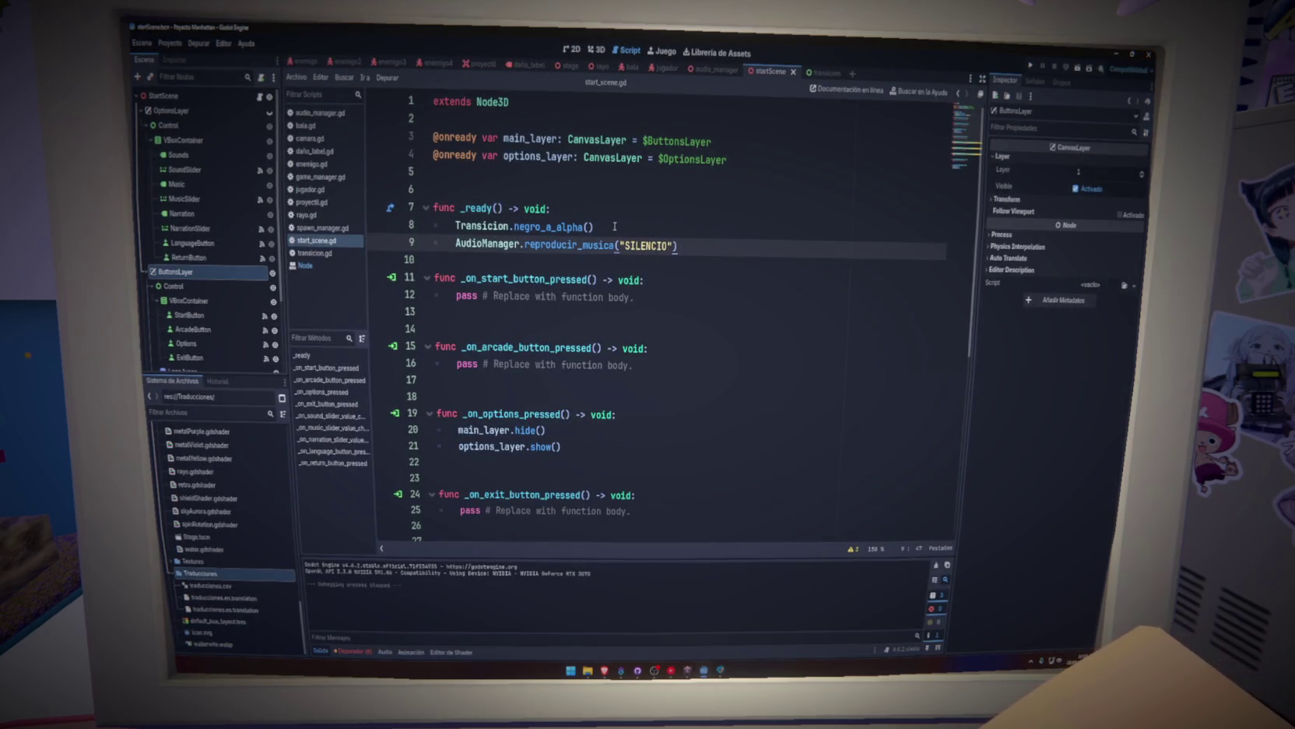
{"action": "left_click", "coordinate": [823, 72]}
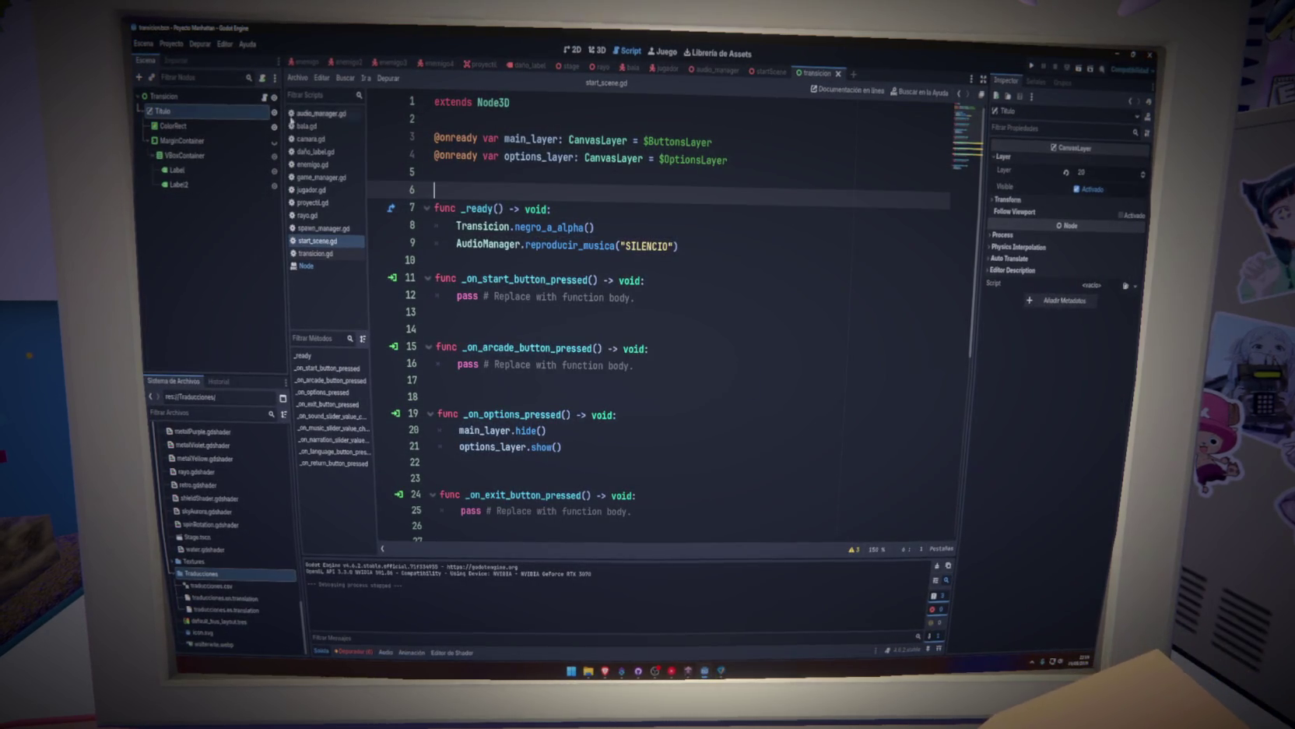
{"action": "left_click", "coordinate": [238, 127]}
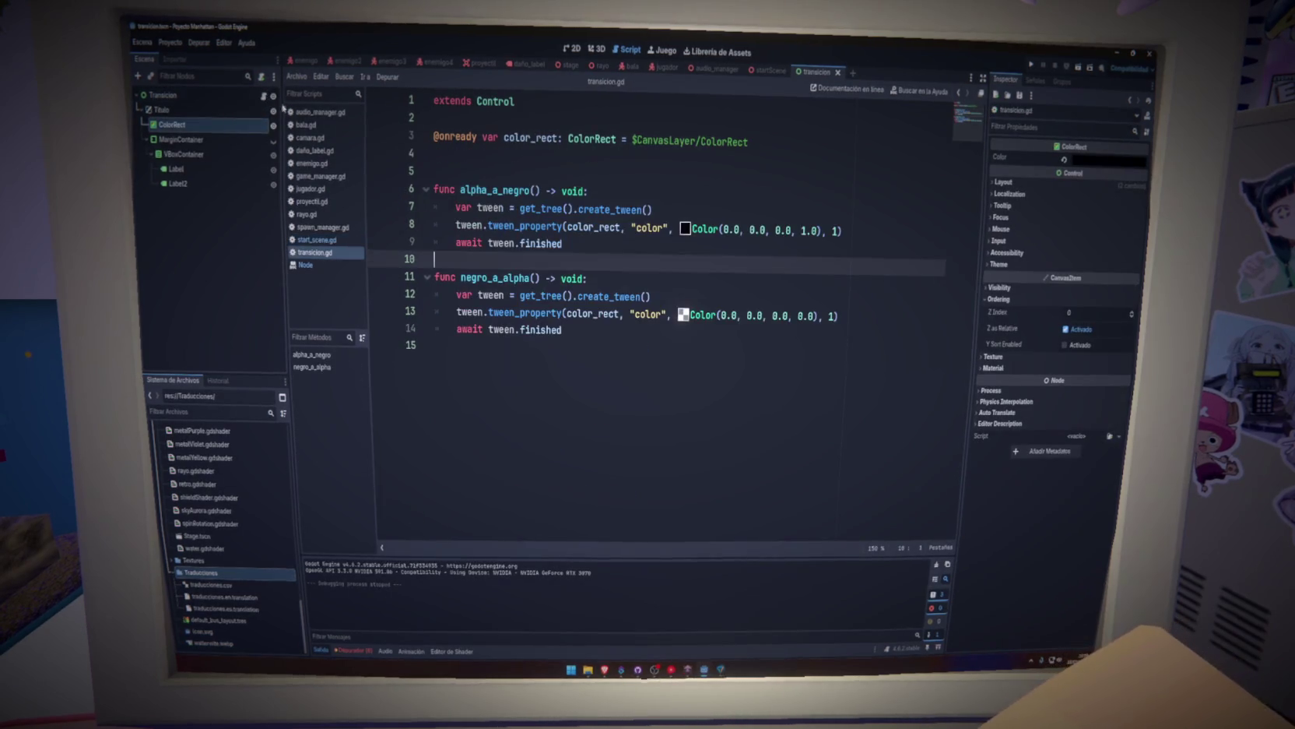
{"action": "left_click", "coordinate": [681, 170]}
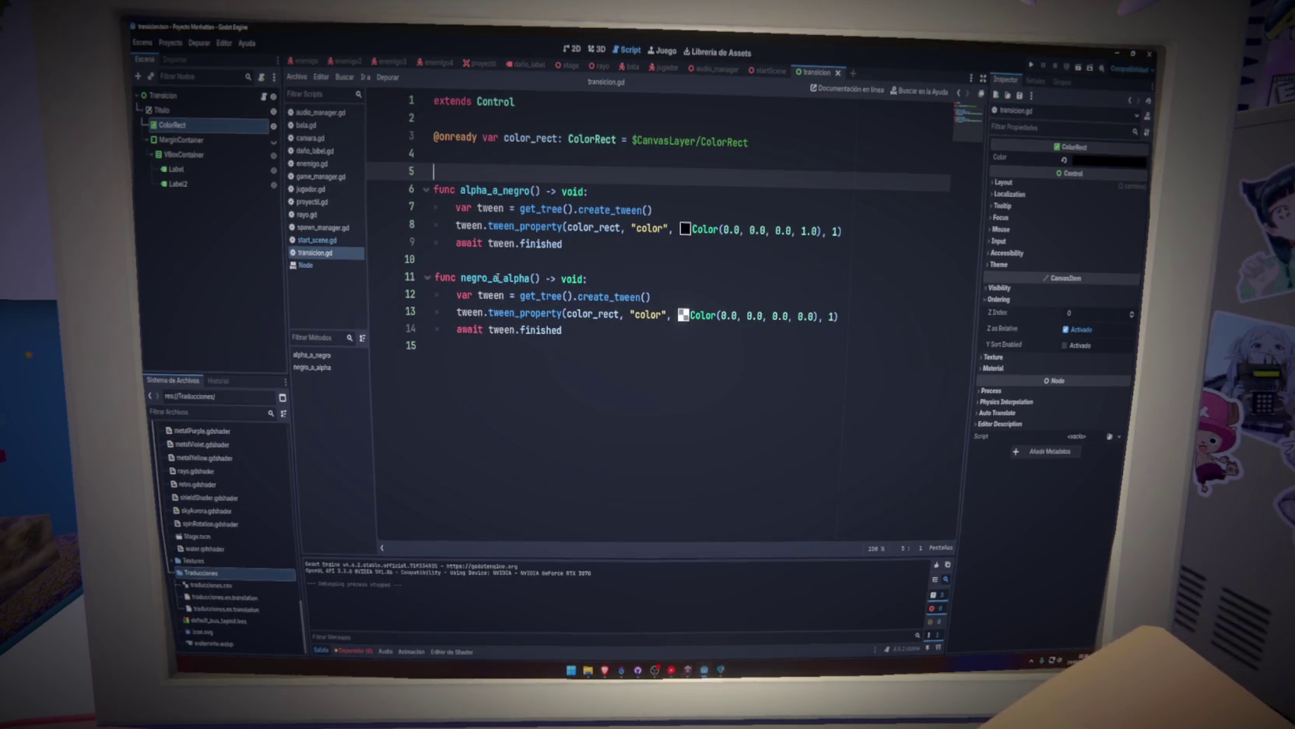
Review the alpha_a_negro and negro_a_alpha functions, then return to startScene's start_scene.gd.
{"action": "double_click", "coordinate": [498, 278]}
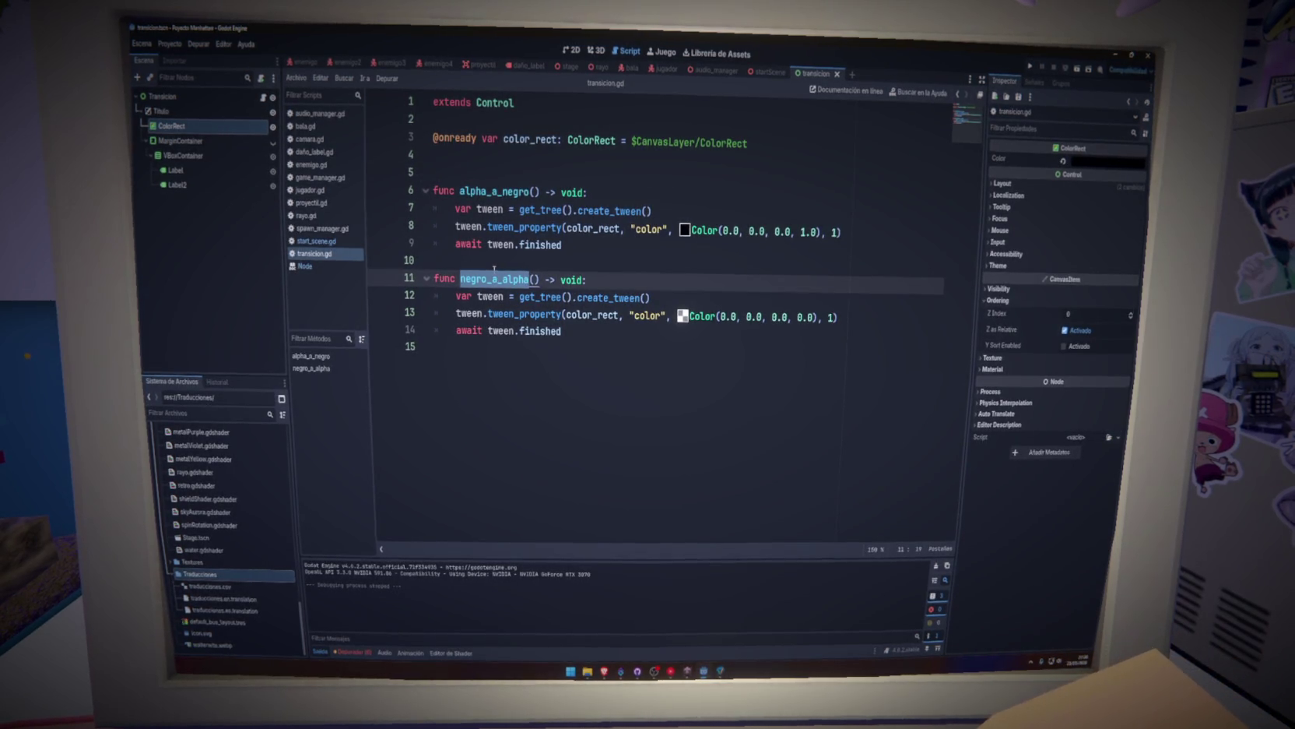
{"action": "key", "text": "Up"}
{"action": "key", "text": "Up"}
{"action": "key", "text": "Up"}
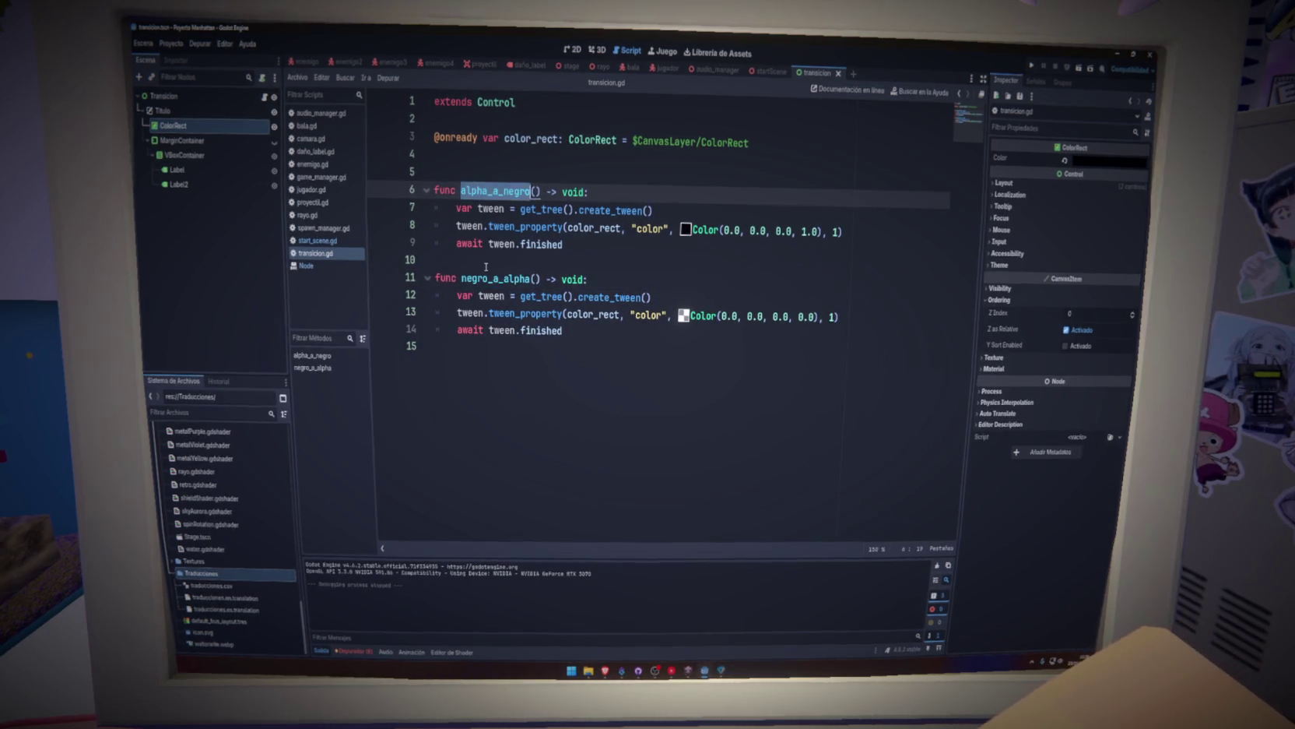
{"action": "double_click", "coordinate": [496, 278]}
{"action": "left_click", "coordinate": [767, 71]}
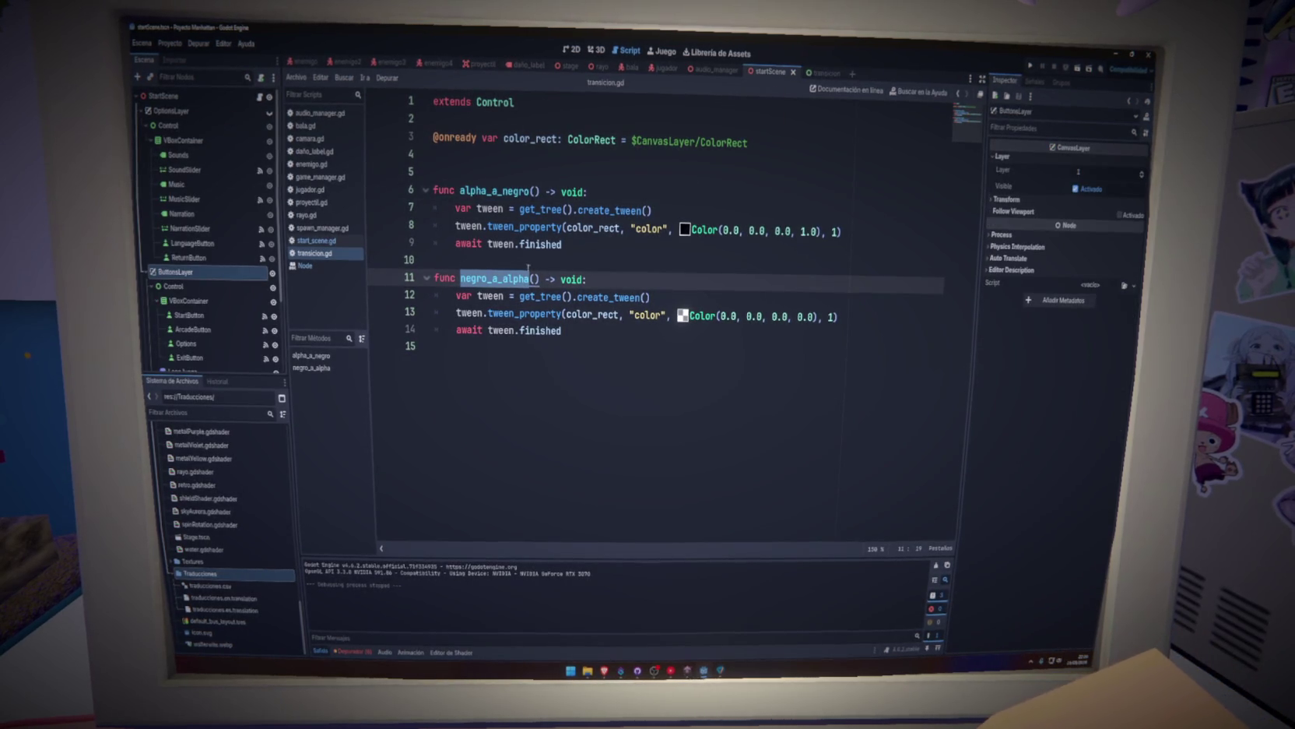
{"action": "left_click", "coordinate": [327, 241]}
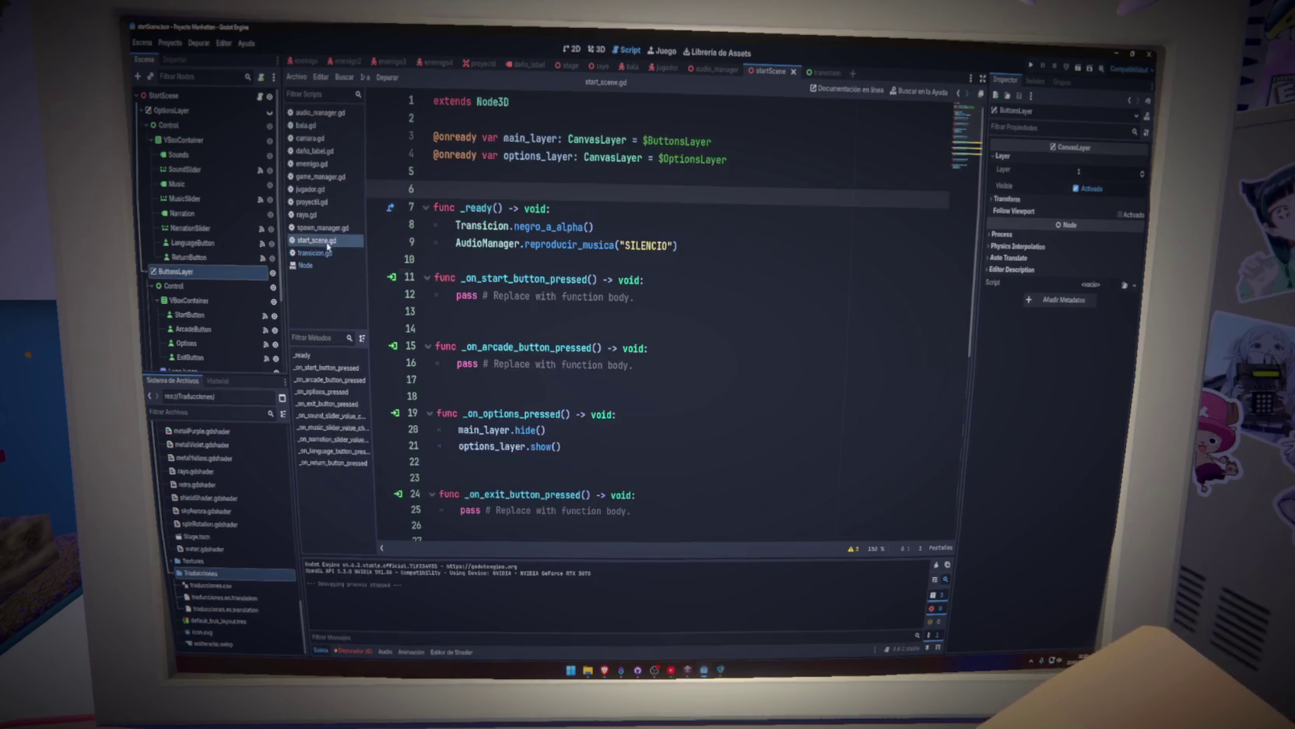
{"action": "double_click", "coordinate": [549, 226]}
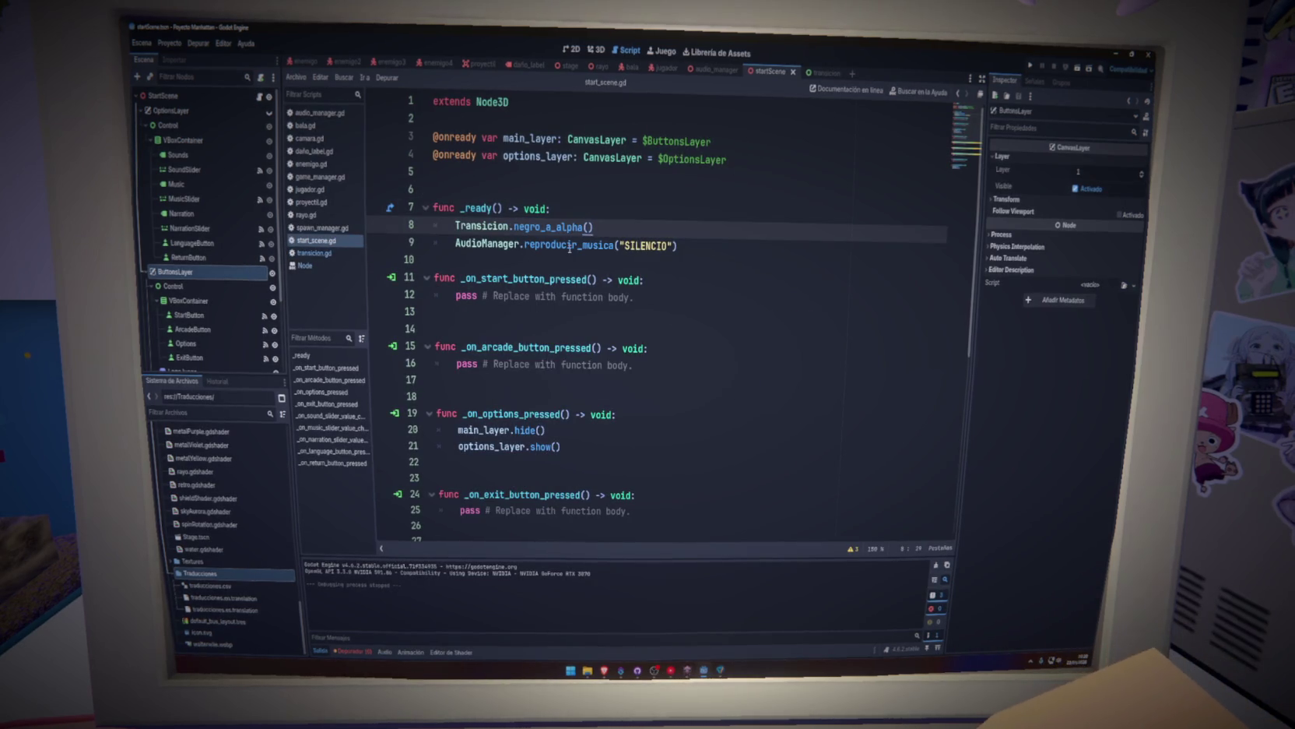
{"action": "left_click", "coordinate": [1033, 68]}
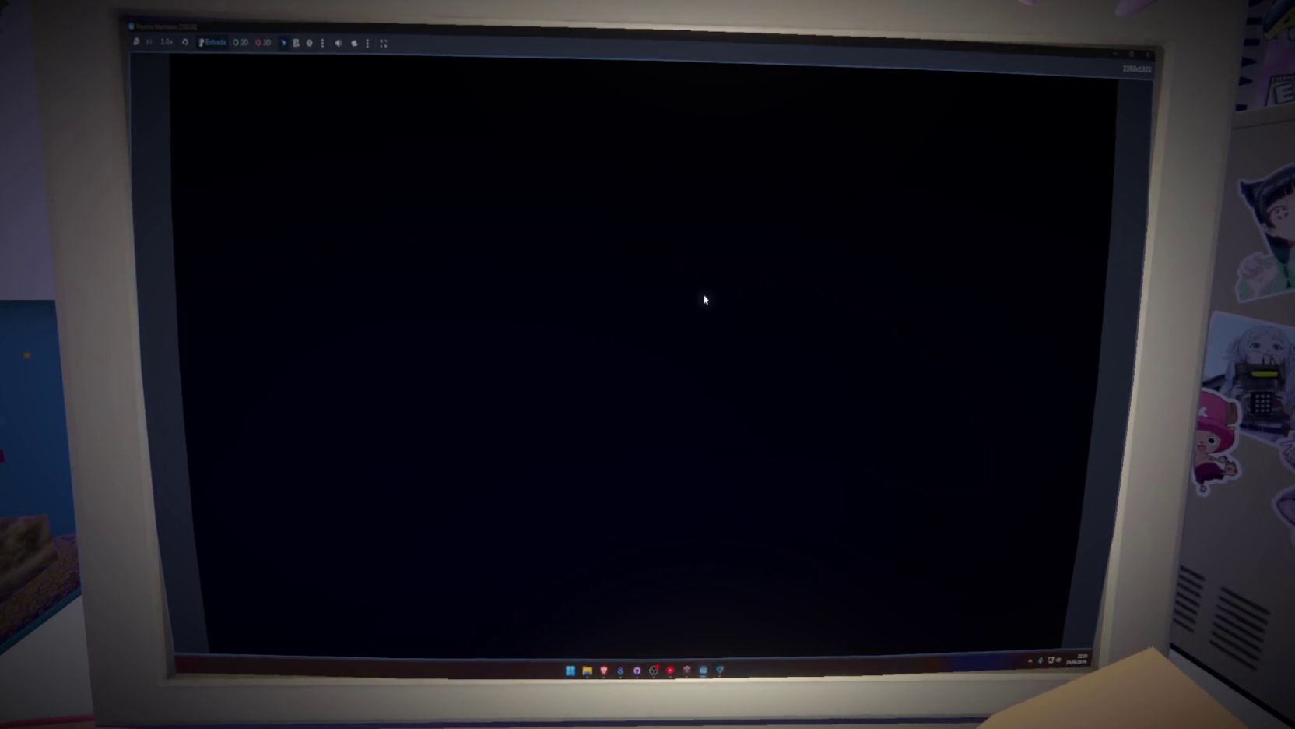
{"action": "left_click", "coordinate": [1149, 55]}
{"action": "key", "text": "F5"}
{"action": "left_click", "coordinate": [1148, 55]}
{"action": "left_click", "coordinate": [690, 277]}
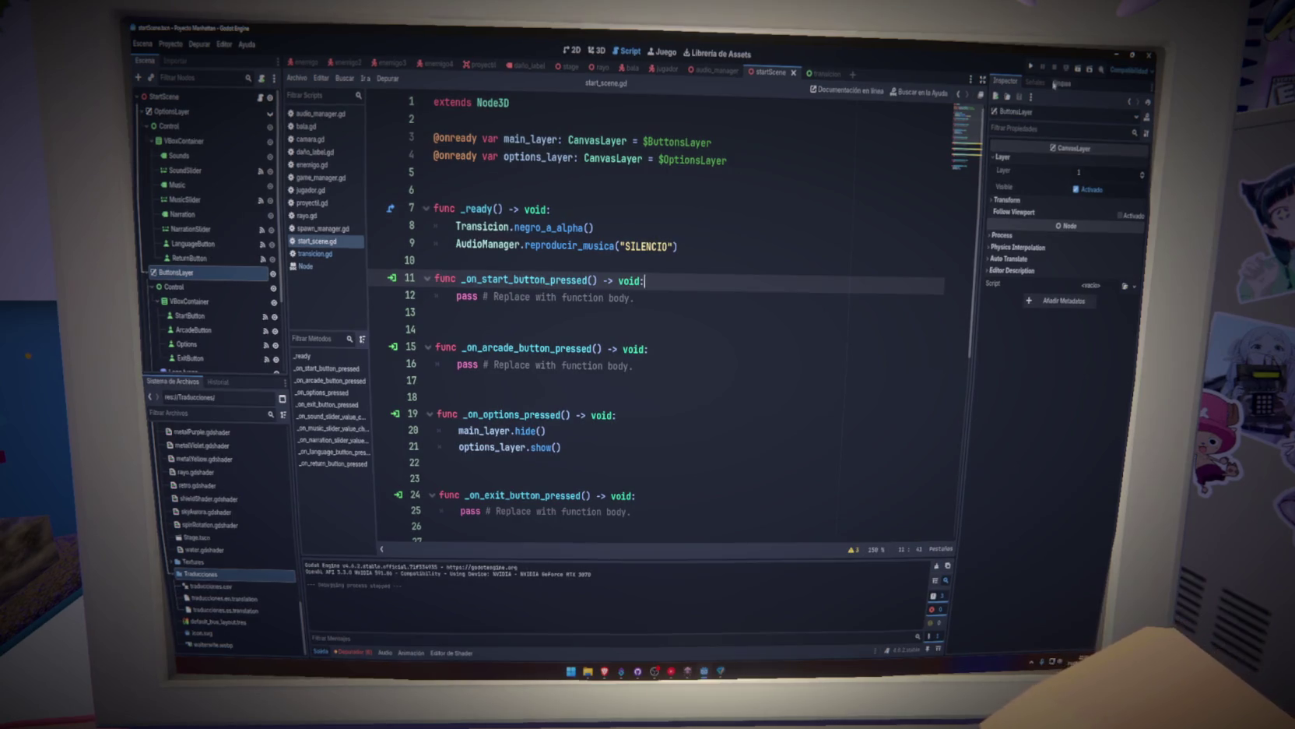
{"action": "left_click", "coordinate": [1077, 69]}
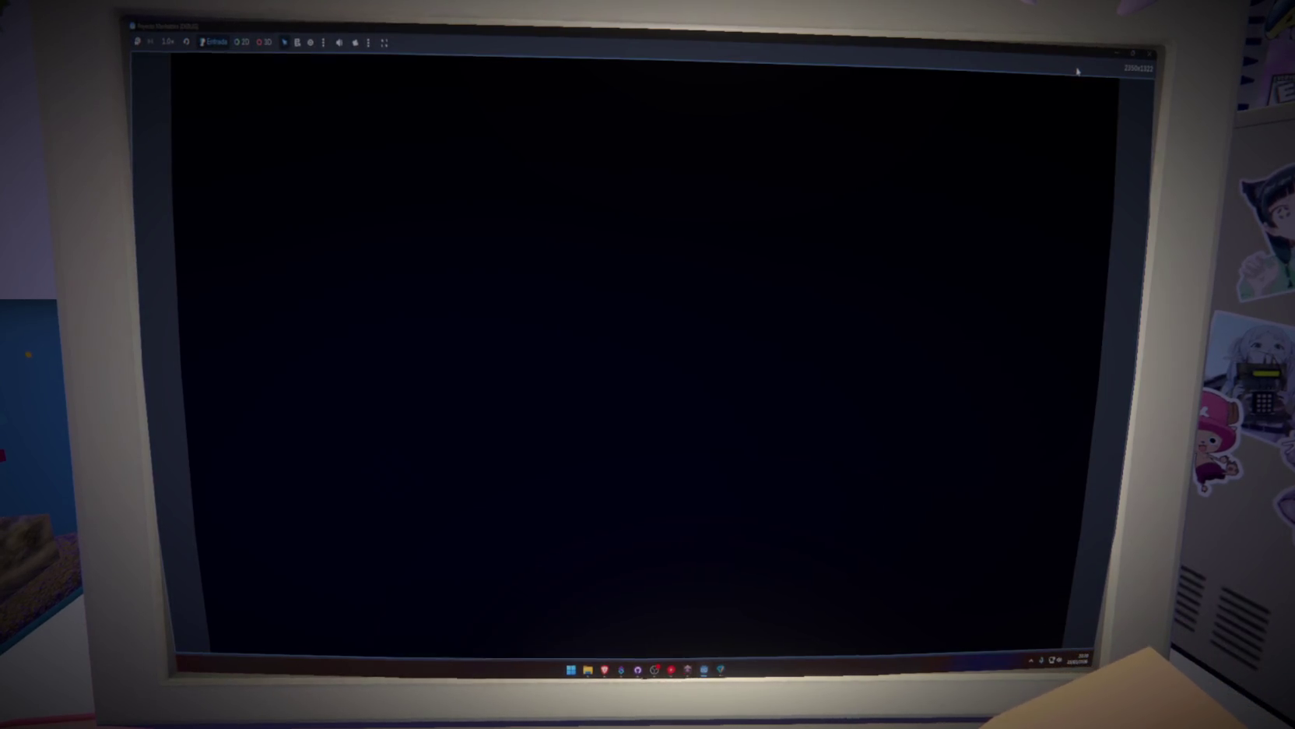
{"action": "left_click", "coordinate": [1149, 54]}
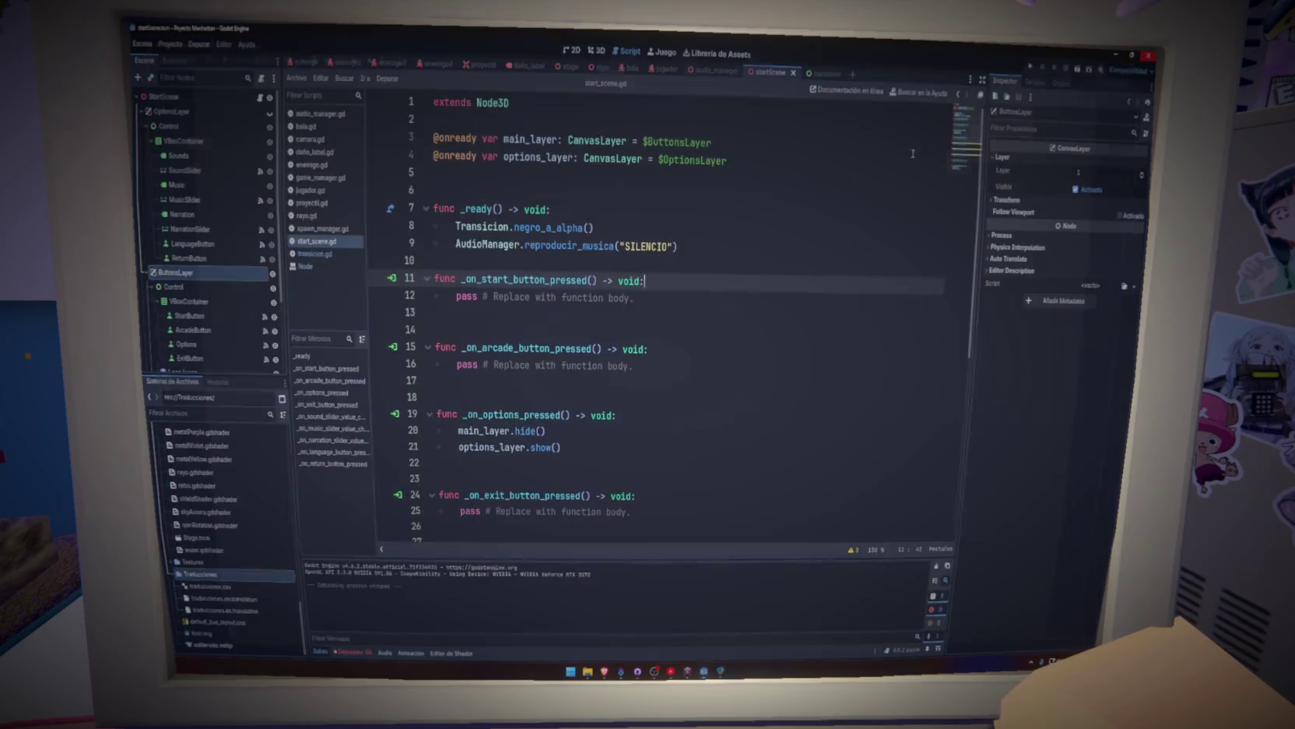
{"action": "double_click", "coordinate": [532, 230]}
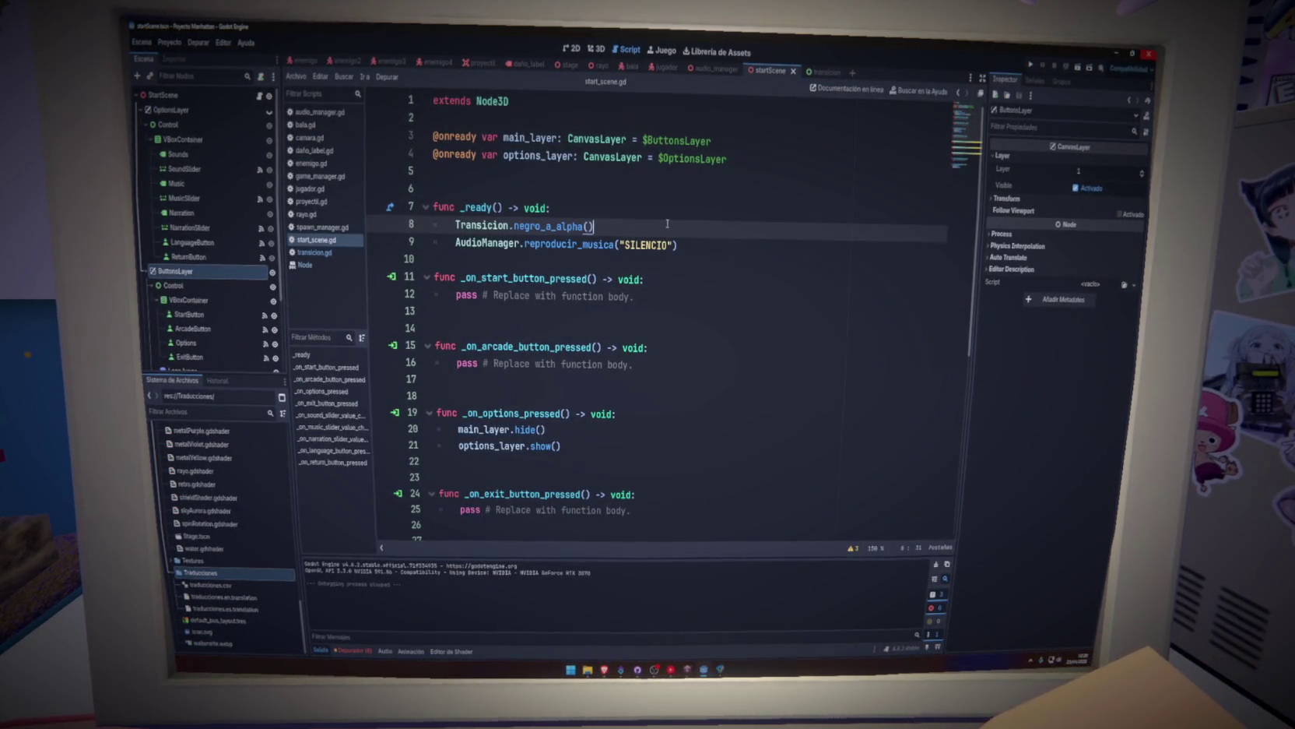
On line 8 of _ready, add await get_tree().create_timer(1).timeout before the fade call.
{"action": "left_click", "coordinate": [669, 217]}
{"action": "key", "text": "Return"}
{"action": "type", "text": "AWAIT"}
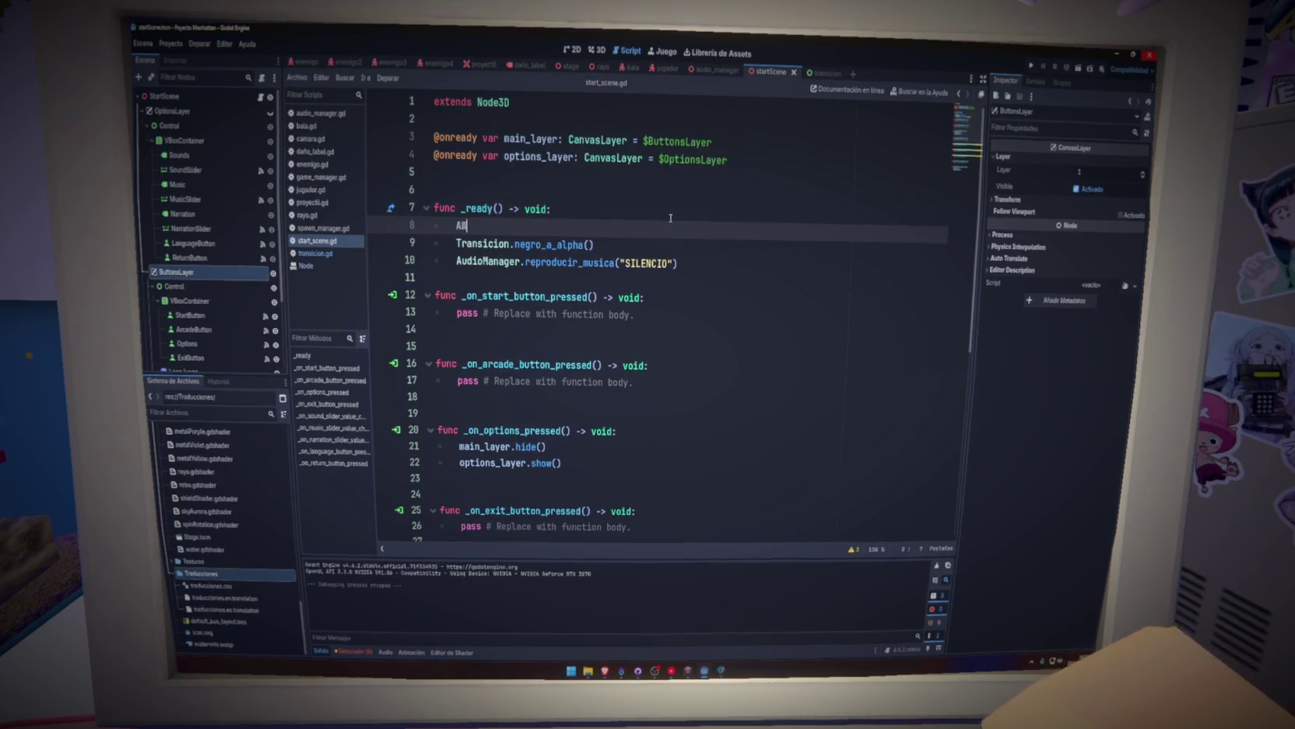
{"action": "key", "text": "BackSpace"}
{"action": "key", "text": "BackSpace"}
{"action": "type", "text": "ait get_tree()"}
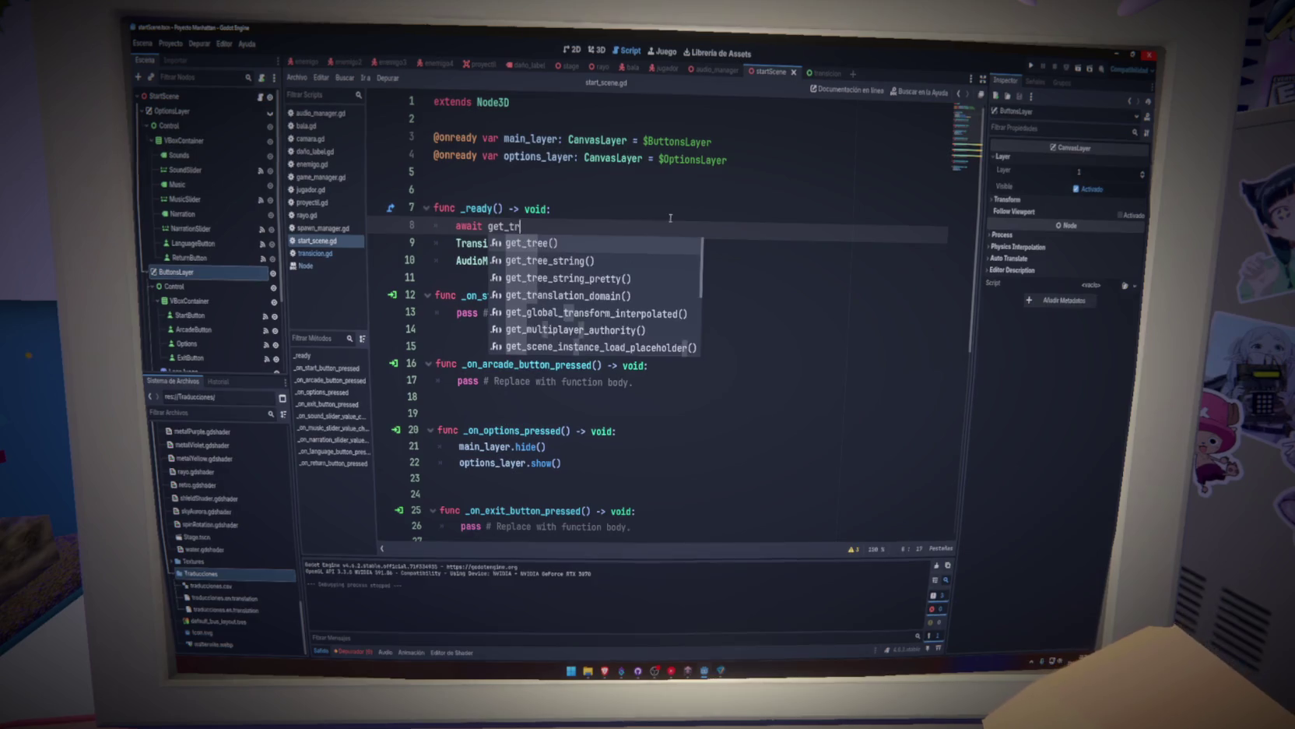
{"action": "key", "text": "Return"}
{"action": "type", "text": ".cre"}
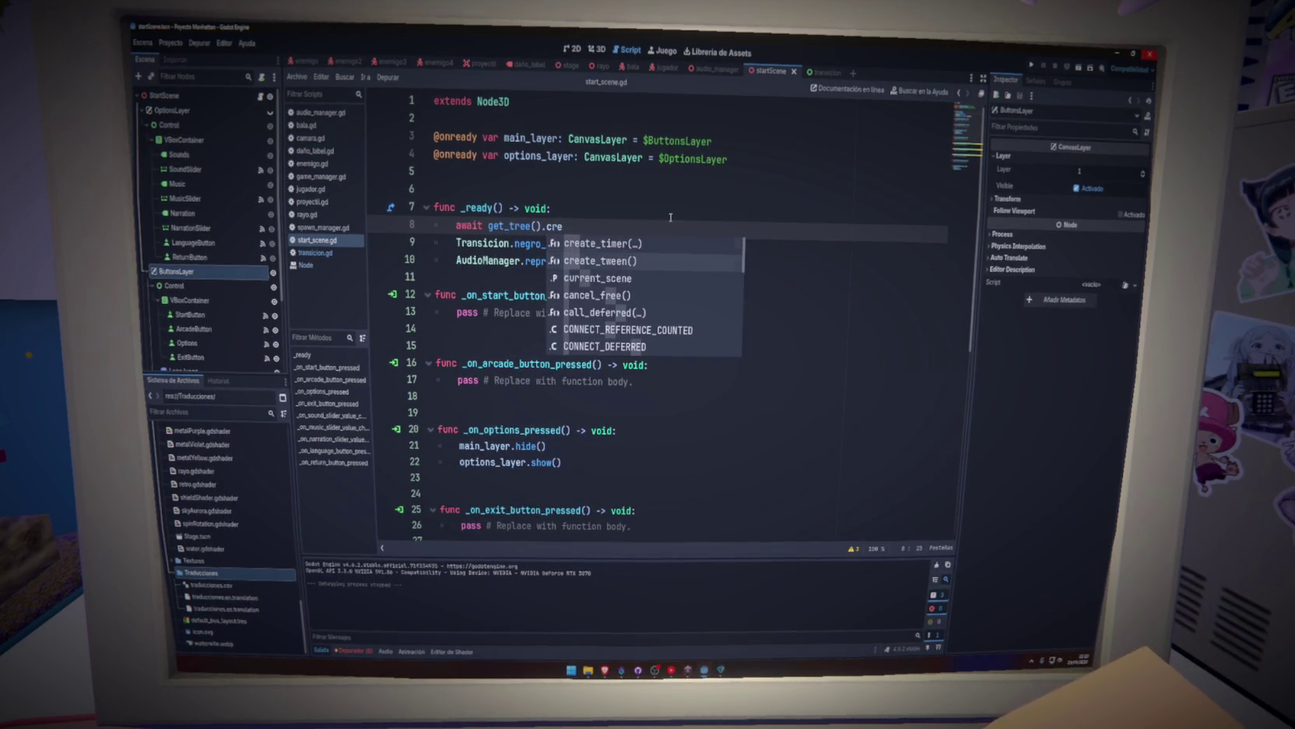
{"action": "key", "text": "Return"}
{"action": "type", "text": "1).t"}
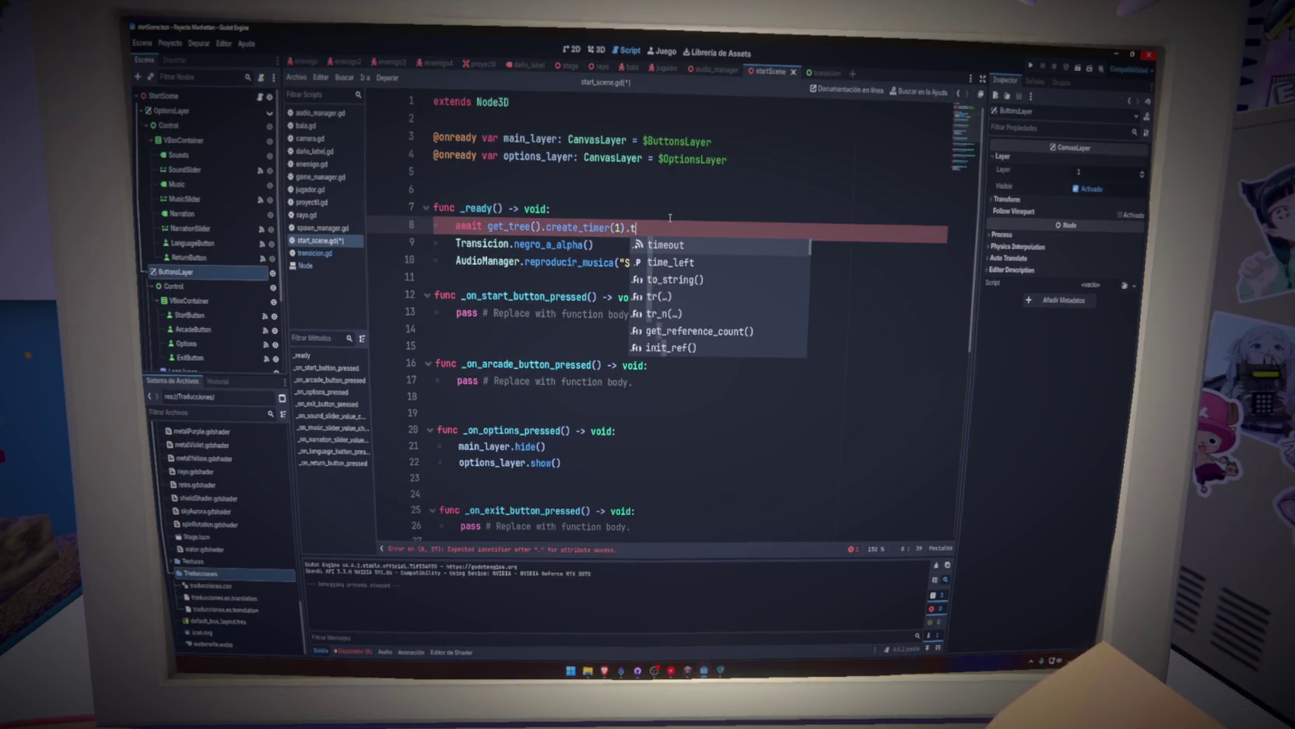
{"action": "key", "text": "Return"}
Save the script and run the project, restarting the game to test the one-second delay.
{"action": "key", "text": "ctrl+s"}
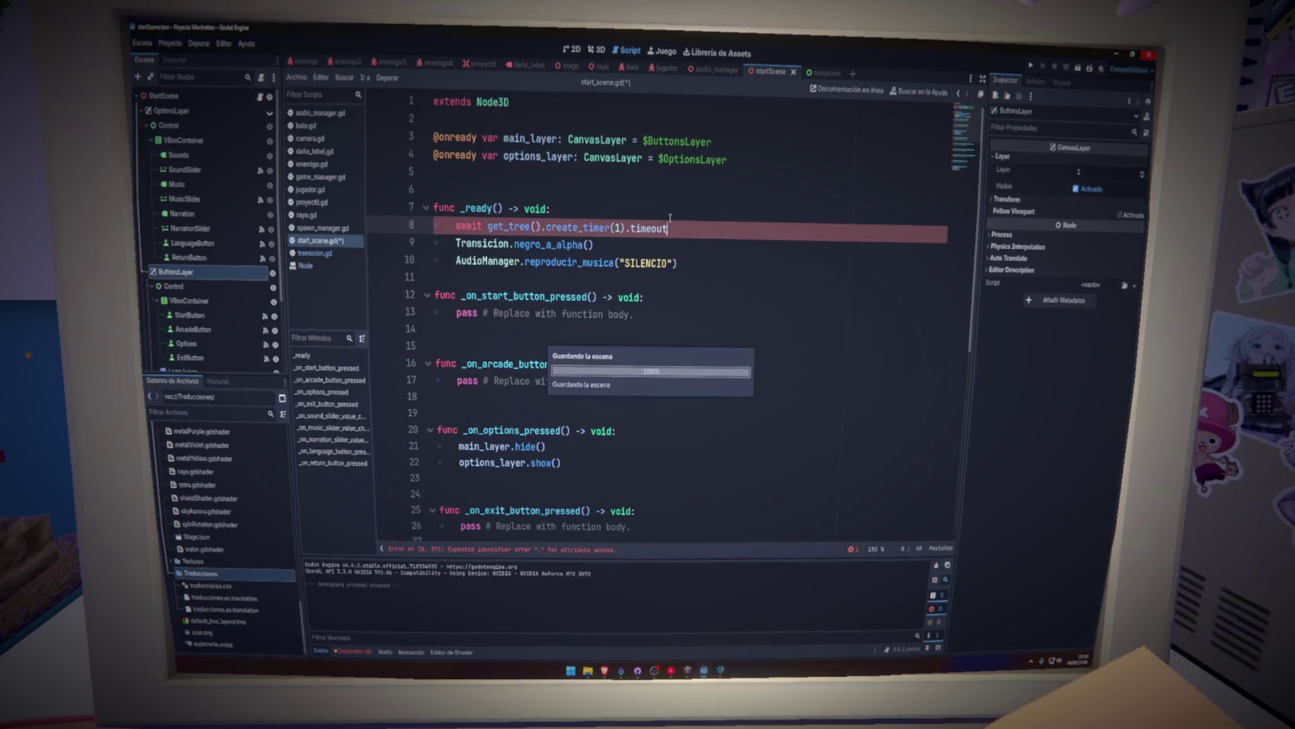
{"action": "left_click", "coordinate": [1032, 63]}
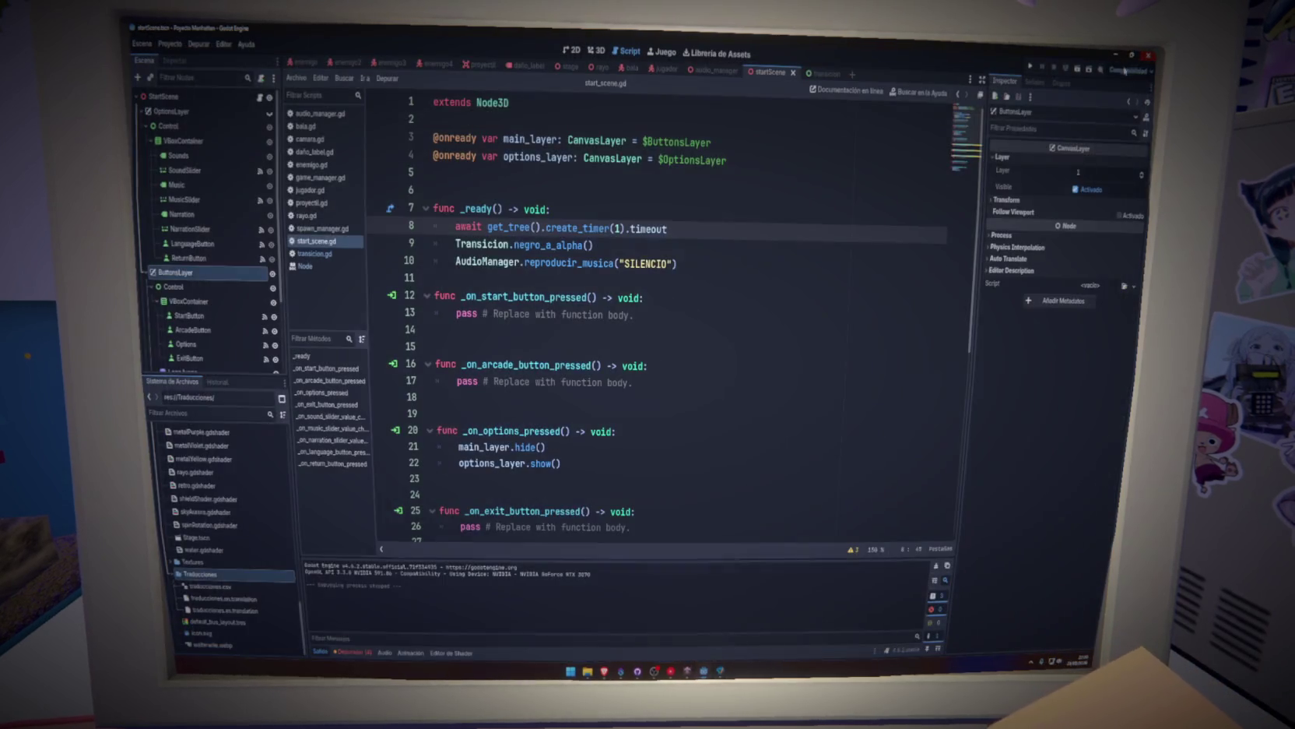
{"action": "left_click", "coordinate": [1076, 70]}
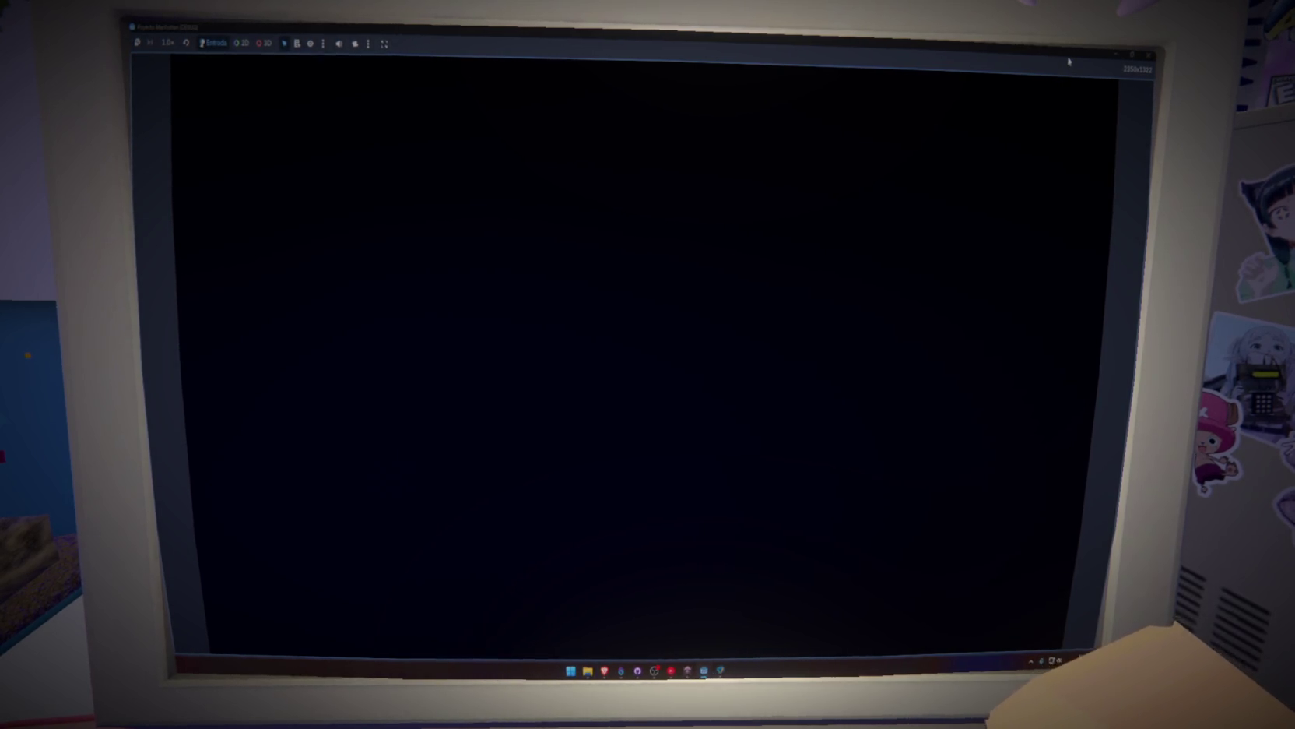
Close the black-screen test run, then select and deselect the await timer line in _ready.
{"action": "left_click", "coordinate": [1147, 54]}
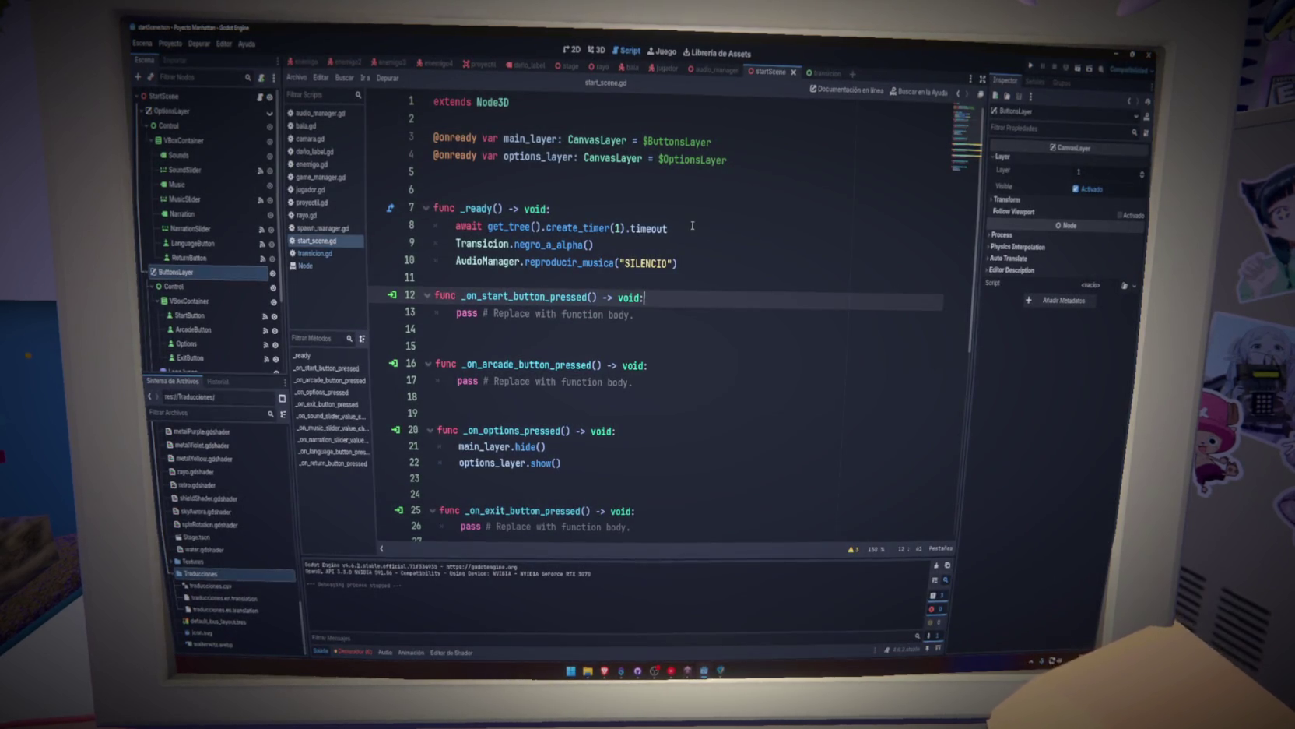
{"action": "left_click_drag", "start_coordinate": [692, 227], "coordinate": [696, 219]}
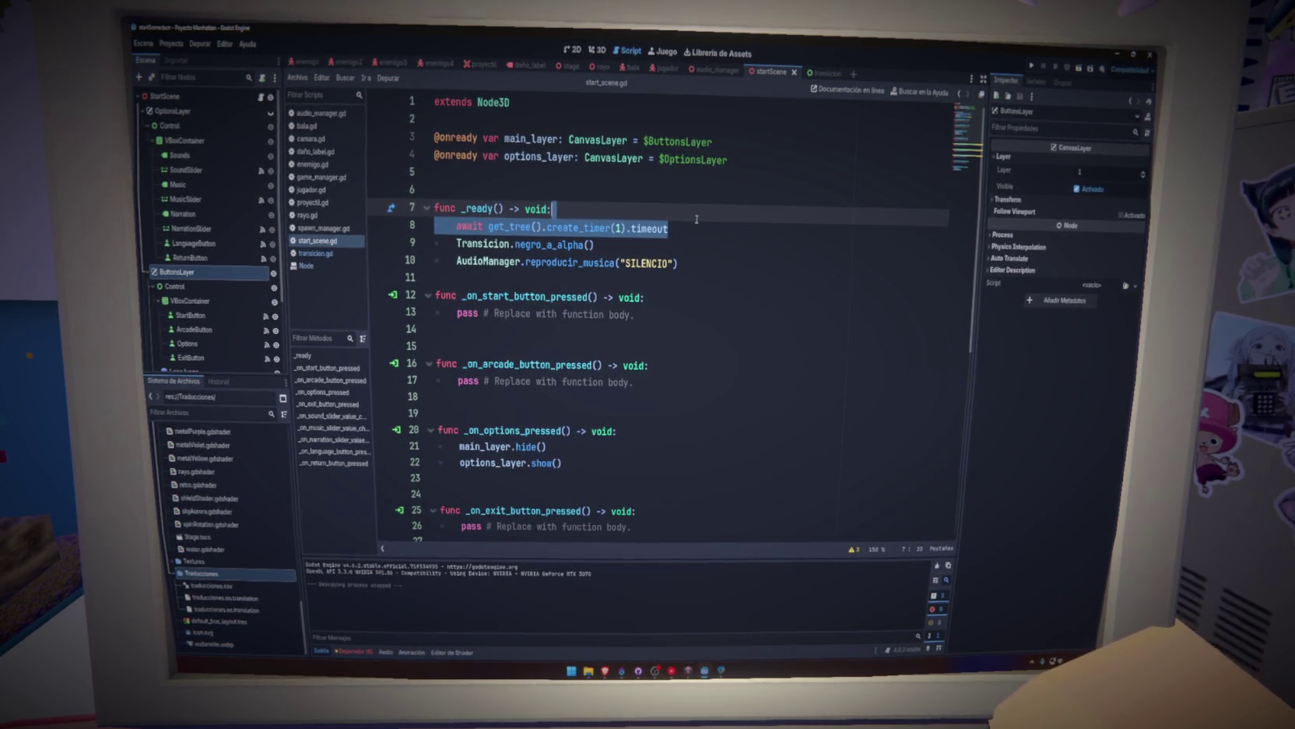
{"action": "left_click", "coordinate": [696, 218]}
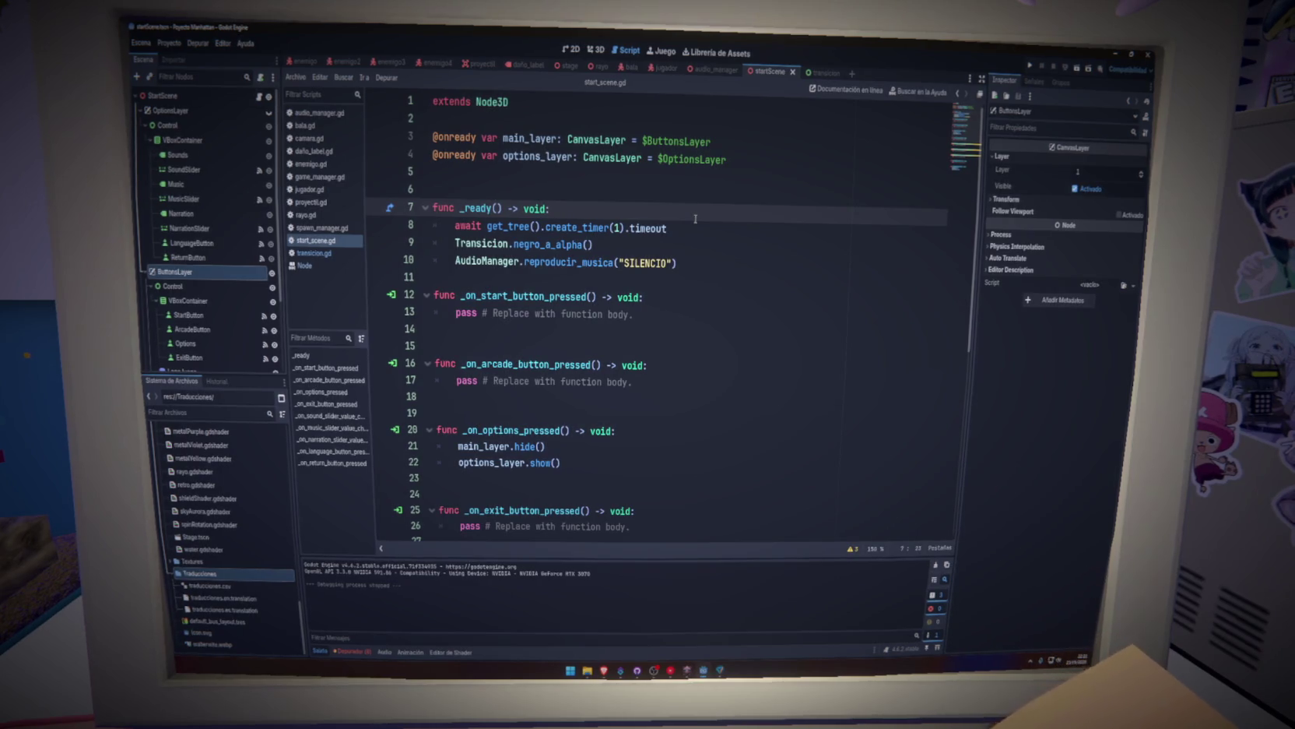
Delete the one-second await timer line from _ready in start_scene.gd.
{"action": "key", "text": "shift+Up"}
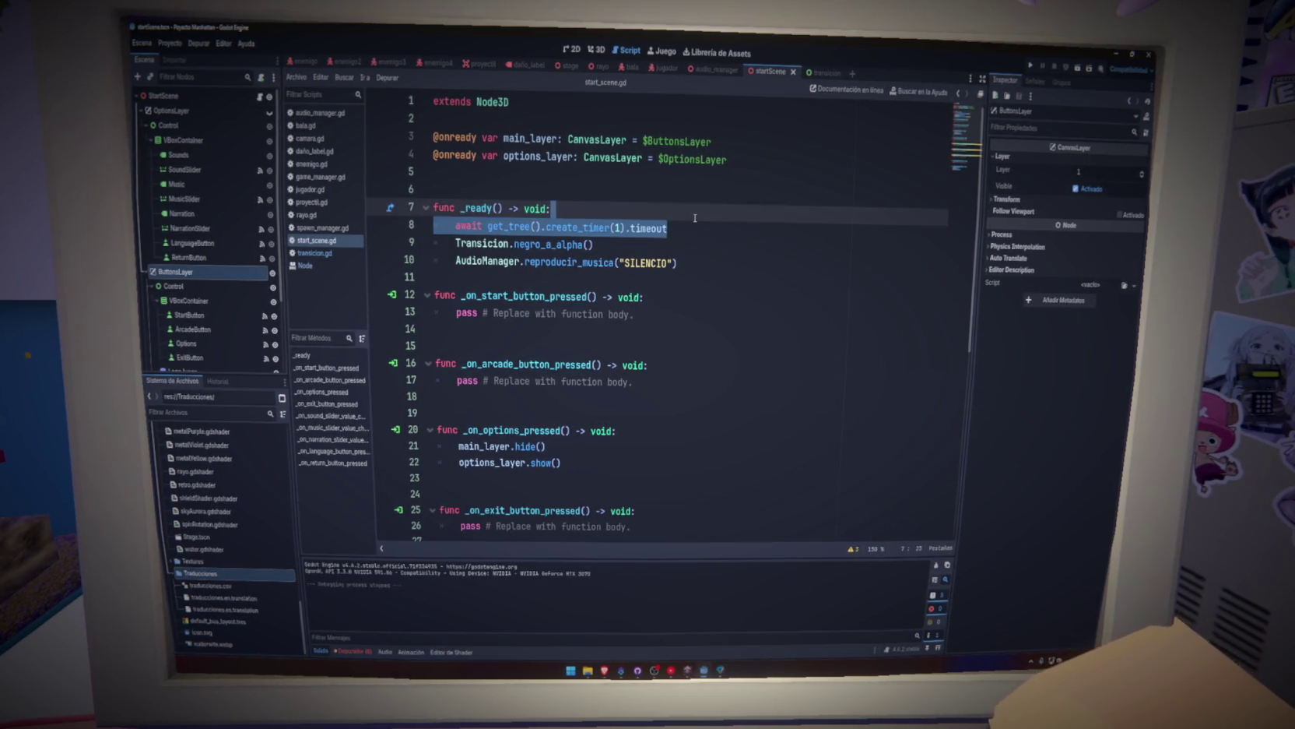
{"action": "key", "text": "BackSpace"}
{"action": "left_click", "coordinate": [695, 227]}
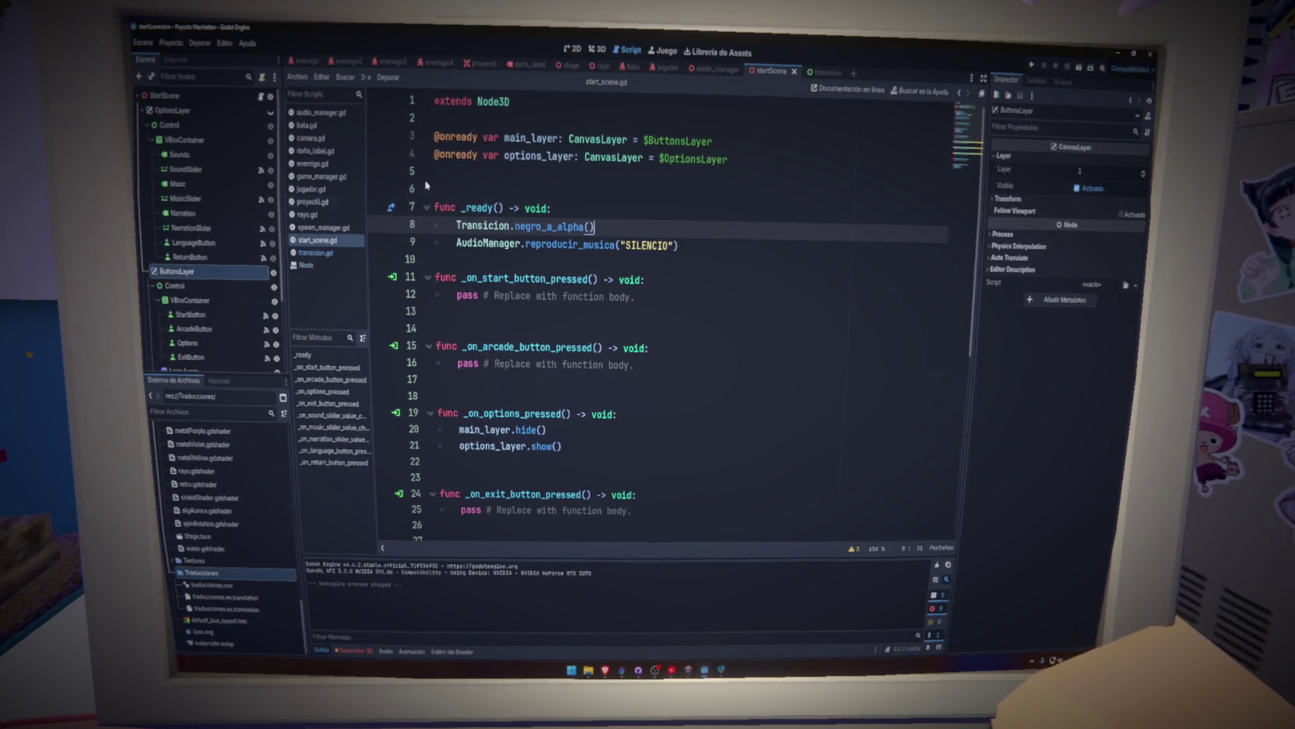
Test-run the project again, save start_scene.gd, and switch to the transicion scene.
{"action": "key", "text": "F5"}
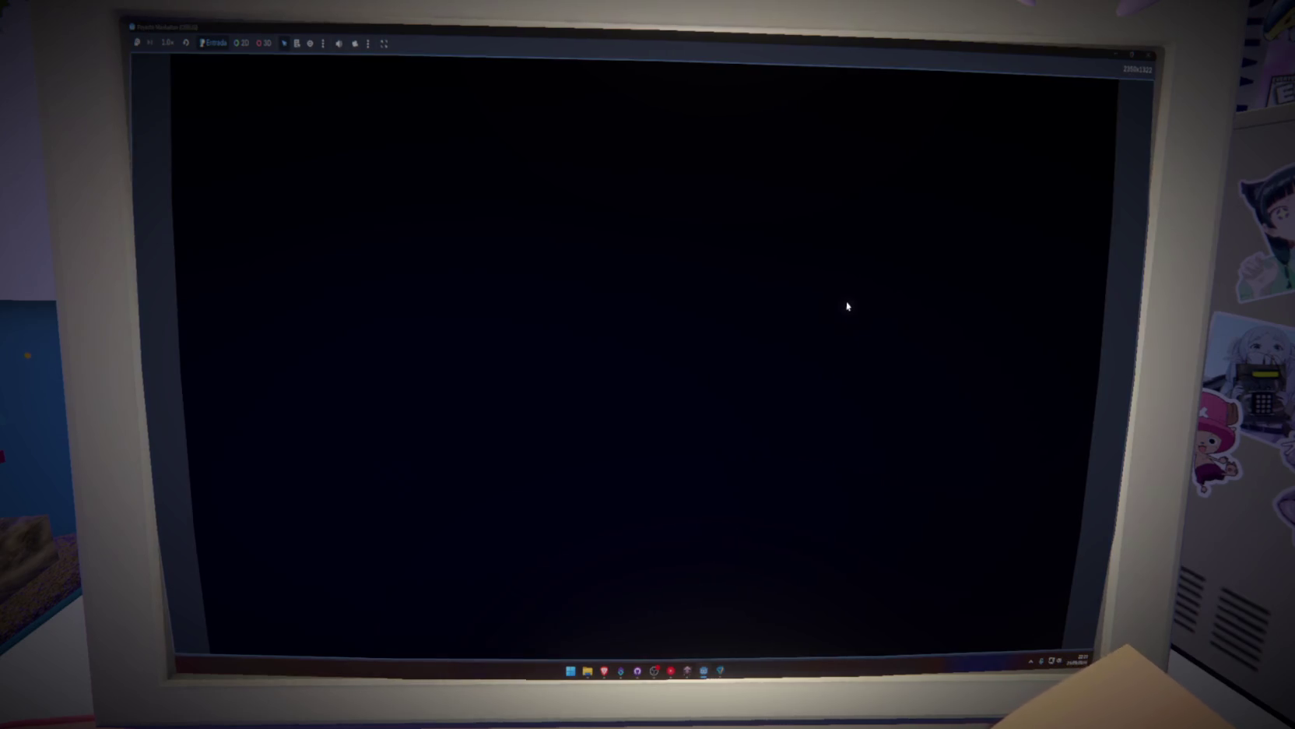
{"action": "left_click", "coordinate": [1143, 54]}
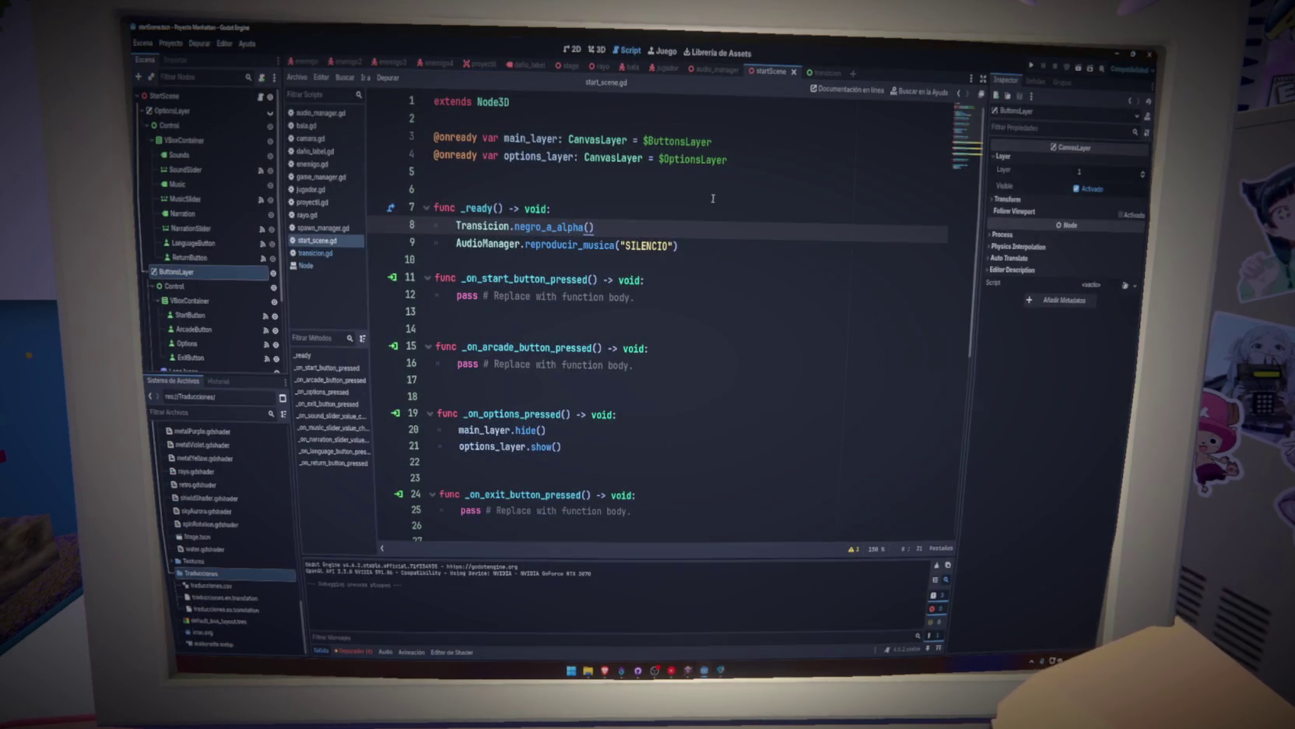
{"action": "key", "text": "ctrl+s"}
{"action": "key", "text": "ctrl+s"}
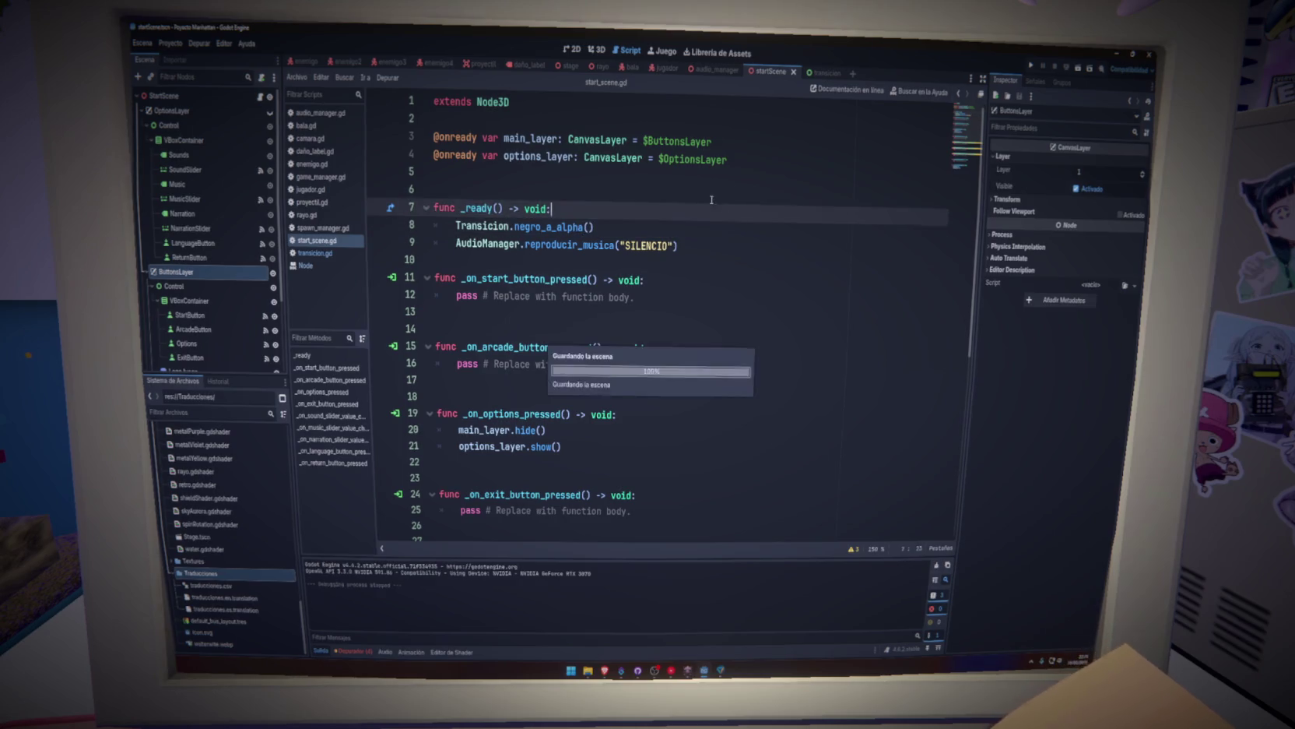
{"action": "left_click", "coordinate": [763, 189]}
{"action": "left_click", "coordinate": [826, 73]}
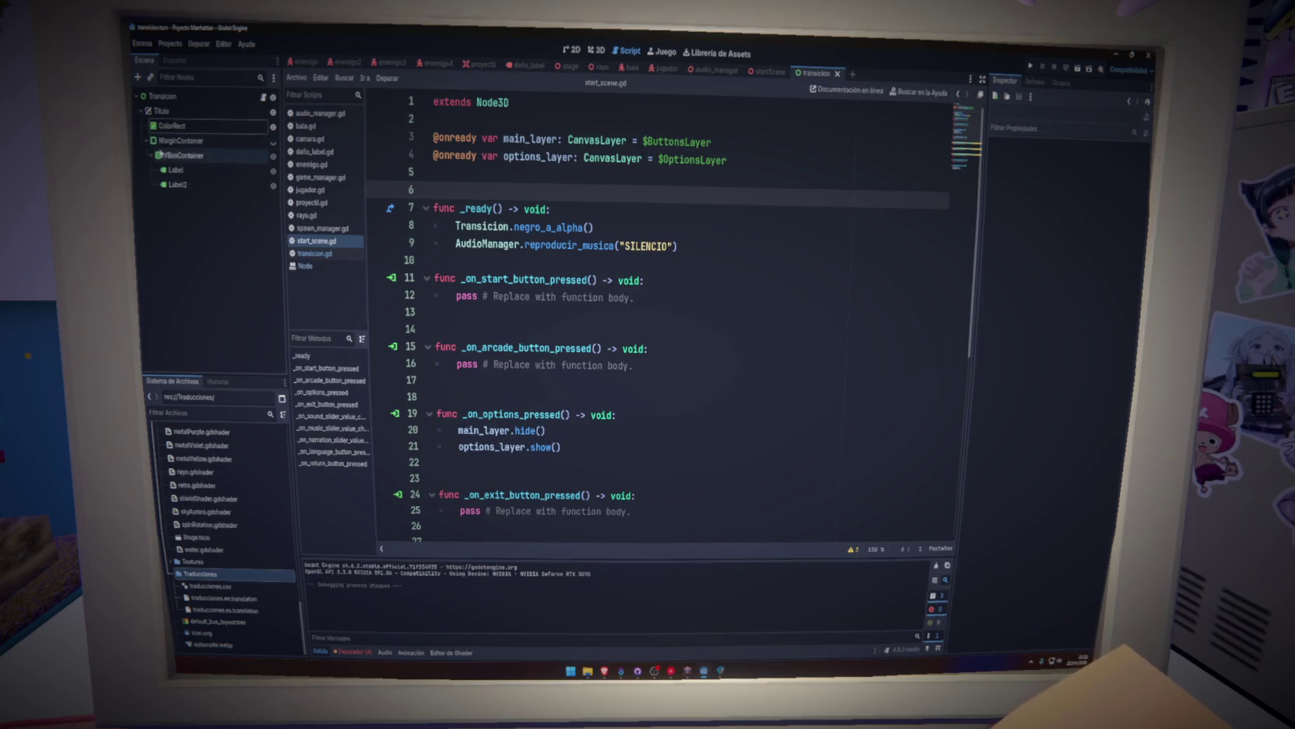
Inspect the MarginContainer, Titulo, Transicion and ColorRect nodes of the transicion scene.
{"action": "left_click", "coordinate": [147, 140]}
{"action": "left_click", "coordinate": [223, 142]}
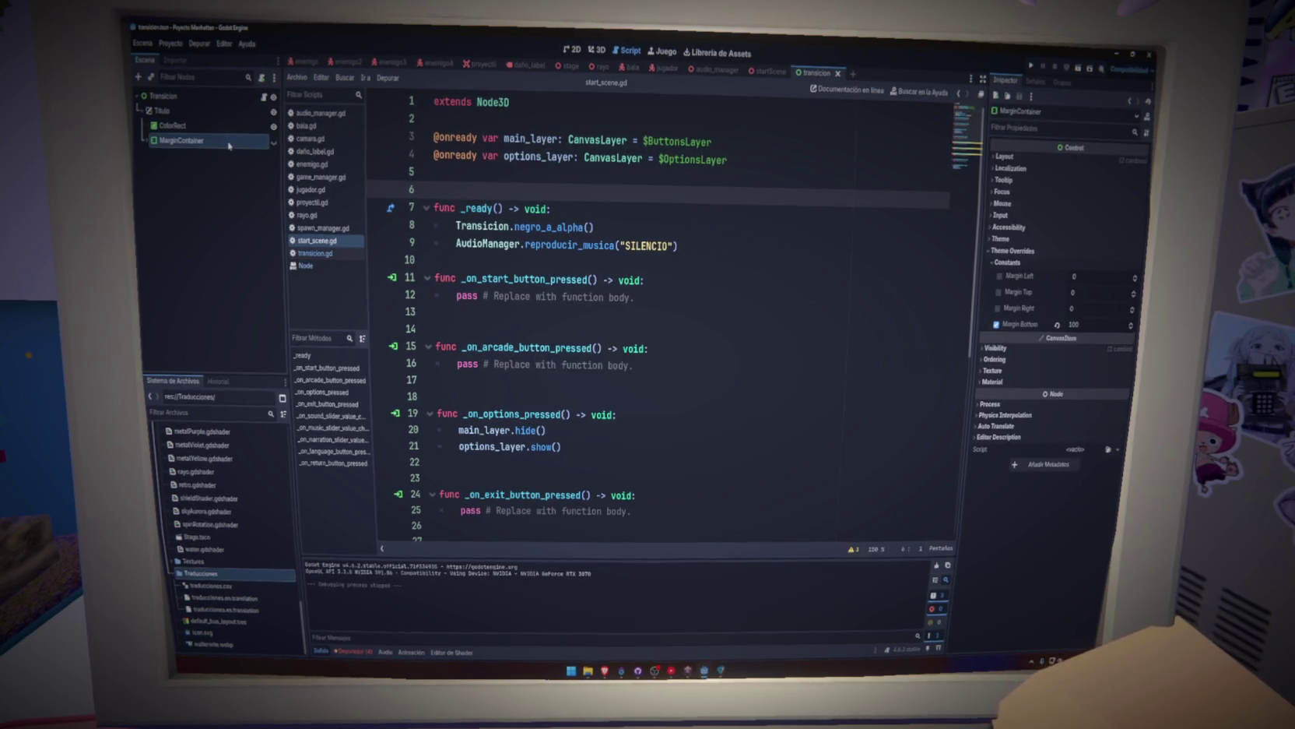
{"action": "left_click", "coordinate": [208, 111]}
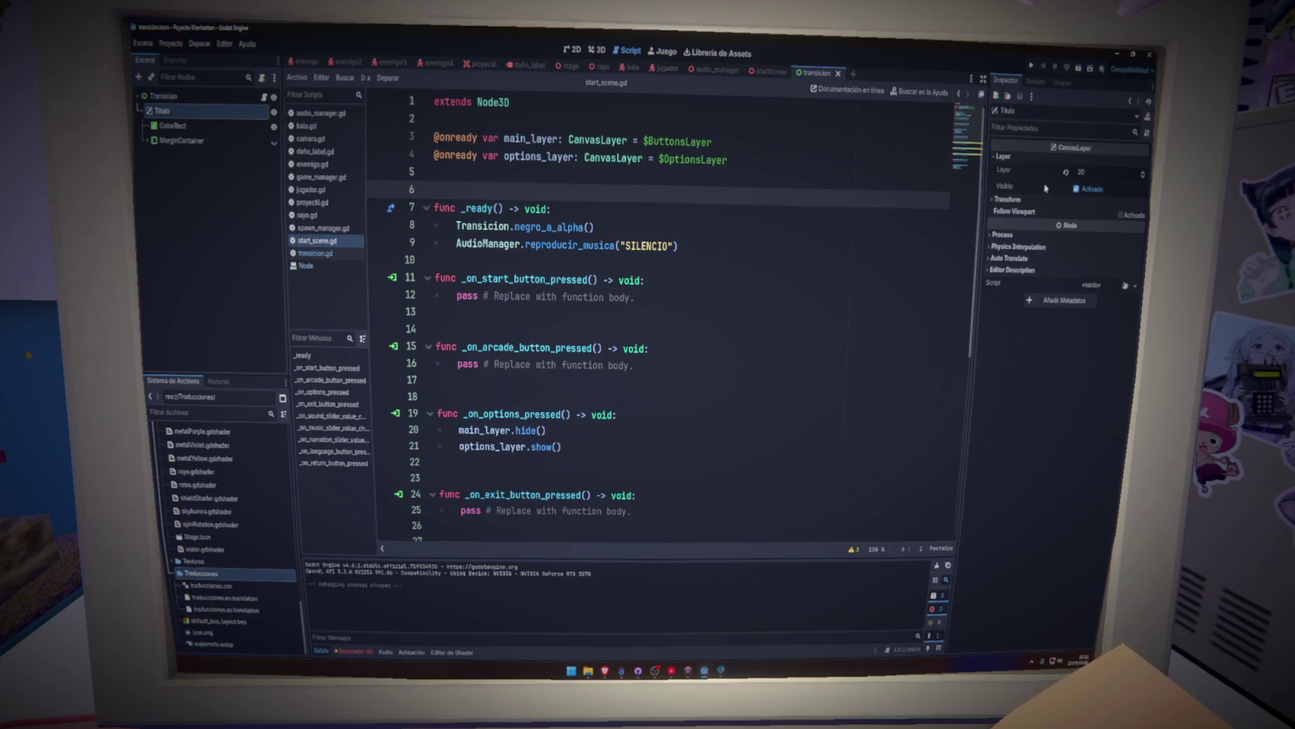
{"action": "left_click", "coordinate": [173, 126]}
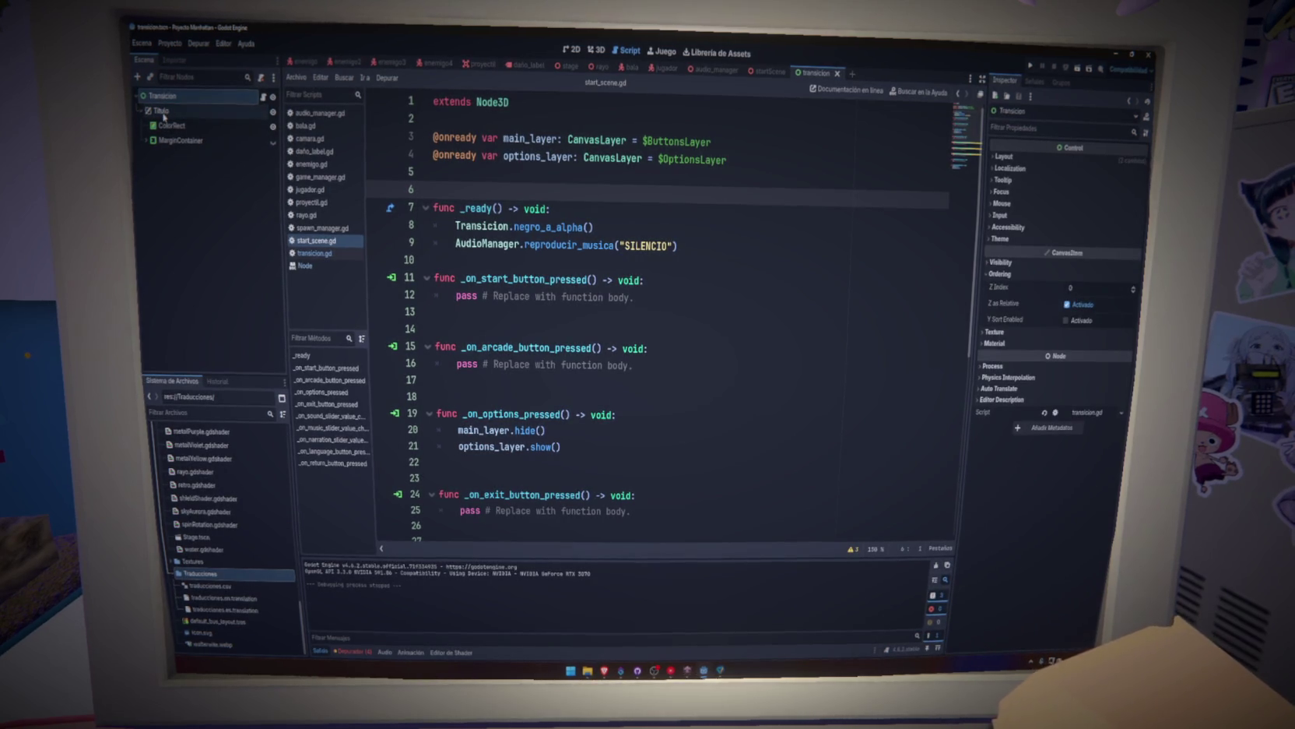
{"action": "left_click", "coordinate": [165, 110]}
{"action": "left_click", "coordinate": [166, 126]}
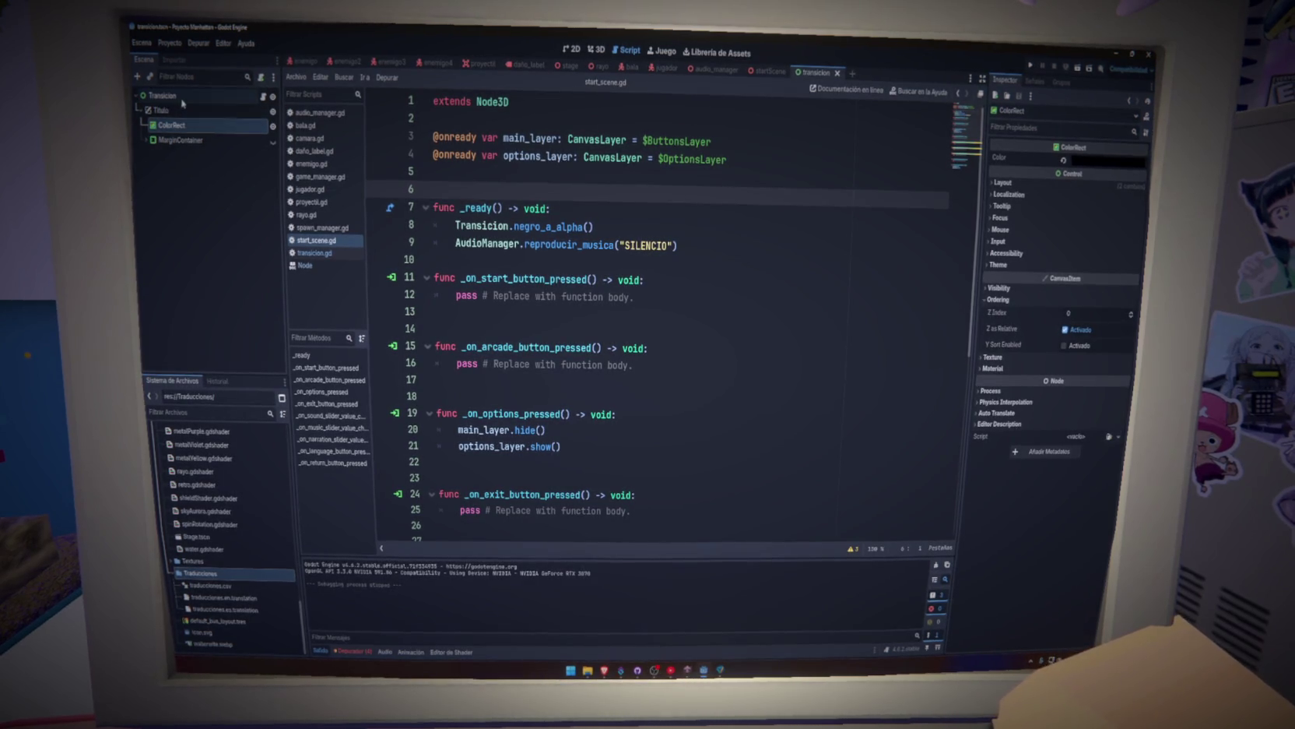
Open transicion.gd, revisit the MarginContainer node, and launch a new test run of the project.
{"action": "left_click", "coordinate": [263, 97]}
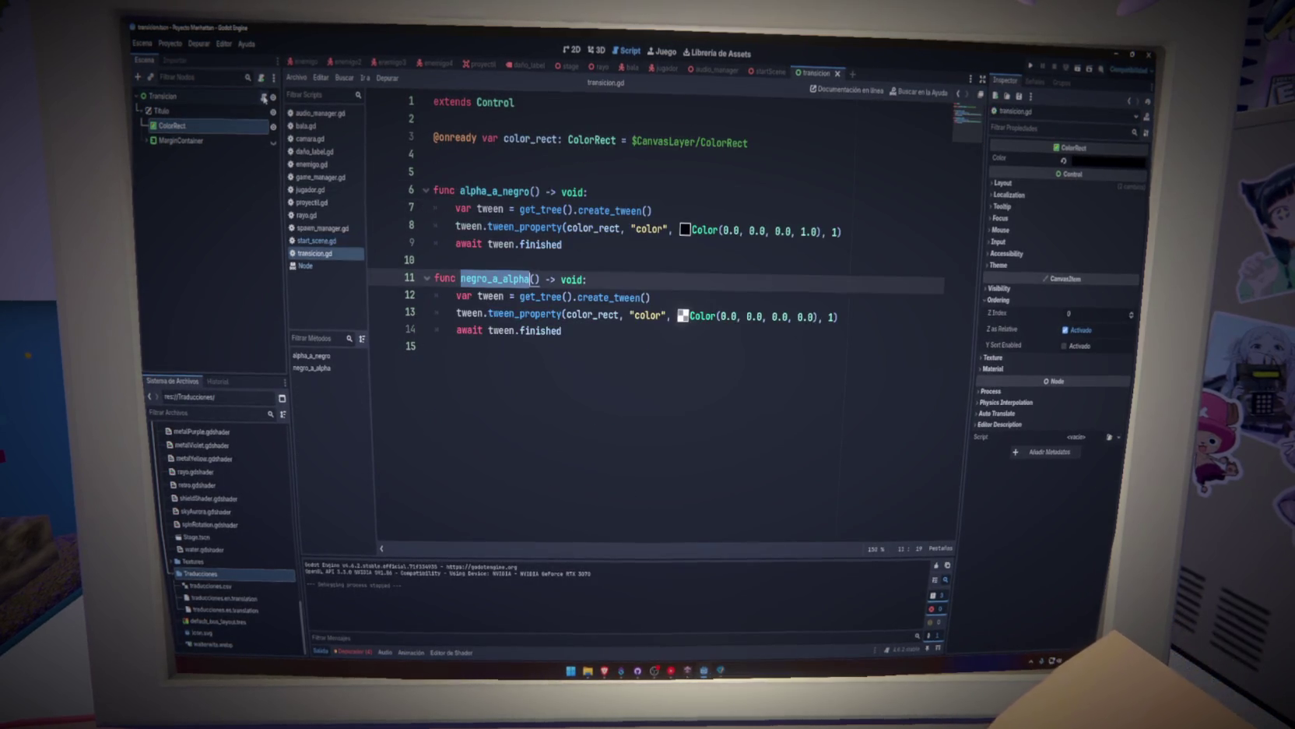
{"action": "double_click", "coordinate": [666, 141]}
{"action": "left_click", "coordinate": [700, 172]}
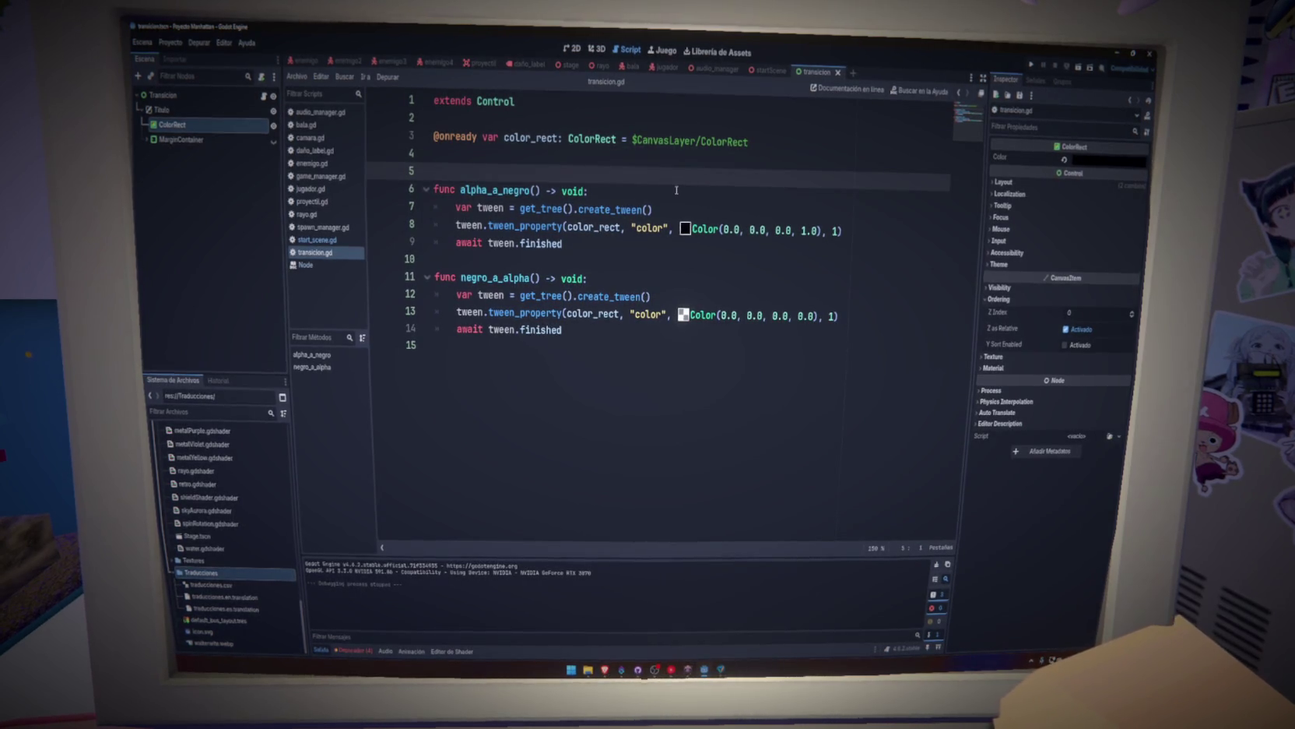
{"action": "left_click", "coordinate": [958, 96]}
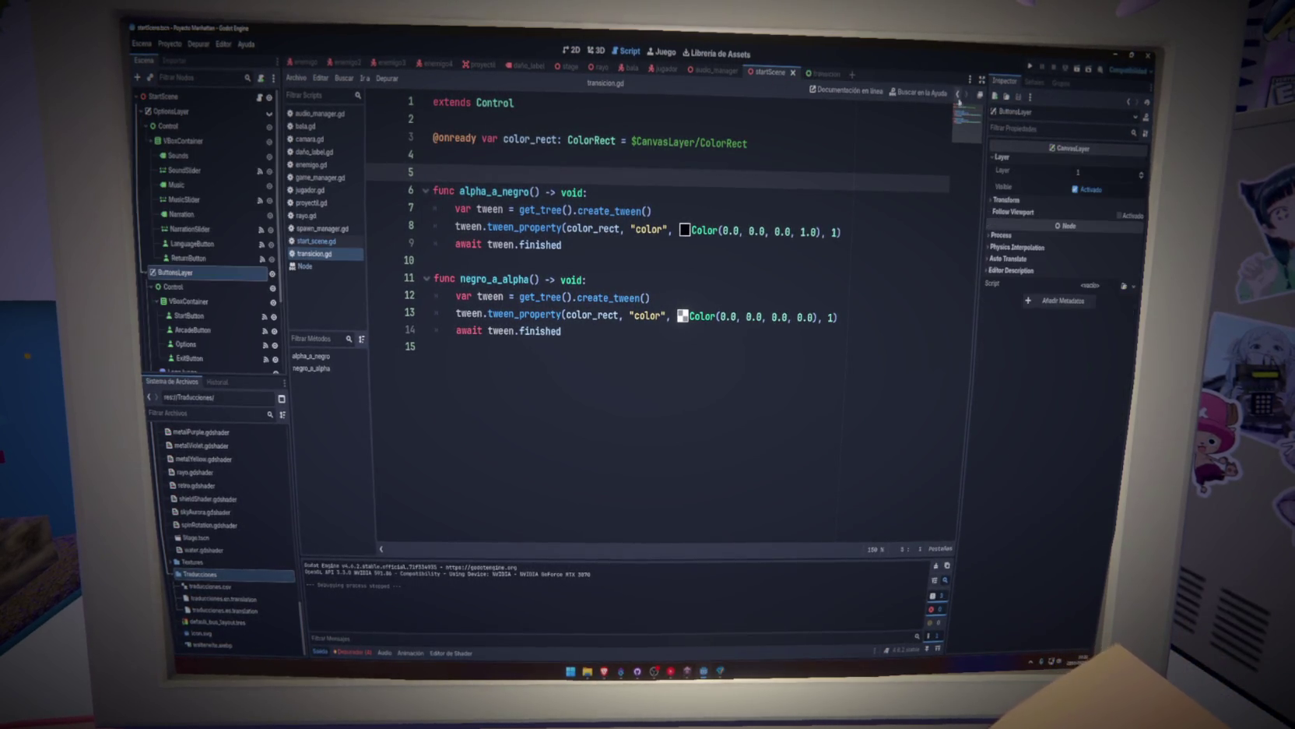
{"action": "left_click", "coordinate": [822, 74]}
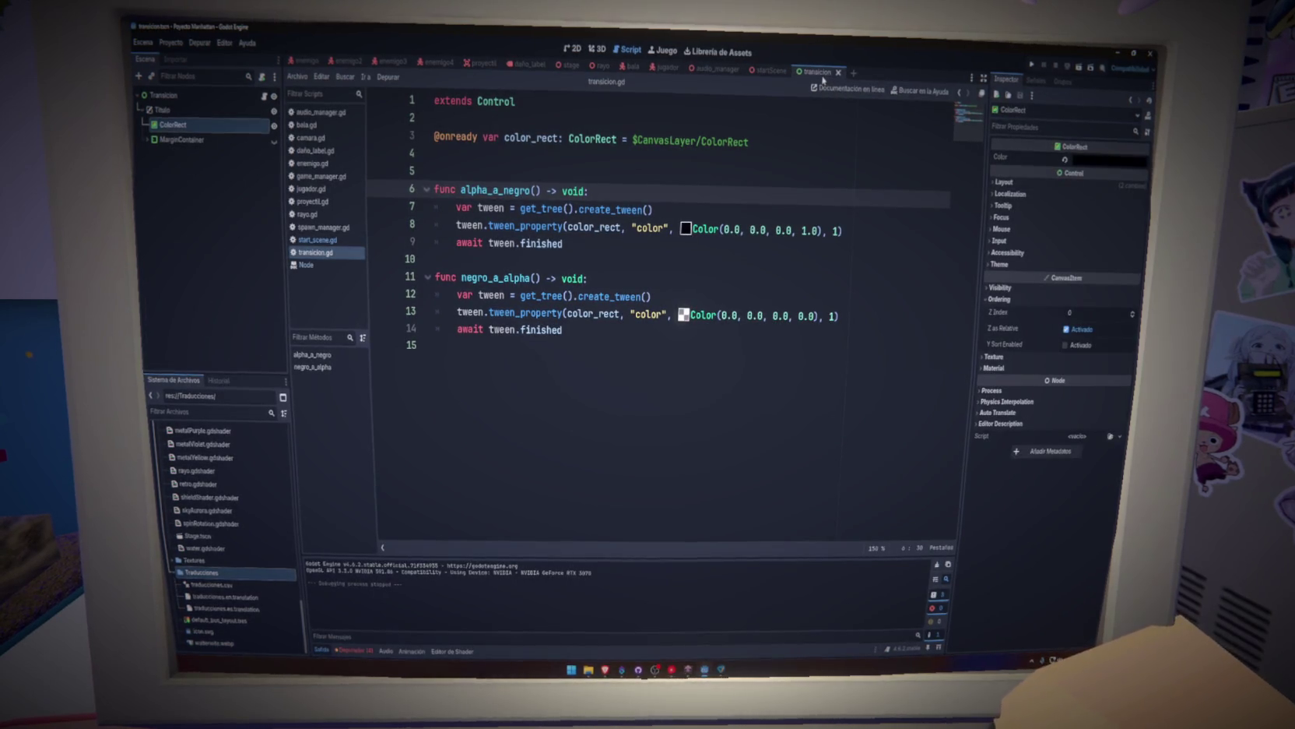
{"action": "left_click", "coordinate": [180, 140]}
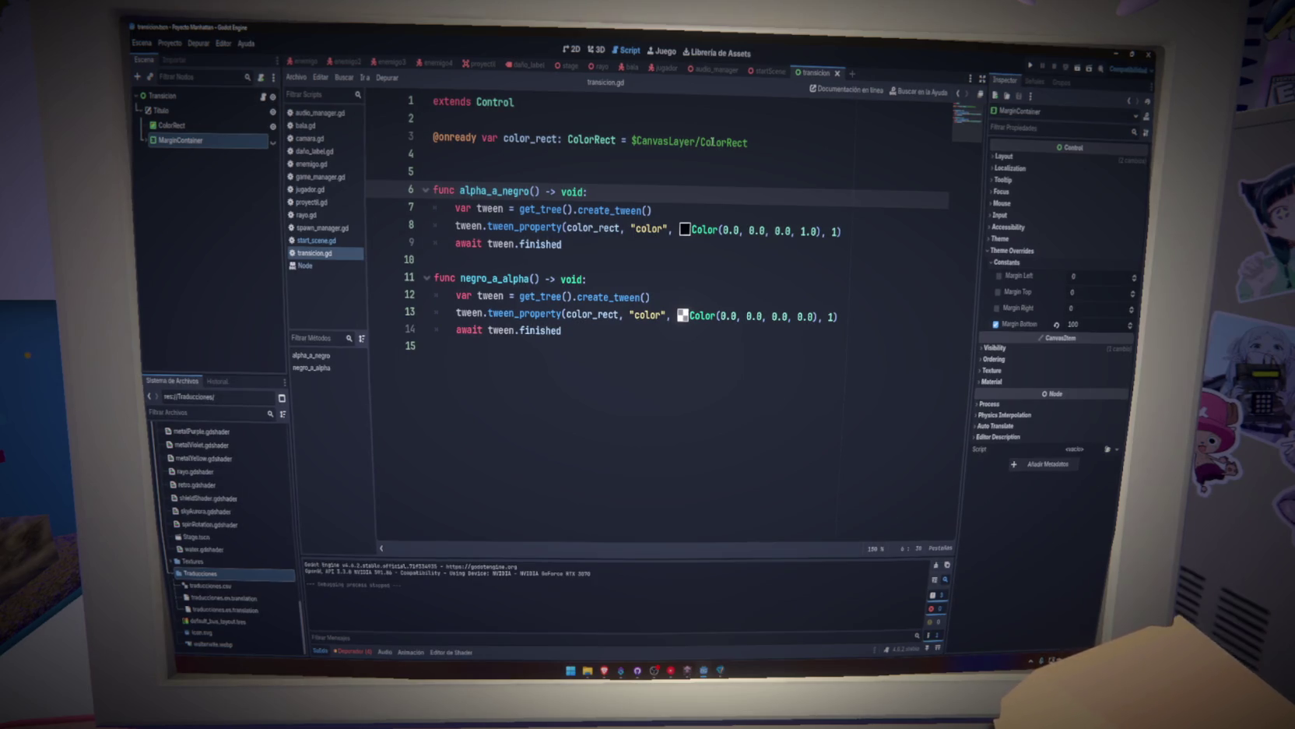
{"action": "left_click", "coordinate": [1030, 67]}
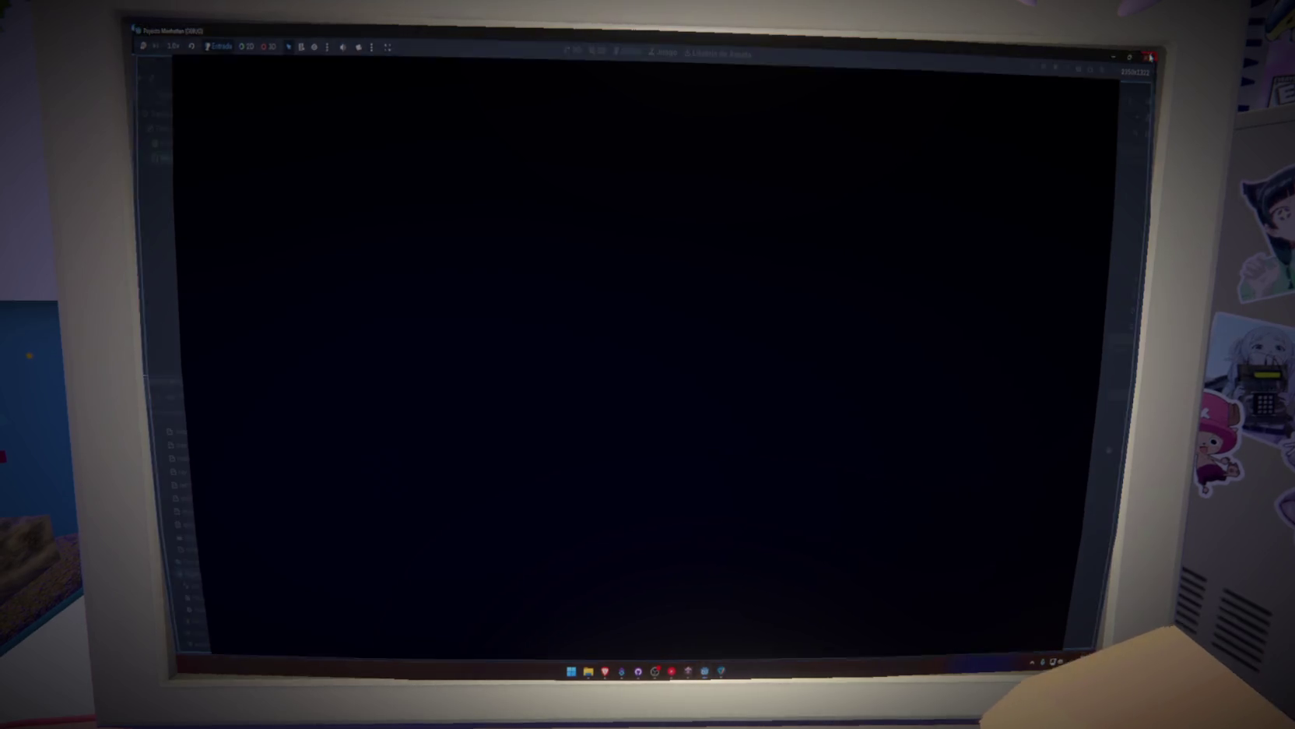
{"action": "left_click", "coordinate": [1150, 56]}
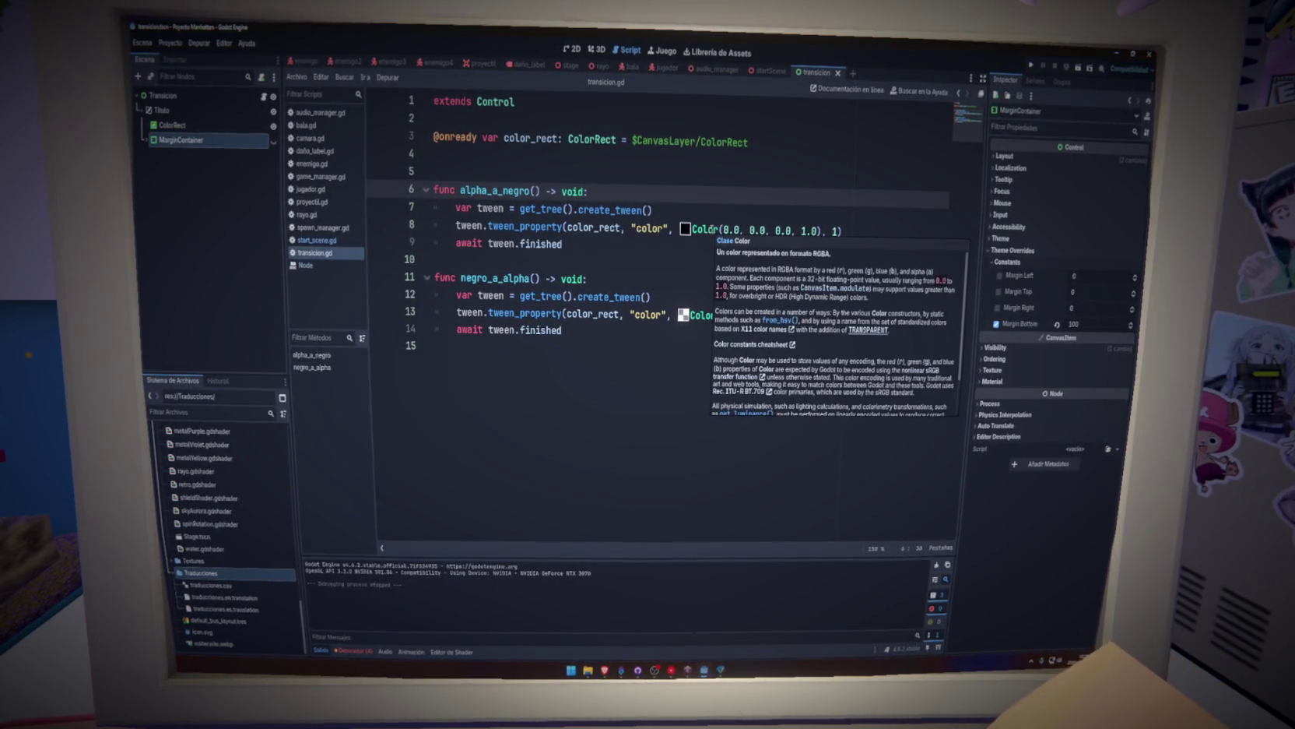
{"action": "left_click", "coordinate": [675, 207]}
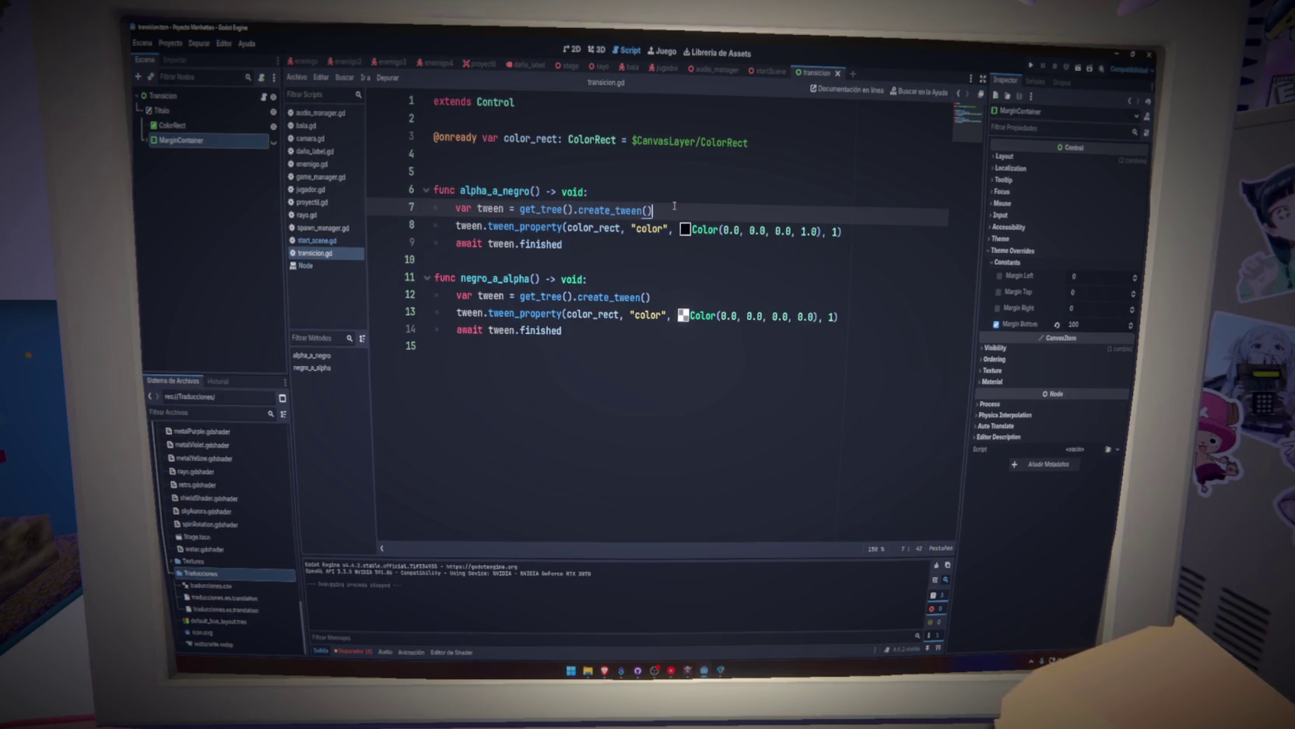
{"action": "left_click", "coordinate": [769, 71]}
{"action": "left_click", "coordinate": [315, 242]}
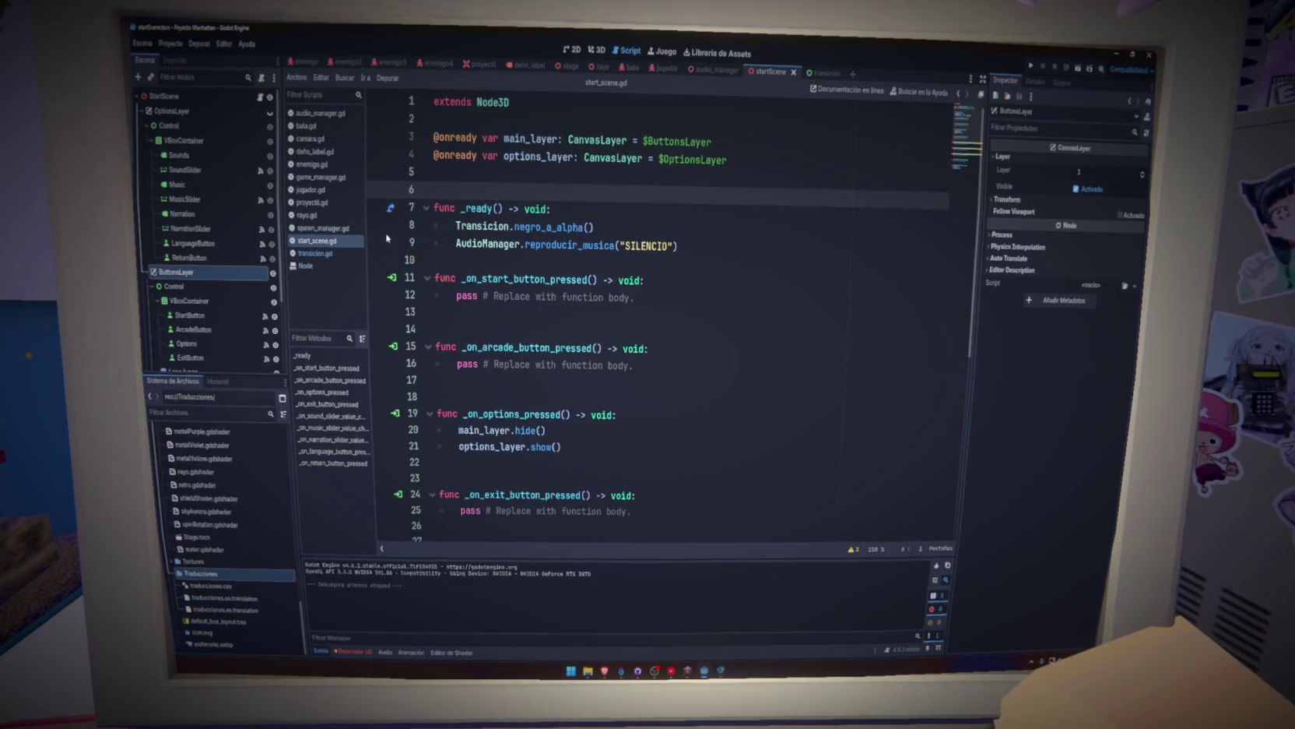
{"action": "left_click", "coordinate": [535, 226], "text": "ctrl"}
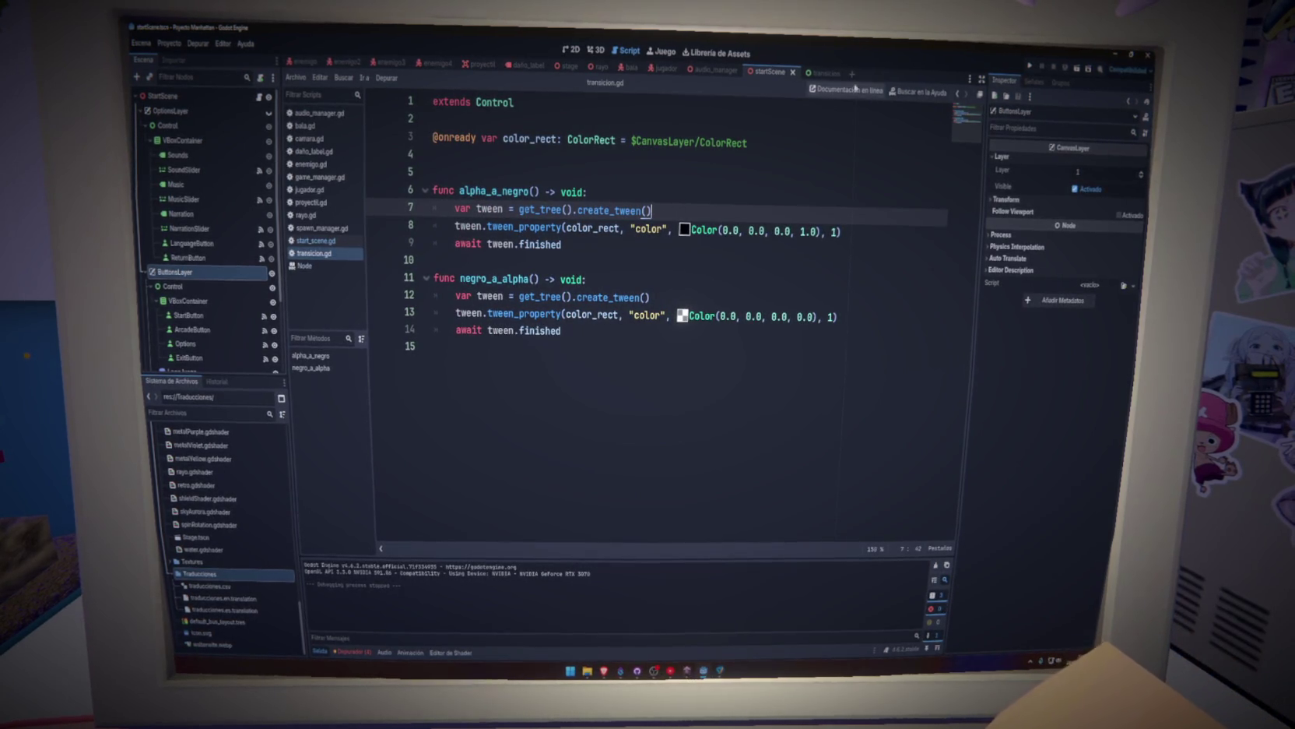
{"action": "left_click", "coordinate": [822, 72]}
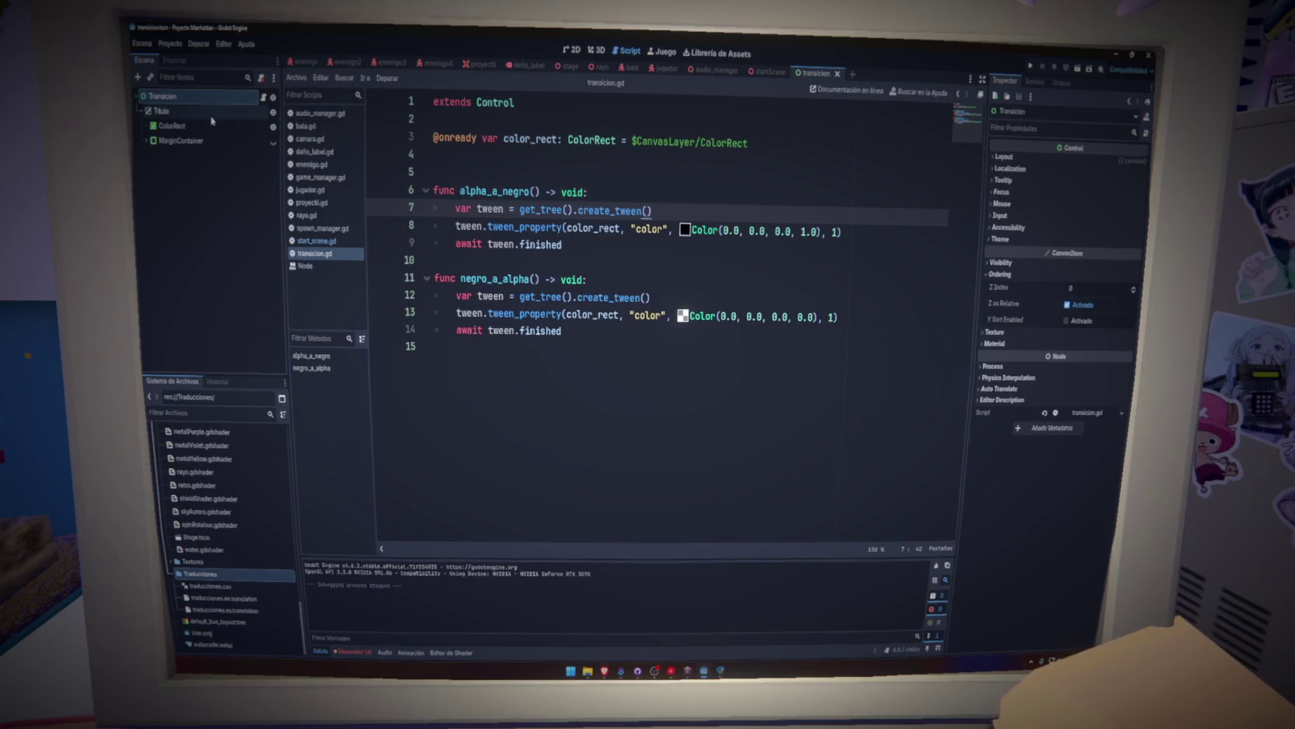
Give Transicion and ColorRect a Z Index of 4096, turning off Z as Relative on ColorRect.
{"action": "left_click", "coordinate": [1083, 288]}
{"action": "type", "text": "4096"}
{"action": "key", "text": "Return"}
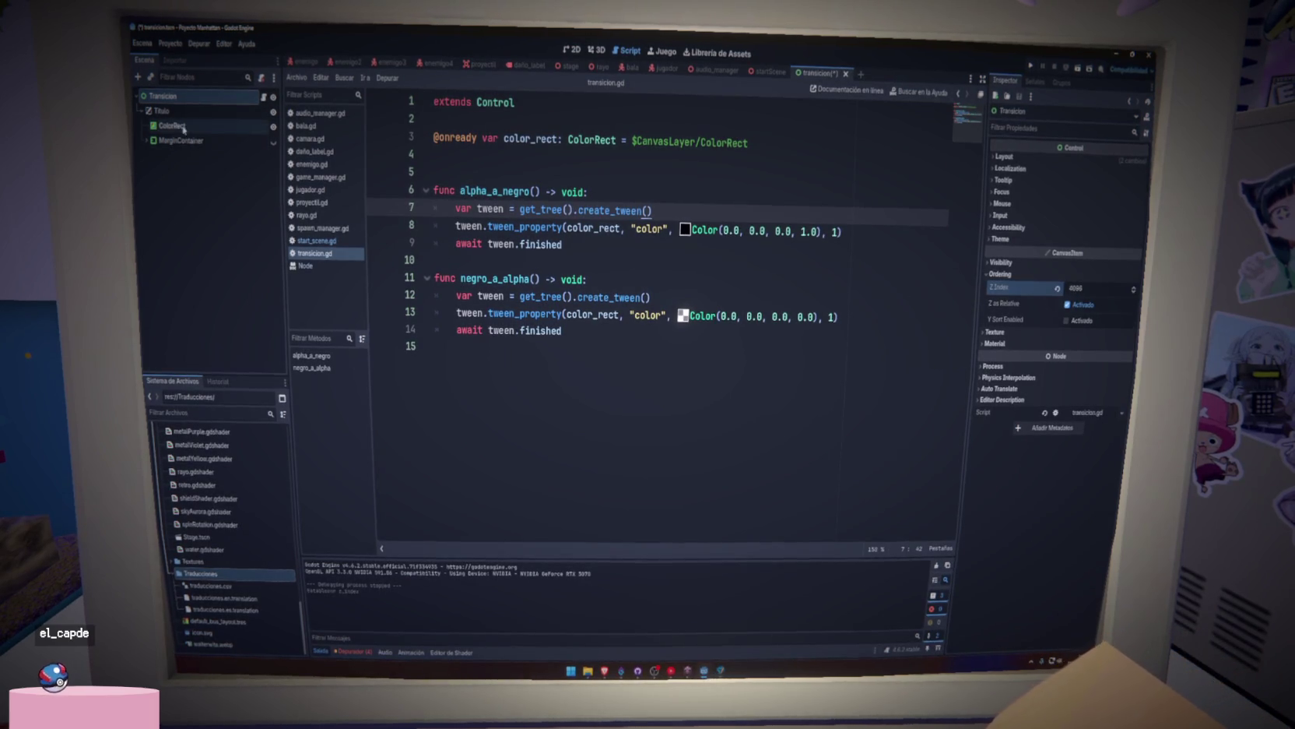
{"action": "left_click", "coordinate": [165, 110]}
{"action": "left_click", "coordinate": [173, 126]}
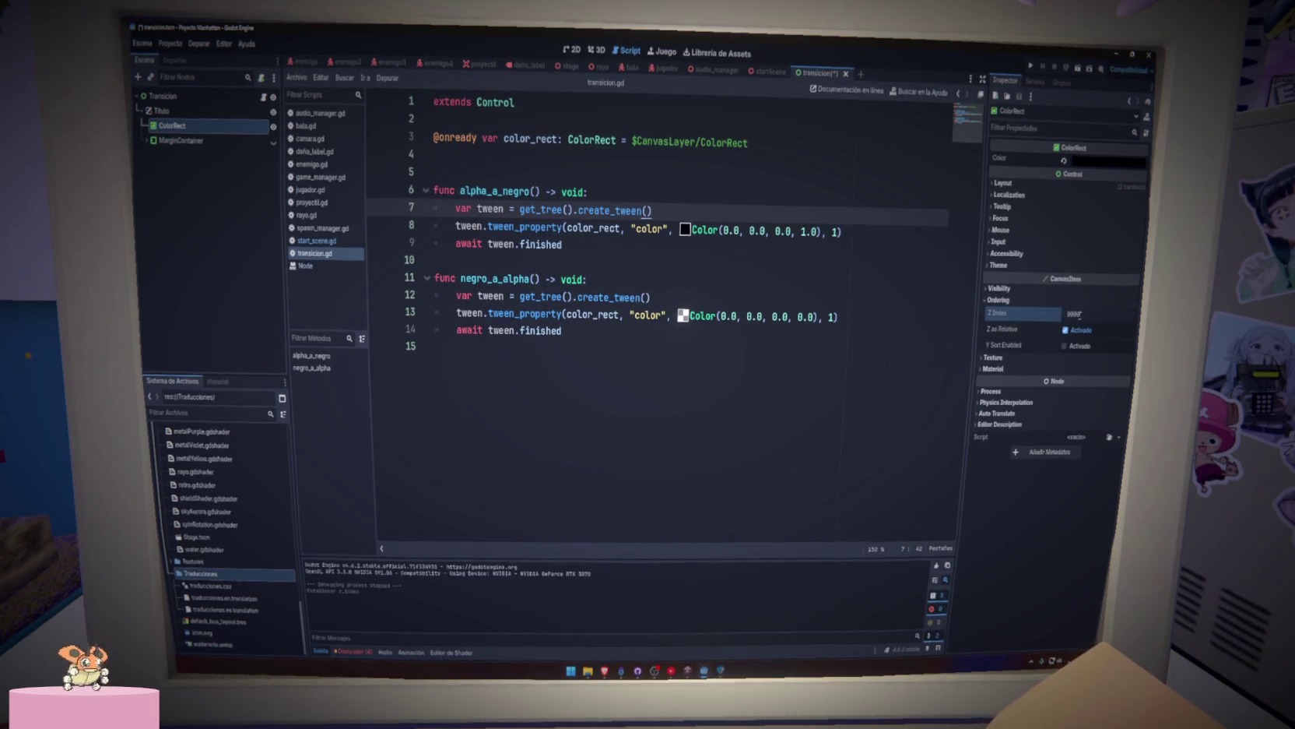
{"action": "type", "text": "4096"}
{"action": "key", "text": "Return"}
{"action": "left_click", "coordinate": [1065, 330]}
Test-run the game, undo the Z Index changes, and switch back to startScene.
{"action": "left_click", "coordinate": [163, 95]}
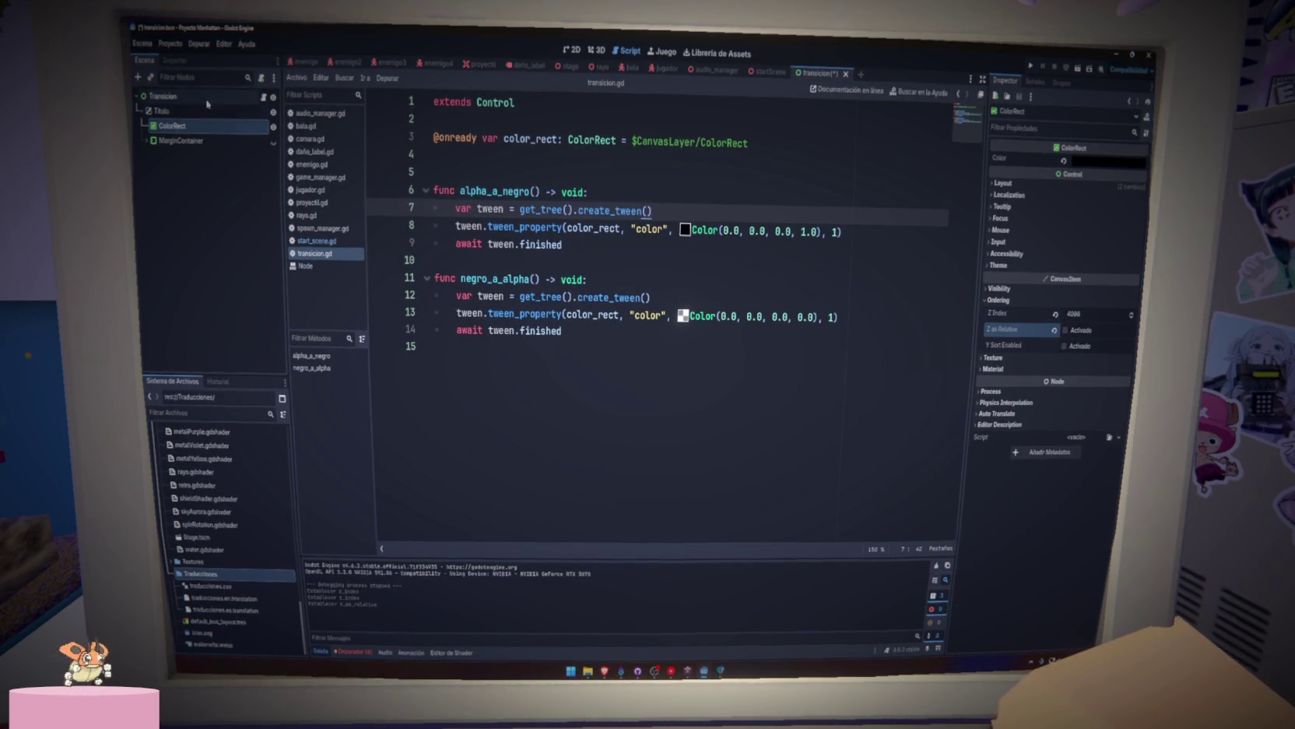
{"action": "left_click", "coordinate": [812, 279]}
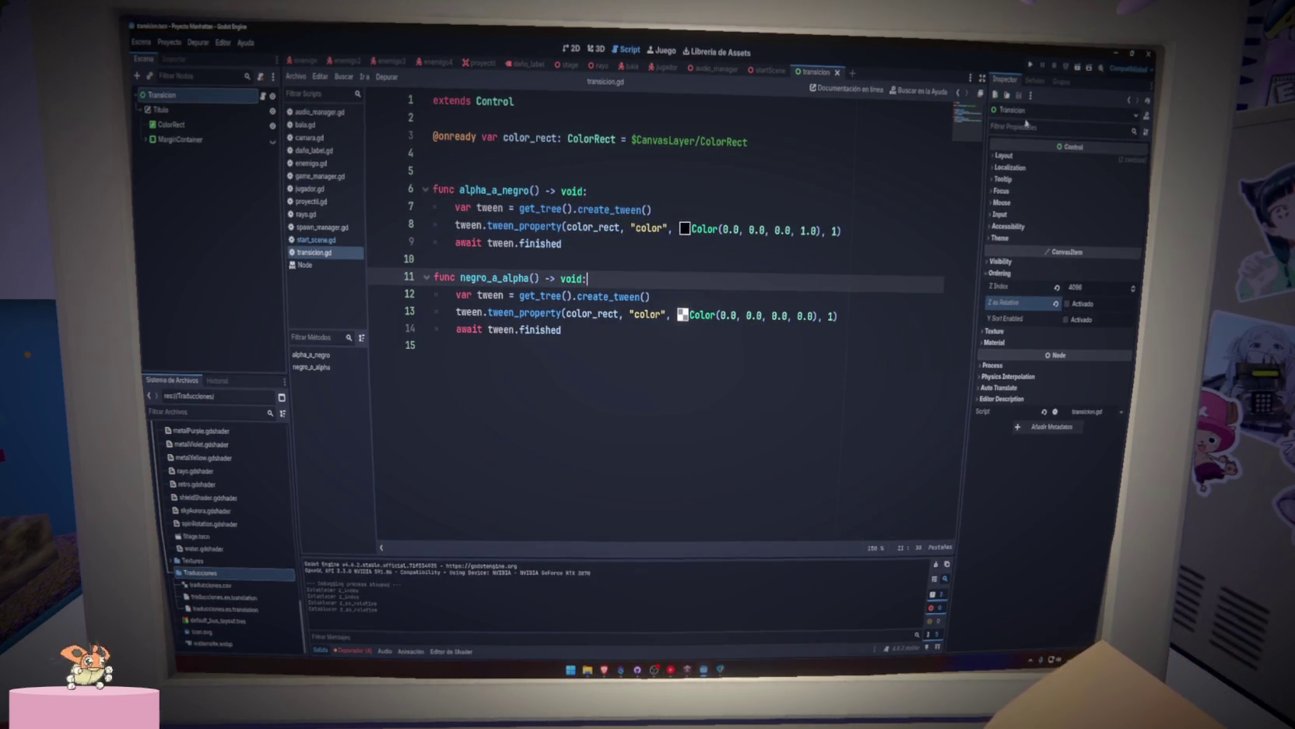
{"action": "key", "text": "F5"}
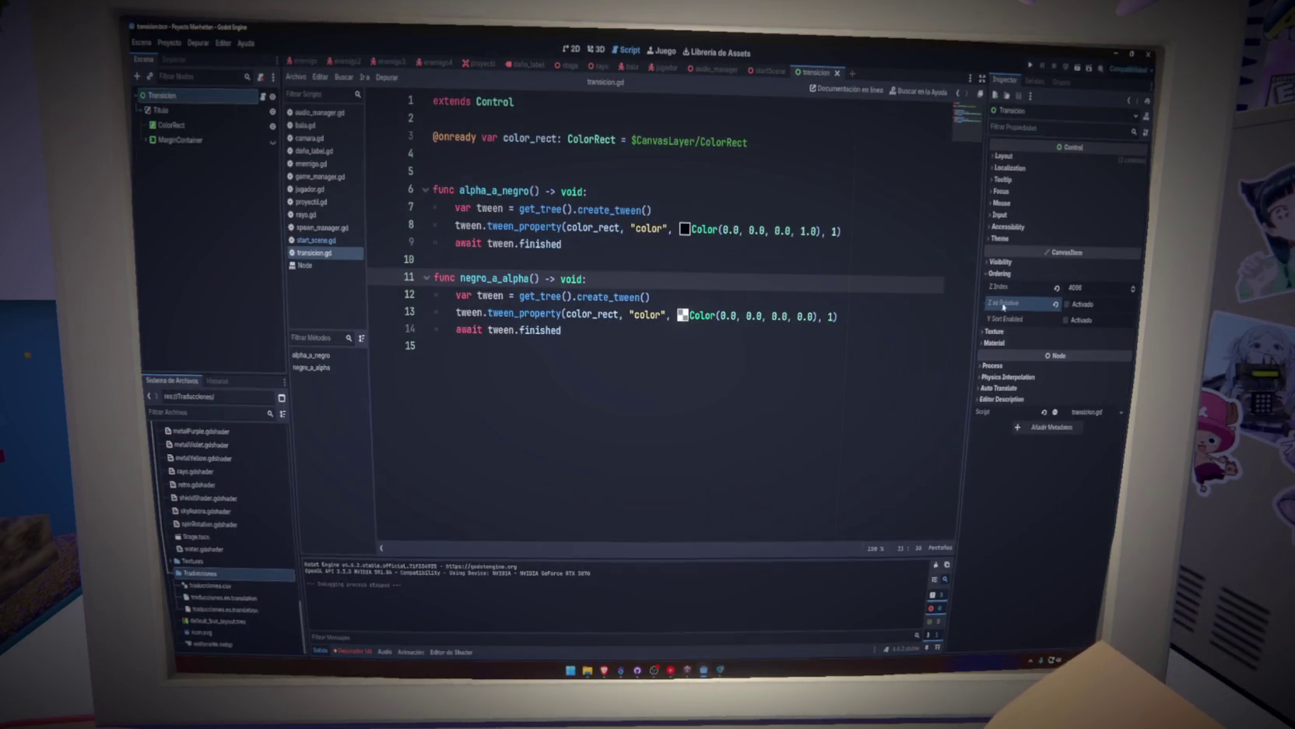
{"action": "key", "text": "ctrl+z"}
{"action": "key", "text": "ctrl+z"}
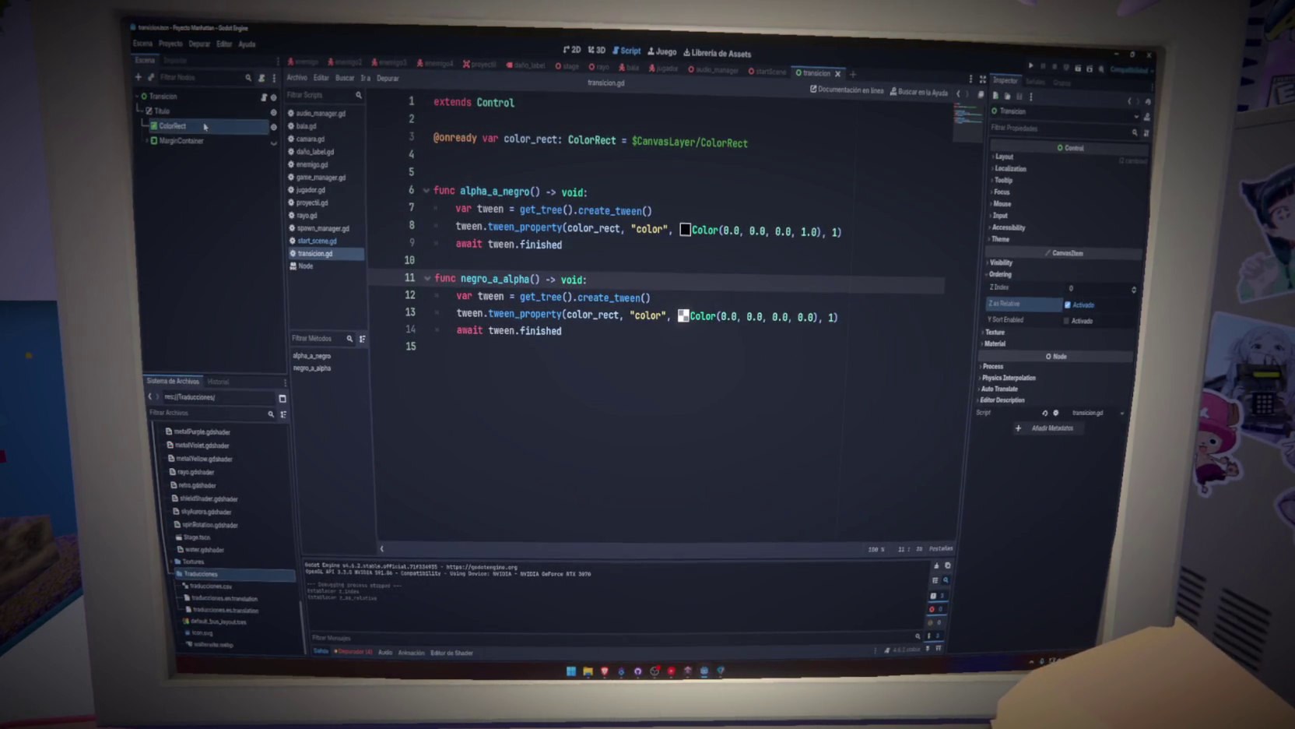
{"action": "key", "text": "ctrl+z"}
{"action": "key", "text": "ctrl+z"}
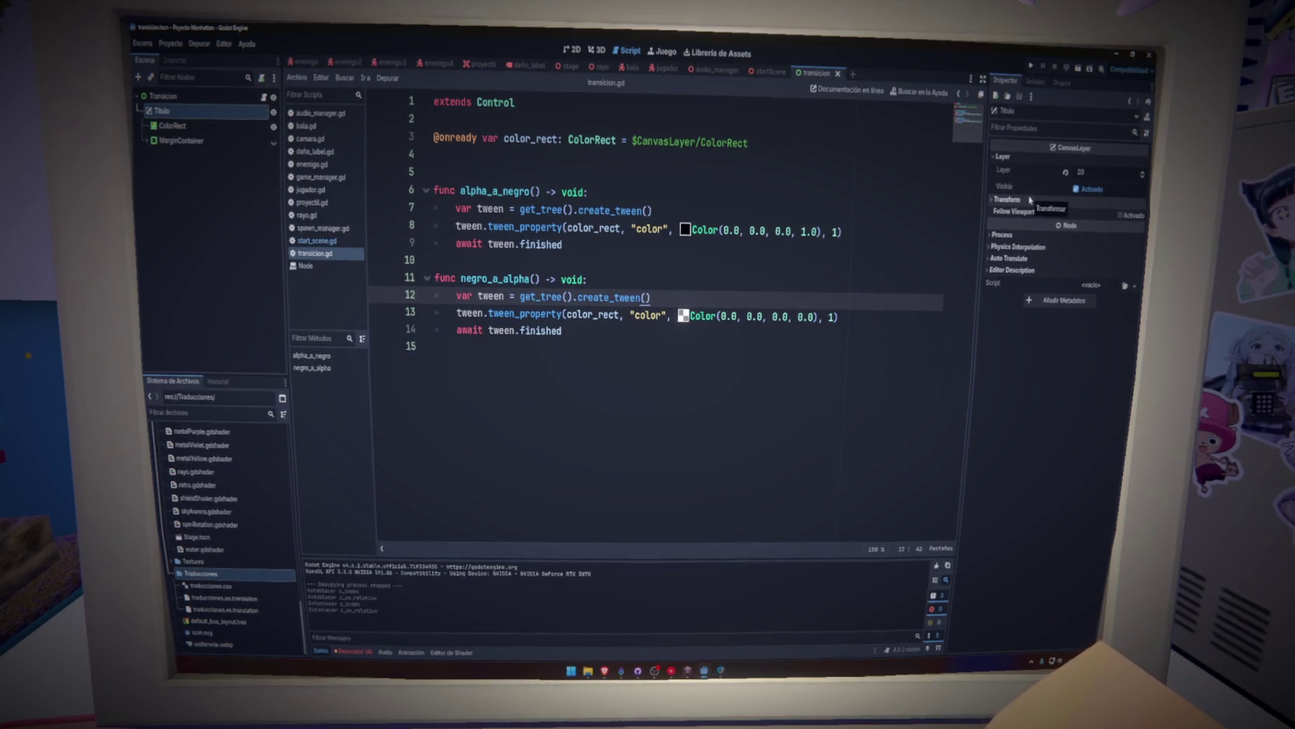
{"action": "left_click", "coordinate": [698, 211]}
{"action": "left_click", "coordinate": [676, 189]}
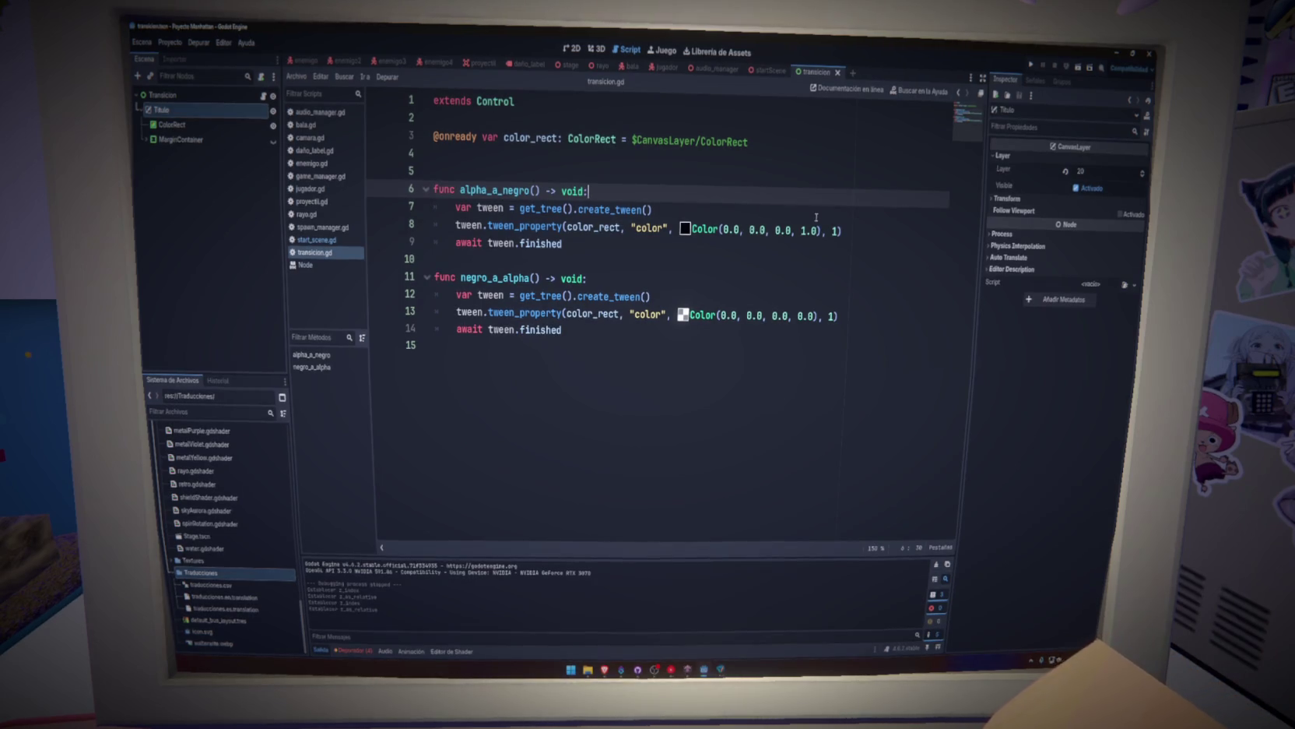
{"action": "left_click", "coordinate": [767, 72]}
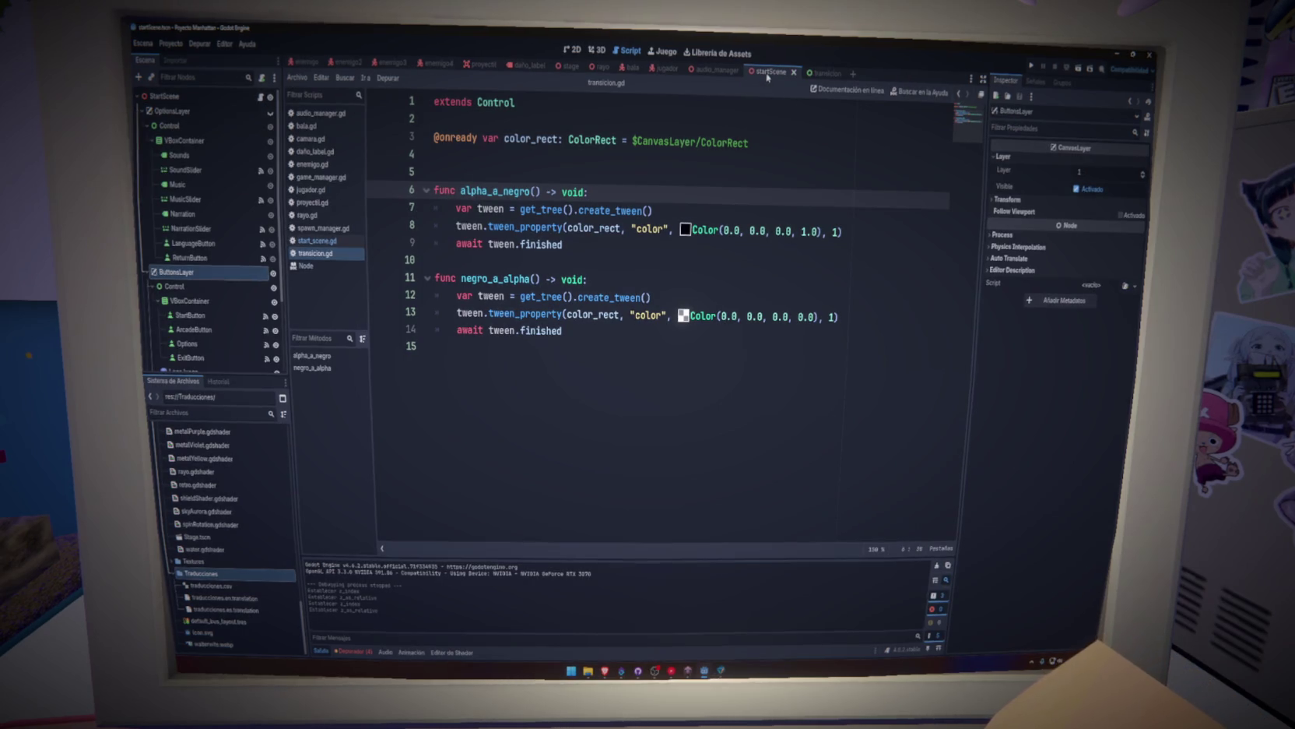
Highlight the alpha_a_negro function, lines 6–9, in transicion.gd for review.
{"action": "triple_click", "coordinate": [759, 149]}
{"action": "triple_click", "coordinate": [778, 191]}
{"action": "left_click_drag", "start_coordinate": [737, 246], "coordinate": [432, 196]}
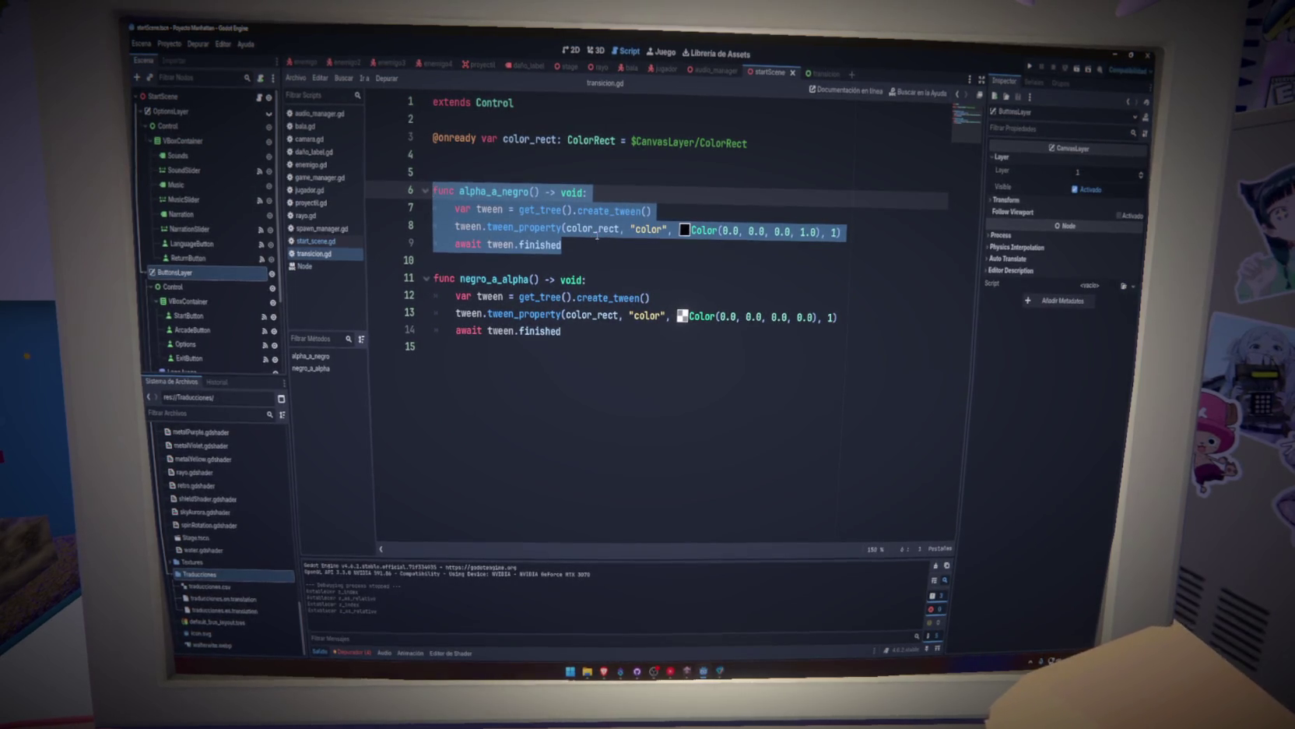
{"action": "left_click", "coordinate": [695, 211]}
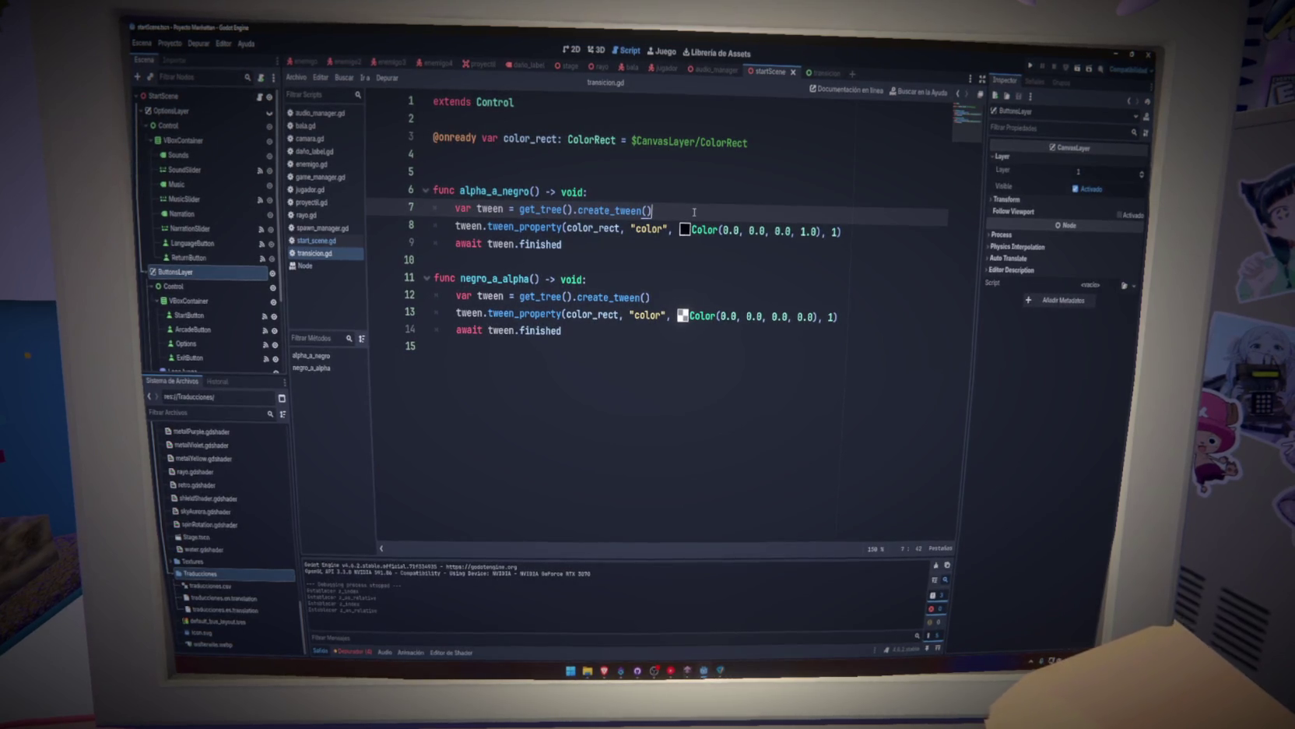
{"action": "left_click", "coordinate": [655, 246]}
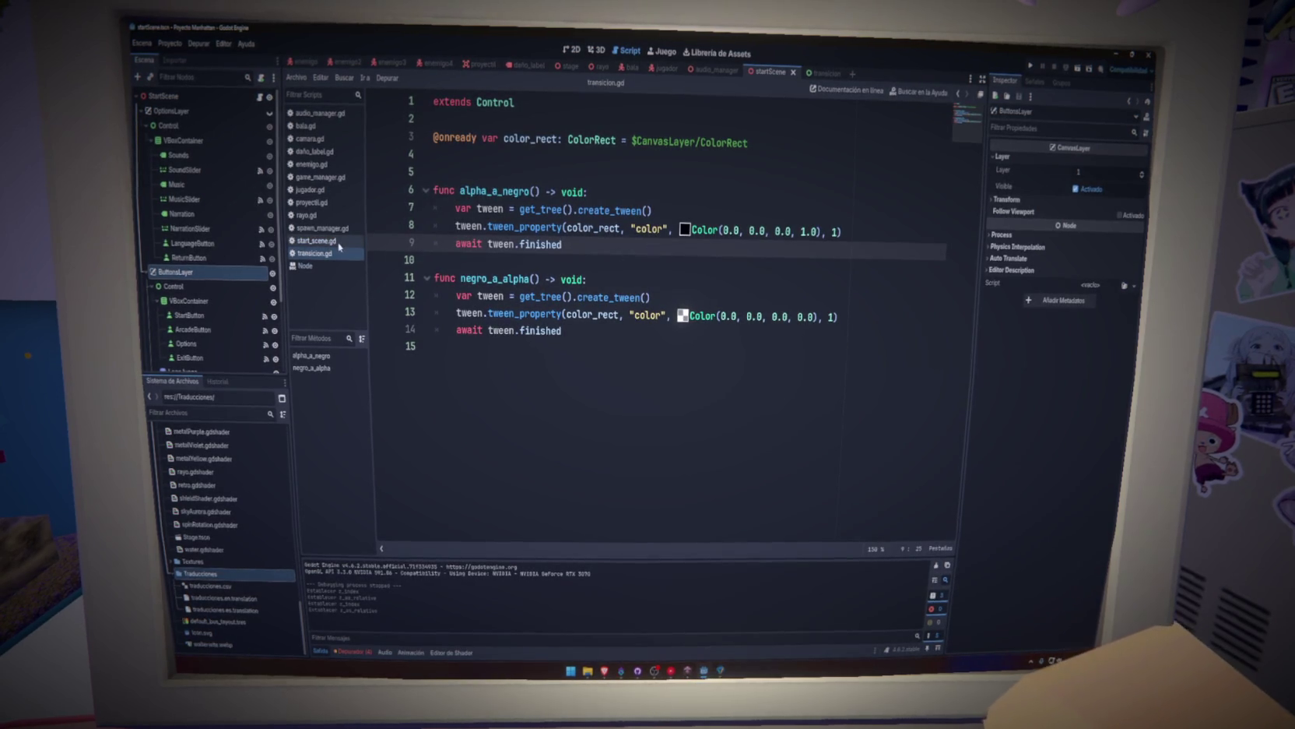
Review the negro_a_alpha() call in start_scene.gd, then open Project Settings on the Autoload list.
{"action": "left_click", "coordinate": [317, 241]}
{"action": "left_click_drag", "start_coordinate": [490, 227], "coordinate": [614, 232]}
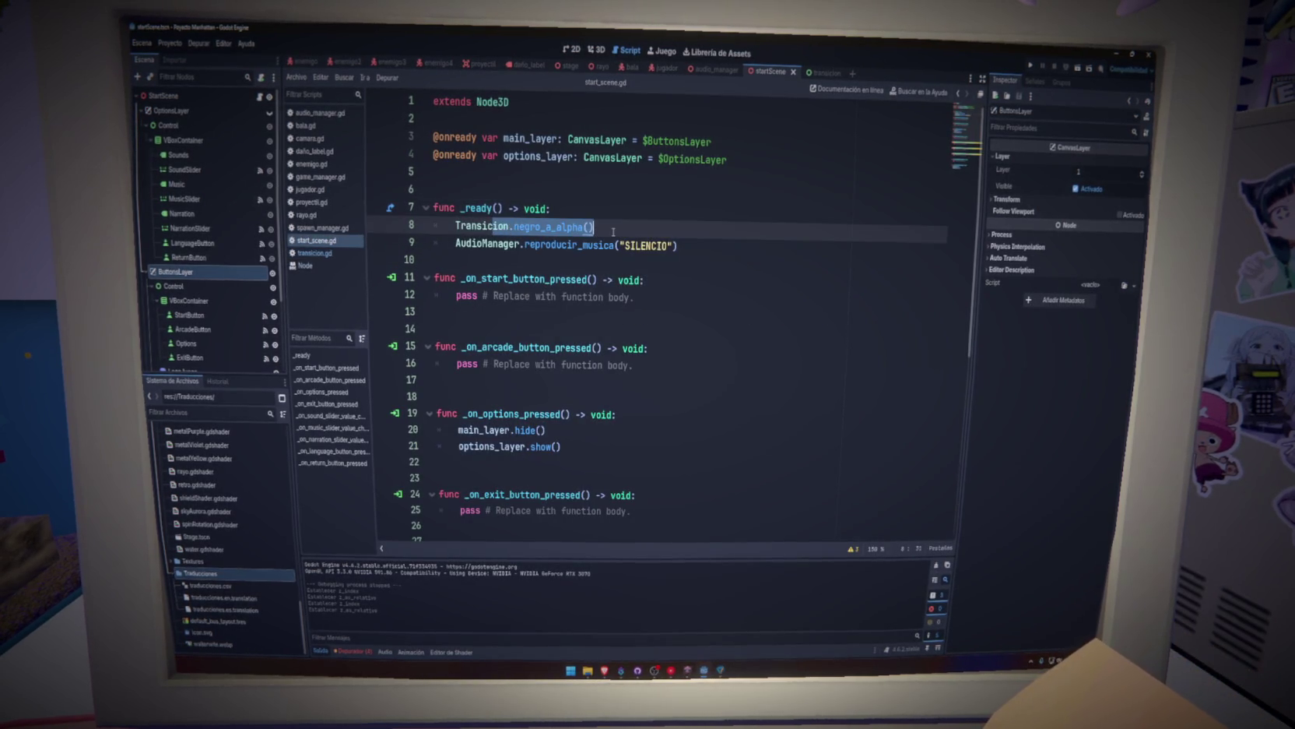
{"action": "left_click", "coordinate": [635, 211]}
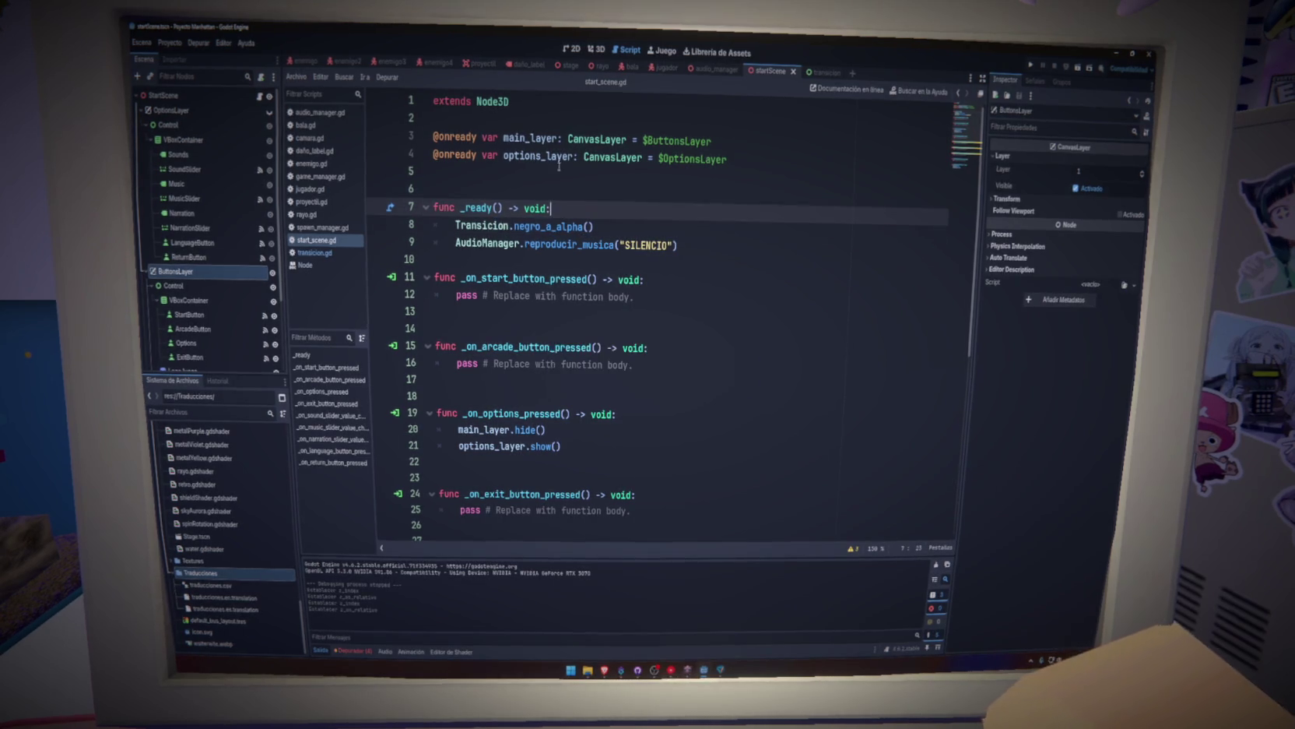
{"action": "left_click", "coordinate": [170, 43]}
{"action": "left_click", "coordinate": [202, 58]}
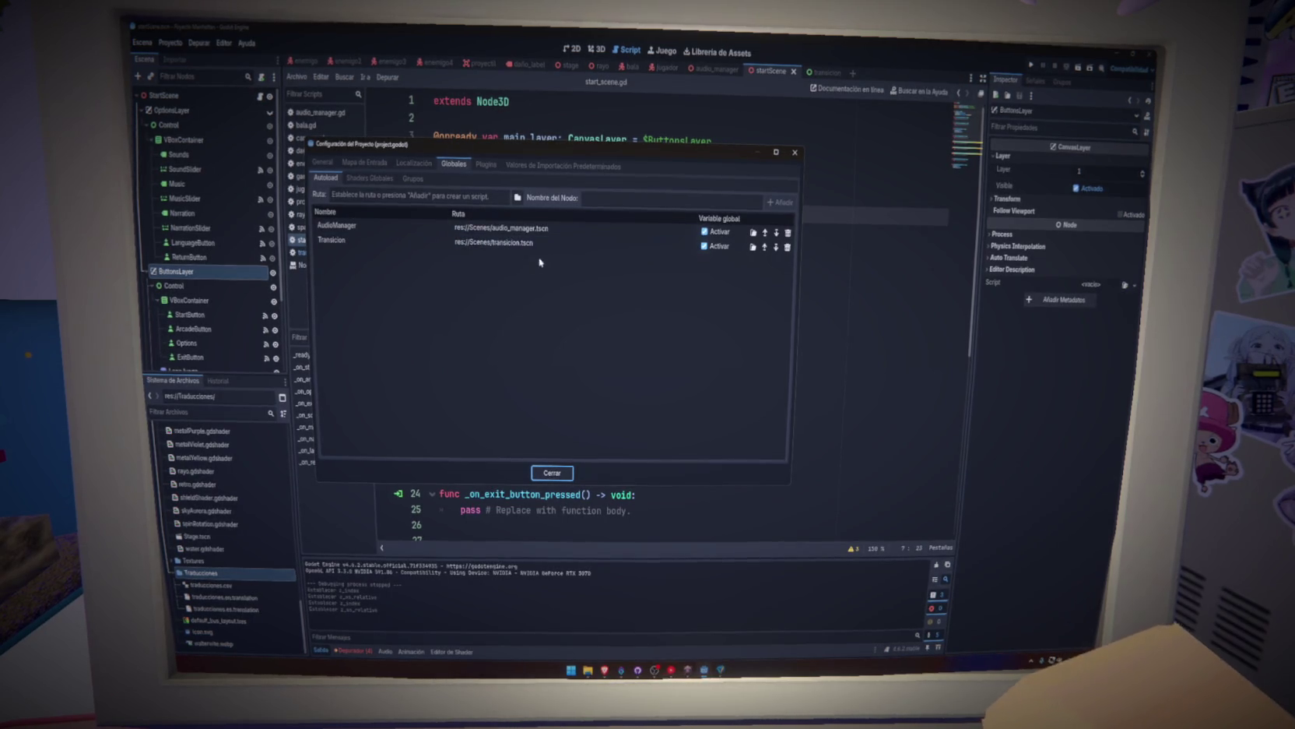
Close Project Settings, run the game, inspect its remote Transicion, StartScene and Shaders nodes, then stop it.
{"action": "left_click", "coordinate": [795, 151]}
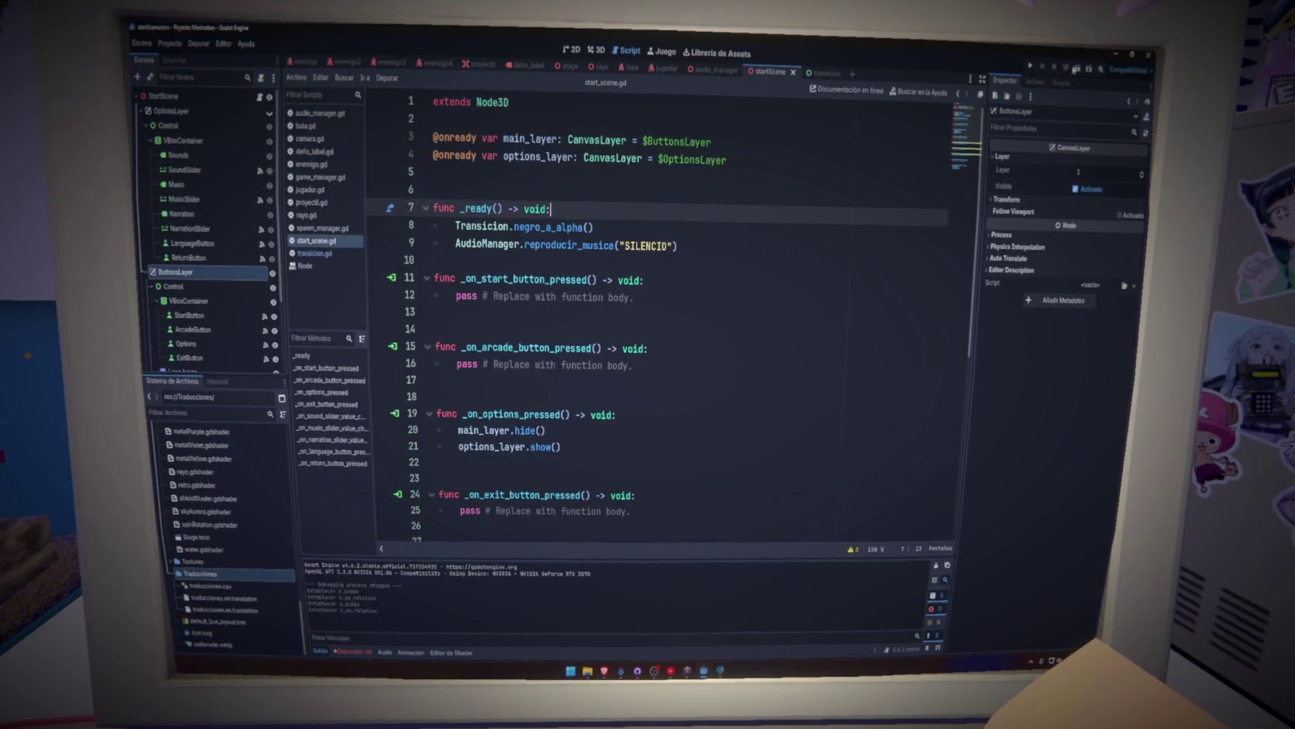
{"action": "key", "text": "F5"}
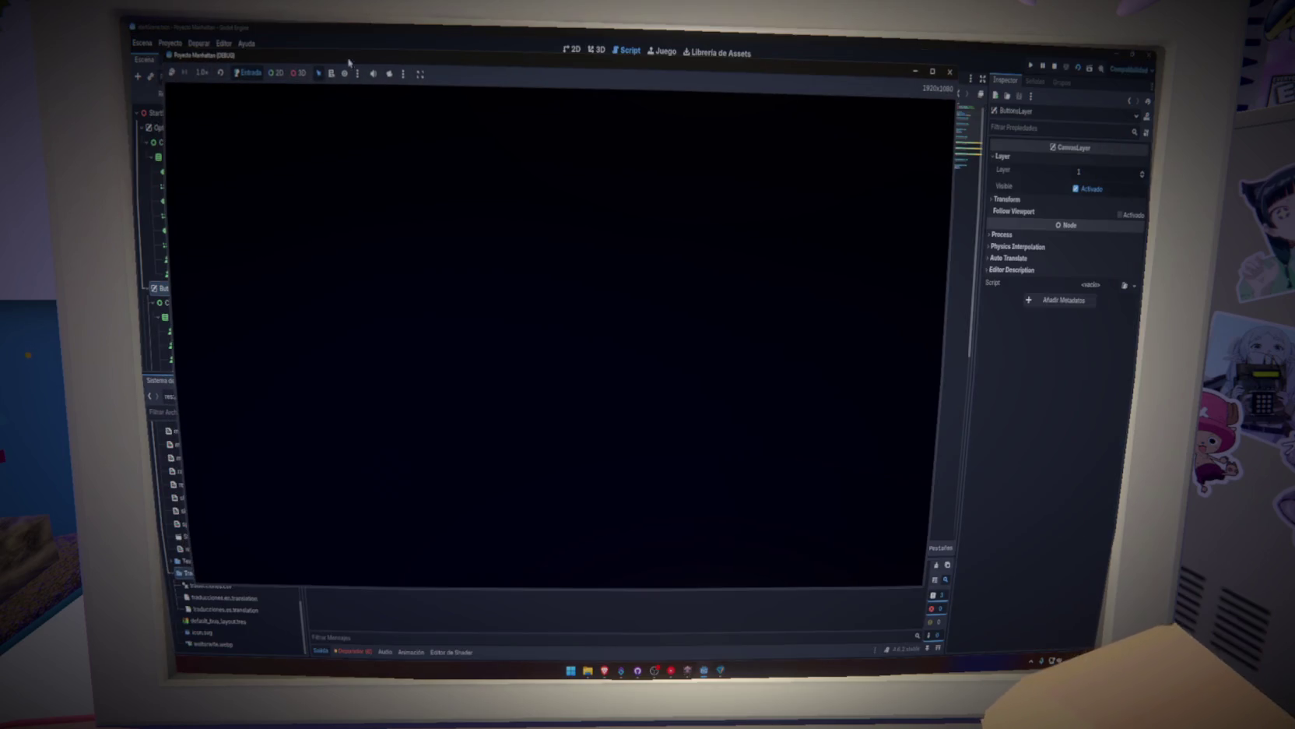
{"action": "left_click", "coordinate": [344, 61]}
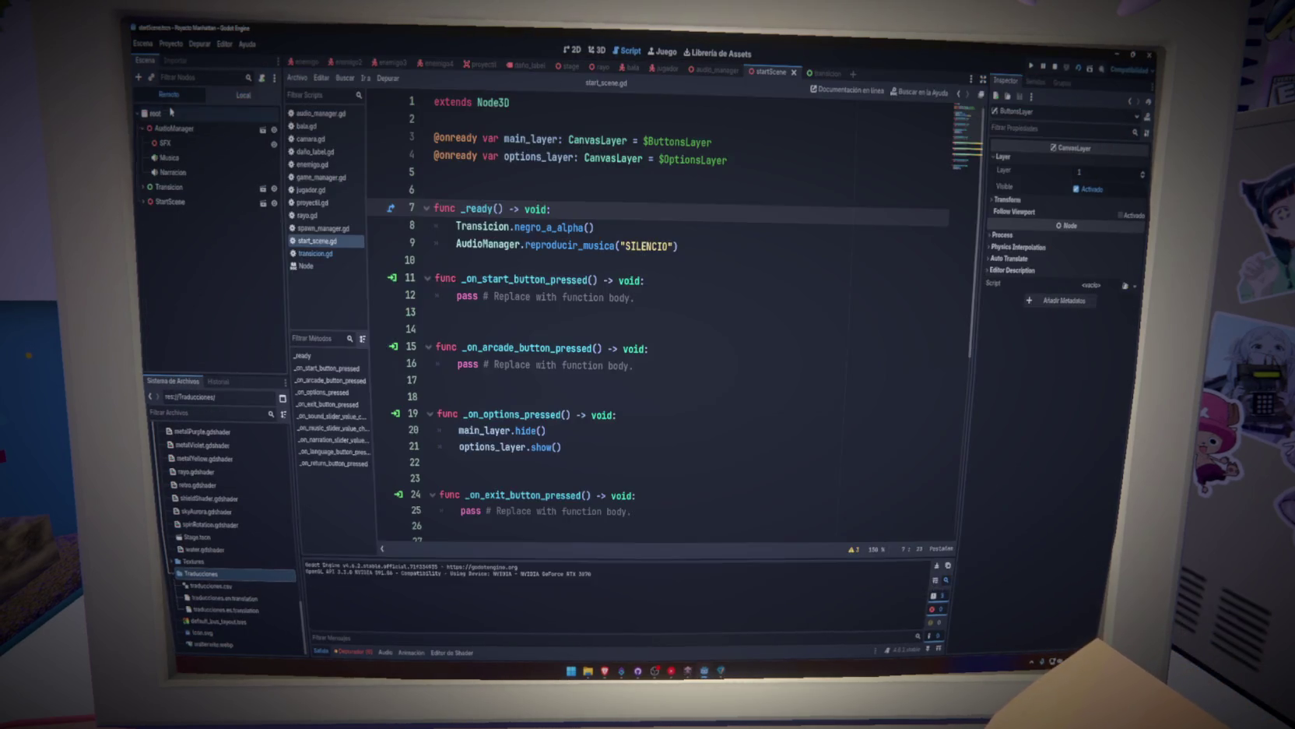
{"action": "left_click", "coordinate": [161, 186]}
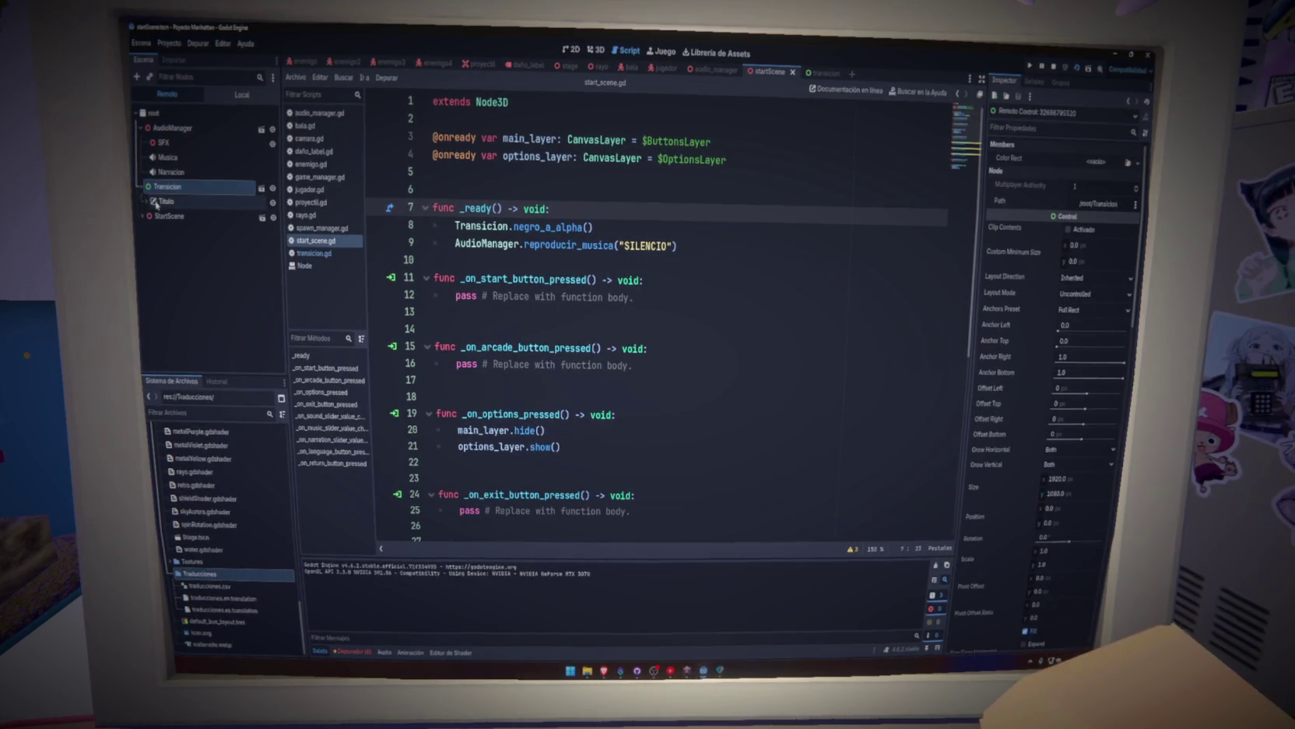
{"action": "left_click", "coordinate": [161, 217]}
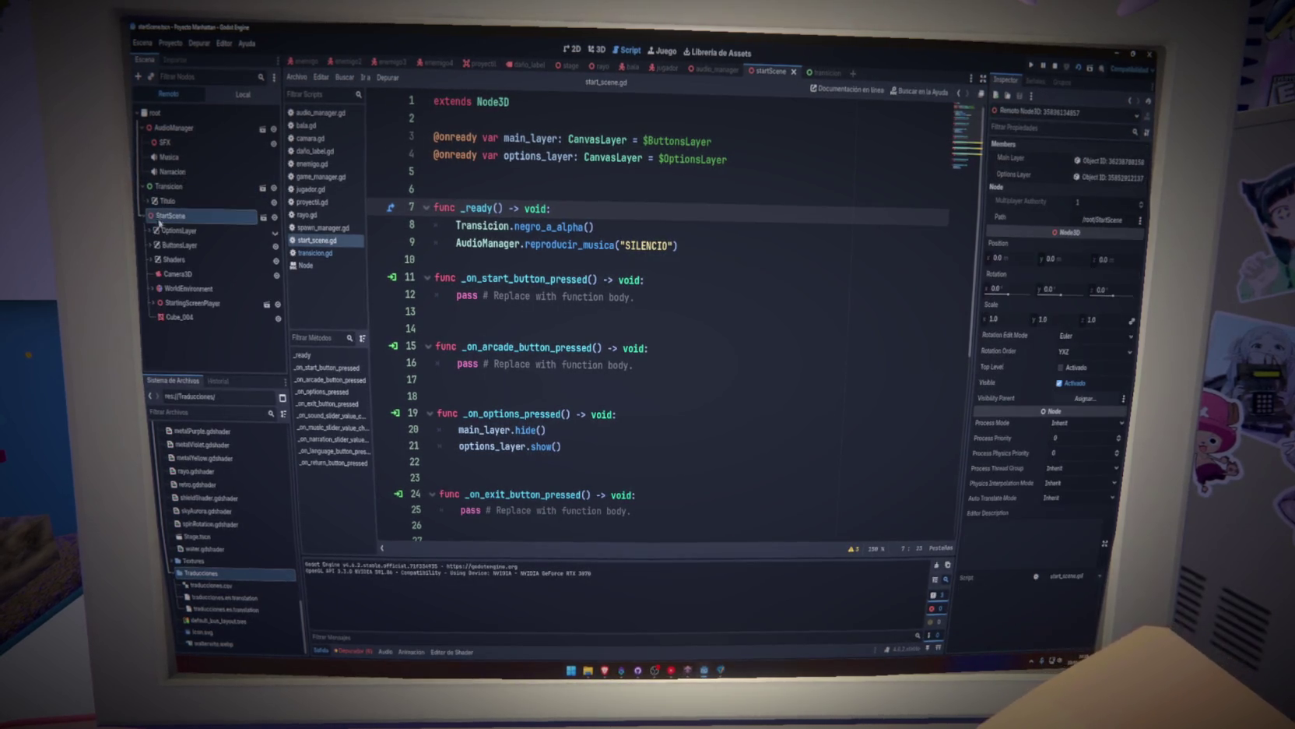
{"action": "left_click", "coordinate": [192, 263]}
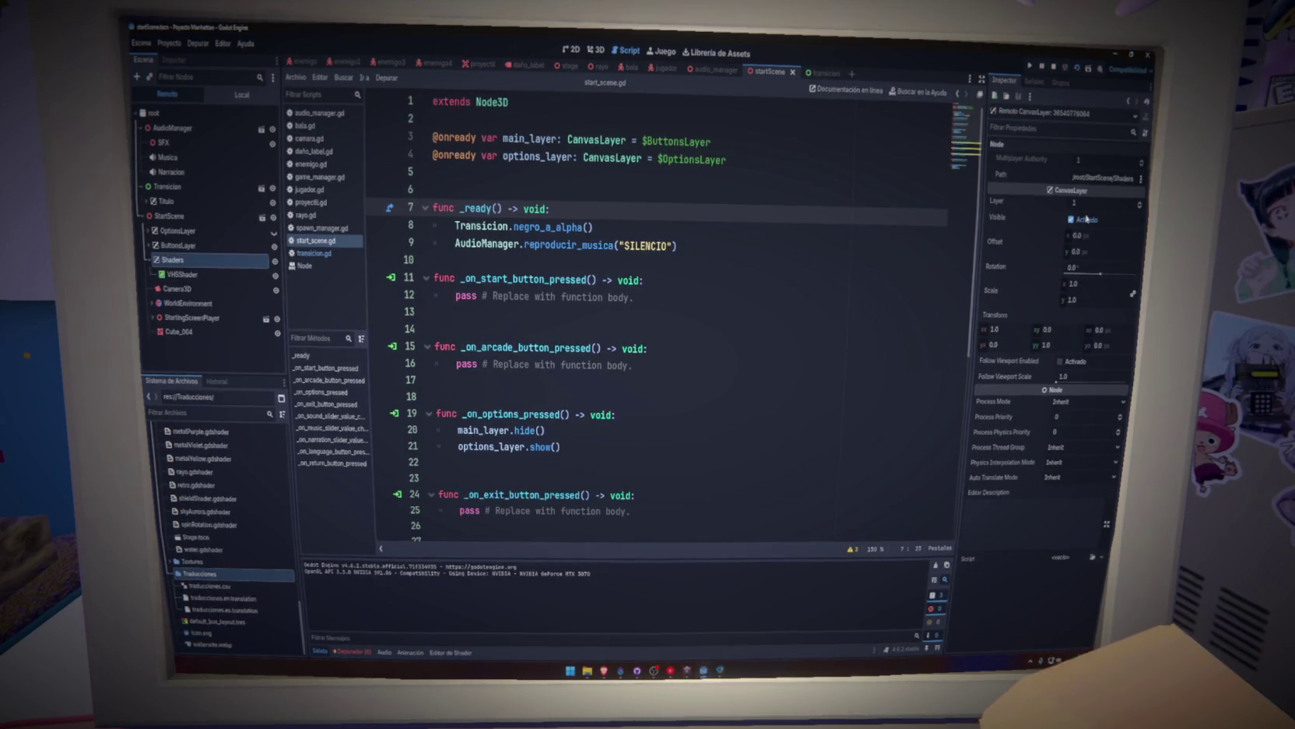
{"action": "key", "text": "F8"}
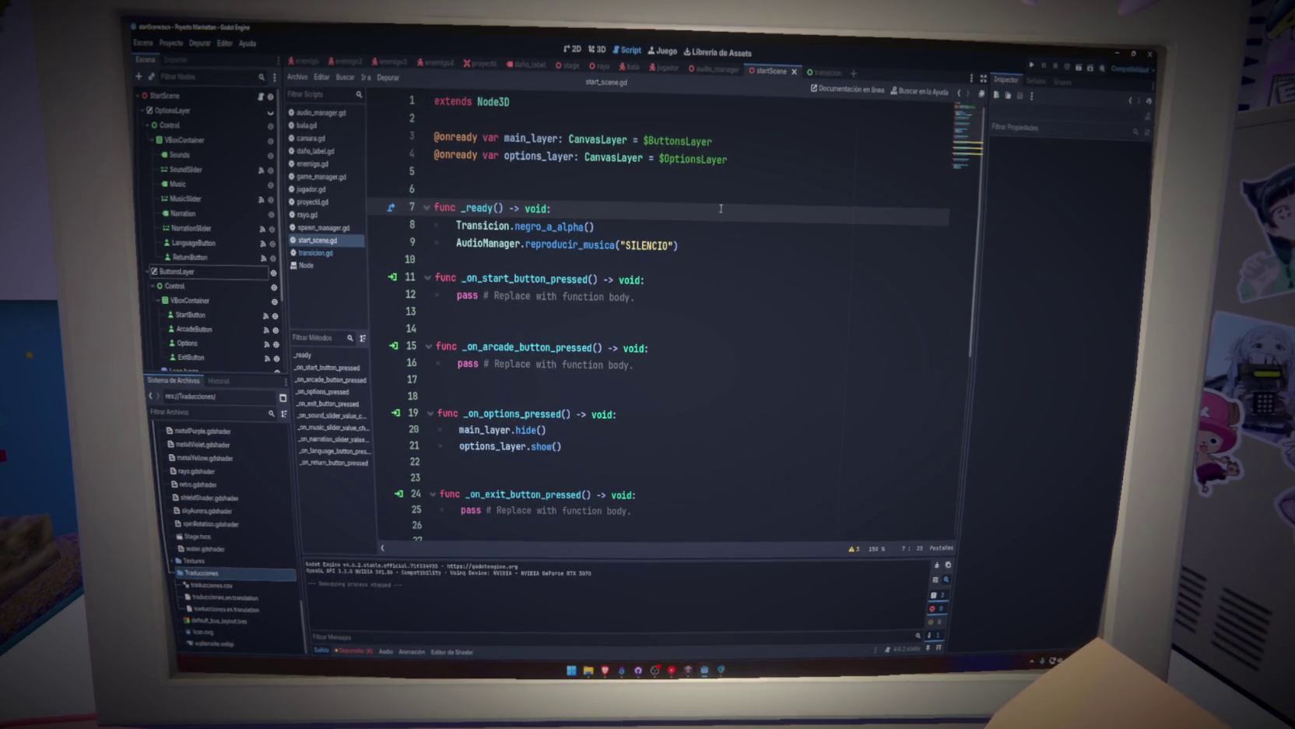
Try swapping line 8's call to alpha_a_negro, revert to negro_a_alpha, then switch to the Transicion scene.
{"action": "left_click", "coordinate": [573, 226]}
{"action": "mouse_move", "coordinate": [582, 227]}
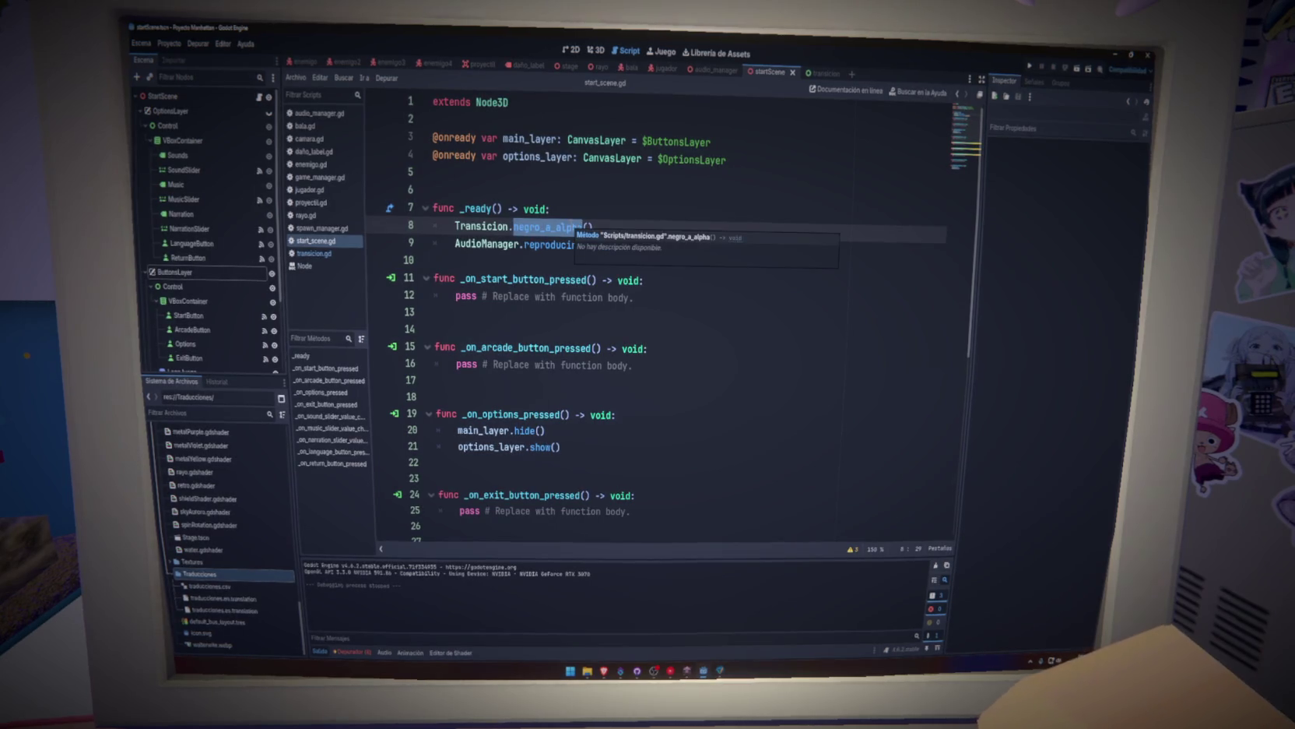
{"action": "key", "text": "BackSpace"}
{"action": "key", "text": "ctrl+space"}
{"action": "key", "text": "Down"}
{"action": "key", "text": "Return"}
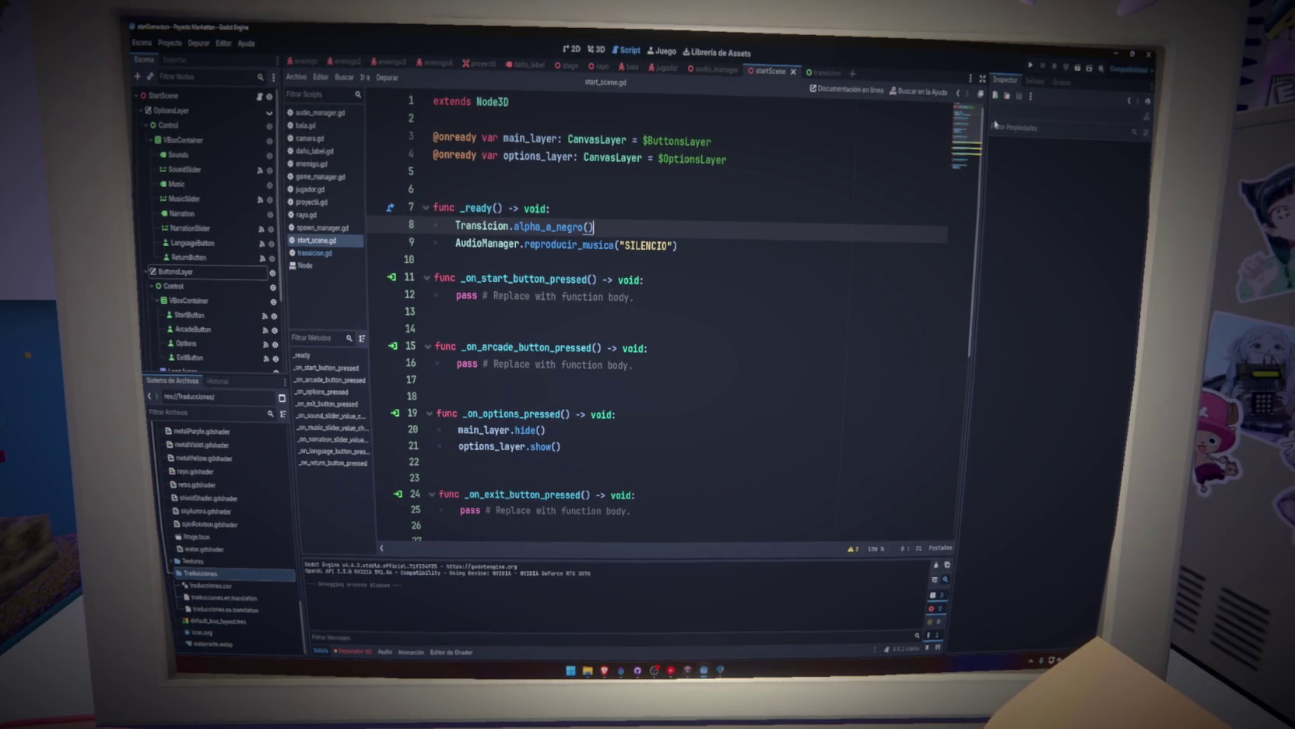
{"action": "key", "text": "BackSpace"}
{"action": "key", "text": "BackSpace"}
{"action": "key", "text": "BackSpace"}
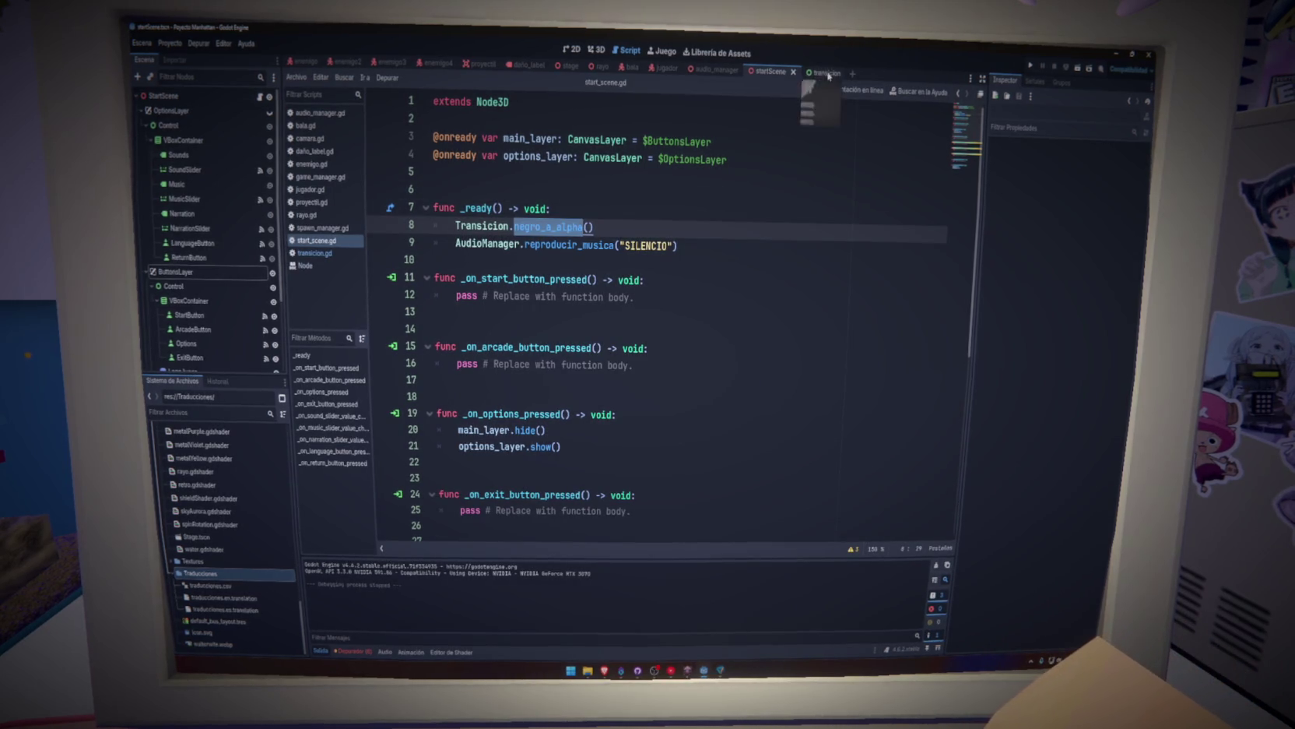
{"action": "left_click", "coordinate": [827, 72]}
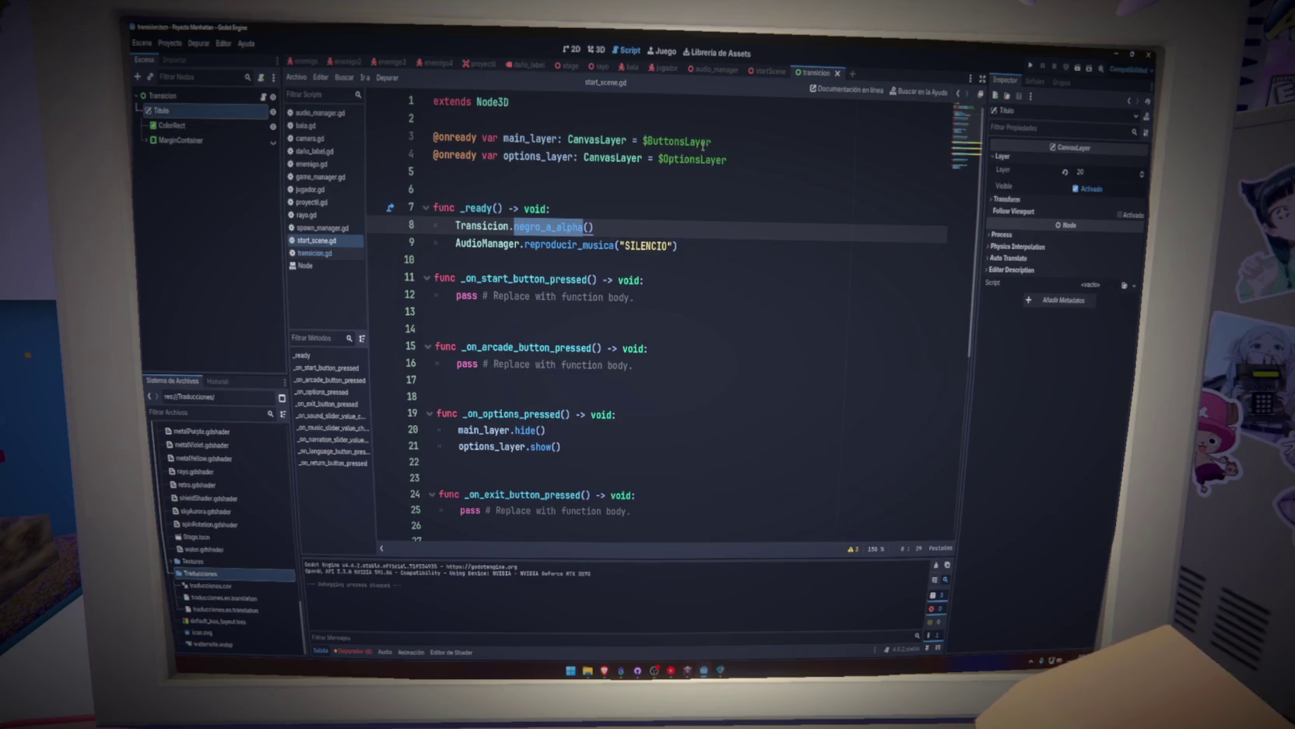
In transicion.gd, change the color_rect path on line 3 to $Titulo/ColorRect and save.
{"action": "left_click", "coordinate": [262, 99]}
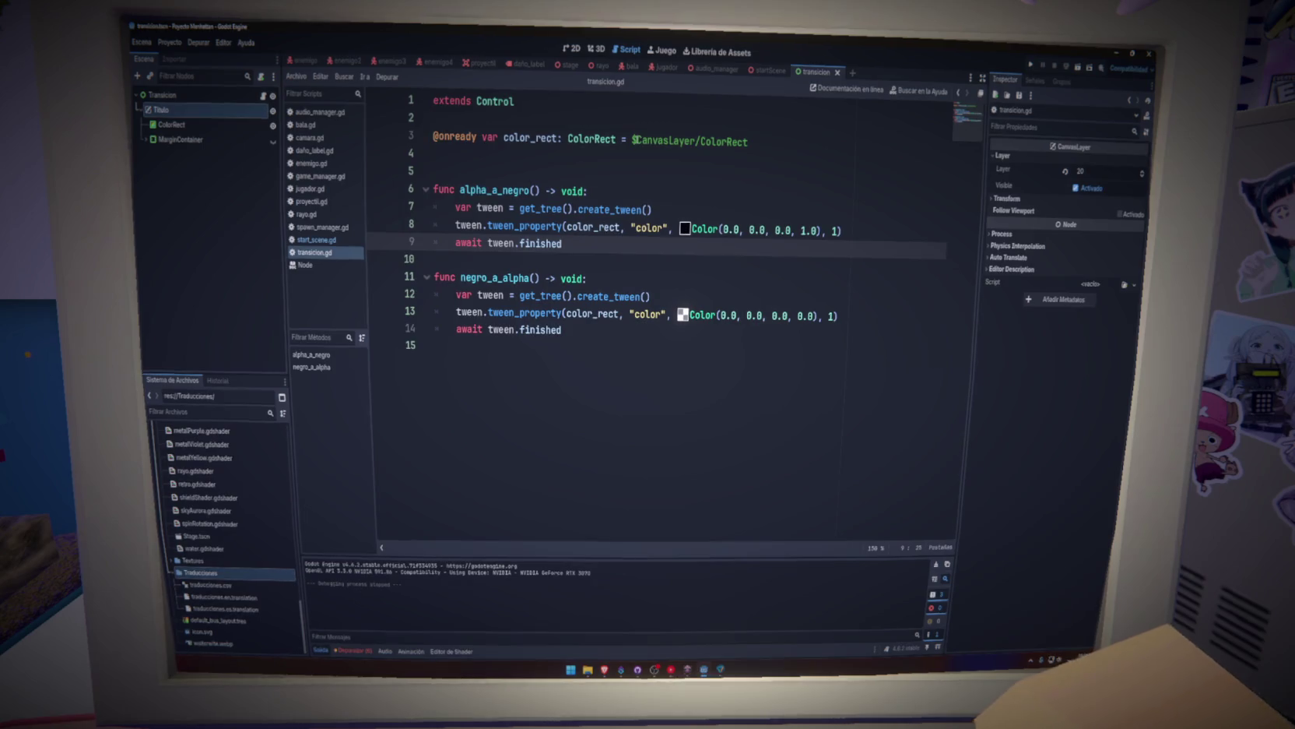
{"action": "double_click", "coordinate": [662, 141]}
{"action": "type", "text": "Titulo"}
{"action": "left_click", "coordinate": [798, 153]}
{"action": "key", "text": "ctrl+s"}
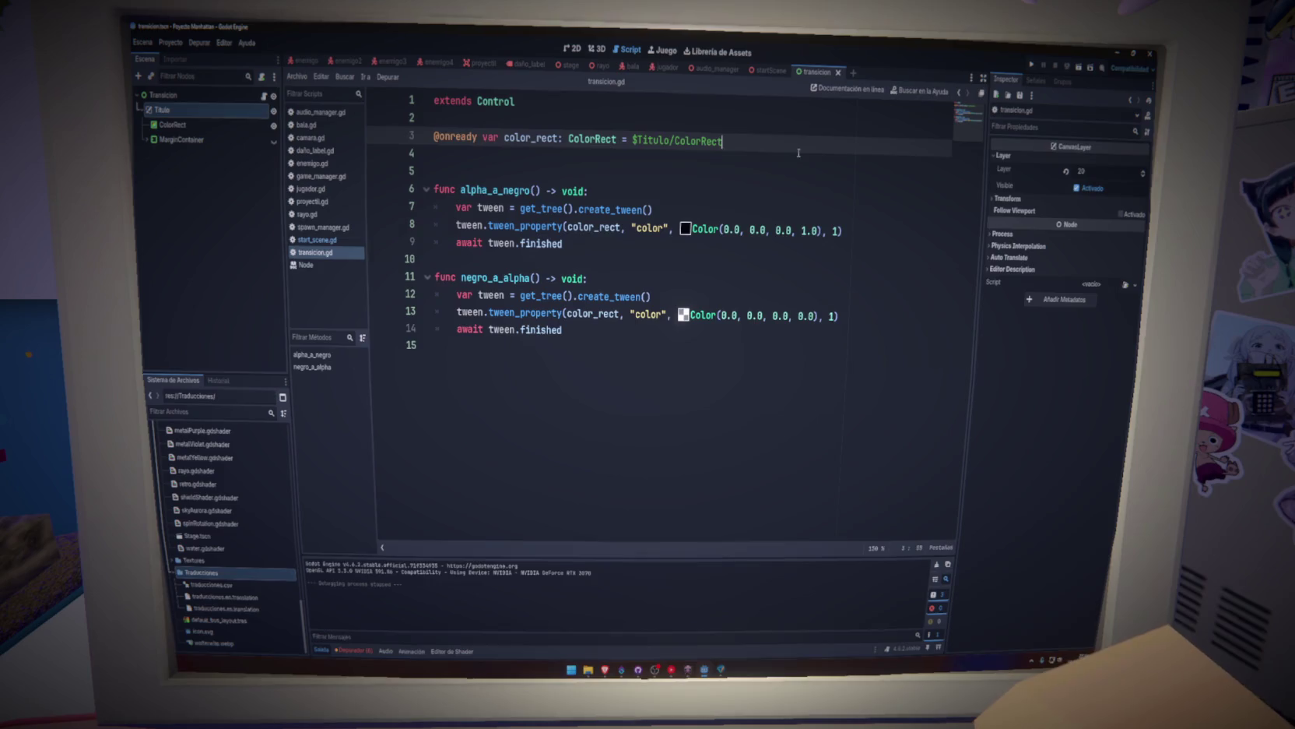
Test-run the project and then the start scene with F6 to check the fade, then stop.
{"action": "left_click", "coordinate": [1031, 64]}
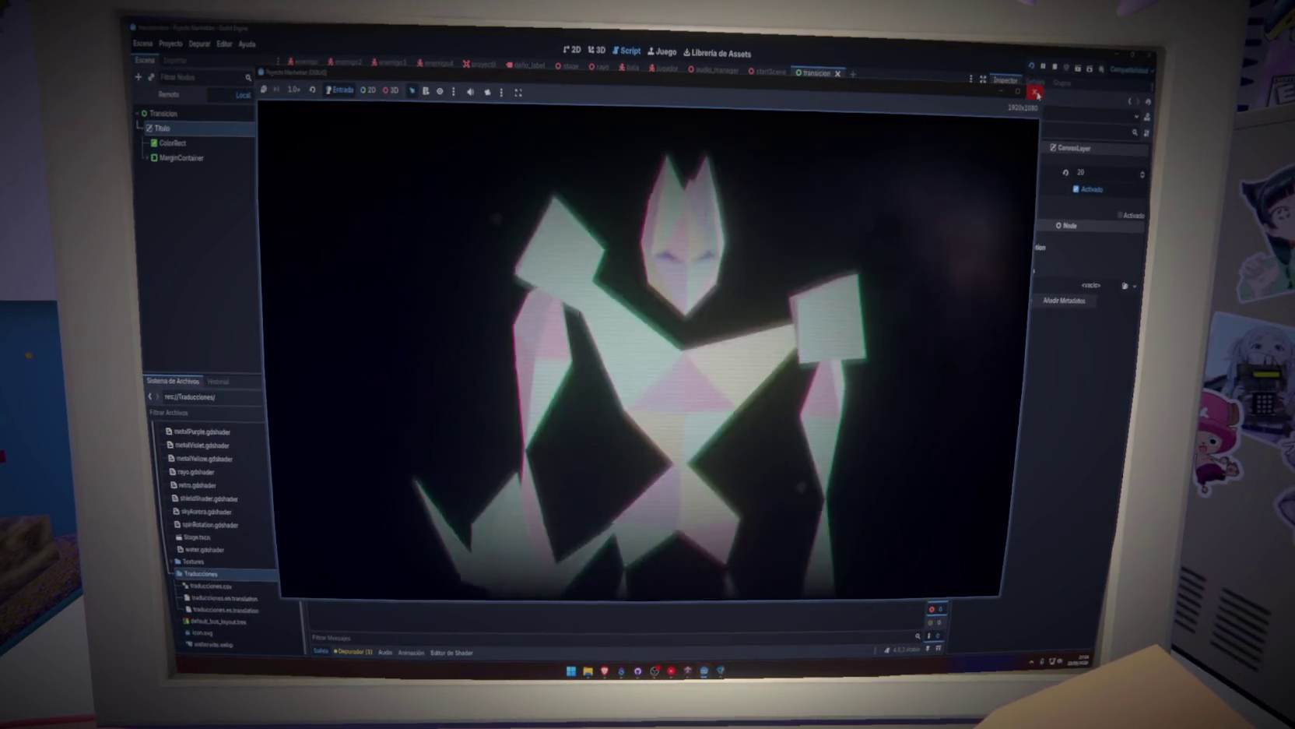
{"action": "left_click", "coordinate": [1033, 91]}
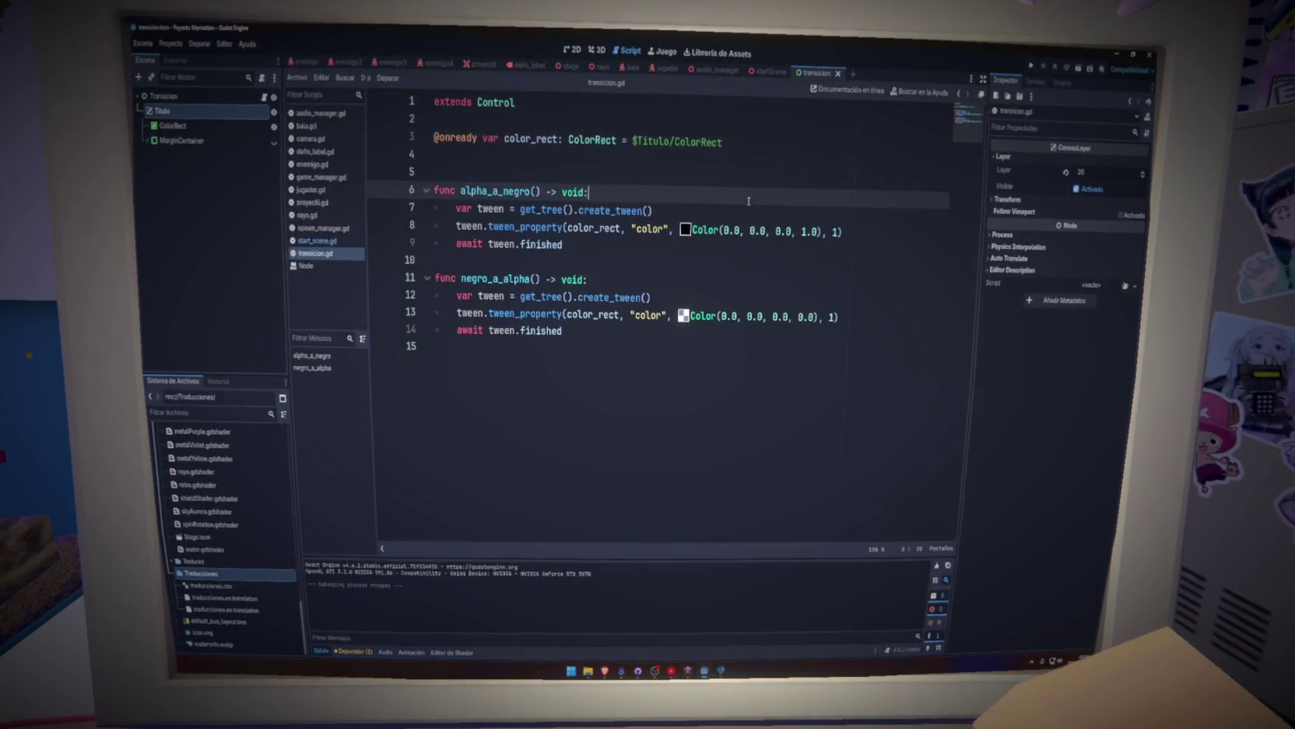
{"action": "left_click", "coordinate": [788, 72]}
{"action": "key", "text": "F6"}
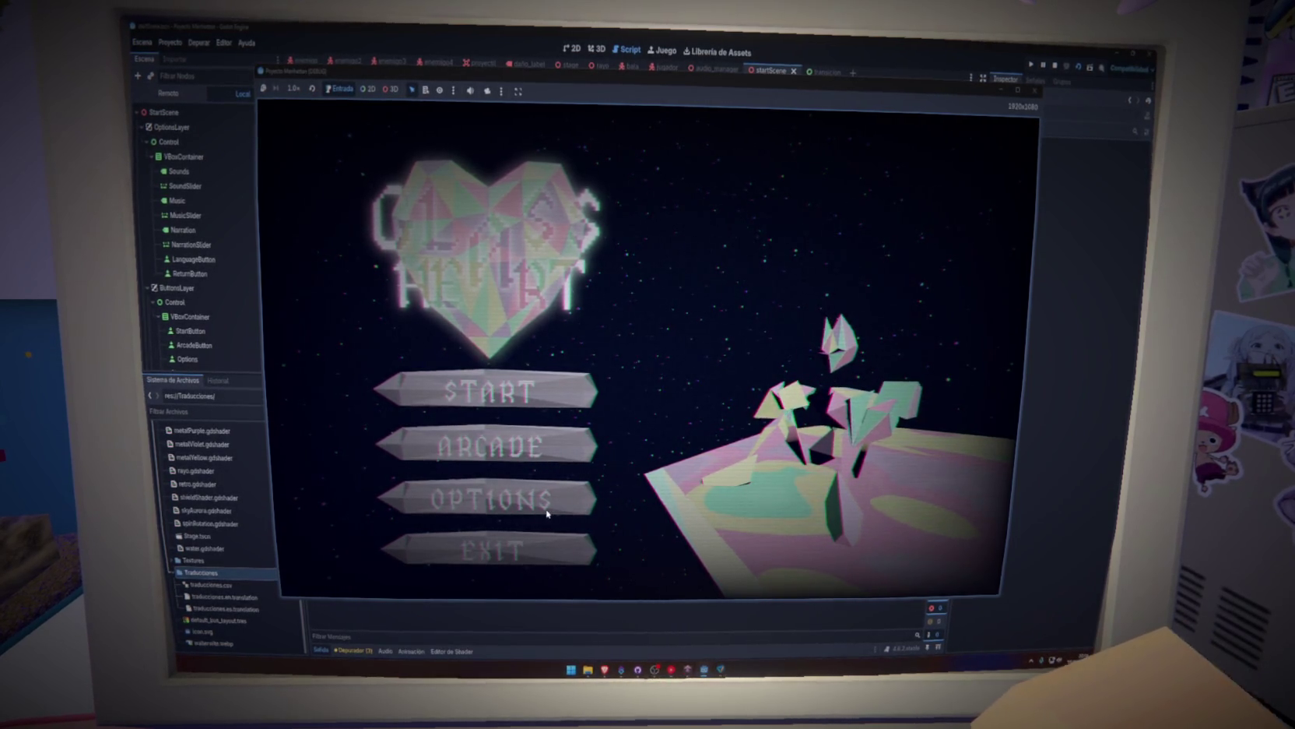
{"action": "key", "text": "F8"}
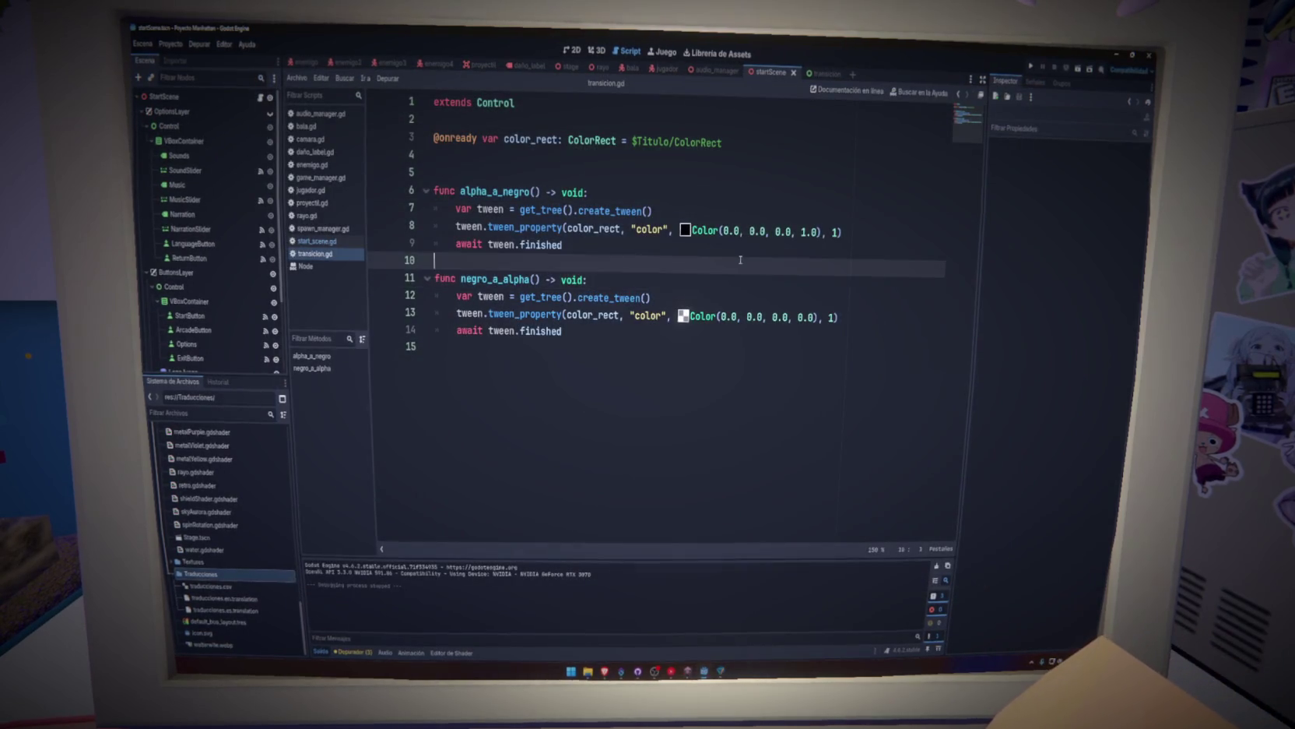
{"action": "left_click", "coordinate": [619, 154]}
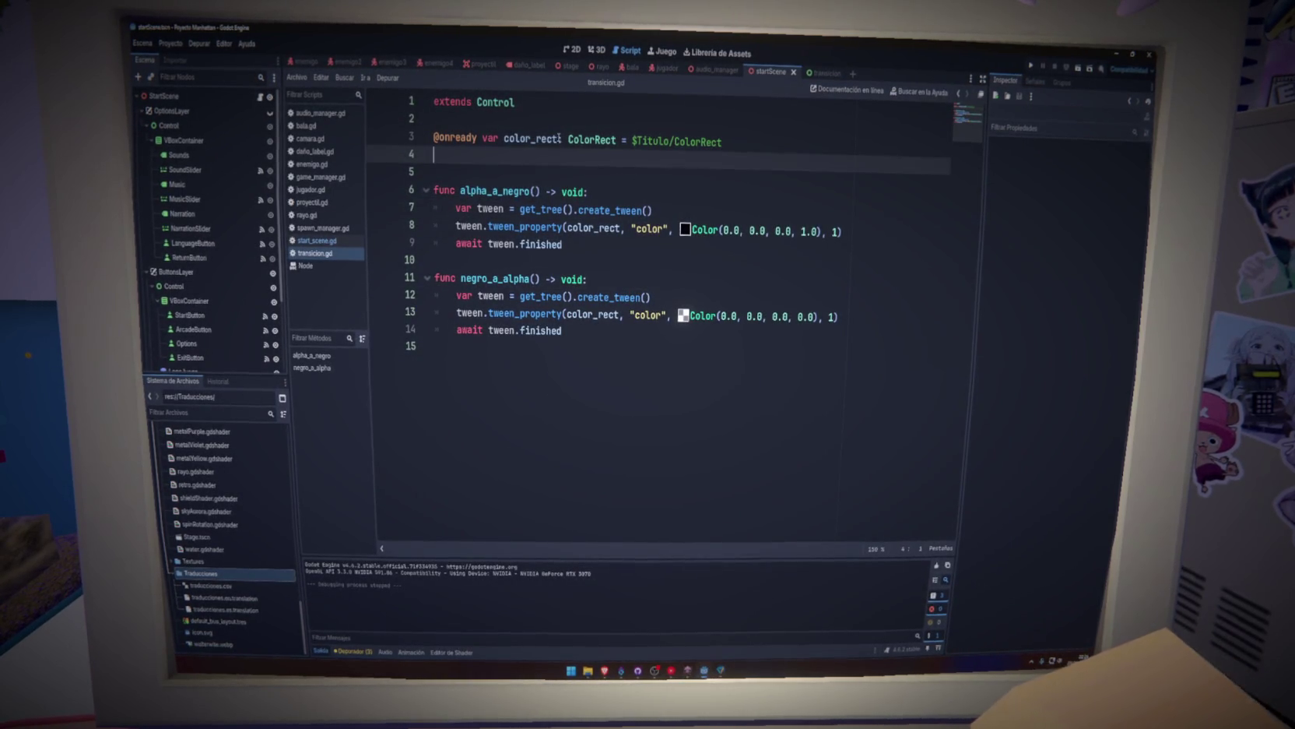
{"action": "double_click", "coordinate": [529, 138]}
{"action": "left_click", "coordinate": [763, 147]}
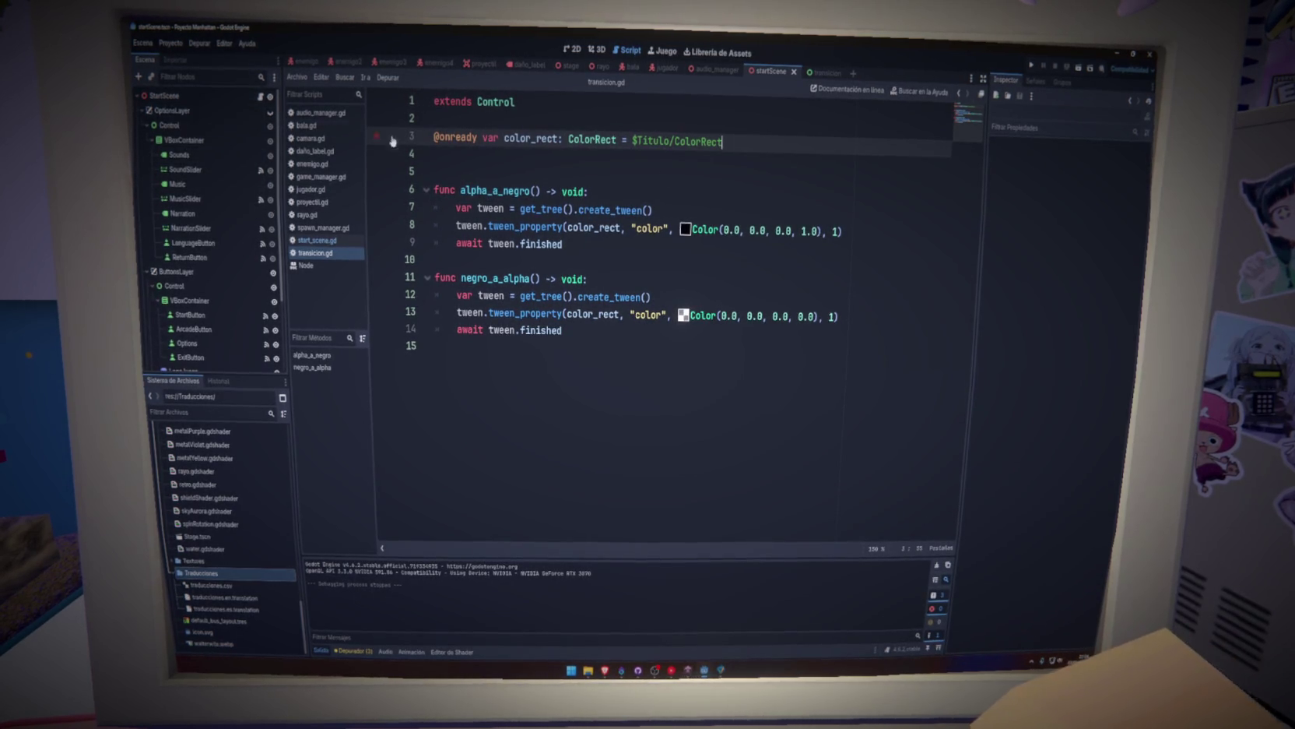
{"action": "key", "text": "ctrl+Tab"}
{"action": "left_click_drag", "start_coordinate": [199, 111], "coordinate": [538, 150]}
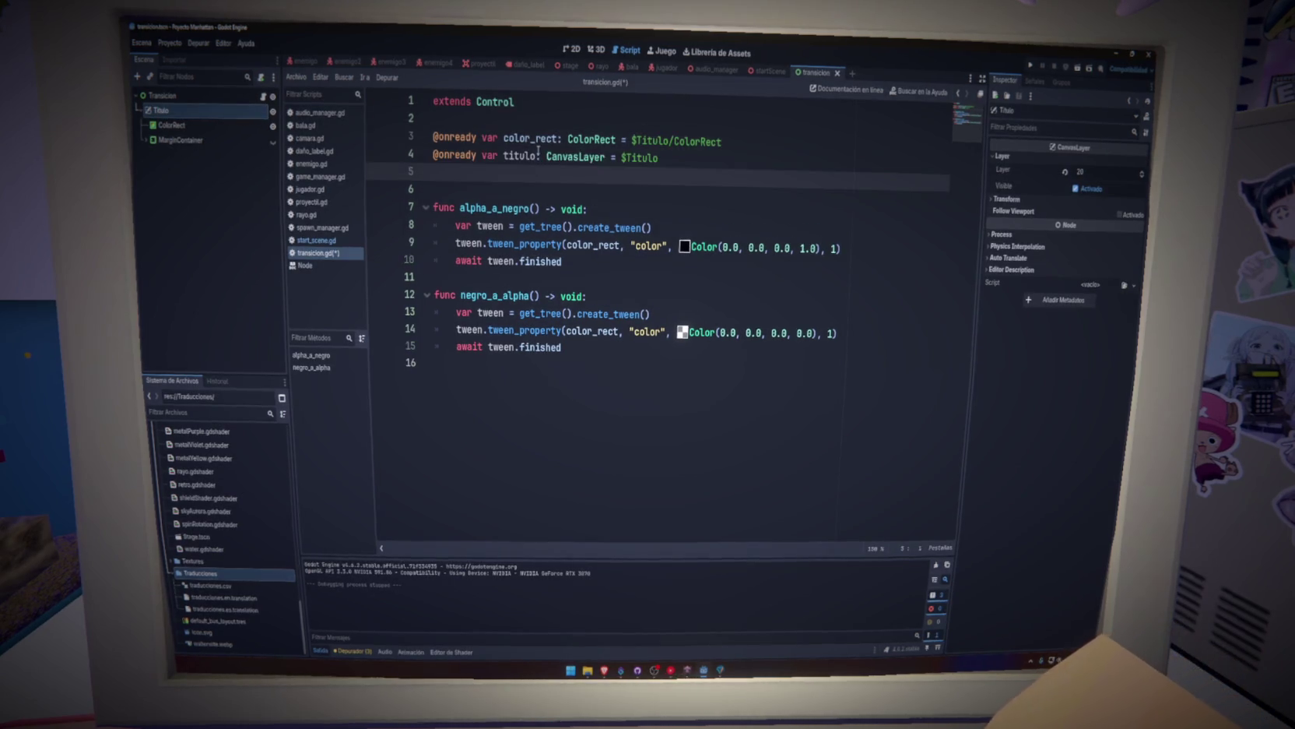
{"action": "double_click", "coordinate": [520, 156]}
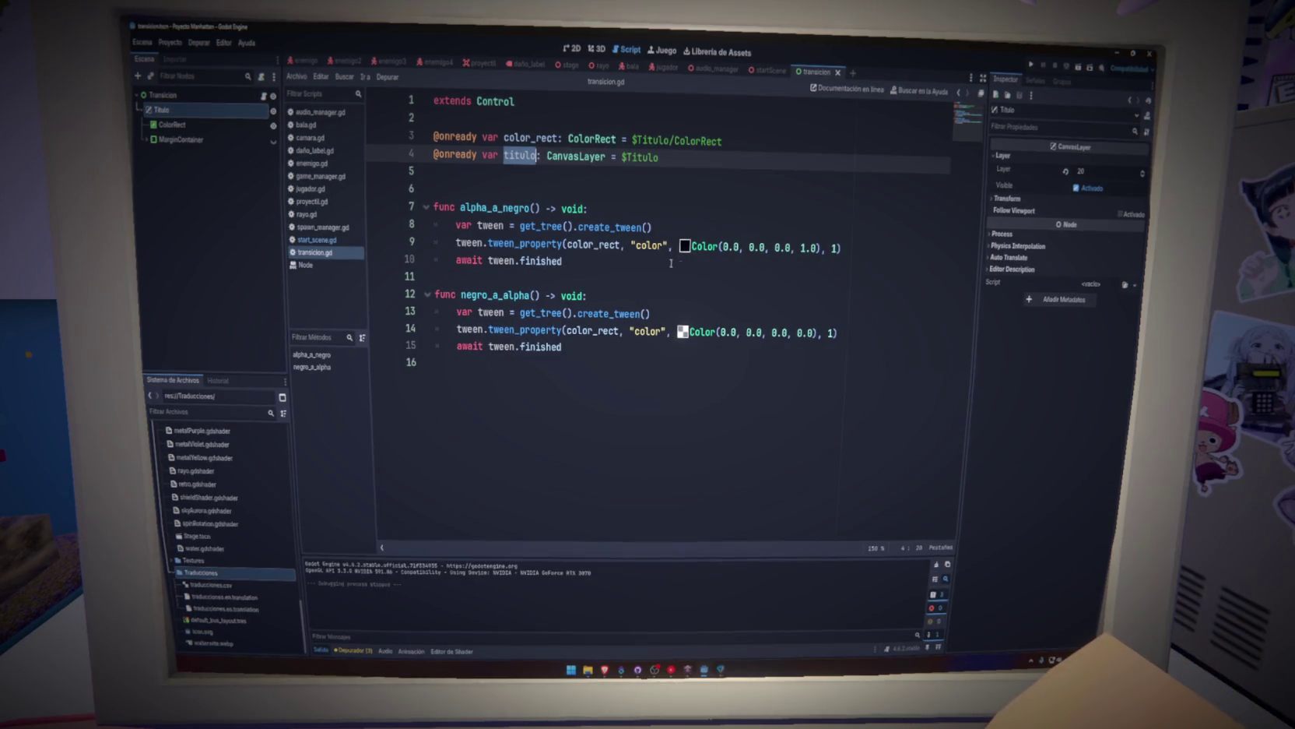
Add 'titulo.visible = false' after 'await tween.finished' in negro_a_alpha and save.
{"action": "left_click", "coordinate": [477, 344]}
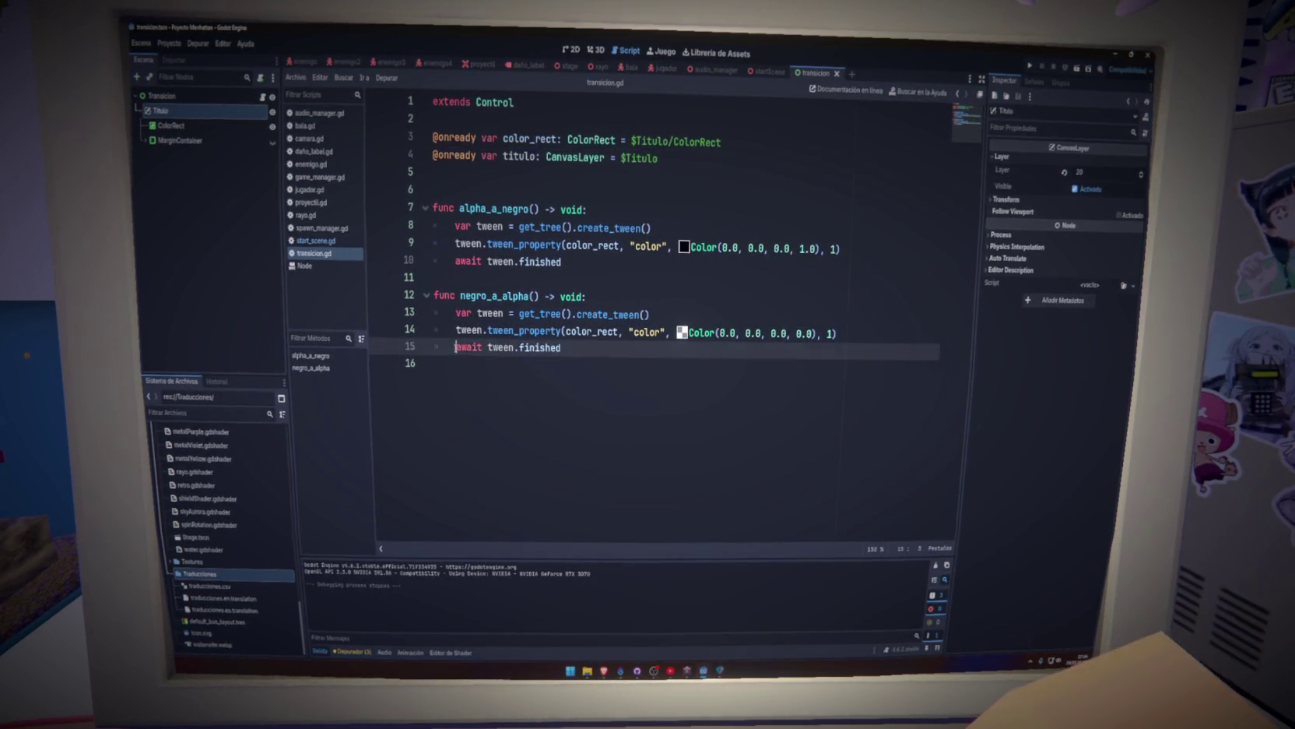
{"action": "key", "text": "Return"}
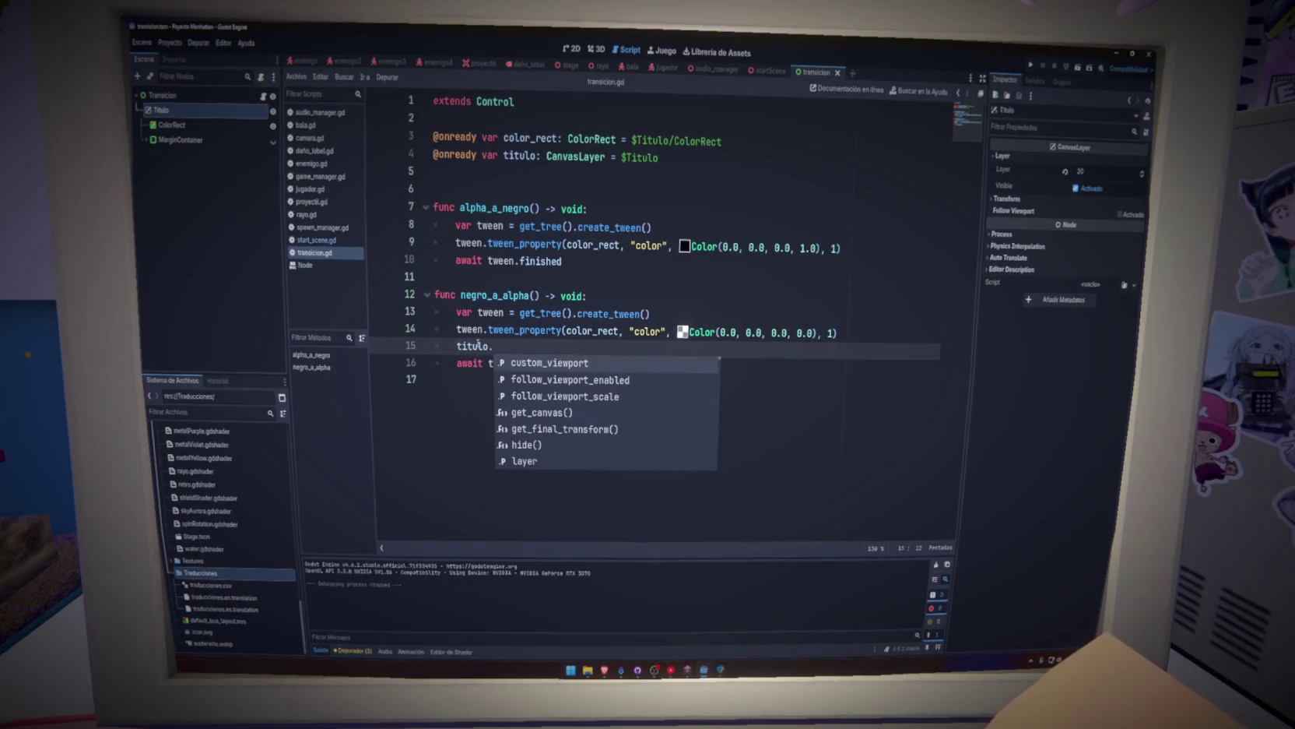
{"action": "type", "text": "titulo."}
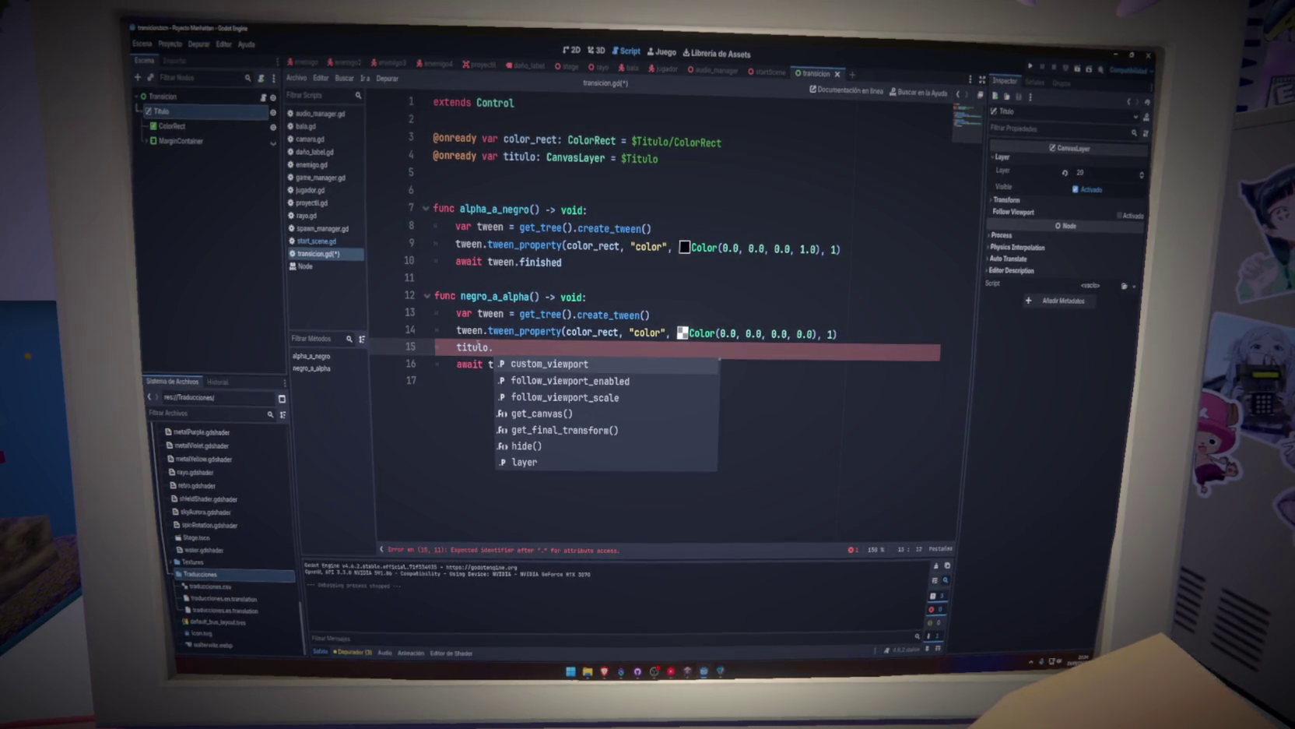
{"action": "type", "text": "visi"}
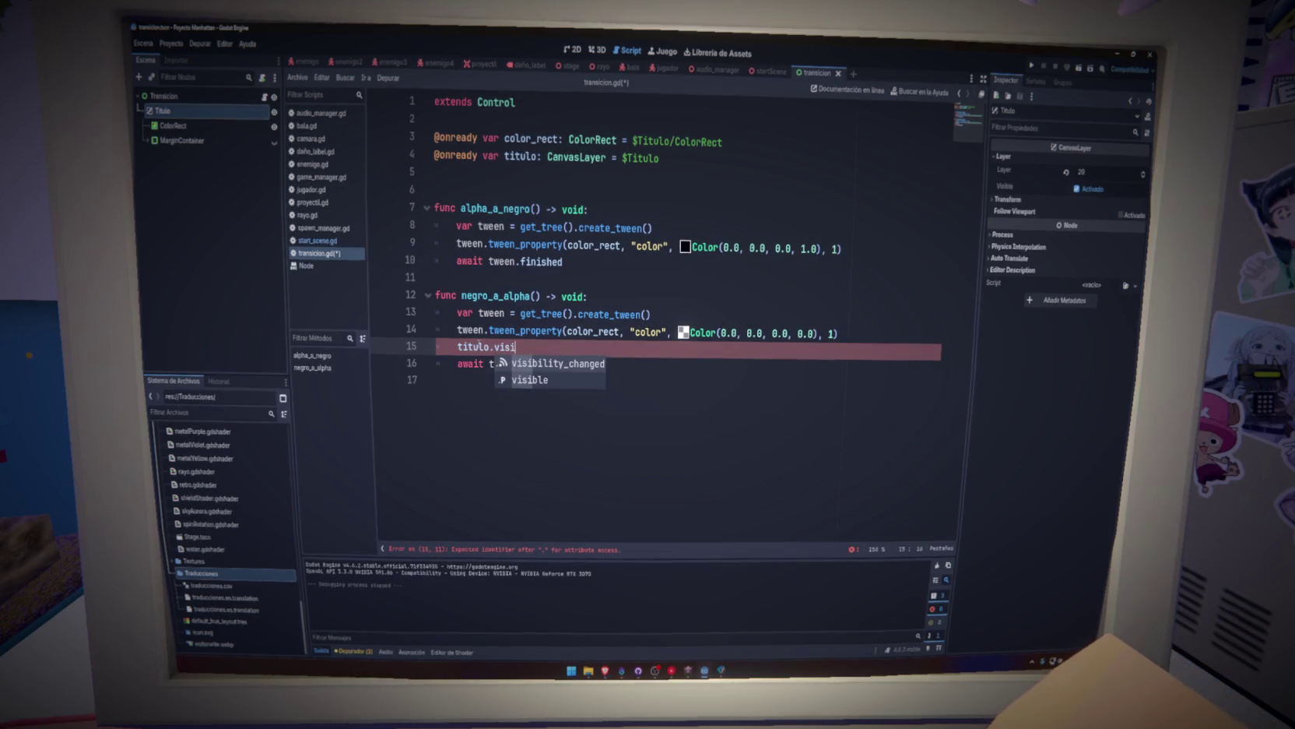
{"action": "type", "text": "ble = false"}
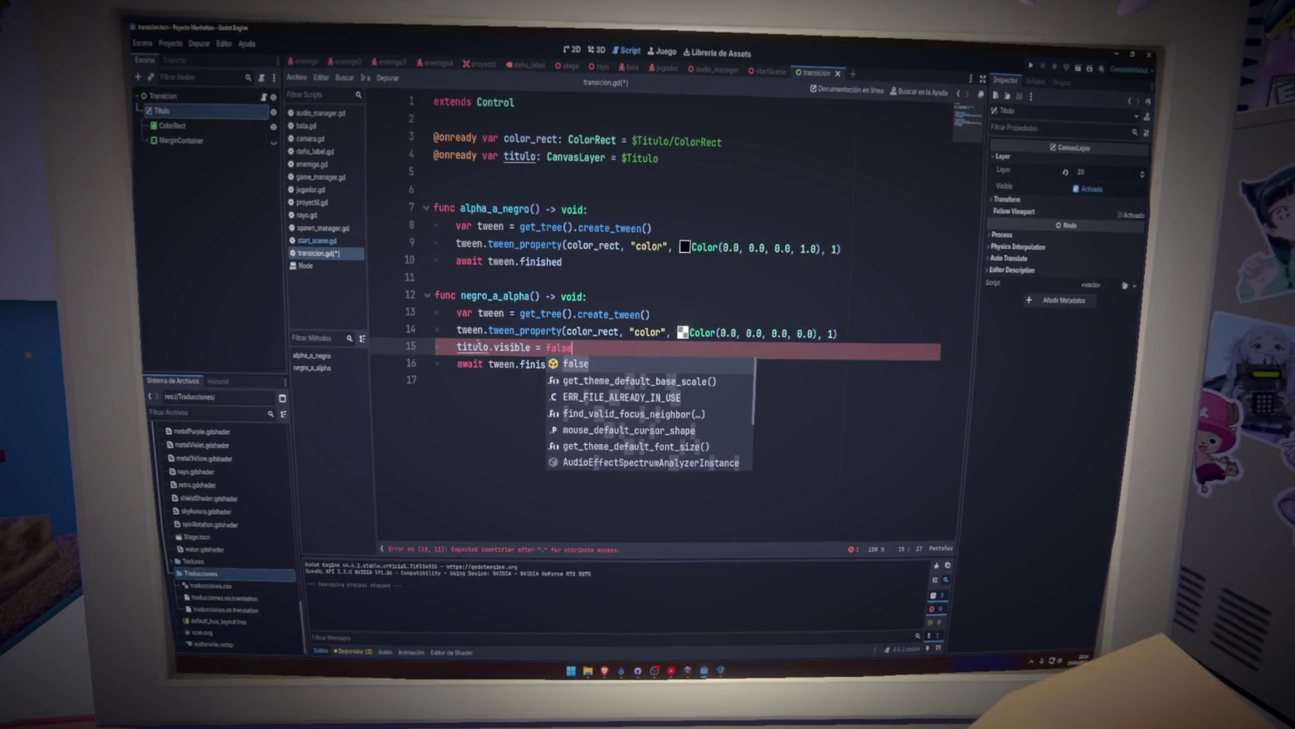
{"action": "key", "text": "ctrl+s"}
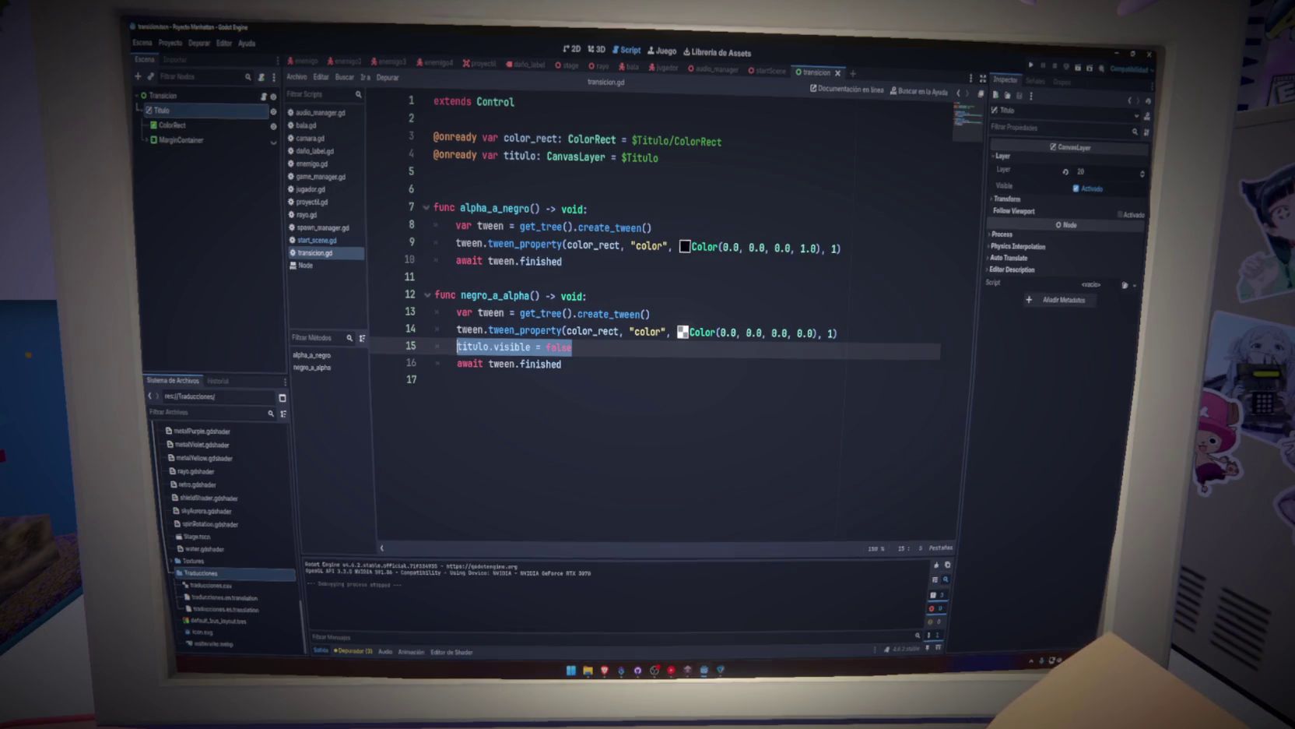
{"action": "key", "text": "Down"}
{"action": "key", "text": "End"}
{"action": "key", "text": "Return"}
{"action": "type", "text": "titulo.visible = false"}
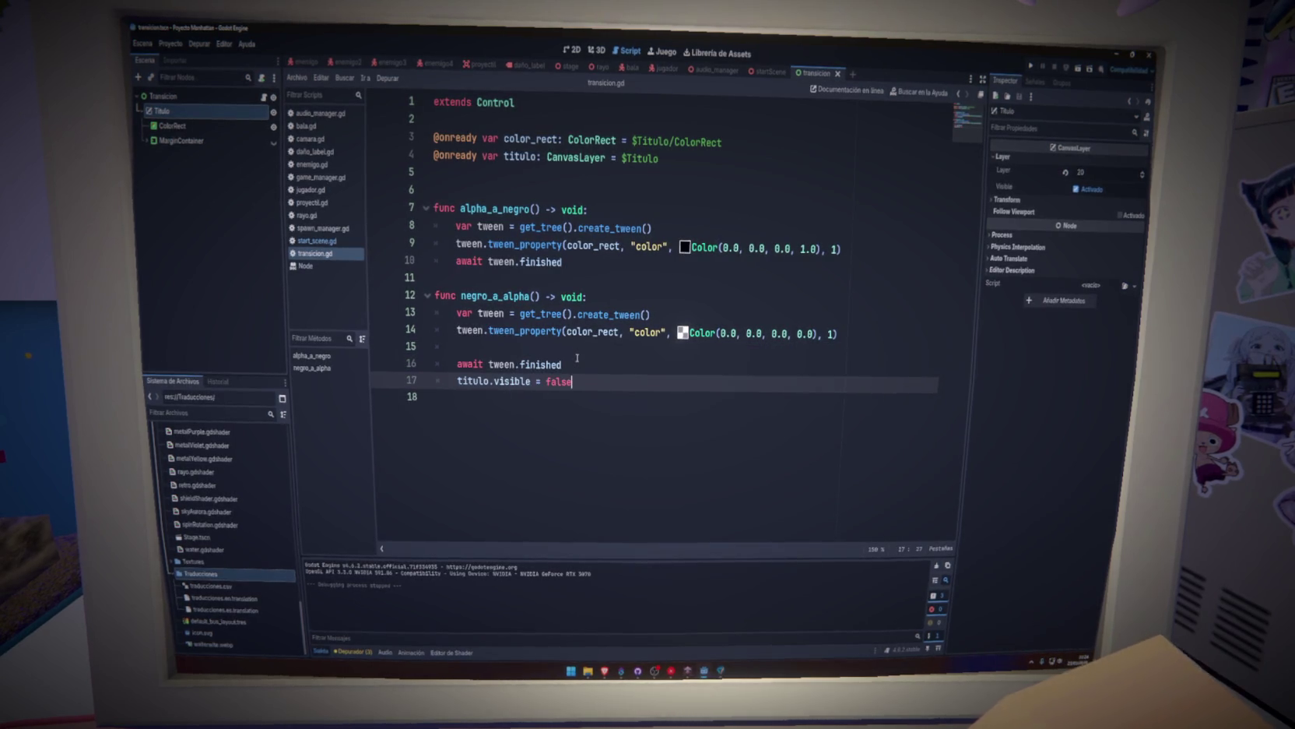